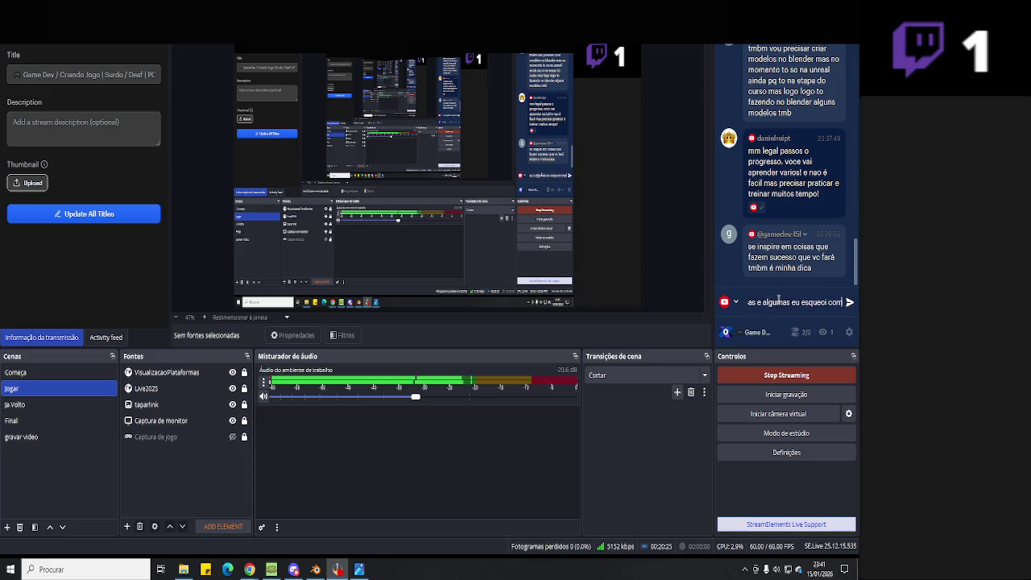
# - Send the 'beginner who forgot some things' reply in OBS chat, then return to Blender
pyautogui.press('Return')
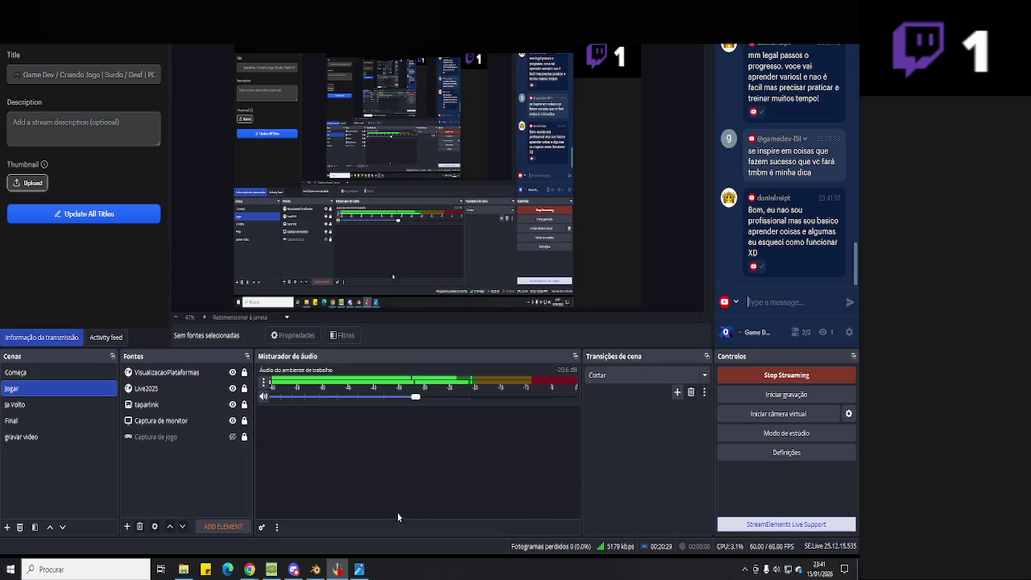
pyautogui.click(315, 570)
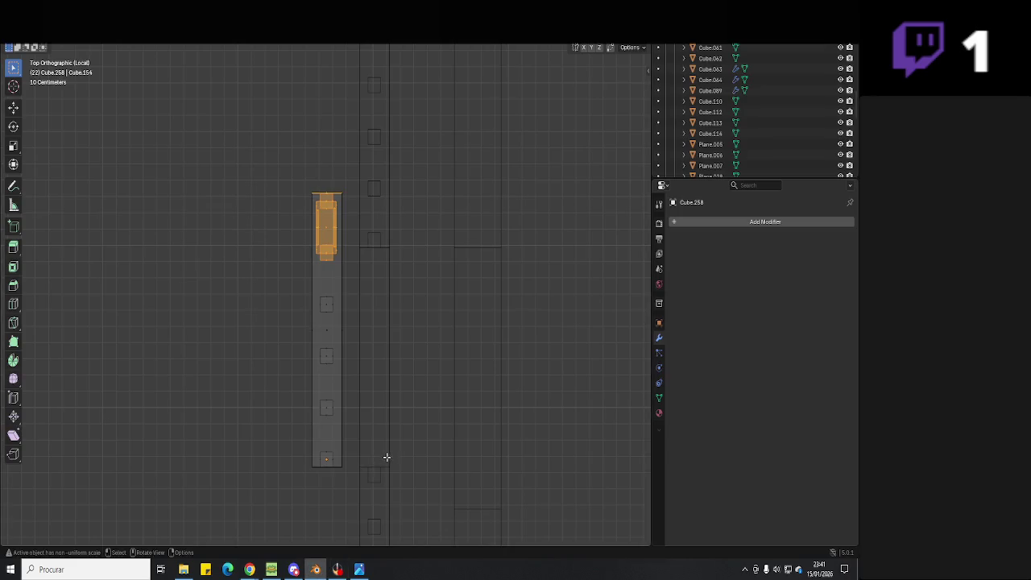
# - Delete the tall vertical bar's vertices from the gate door in Edit Mode
pyautogui.moveTo(329, 288); pyautogui.dragTo(325, 287, button='middle')
pyautogui.click(306, 324)
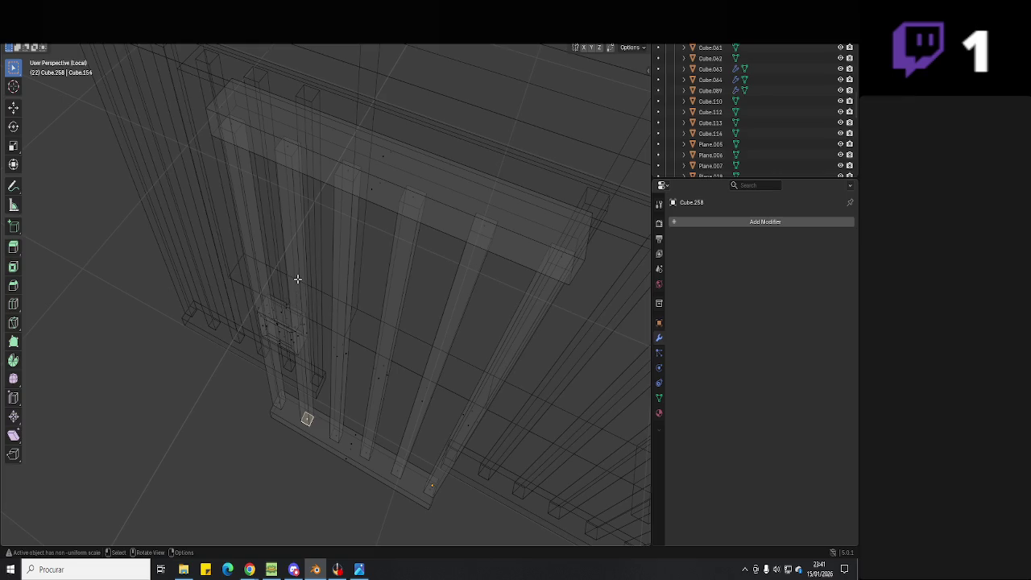
pyautogui.click(306, 333)
pyautogui.press('Tab')
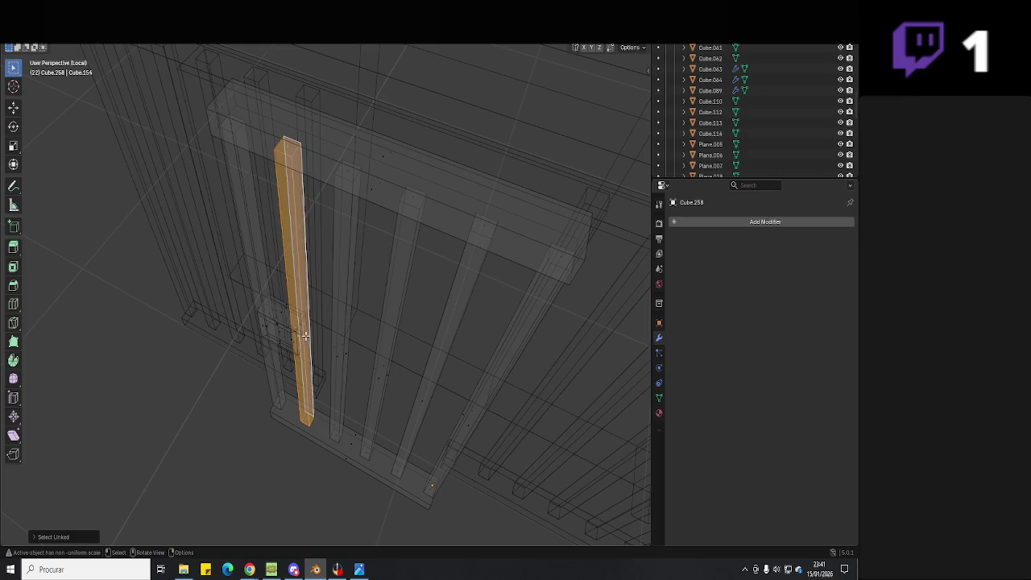
pyautogui.press('x')
pyautogui.click(305, 335)
# - Select the linked edge bar and top rail geometry using linked and circle selection
pyautogui.click(258, 285)
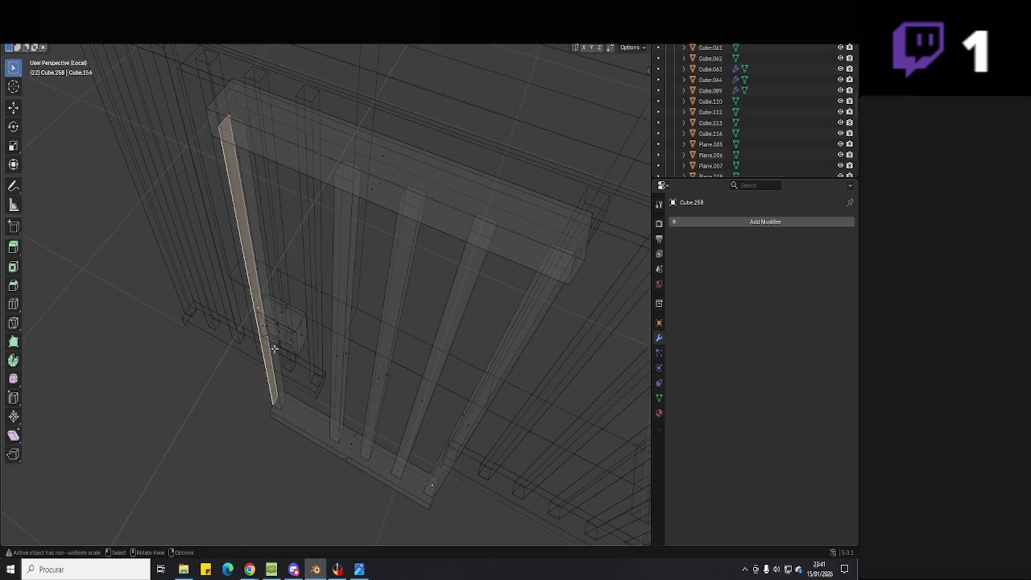
pyautogui.press('l')
pyautogui.moveTo(262, 331)
pyautogui.mouseDown(button='middle')
pyautogui.moveTo(309, 338)
pyautogui.moveTo(322, 330)
pyautogui.moveTo(337, 392)
pyautogui.mouseUp(button='middle')
pyautogui.press('Tab')
pyautogui.press('Tab')
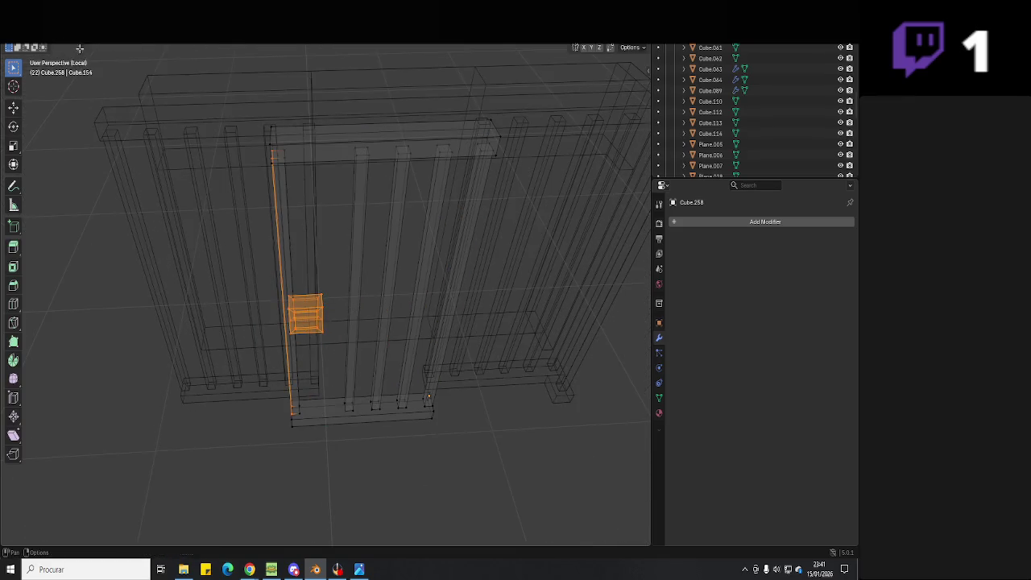
pyautogui.click(299, 433)
pyautogui.scroll(5, 299, 433)
pyautogui.moveTo(298, 433)
pyautogui.mouseDown(button='middle')
pyautogui.moveTo(479, 182)
pyautogui.moveTo(492, 222)
pyautogui.moveTo(482, 258)
pyautogui.moveTo(419, 274)
pyautogui.mouseUp(button='middle')
pyautogui.press('c')
pyautogui.press('Escape')
pyautogui.scroll(-3, 476, 250)
pyautogui.scroll(-2, 419, 274)
pyautogui.scroll(5, 401, 271)
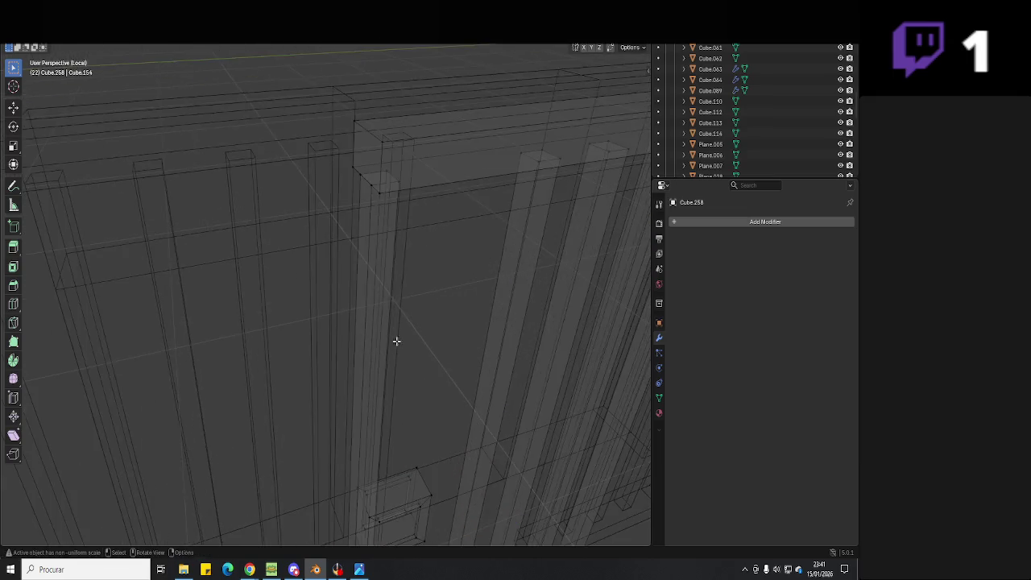
pyautogui.moveTo(397, 341)
pyautogui.mouseDown(button='middle')
pyautogui.moveTo(380, 231)
pyautogui.moveTo(351, 222)
pyautogui.mouseUp(button='middle')
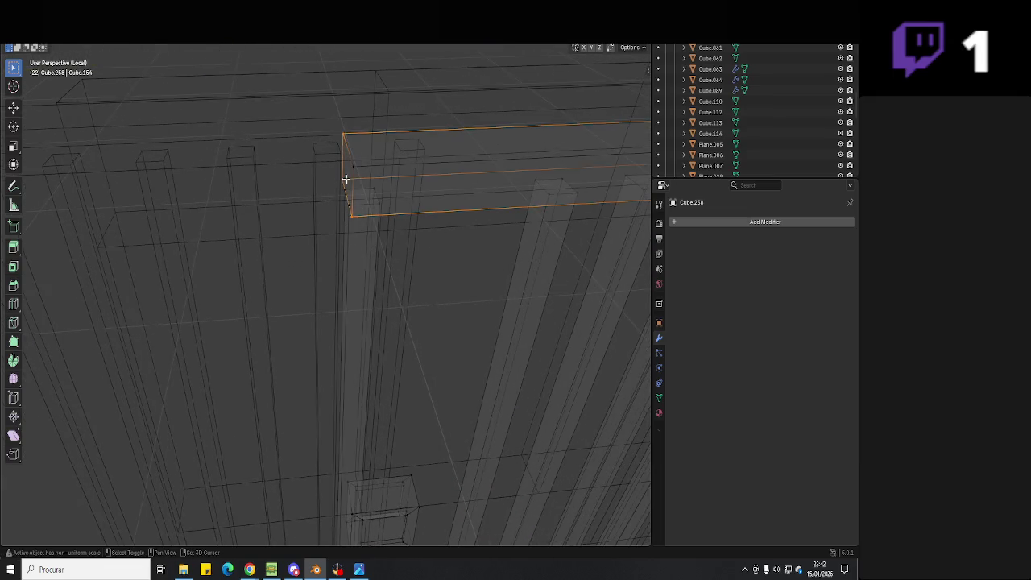
pyautogui.moveTo(382, 292); pyautogui.dragTo(375, 317, button='middle')
# - Slide the top rail section along the Y axis in two moves
pyautogui.press('g')
pyautogui.press('y')
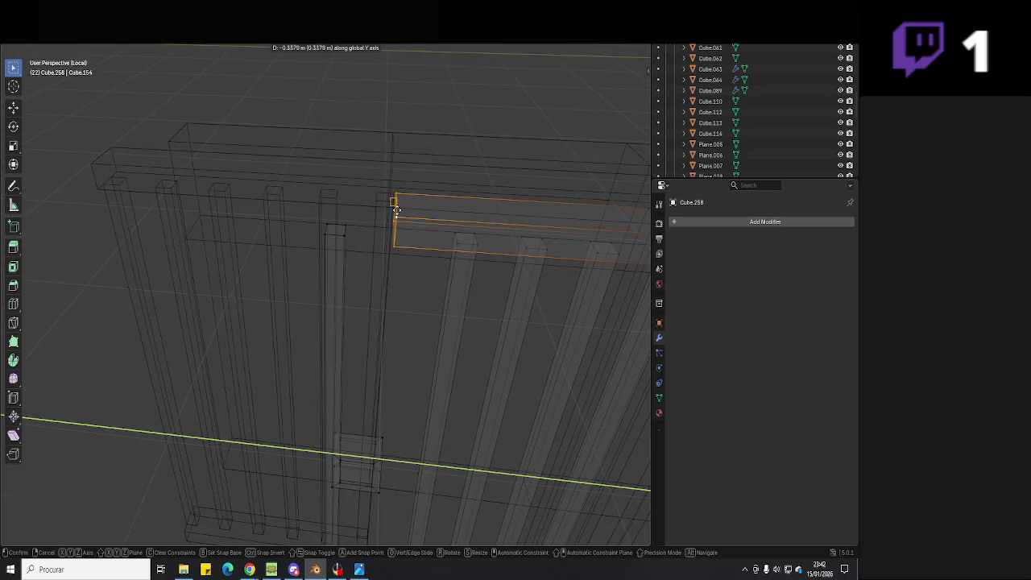
pyautogui.click(396, 210)
pyautogui.moveTo(396, 209)
pyautogui.mouseDown(button='middle')
pyautogui.moveTo(430, 279)
pyautogui.moveTo(467, 267)
pyautogui.moveTo(412, 228)
pyautogui.moveTo(364, 213)
pyautogui.mouseUp(button='middle')
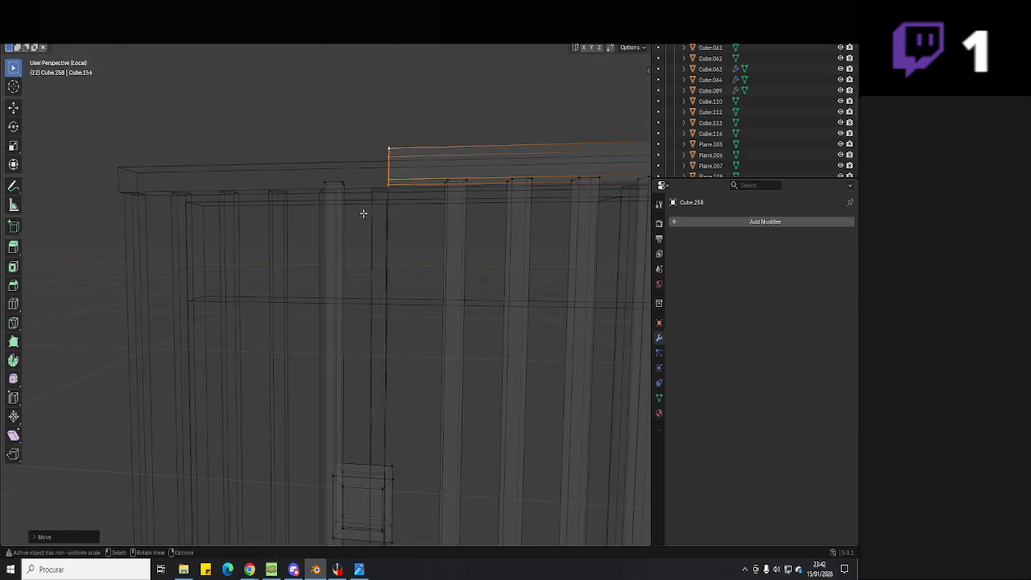
pyautogui.press('g')
pyautogui.press('y')
pyautogui.click(412, 249)
pyautogui.moveTo(411, 249)
pyautogui.mouseDown(button='middle')
pyautogui.moveTo(368, 288)
pyautogui.moveTo(337, 376)
pyautogui.moveTo(322, 329)
pyautogui.mouseUp(button='middle')
# - Select another connected vertical bar and slide it along Y beside the door
pyautogui.click(338, 392)
pyautogui.click(322, 330)
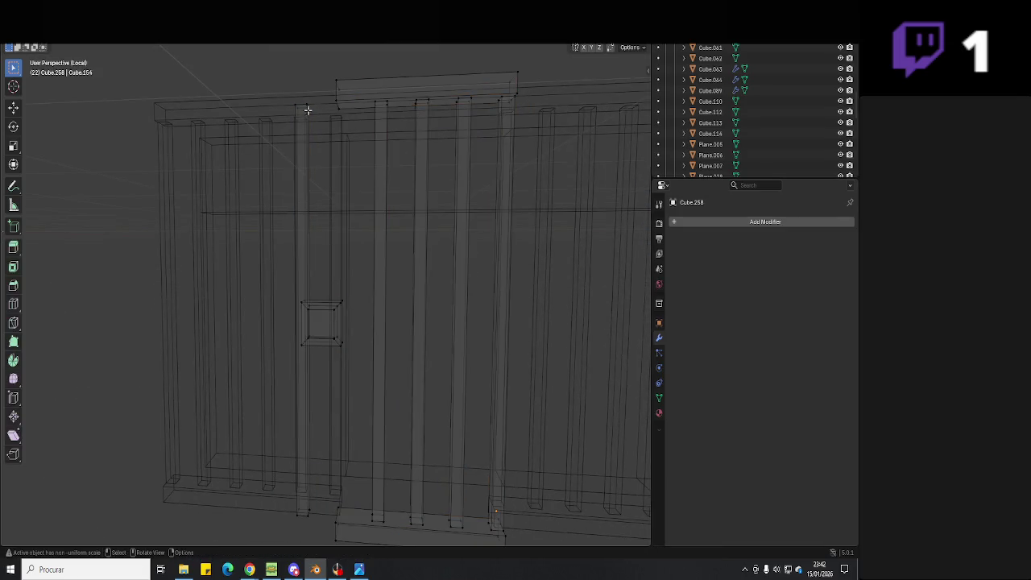
pyautogui.press('l')
pyautogui.moveTo(307, 103); pyautogui.dragTo(341, 228, button='middle')
pyautogui.press('g')
pyautogui.press('y')
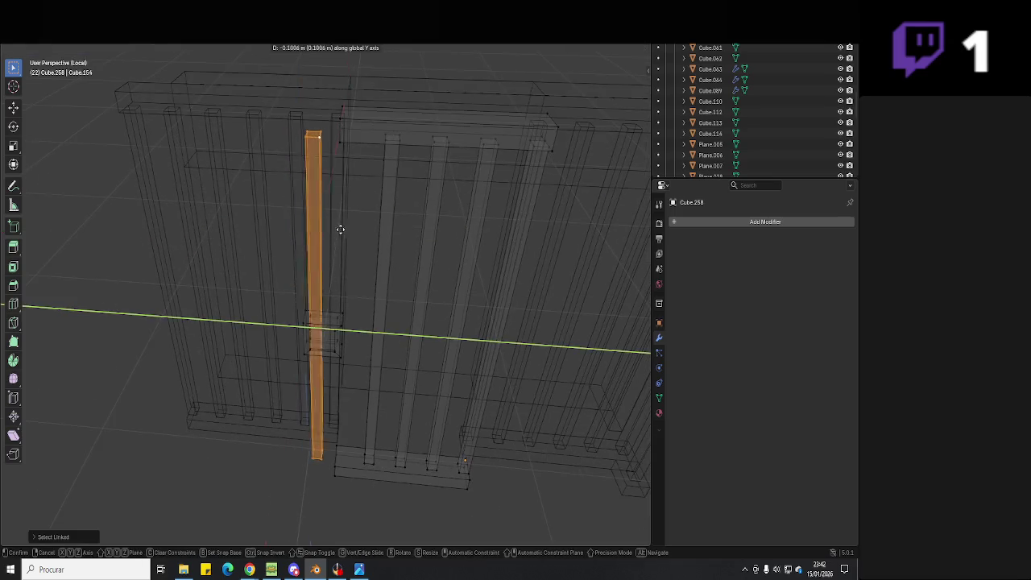
pyautogui.press('y')
pyautogui.press('y')
pyautogui.press('y')
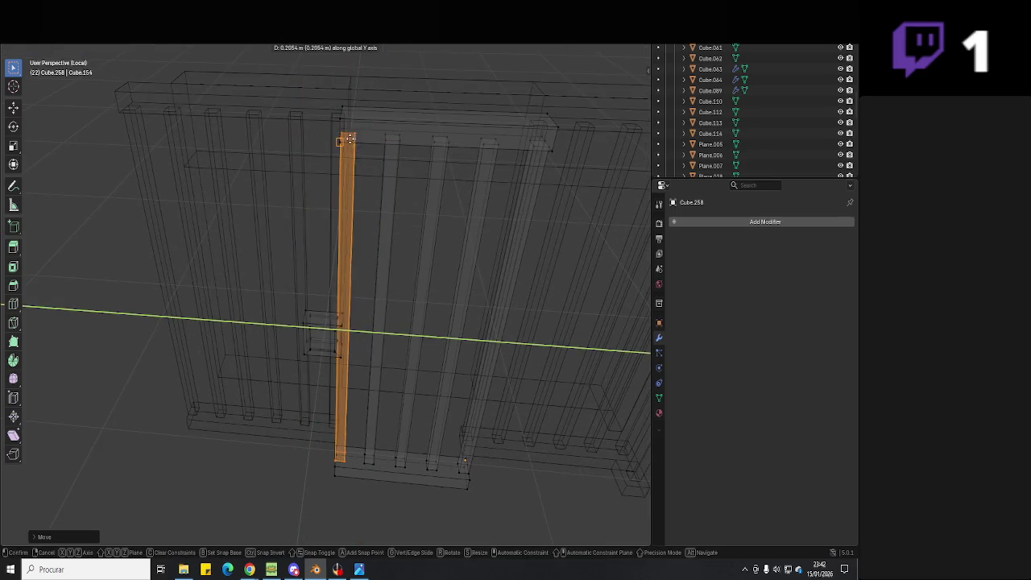
pyautogui.click(347, 137)
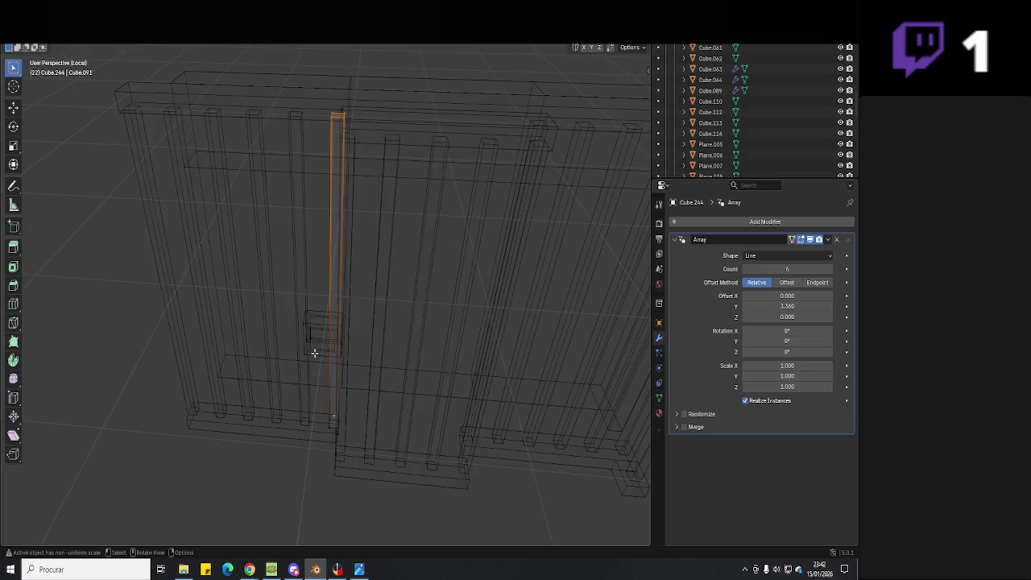
# - Shift the lock box along Y and switch the viewport to solid shading
pyautogui.moveTo(392, 290); pyautogui.dragTo(365, 311)
pyautogui.click(327, 334)
pyautogui.moveTo(325, 371)
pyautogui.mouseDown(button='middle')
pyautogui.moveTo(311, 376)
pyautogui.moveTo(371, 345)
pyautogui.mouseUp(button='middle')
pyautogui.press('g')
pyautogui.press('y')
pyautogui.click(355, 372)
pyautogui.press('z')
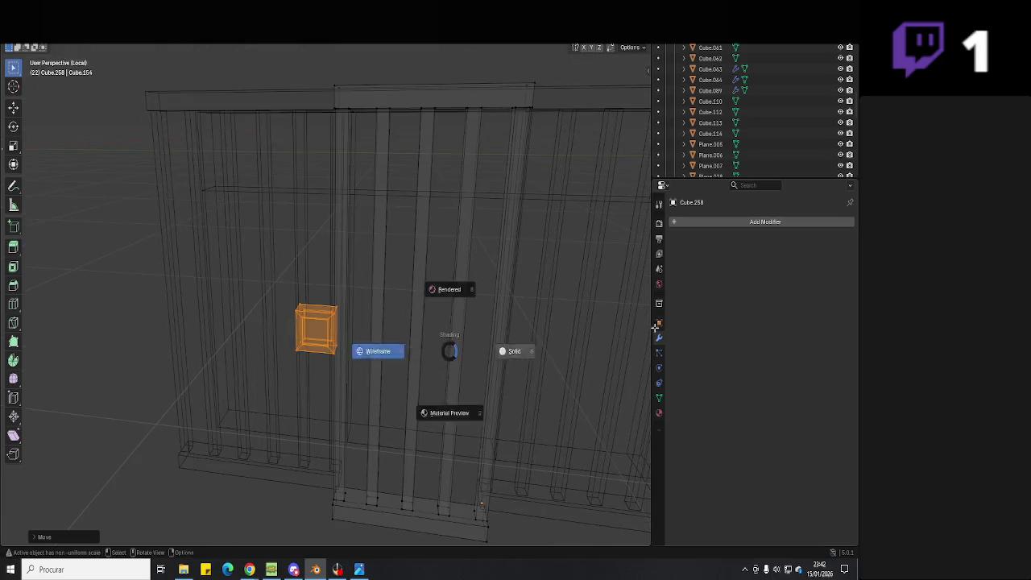
pyautogui.click(507, 349)
pyautogui.scroll(3, 376, 302)
pyautogui.scroll(-3, 376, 302)
# - Nudge the lock box along Y twice more to its final position on the door
pyautogui.press('g')
pyautogui.press('y')
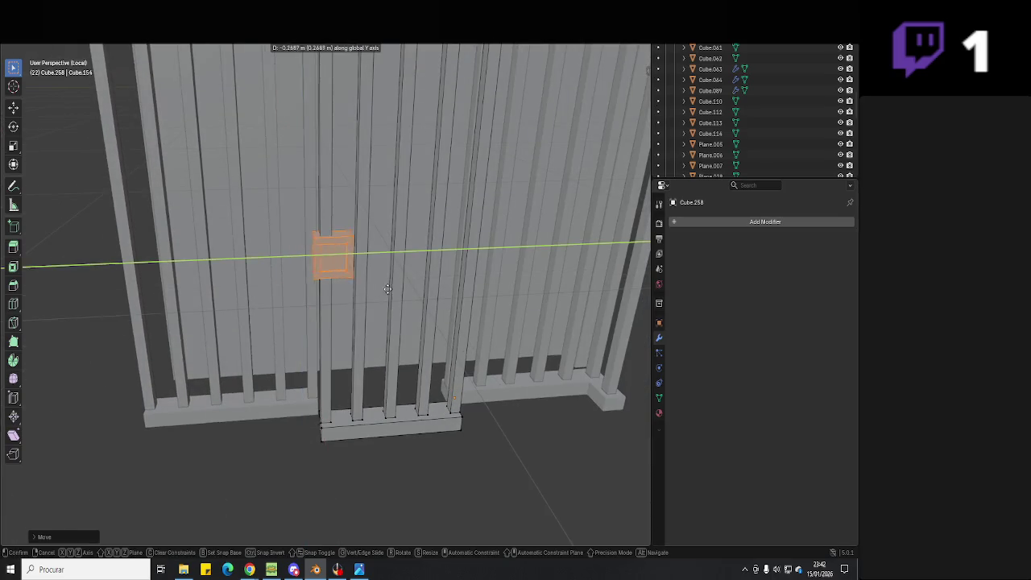
pyautogui.click(397, 287)
pyautogui.moveTo(398, 288)
pyautogui.mouseDown(button='middle')
pyautogui.moveTo(405, 321)
pyautogui.moveTo(453, 341)
pyautogui.moveTo(384, 325)
pyautogui.mouseUp(button='middle')
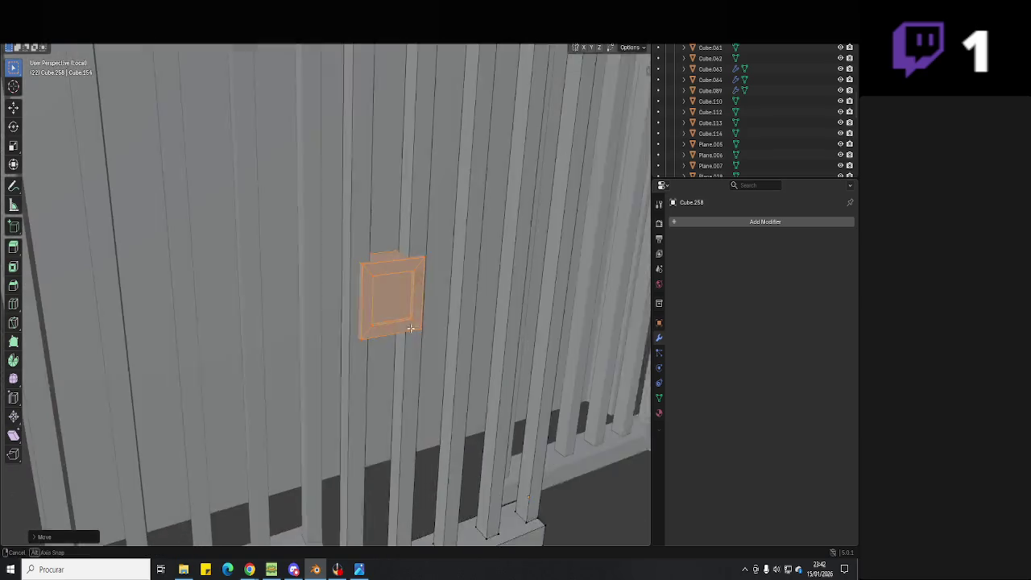
pyautogui.scroll(3, 384, 324)
pyautogui.press('g')
pyautogui.press('y')
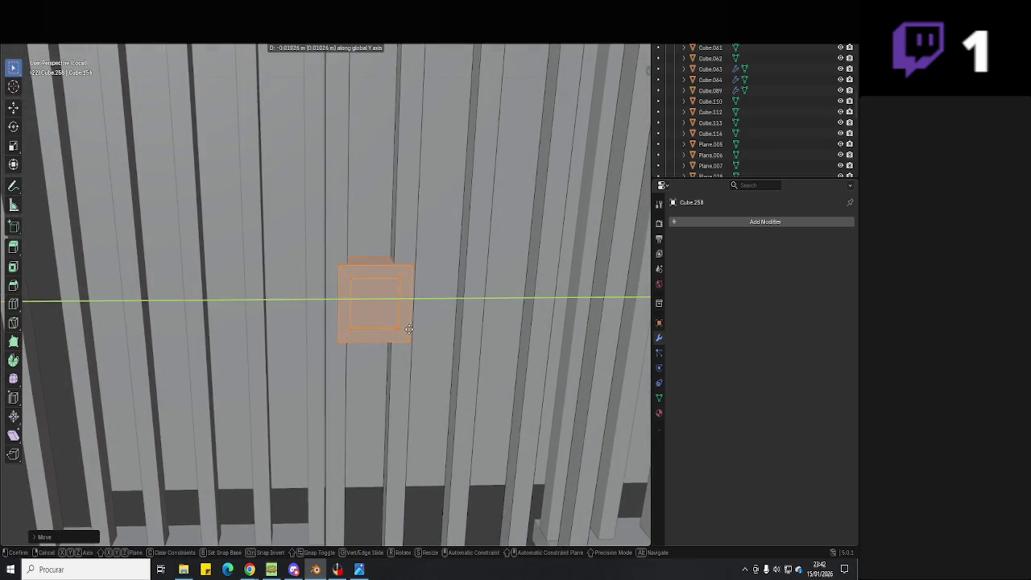
pyautogui.click(425, 330)
pyautogui.scroll(-4, 420, 345)
pyautogui.moveTo(421, 344)
pyautogui.mouseDown(button='middle')
pyautogui.moveTo(497, 379)
pyautogui.moveTo(369, 382)
pyautogui.mouseUp(button='middle')
# - Set every fence piece's origin to its geometry, then select the left bar array
pyautogui.press('a')
pyautogui.rightClick(375, 390)
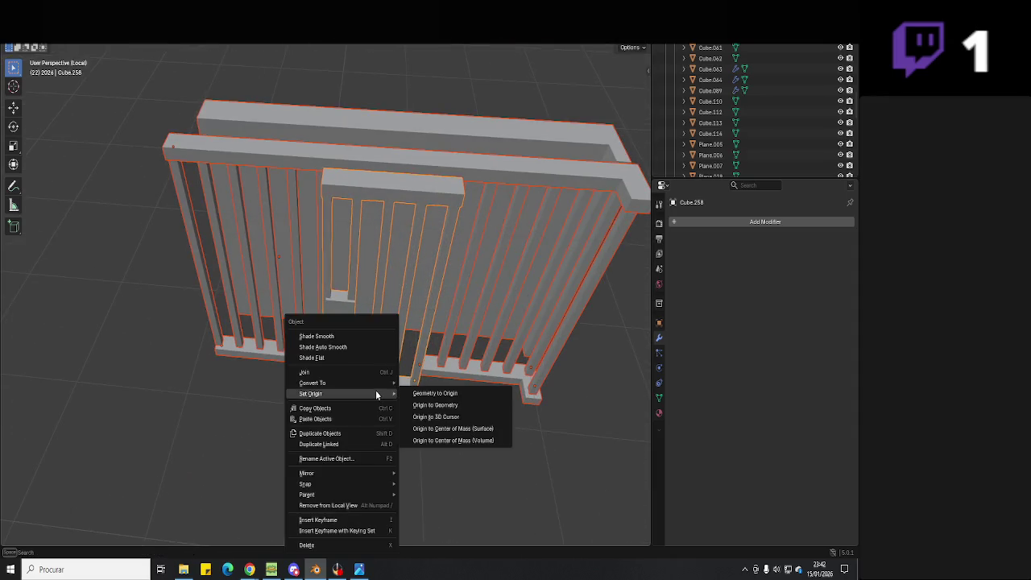
pyautogui.click(451, 405)
pyautogui.press('Tab')
pyautogui.press('a')
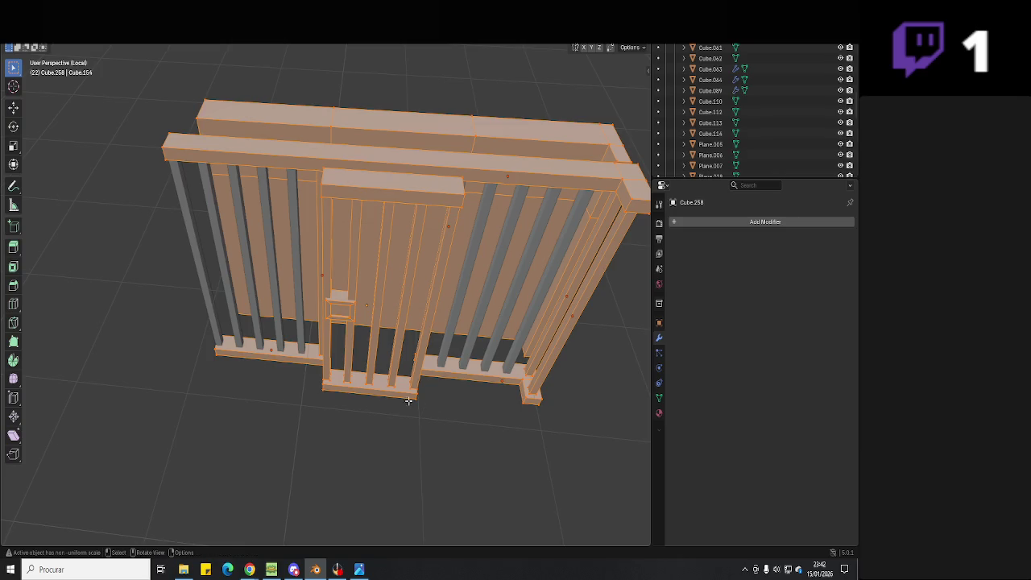
pyautogui.press('Tab')
pyautogui.hotkey('alt', 'a')
pyautogui.click(297, 321)
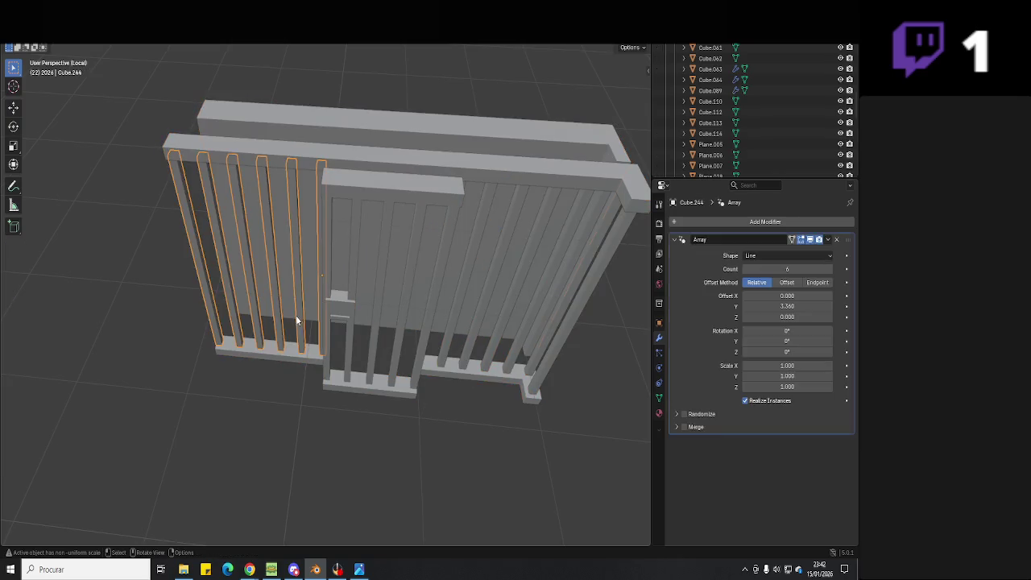
pyautogui.moveTo(395, 356); pyautogui.dragTo(330, 350, button='middle')
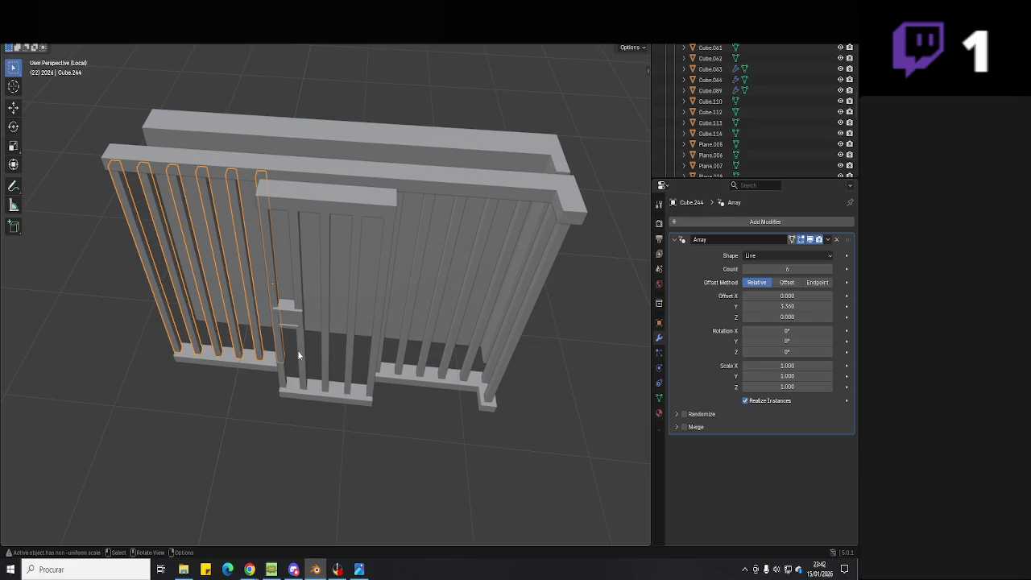
# - Slide the gate door closed along the X axis, cancelling a trial Z rotation
pyautogui.click(306, 348)
pyautogui.moveTo(312, 349)
pyautogui.mouseDown(button='middle')
pyautogui.moveTo(452, 391)
pyautogui.moveTo(422, 387)
pyautogui.mouseUp(button='middle')
pyautogui.press('g')
pyautogui.press('x')
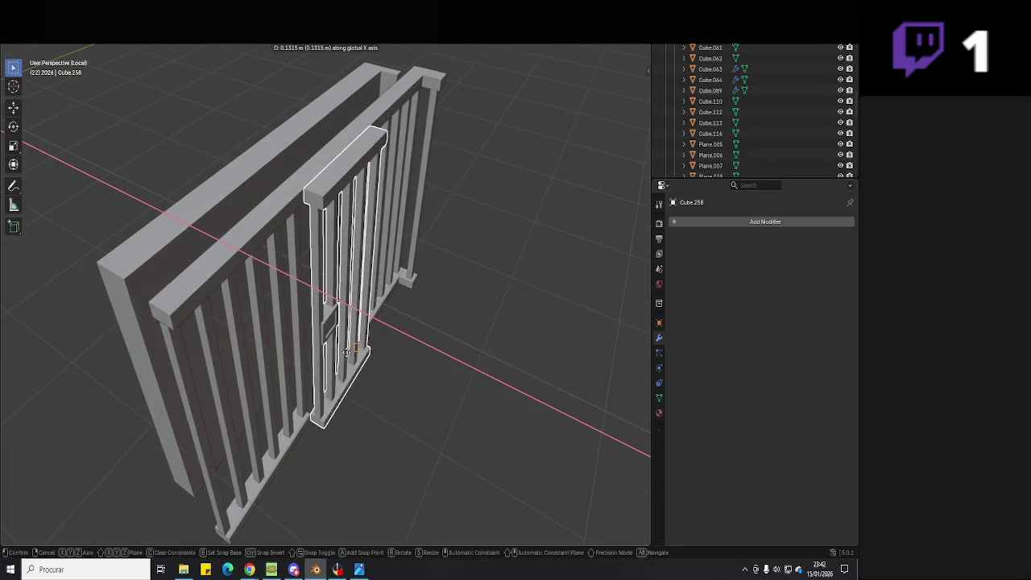
pyautogui.click(344, 342)
pyautogui.moveTo(344, 343)
pyautogui.mouseDown(button='middle')
pyautogui.moveTo(371, 348)
pyautogui.moveTo(361, 454)
pyautogui.moveTo(337, 409)
pyautogui.mouseUp(button='middle')
pyautogui.press('r')
pyautogui.press('z')
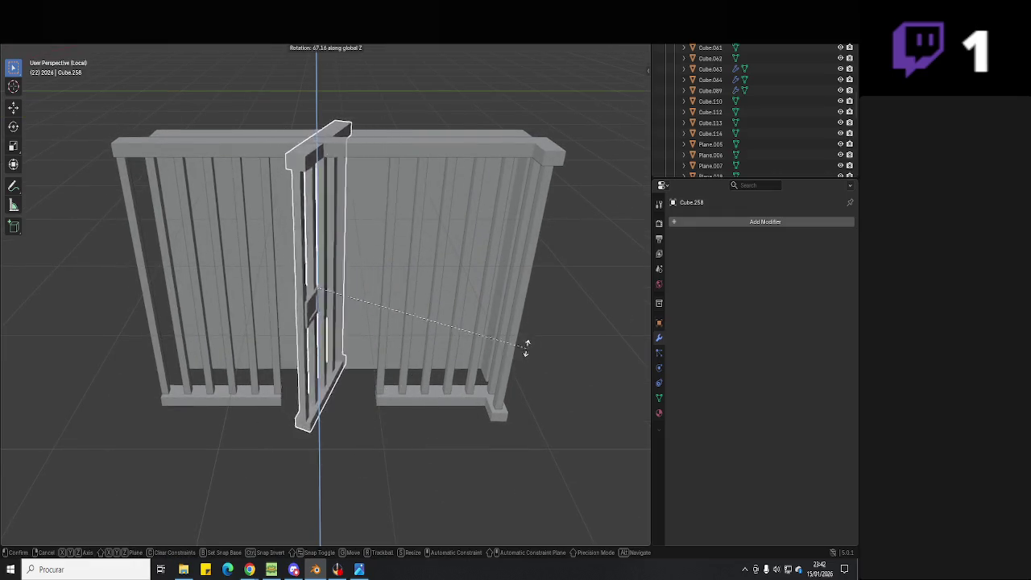
pyautogui.press('Escape')
# - Save as 'Hell Neighbour 3D.blend' and compare the gate with the Predio 2.jpg reference photo
pyautogui.hotkey('ctrl', 's')
pyautogui.click(359, 570)
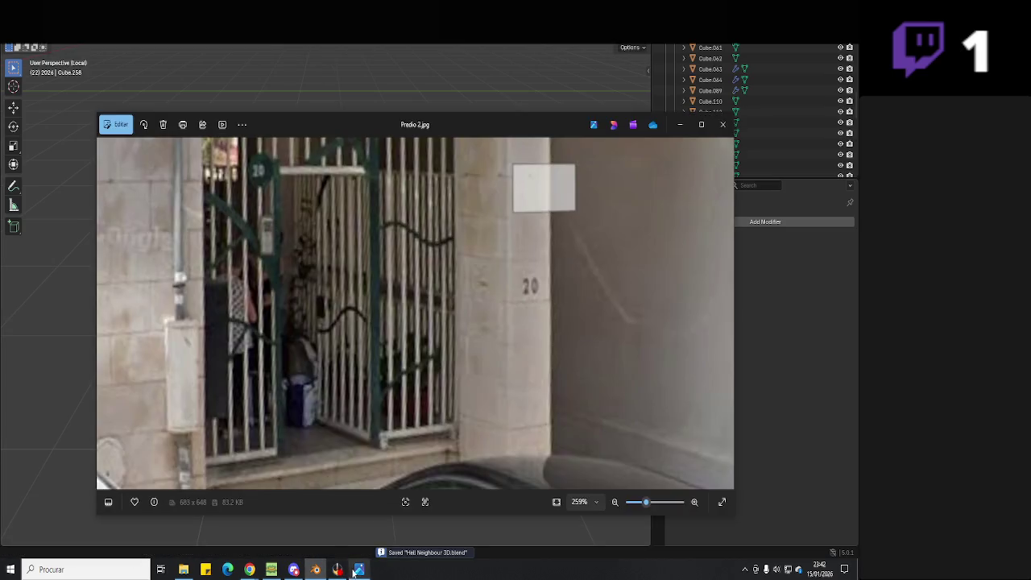
pyautogui.scroll(-1, 403, 339)
pyautogui.moveTo(426, 384)
pyautogui.mouseDown()
pyautogui.moveTo(405, 417)
pyautogui.moveTo(401, 314)
pyautogui.mouseUp()
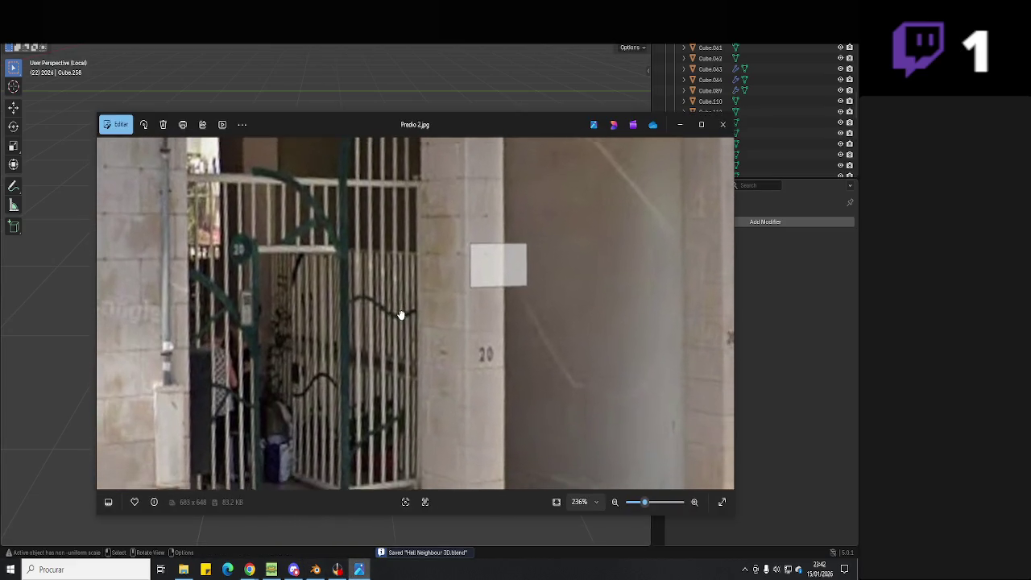
pyautogui.hotkey('alt', 'Tab')
pyautogui.press('r')
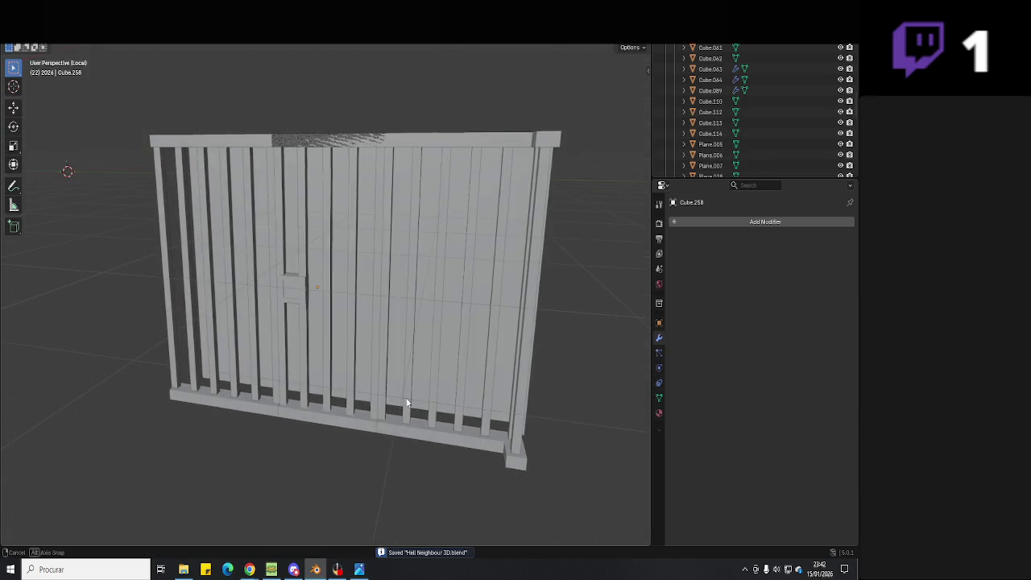
pyautogui.hotkey('alt', 'Tab')
pyautogui.hotkey('alt', 'Tab')
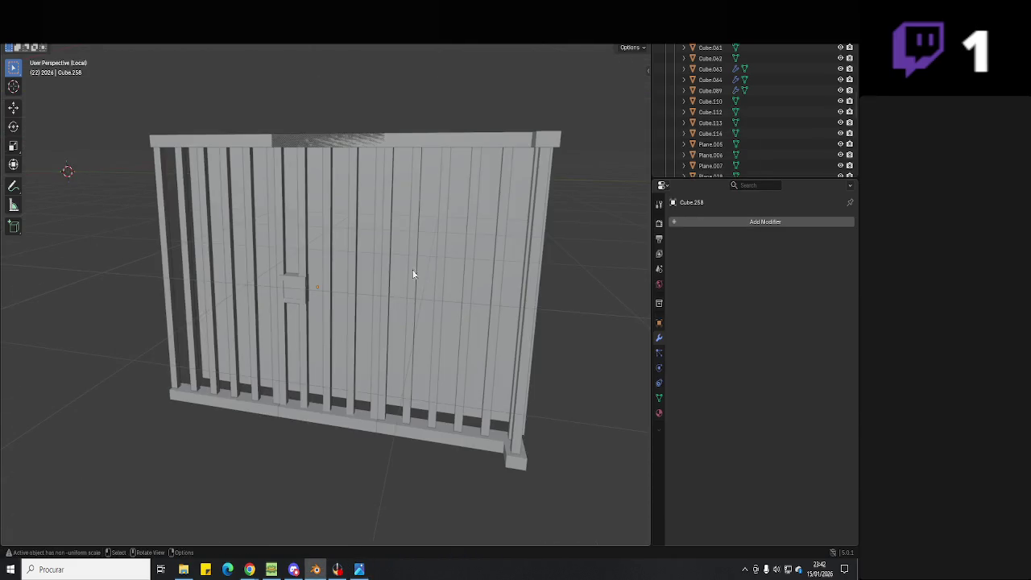
# - Select the right bar array and the back panel, then switch to OBS Studio
pyautogui.click(382, 276)
pyautogui.click(369, 175)
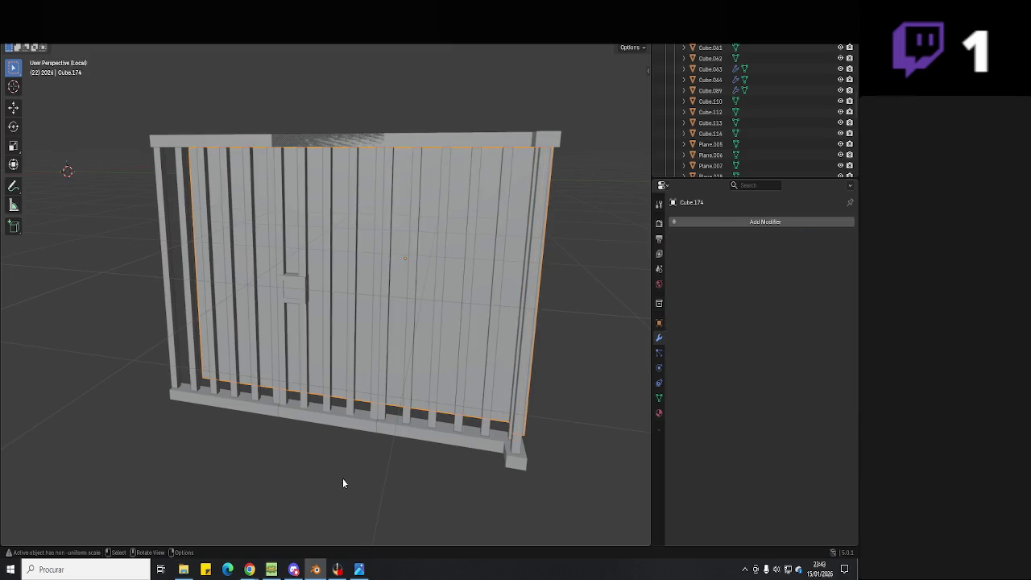
pyautogui.click(338, 570)
pyautogui.write('Quanto tmepo voce apre')
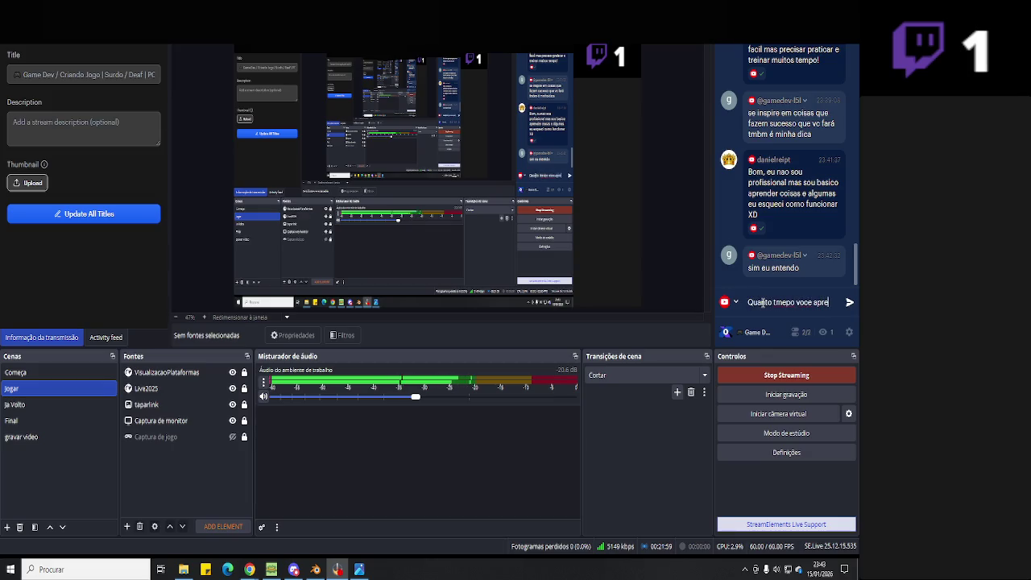
# - Send the chat question about how long learning the course took, then return to Blender
pyautogui.write('nder curso e q')
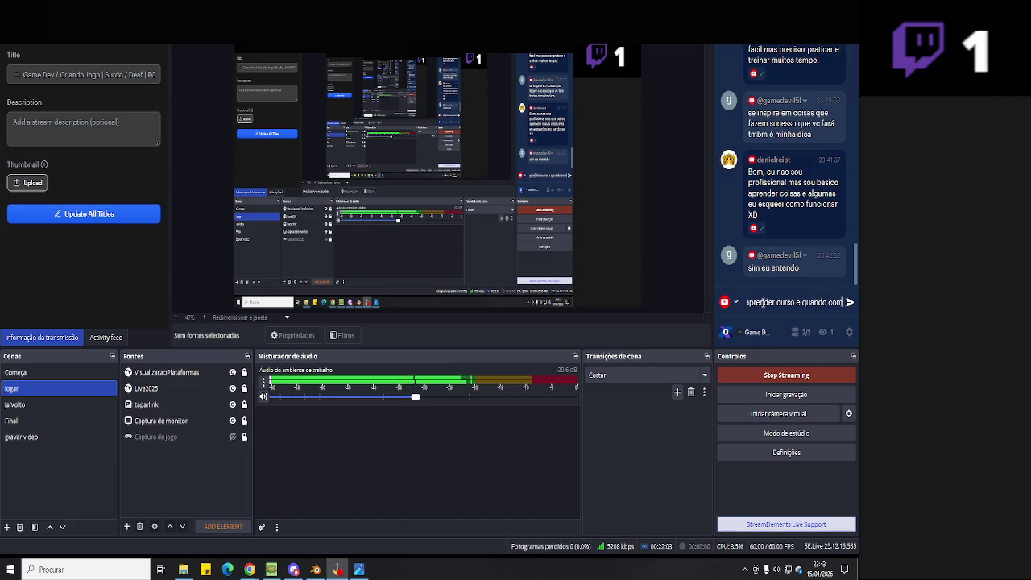
pyautogui.press('Return')
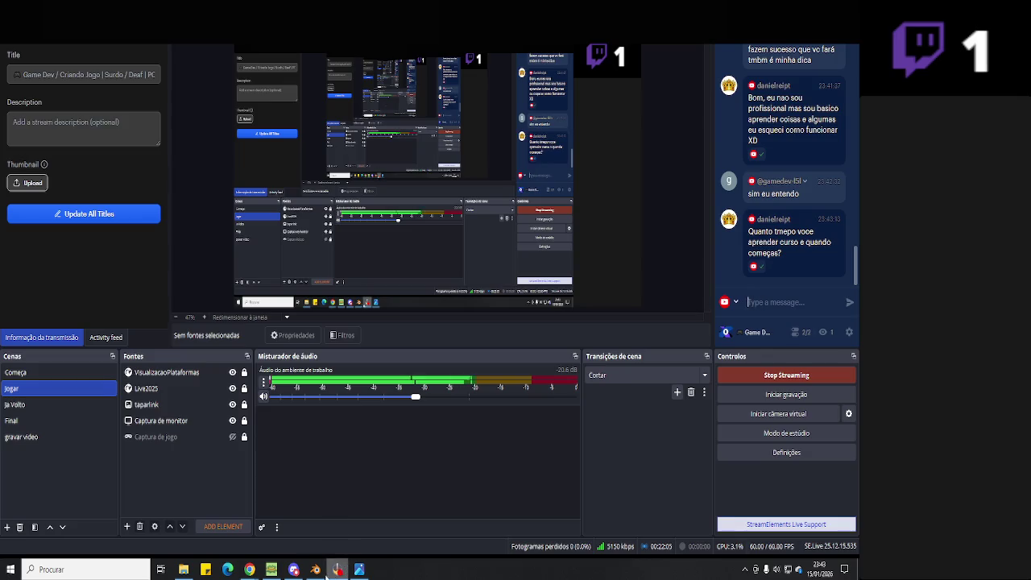
pyautogui.click(315, 569)
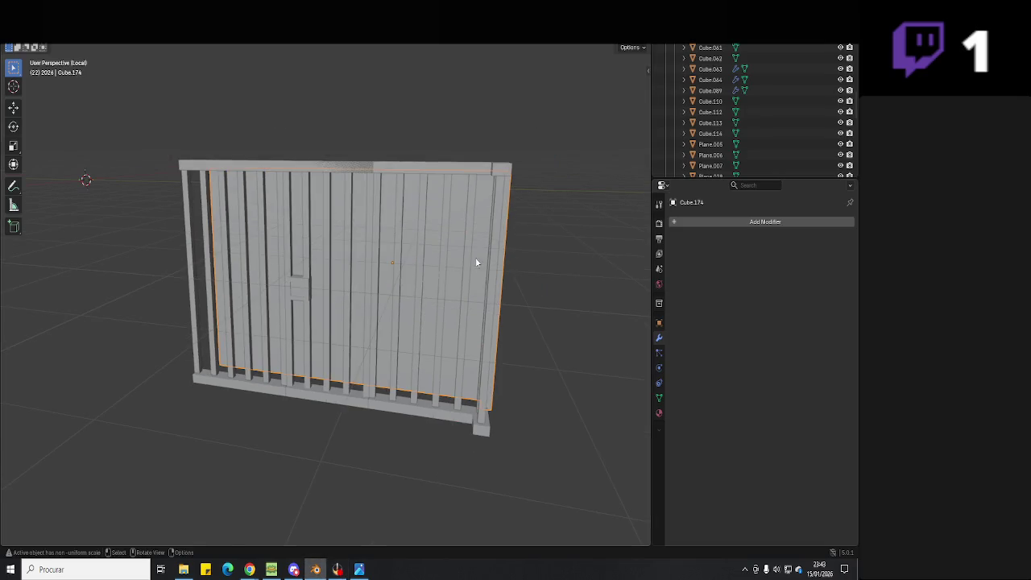
# - Paste a copy of the right five-bar group (Cube.256) and place it beside the gate
pyautogui.press('Tab')
pyautogui.moveTo(475, 261)
pyautogui.mouseDown(button='middle')
pyautogui.moveTo(451, 274)
pyautogui.moveTo(329, 245)
pyautogui.mouseUp(button='middle')
pyautogui.press('Tab')
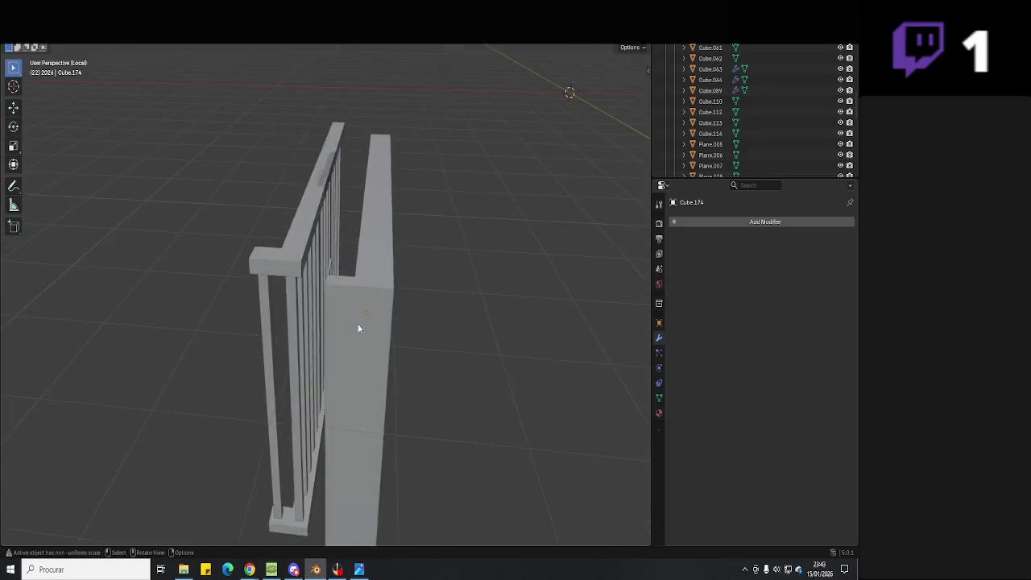
pyautogui.moveTo(338, 127); pyautogui.dragTo(298, 411)
pyautogui.moveTo(298, 411)
pyautogui.mouseDown(button='middle')
pyautogui.moveTo(418, 381)
pyautogui.moveTo(400, 294)
pyautogui.moveTo(442, 333)
pyautogui.moveTo(410, 349)
pyautogui.moveTo(412, 402)
pyautogui.mouseUp(button='middle')
pyautogui.press('Tab')
pyautogui.press('Tab')
pyautogui.click(410, 349)
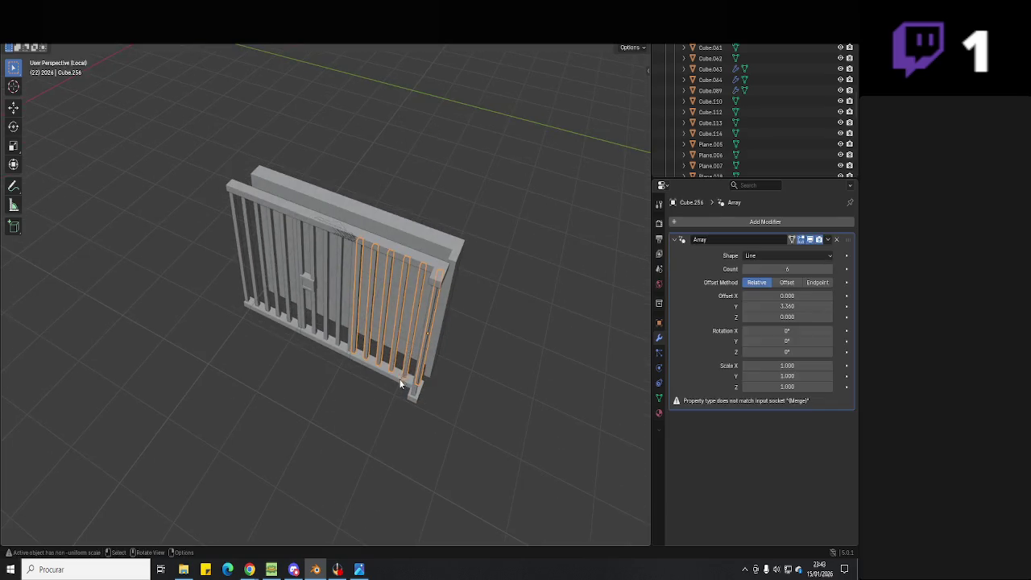
pyautogui.hotkey('ctrl', 'c')
pyautogui.hotkey('ctrl', 'v')
pyautogui.press('g')
pyautogui.click(559, 449)
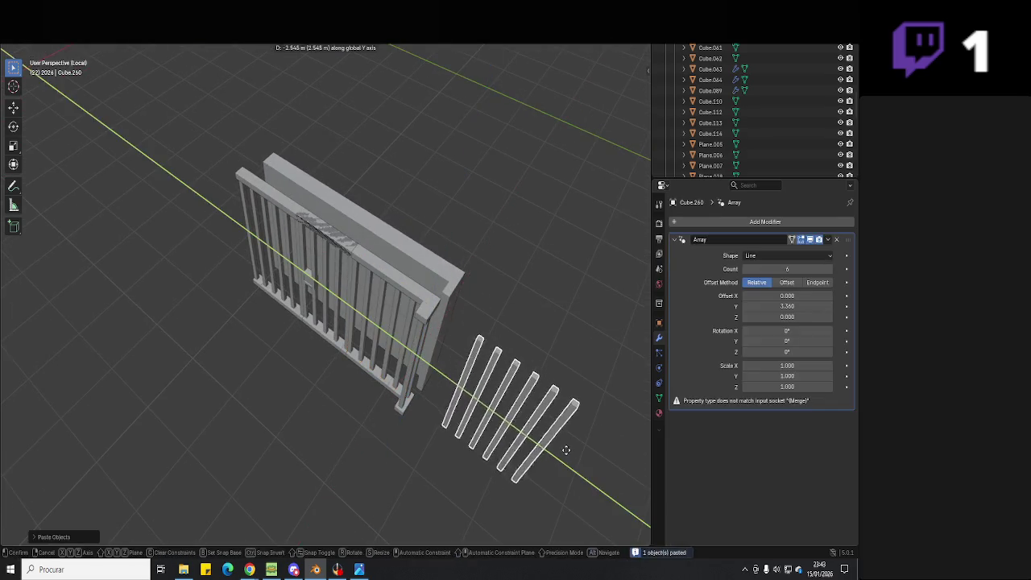
pyautogui.moveTo(560, 449)
pyautogui.mouseDown(button='middle')
pyautogui.moveTo(347, 363)
pyautogui.moveTo(509, 310)
pyautogui.mouseUp(button='middle')
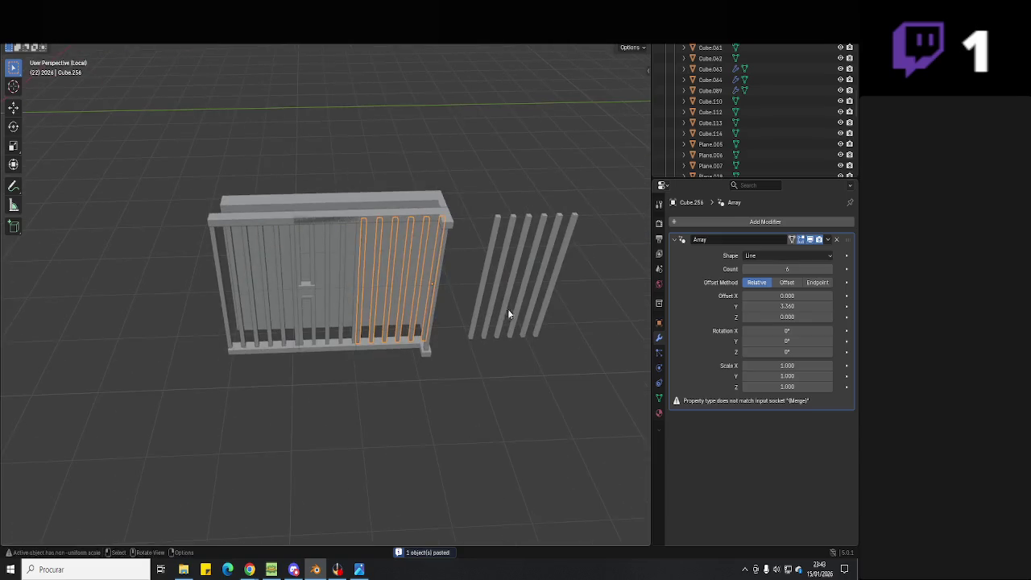
# - Apply the Array modifiers on Cube.256 and Cube.244, then select the whole fence
pyautogui.click(827, 239)
pyautogui.click(817, 251)
pyautogui.click(269, 293)
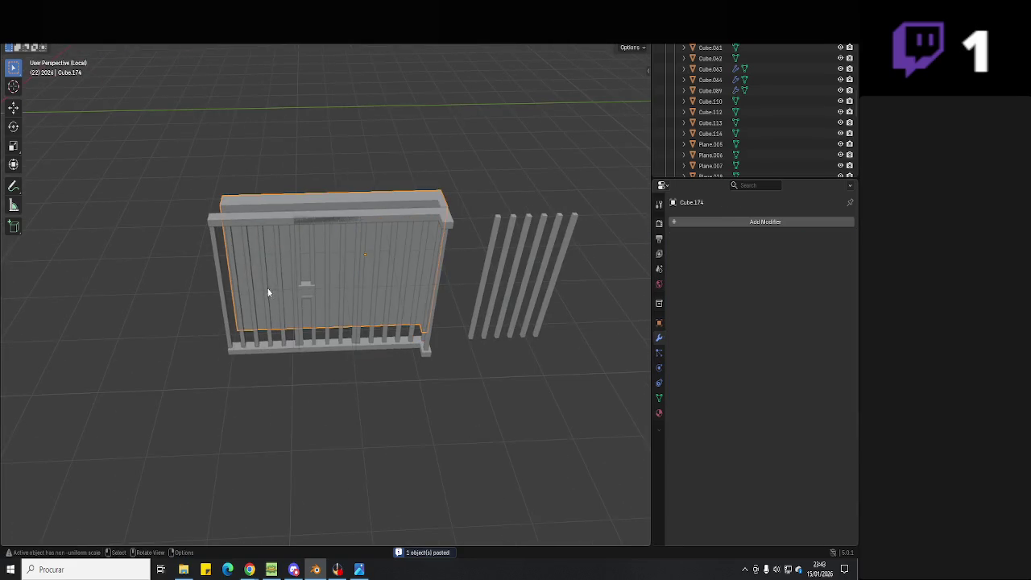
pyautogui.click(826, 239)
pyautogui.click(806, 250)
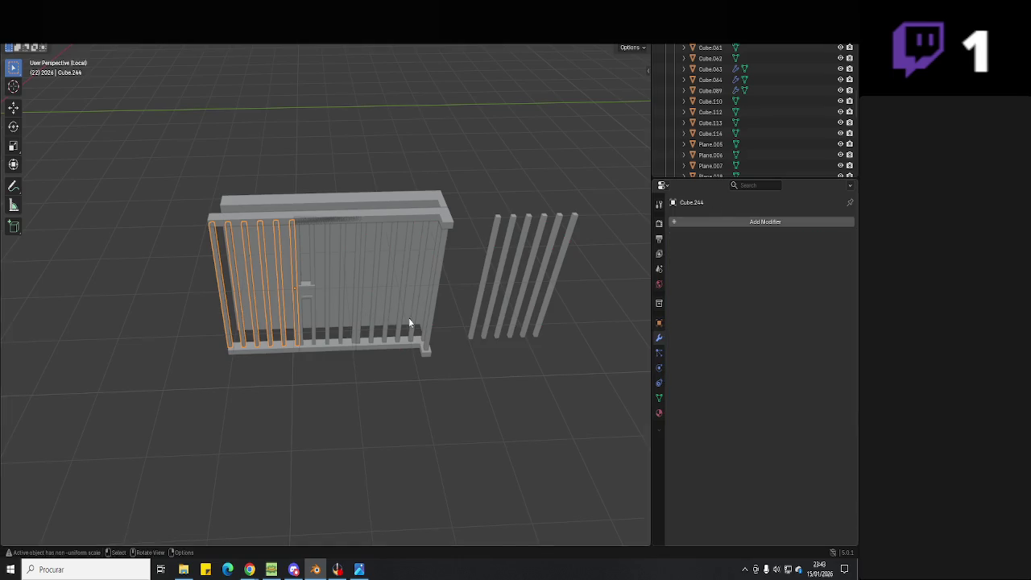
pyautogui.moveTo(409, 318); pyautogui.dragTo(293, 303, button='middle')
pyautogui.moveTo(342, 137); pyautogui.dragTo(253, 411)
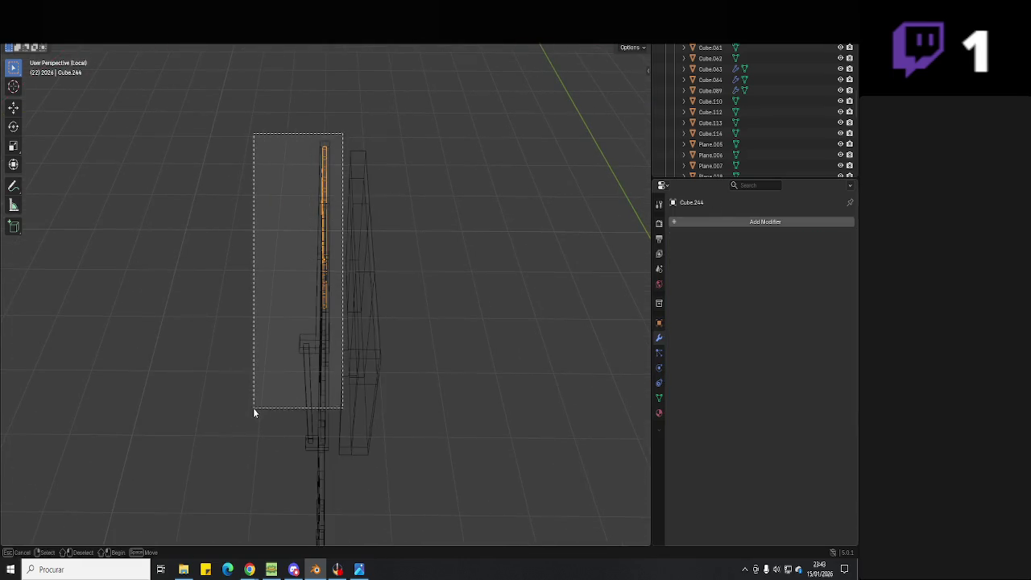
# - Lower the fence's top rail geometry vertically in Edit Mode
pyautogui.moveTo(267, 403)
pyautogui.mouseDown(button='middle')
pyautogui.moveTo(360, 319)
pyautogui.moveTo(460, 290)
pyautogui.moveTo(354, 223)
pyautogui.moveTo(342, 149)
pyautogui.mouseUp(button='middle')
pyautogui.keyDown('shift'); pyautogui.click(346, 331); pyautogui.keyUp('shift')
pyautogui.keyDown('shift'); pyautogui.click(346, 328); pyautogui.keyUp('shift')
pyautogui.press('Tab')
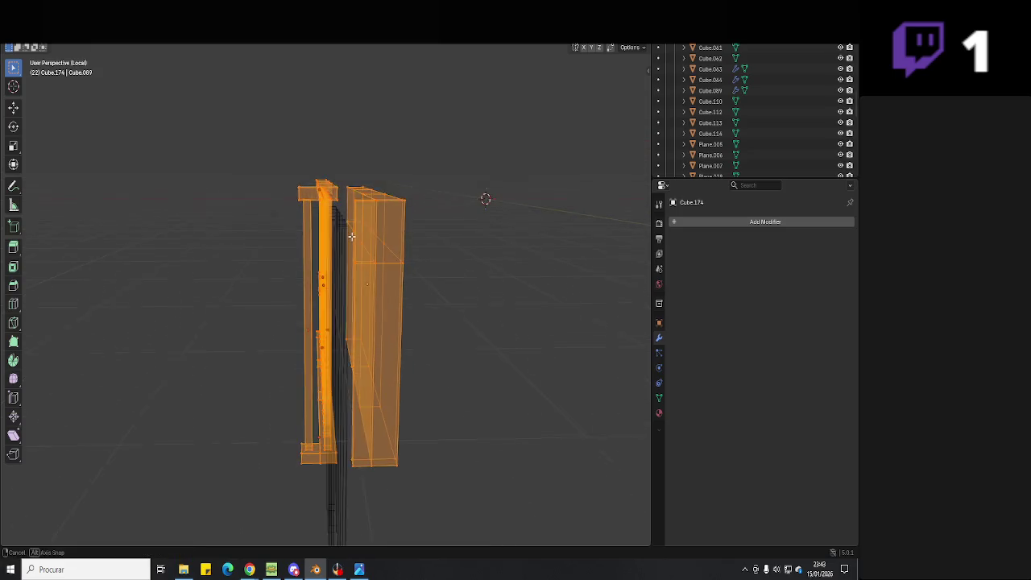
pyautogui.moveTo(342, 147); pyautogui.dragTo(280, 216)
pyautogui.moveTo(281, 215); pyautogui.dragTo(394, 215, button='middle')
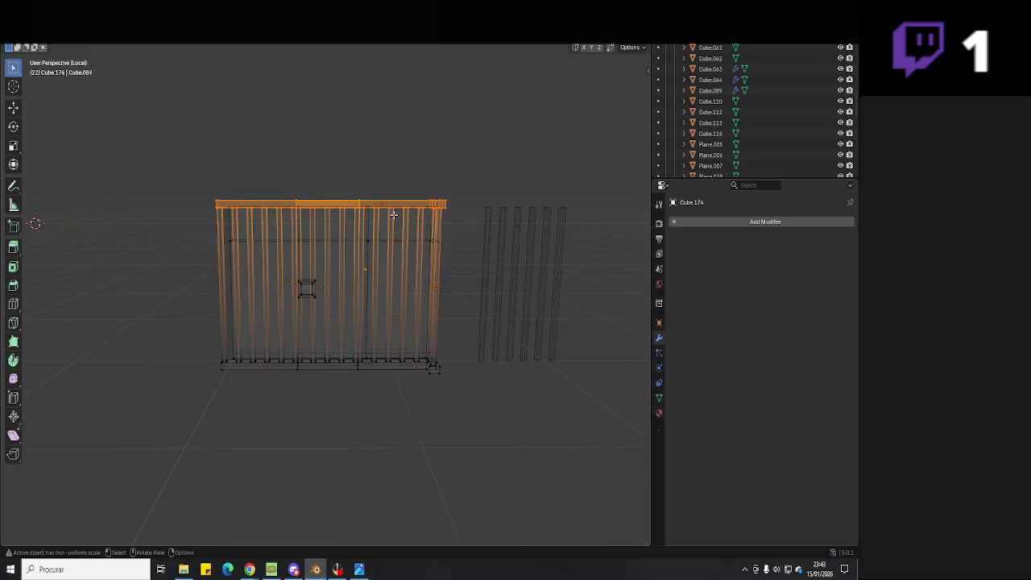
pyautogui.press('g')
pyautogui.press('z')
pyautogui.click(358, 280)
pyautogui.scroll(2, 359, 280)
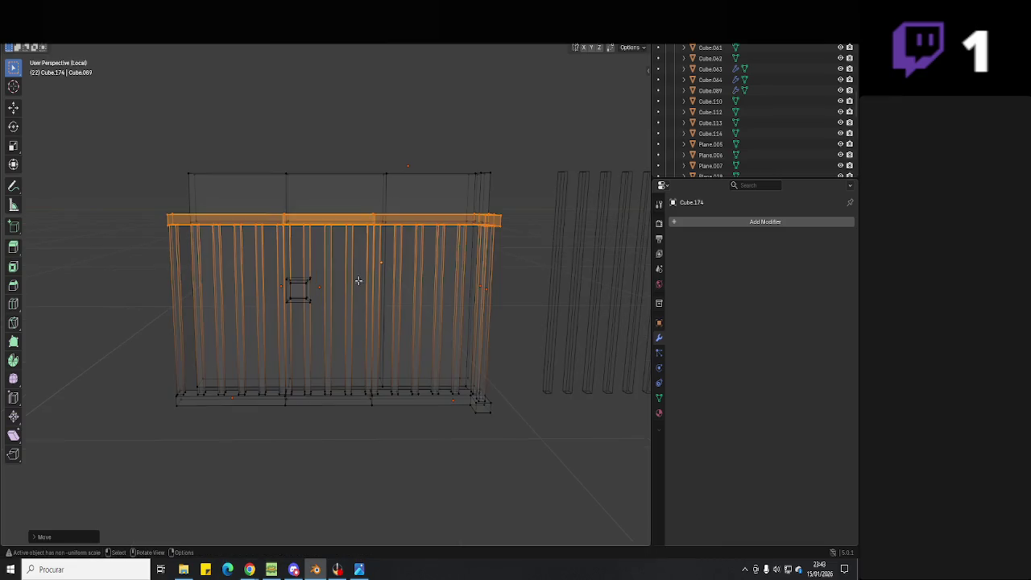
pyautogui.press('Tab')
# - Lower the gate door's handle vertically in Edit Mode
pyautogui.hotkey('shift', 'z')
pyautogui.moveTo(349, 267)
pyautogui.mouseDown(button='middle')
pyautogui.moveTo(291, 295)
pyautogui.moveTo(293, 322)
pyautogui.mouseUp(button='middle')
pyautogui.click(288, 295)
pyautogui.click(310, 304)
pyautogui.press('Tab')
pyautogui.scroll(3, 314, 306)
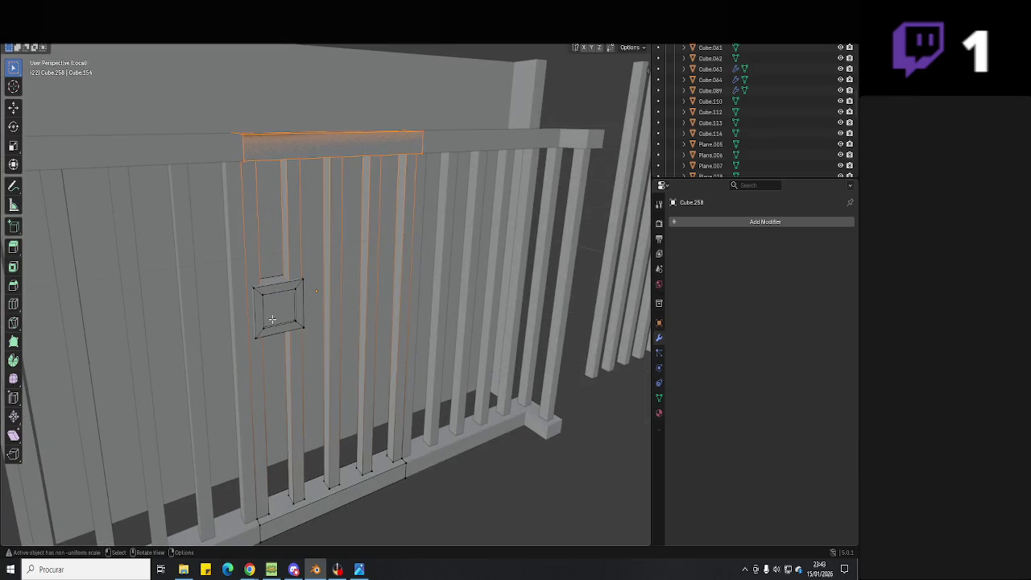
pyautogui.click(273, 320)
pyautogui.press('l')
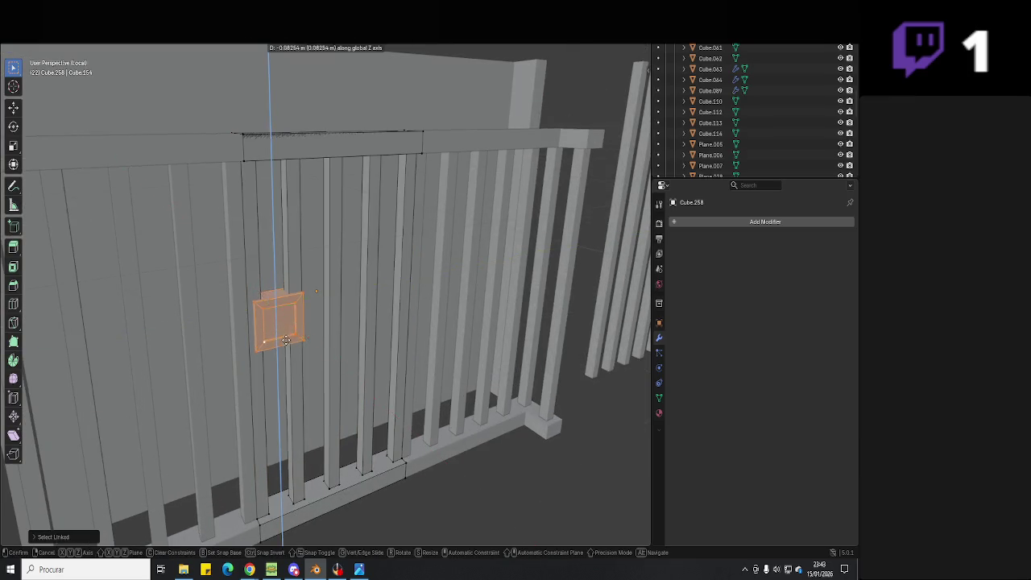
pyautogui.press('g')
pyautogui.press('z')
pyautogui.click(294, 374)
pyautogui.press('Tab')
# - Slide the top rail Cube.254 along the X axis
pyautogui.scroll(-3, 311, 389)
pyautogui.scroll(-2, 315, 454)
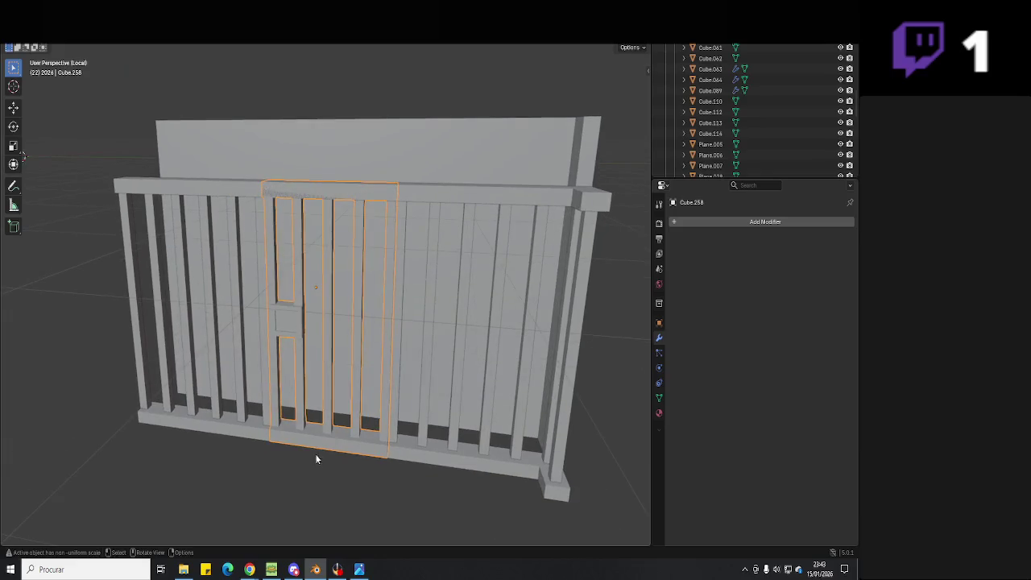
pyautogui.click(345, 205)
pyautogui.moveTo(345, 205)
pyautogui.mouseDown(button='middle')
pyautogui.moveTo(382, 236)
pyautogui.moveTo(347, 260)
pyautogui.mouseUp(button='middle')
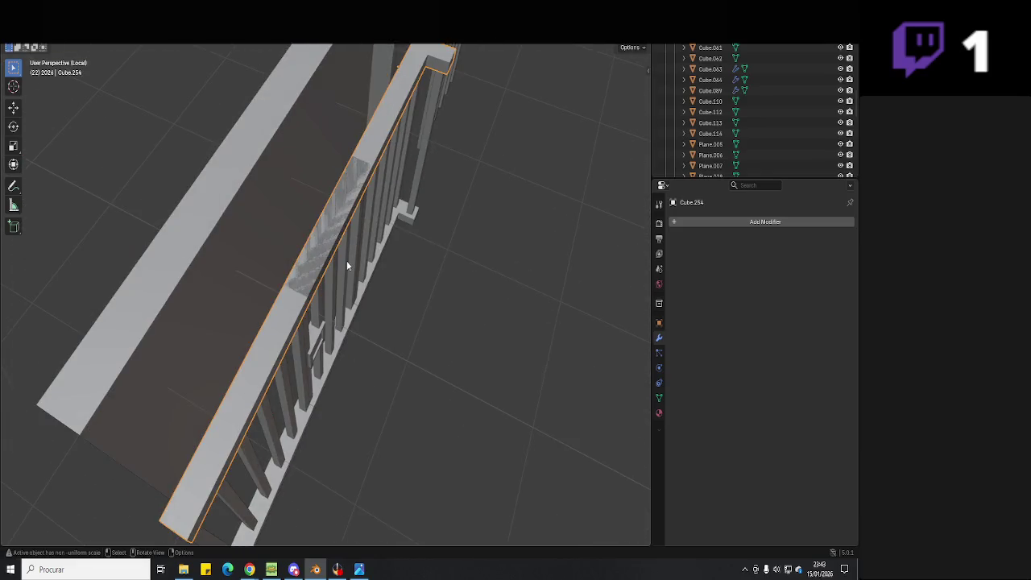
pyautogui.press('g')
pyautogui.press('x')
pyautogui.click(431, 319)
pyautogui.moveTo(431, 319)
pyautogui.mouseDown(button='middle')
pyautogui.moveTo(433, 303)
pyautogui.moveTo(360, 302)
pyautogui.mouseUp(button='middle')
# - Shift the rail geometry along Y in wireframe view, then copy and paste the L-shaped rail
pyautogui.press('Tab')
pyautogui.scroll(-3, 361, 302)
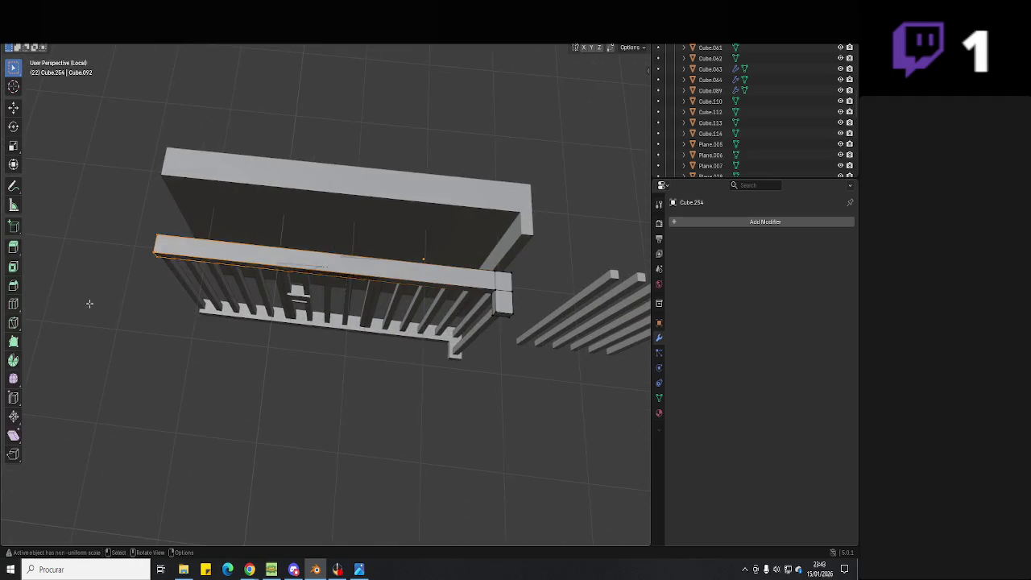
pyautogui.press('g')
pyautogui.press('y')
pyautogui.hotkey('shift', 'z')
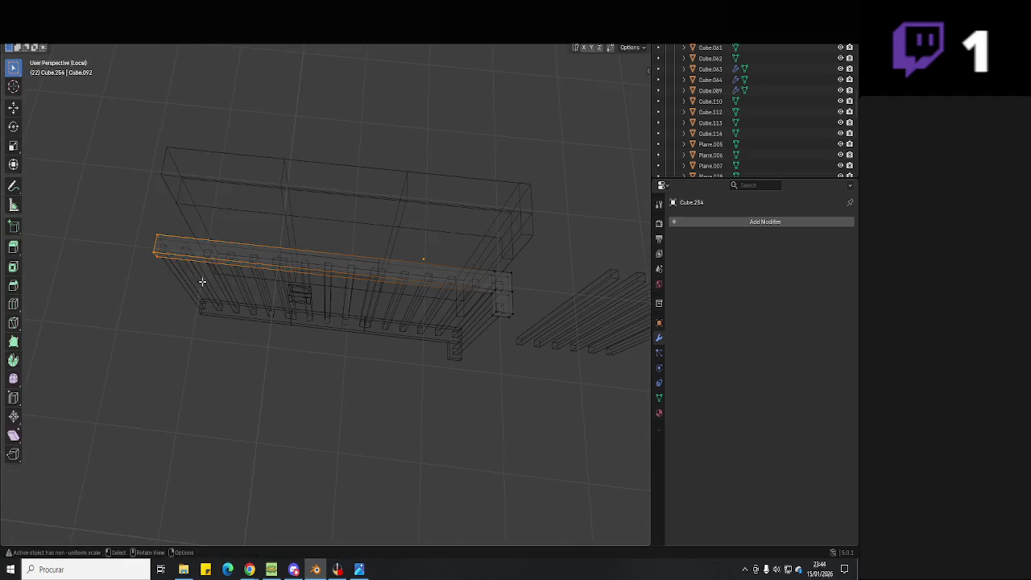
pyautogui.click(387, 282)
pyautogui.moveTo(387, 282)
pyautogui.mouseDown(button='middle')
pyautogui.moveTo(385, 248)
pyautogui.moveTo(353, 301)
pyautogui.mouseUp(button='middle')
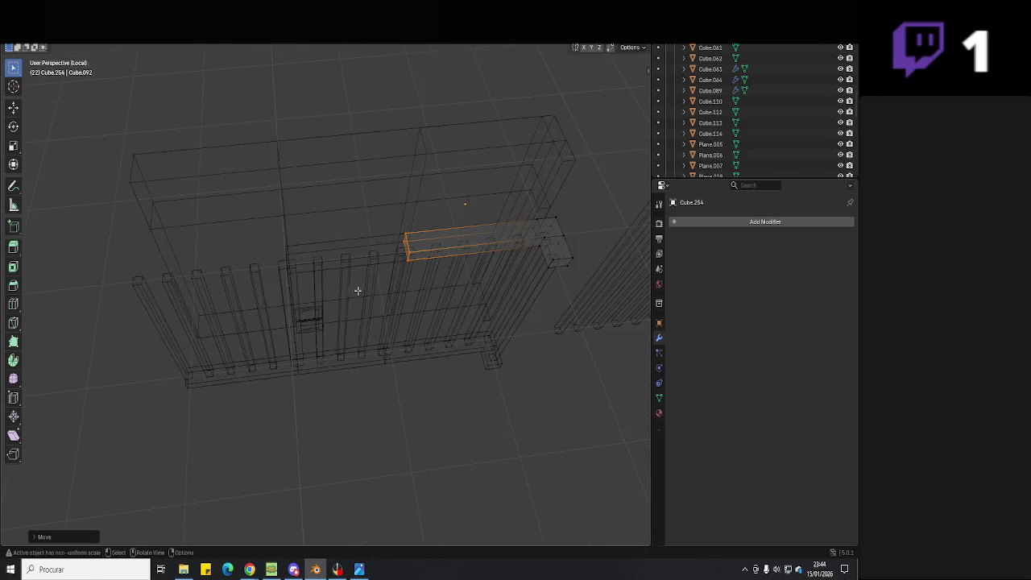
pyautogui.scroll(2, 401, 305)
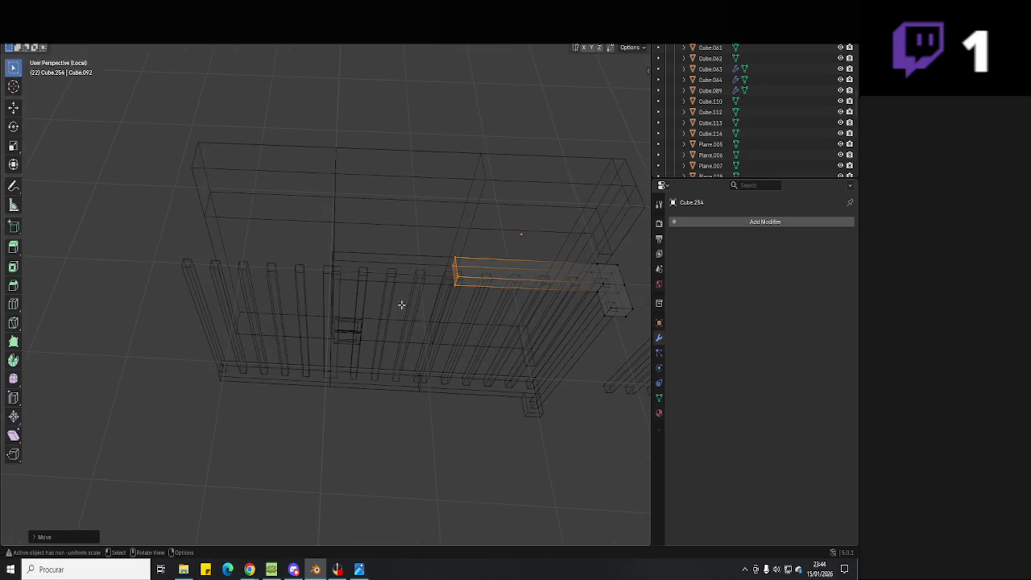
pyautogui.hotkey('ctrl', 'c')
pyautogui.hotkey('ctrl', 'v')
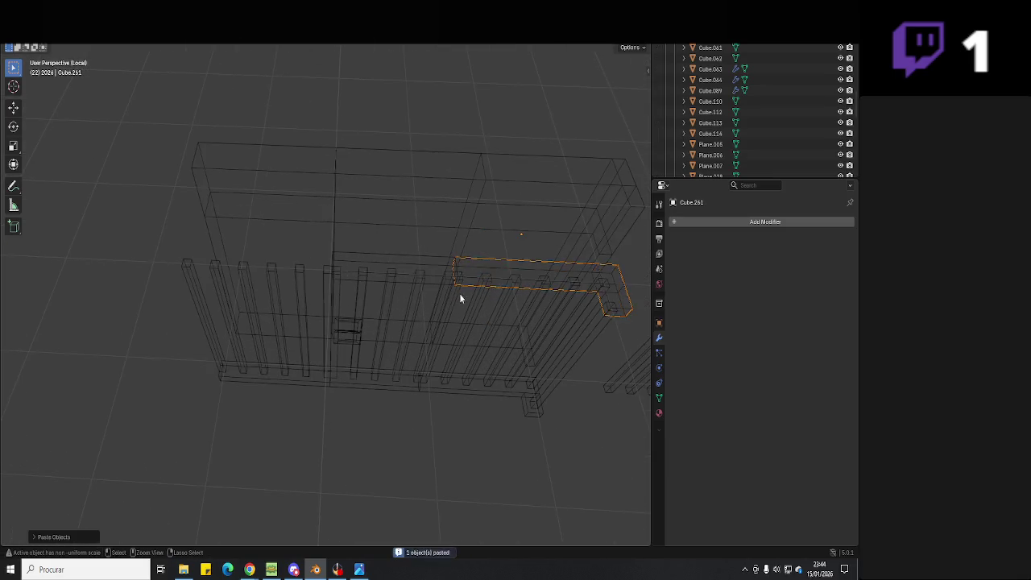
# - Move the duplicate rail left along Y and delete its end piece
pyautogui.press('g')
pyautogui.press('y')
pyautogui.click(56, 284)
pyautogui.press('Tab')
pyautogui.moveTo(322, 272); pyautogui.dragTo(202, 311)
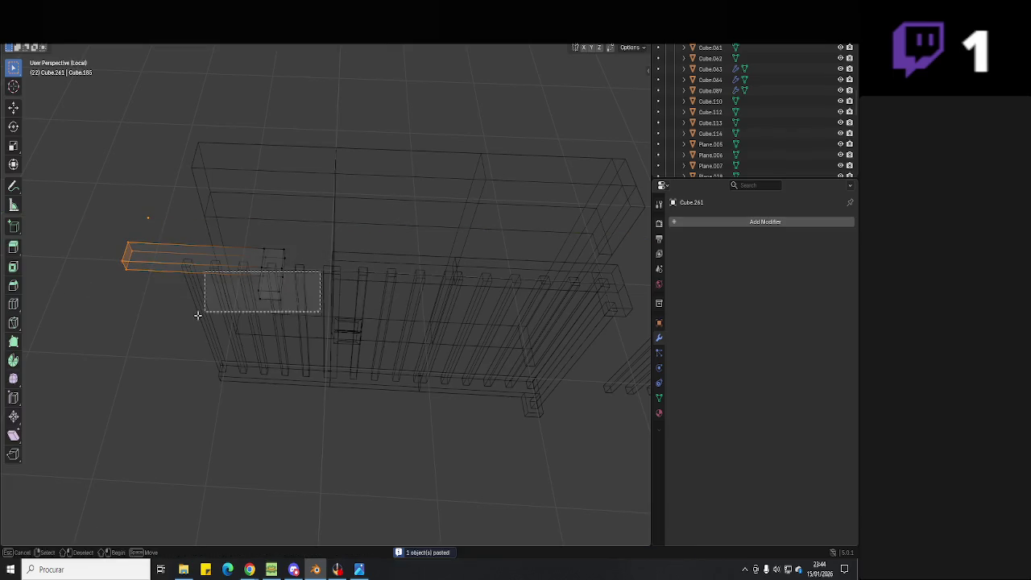
pyautogui.moveTo(251, 310); pyautogui.dragTo(218, 287, button='middle')
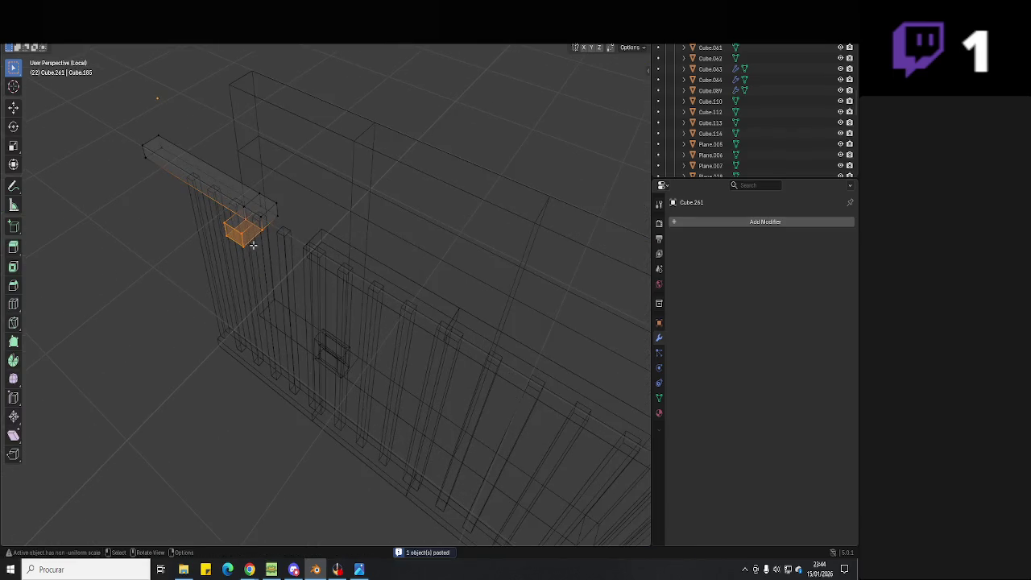
pyautogui.keyDown('shift'); pyautogui.moveTo(306, 170); pyautogui.dragTo(258, 258); pyautogui.keyUp('shift')
pyautogui.moveTo(258, 257)
pyautogui.mouseDown(button='middle')
pyautogui.moveTo(258, 284)
pyautogui.moveTo(353, 291)
pyautogui.mouseUp(button='middle')
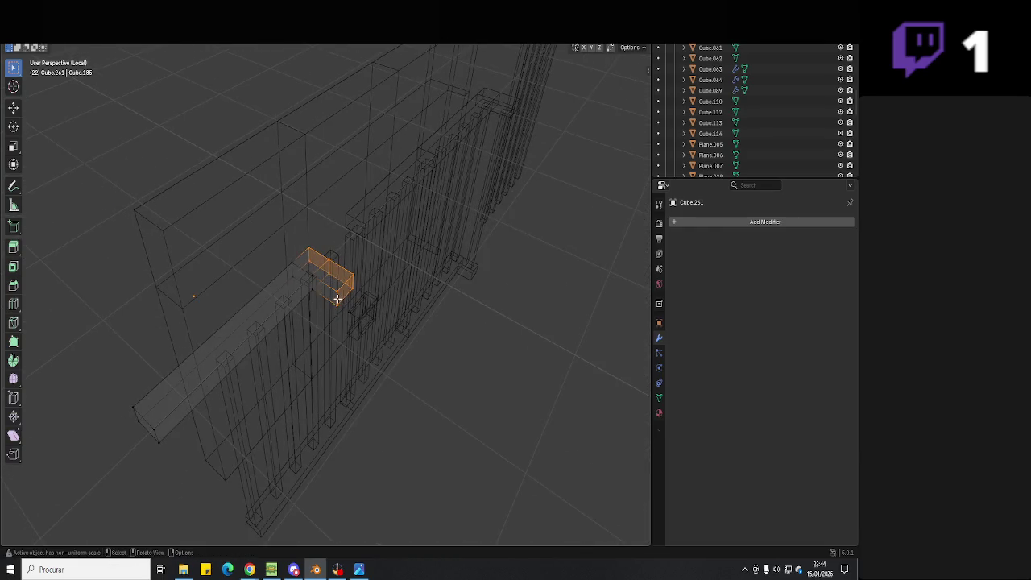
pyautogui.press('x')
pyautogui.click(331, 272)
# - Slide the remaining arm beam along Y to cap the fence's left end
pyautogui.moveTo(330, 272); pyautogui.dragTo(294, 292, button='middle')
pyautogui.press('a')
pyautogui.press('g')
pyautogui.press('y')
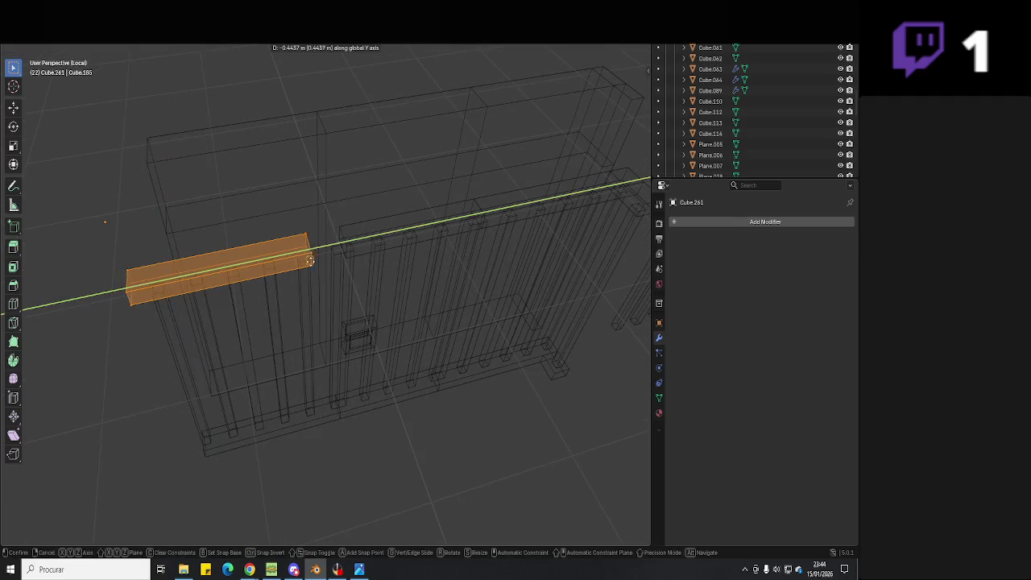
pyautogui.click(176, 286)
pyautogui.press('b')
pyautogui.press('Escape')
pyautogui.press('g')
pyautogui.press('y')
pyautogui.click(142, 306)
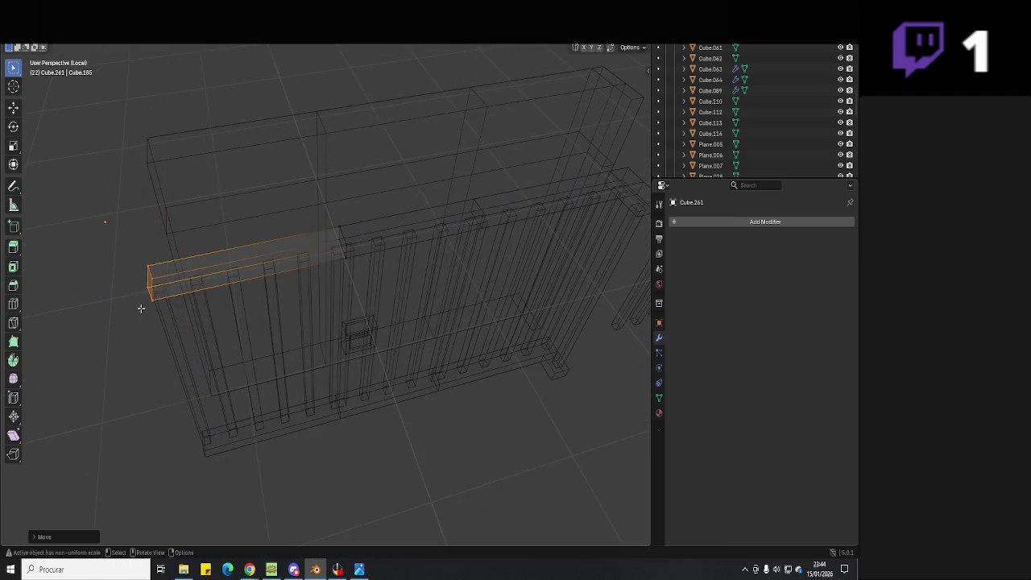
pyautogui.press('Tab')
# - Save Hell Neighbour 3D.blend, then open and dismiss the object origin options
pyautogui.click(515, 217)
pyautogui.hotkey('shift', 'z')
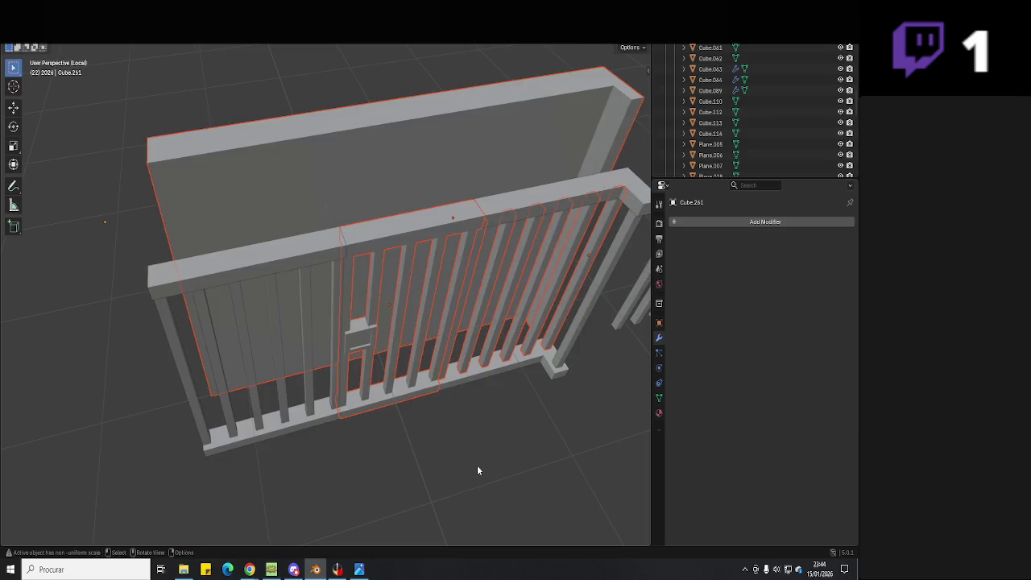
pyautogui.moveTo(477, 465)
pyautogui.mouseDown(button='middle')
pyautogui.moveTo(491, 427)
pyautogui.moveTo(473, 323)
pyautogui.moveTo(499, 317)
pyautogui.moveTo(489, 348)
pyautogui.mouseUp(button='middle')
pyautogui.hotkey('ctrl', 's')
pyautogui.press('a')
pyautogui.rightClick(469, 345)
pyautogui.click(522, 360)
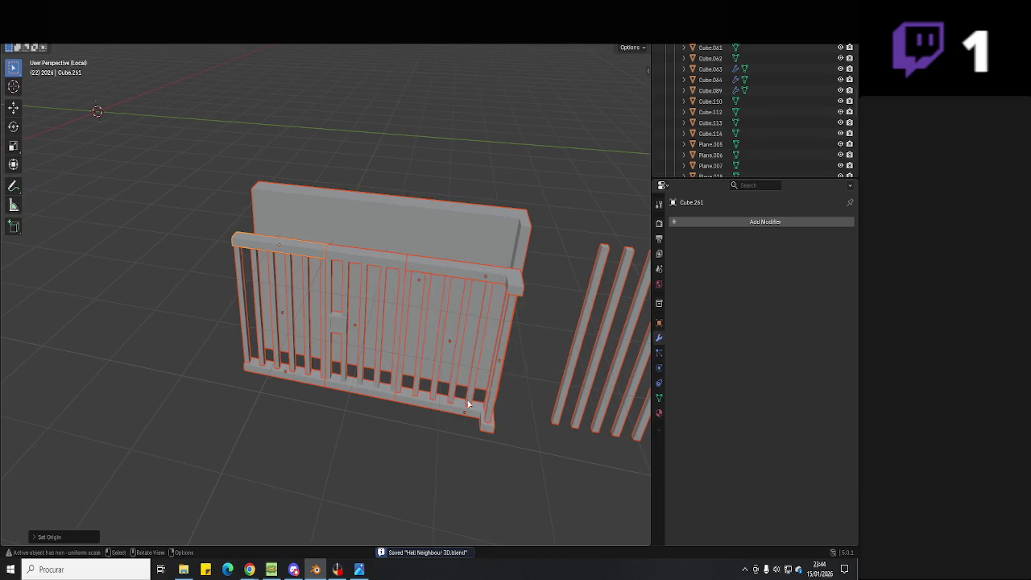
pyautogui.hotkey('alt', 'a')
pyautogui.moveTo(451, 402)
pyautogui.mouseDown(button='middle')
pyautogui.moveTo(367, 440)
pyautogui.moveTo(321, 414)
pyautogui.moveTo(320, 435)
pyautogui.moveTo(384, 439)
pyautogui.mouseUp(button='middle')
pyautogui.press('Tab')
pyautogui.press('a')
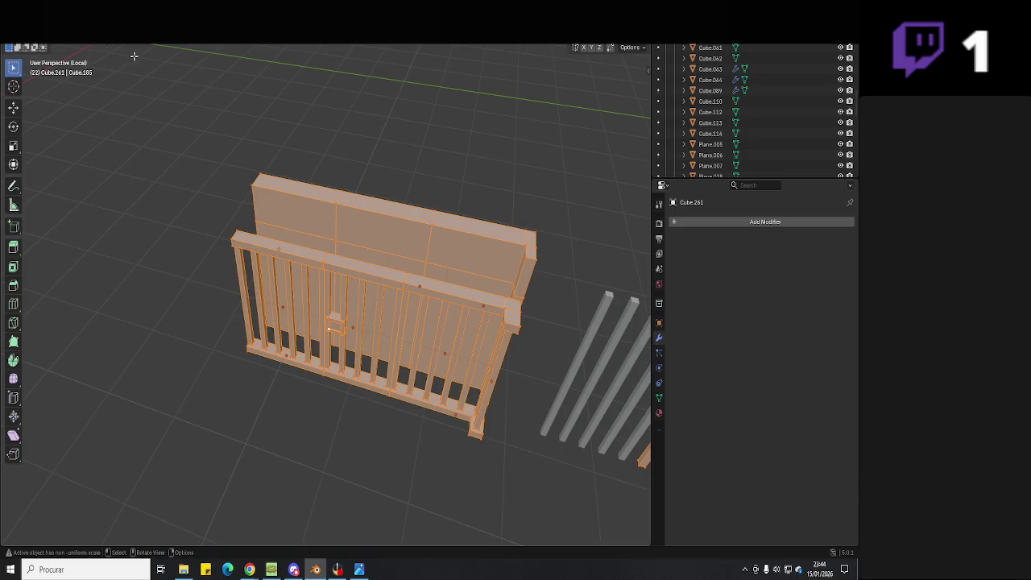
pyautogui.click(169, 47)
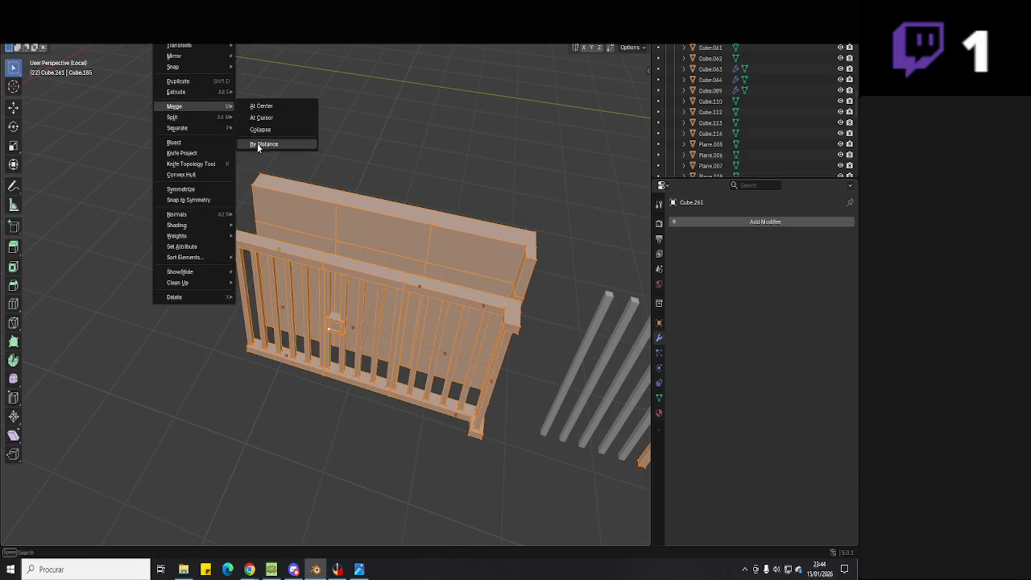
pyautogui.click(256, 142)
pyautogui.press('Tab')
pyautogui.click(305, 415)
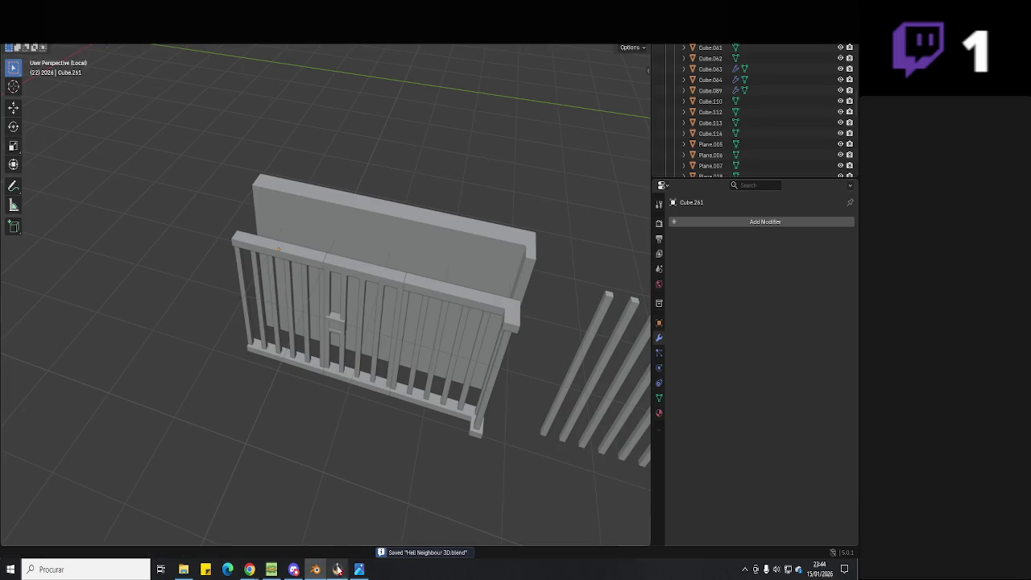
pyautogui.click(338, 570)
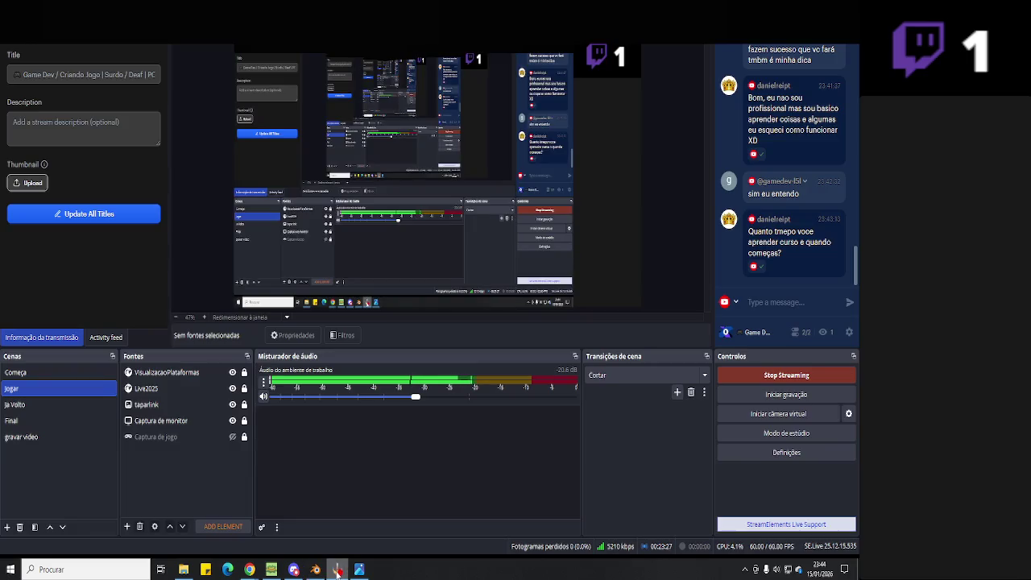
pyautogui.click(337, 569)
pyautogui.scroll(2, 335, 486)
pyautogui.moveTo(335, 486)
pyautogui.mouseDown(button='middle')
pyautogui.moveTo(408, 434)
pyautogui.moveTo(379, 364)
pyautogui.moveTo(432, 373)
pyautogui.mouseUp(button='middle')
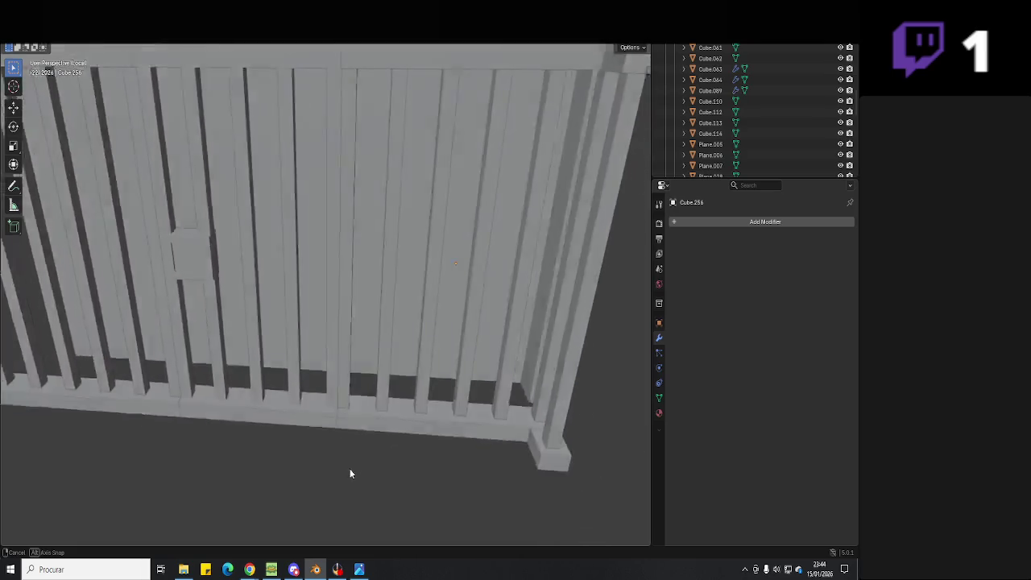
pyautogui.moveTo(389, 401)
pyautogui.mouseDown(button='middle')
pyautogui.moveTo(273, 442)
pyautogui.moveTo(382, 454)
pyautogui.moveTo(329, 414)
pyautogui.moveTo(343, 483)
pyautogui.mouseUp(button='middle')
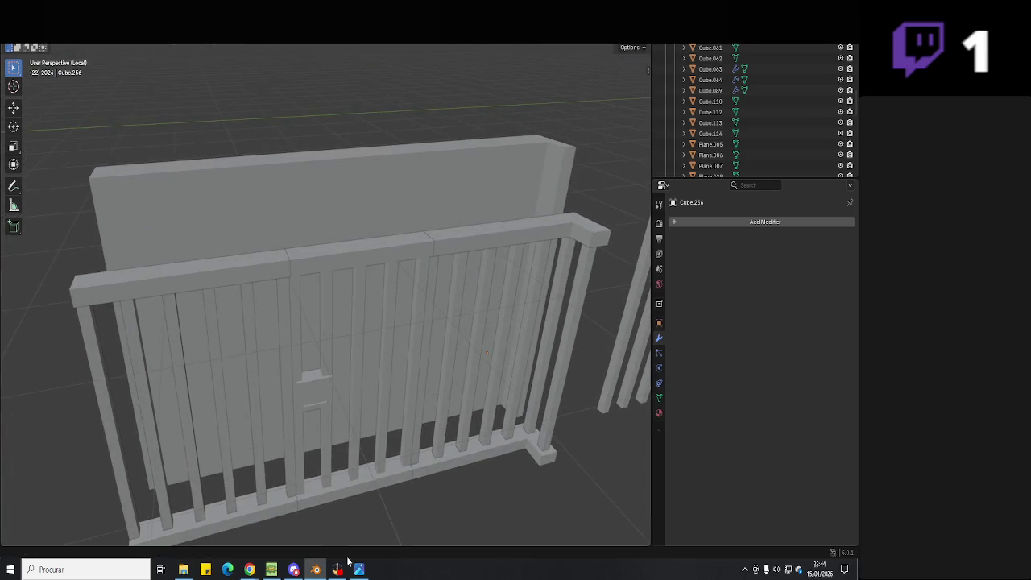
pyautogui.click(359, 570)
pyautogui.moveTo(382, 309)
pyautogui.mouseDown()
pyautogui.moveTo(387, 342)
pyautogui.moveTo(391, 317)
pyautogui.mouseUp()
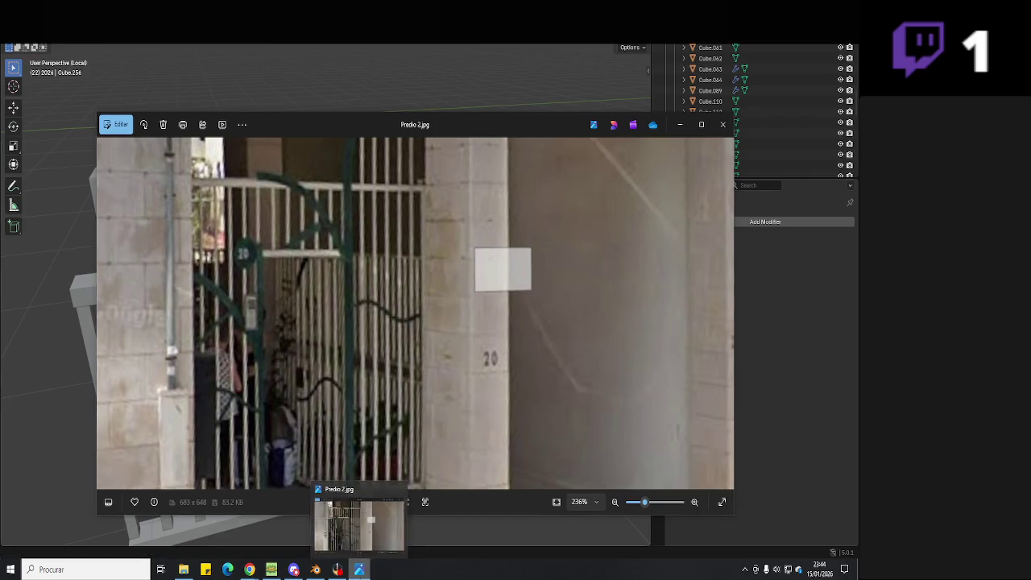
# - Compare the fence with the reference photo and clear the door's mesh selection
pyautogui.click(360, 569)
pyautogui.click(270, 277)
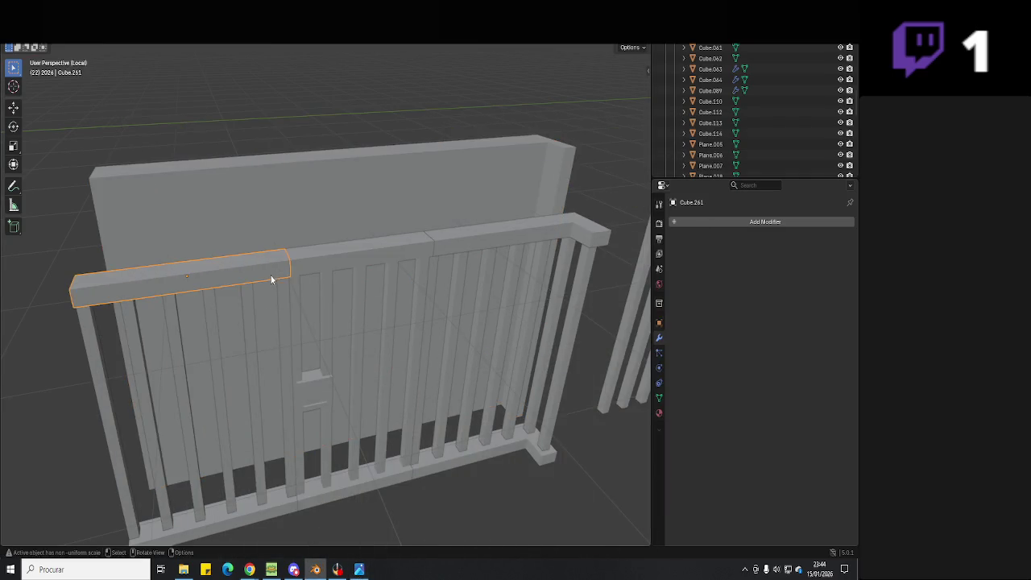
pyautogui.click(364, 572)
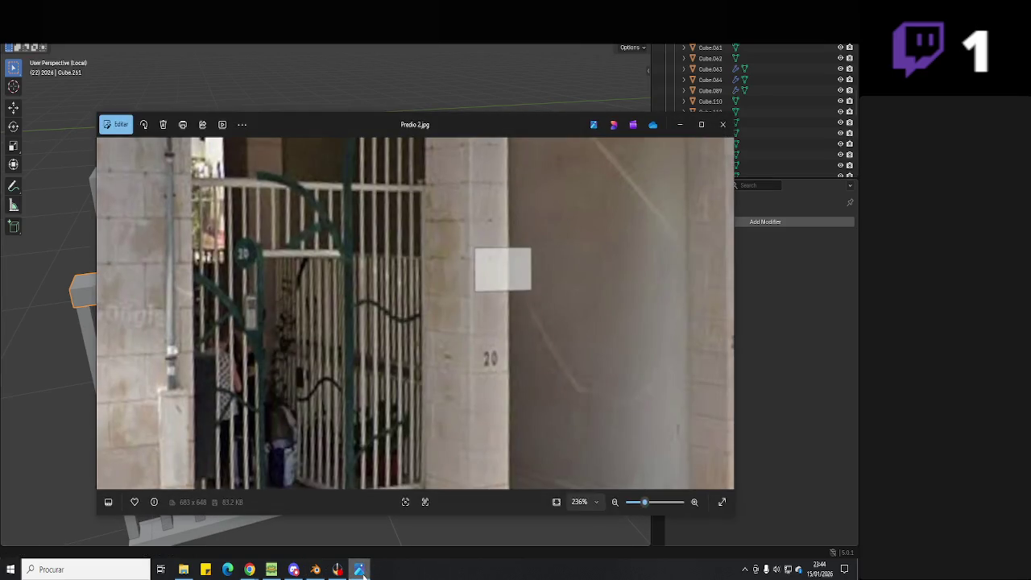
pyautogui.click(361, 572)
pyautogui.click(334, 332)
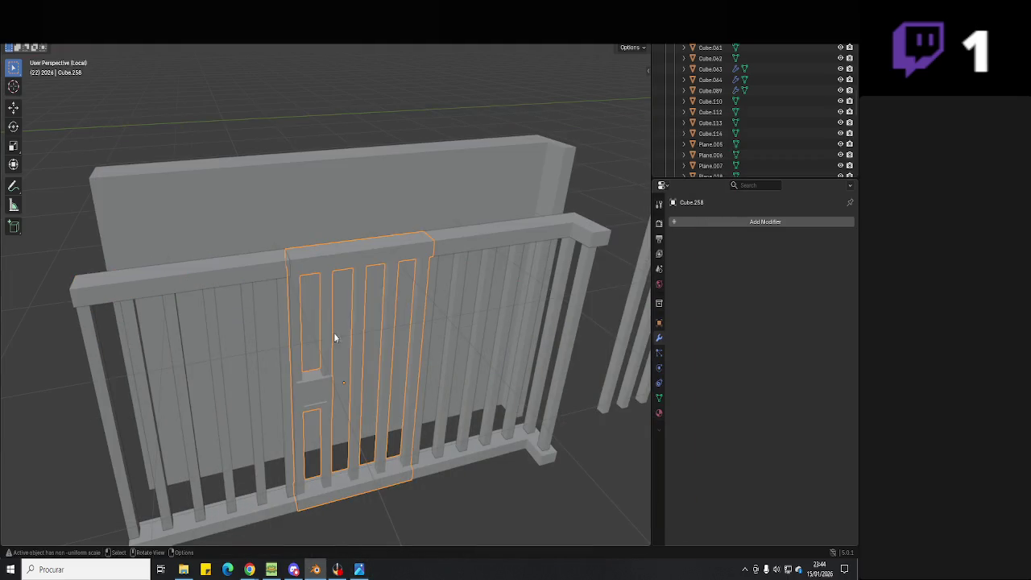
pyautogui.press('Tab')
pyautogui.hotkey('alt', 'a')
pyautogui.press('Tab')
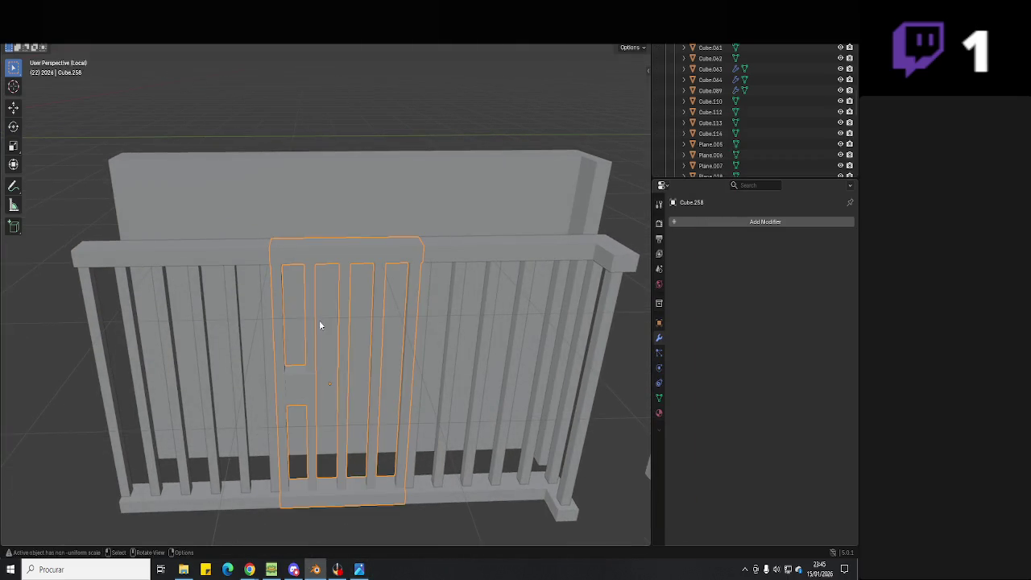
# - Raise both top rails 0.5189 m along Z
pyautogui.click(211, 256)
pyautogui.moveTo(211, 256); pyautogui.dragTo(283, 269, button='middle')
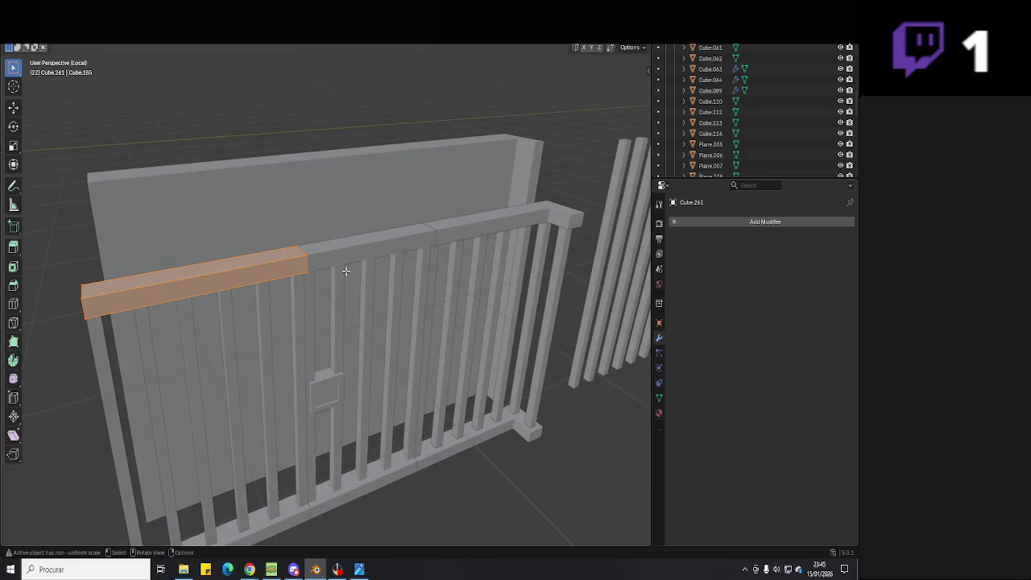
pyautogui.keyDown('shift'); pyautogui.click(463, 247); pyautogui.keyUp('shift')
pyautogui.press('g')
pyautogui.press('z')
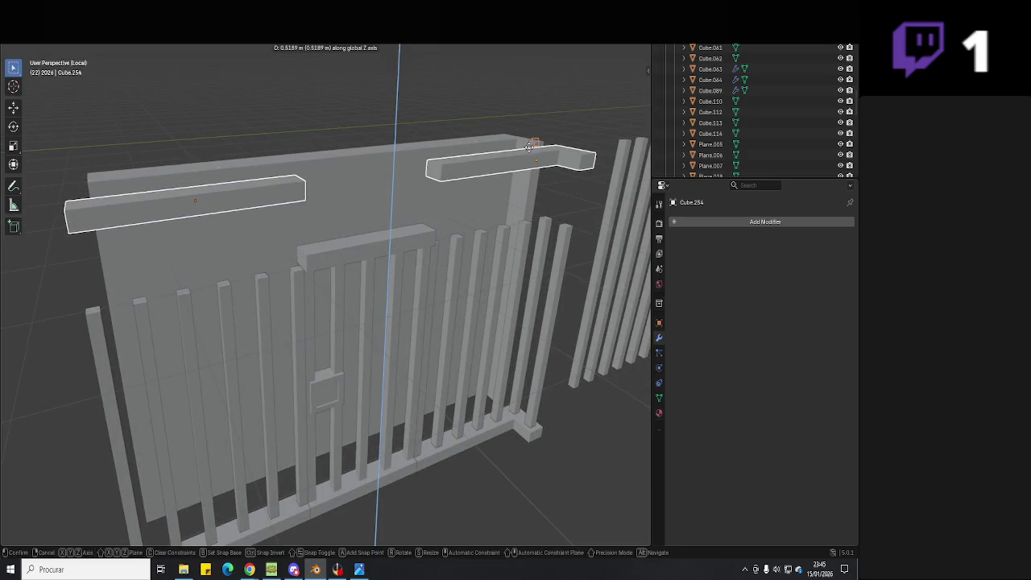
pyautogui.click(531, 147)
# - Shift the tops of both fence bar groups along X to sit under the rails
pyautogui.click(276, 287)
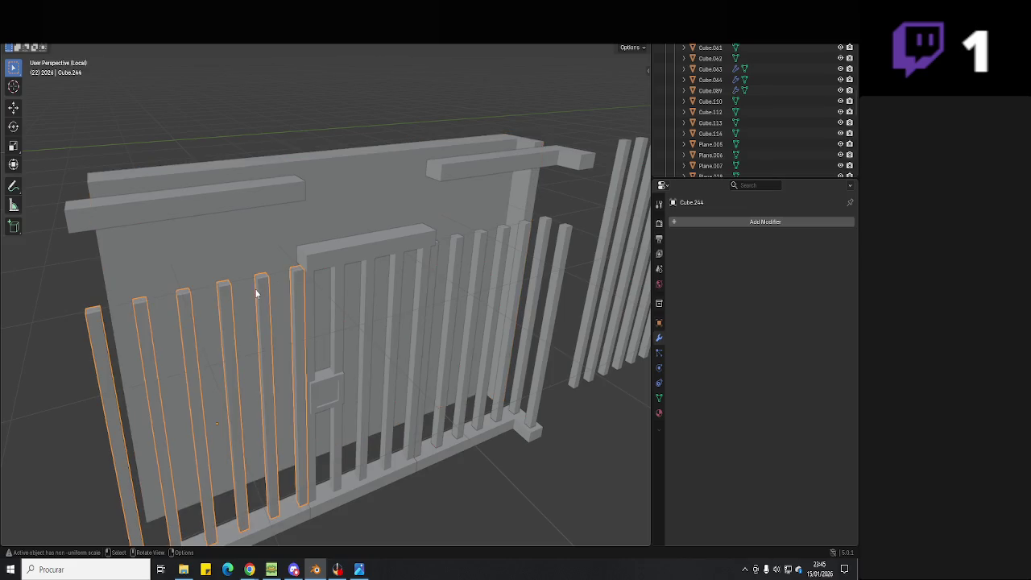
pyautogui.keyDown('shift'); pyautogui.click(484, 239); pyautogui.keyUp('shift')
pyautogui.press('Tab')
pyautogui.moveTo(503, 242); pyautogui.dragTo(564, 212, button='middle')
pyautogui.moveTo(564, 212); pyautogui.dragTo(49, 340)
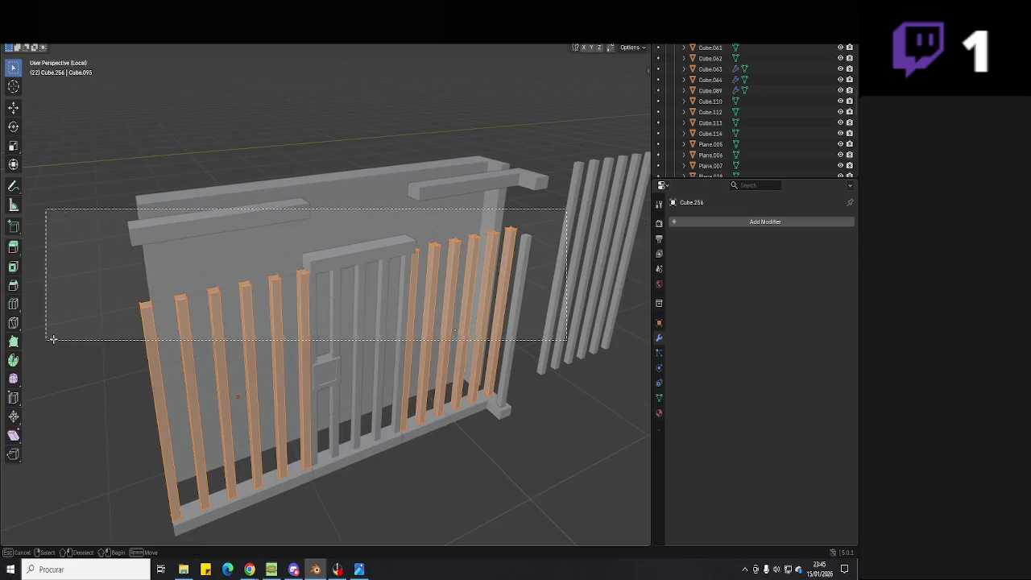
pyautogui.moveTo(48, 340); pyautogui.dragTo(290, 203, button='middle')
pyautogui.press('g')
pyautogui.press('x')
pyautogui.press('z')
pyautogui.click(290, 203)
pyautogui.press('Tab')
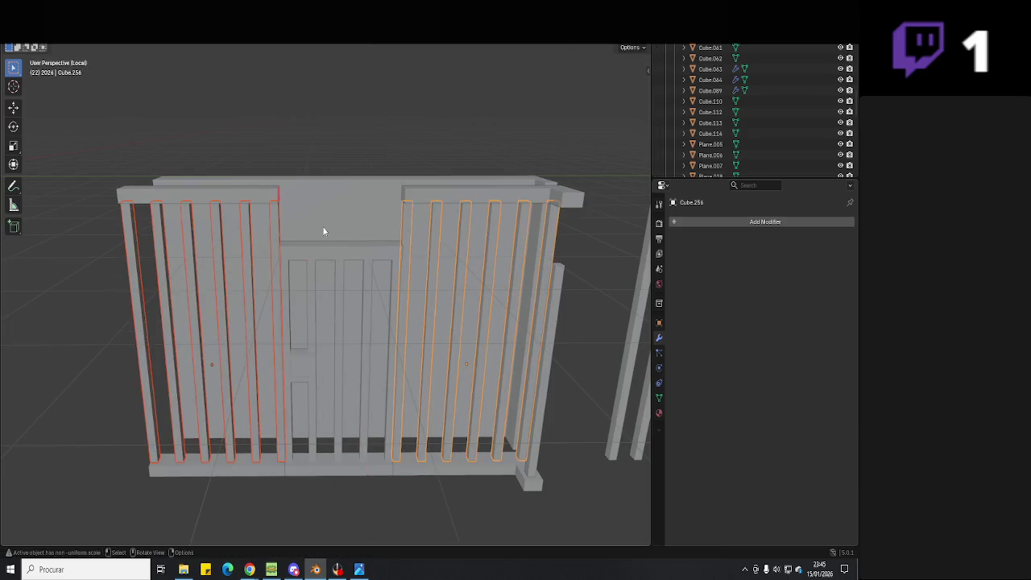
# - Check the fence against the reference photo, then select and zoom to the gate
pyautogui.click(360, 570)
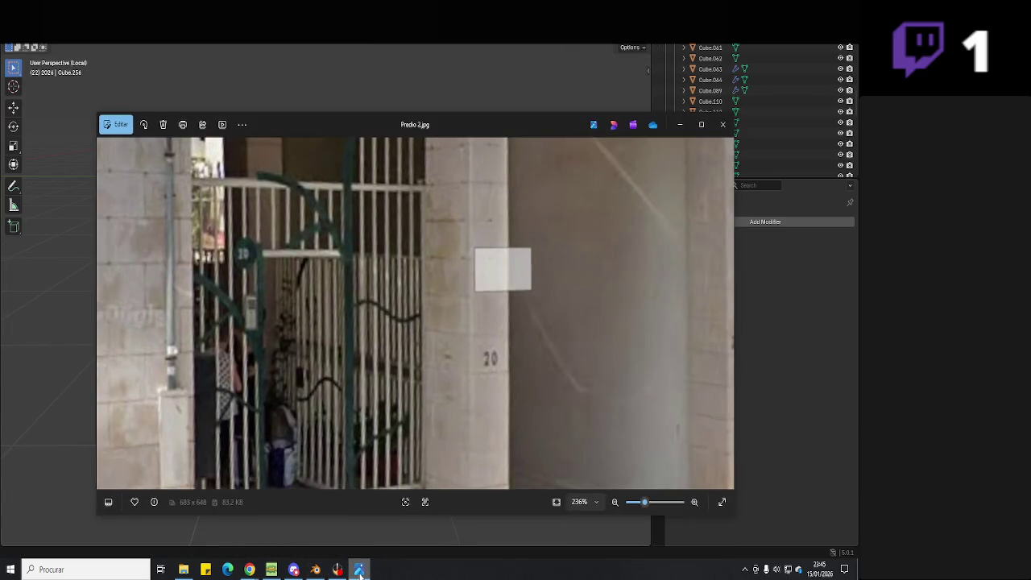
pyautogui.click(360, 569)
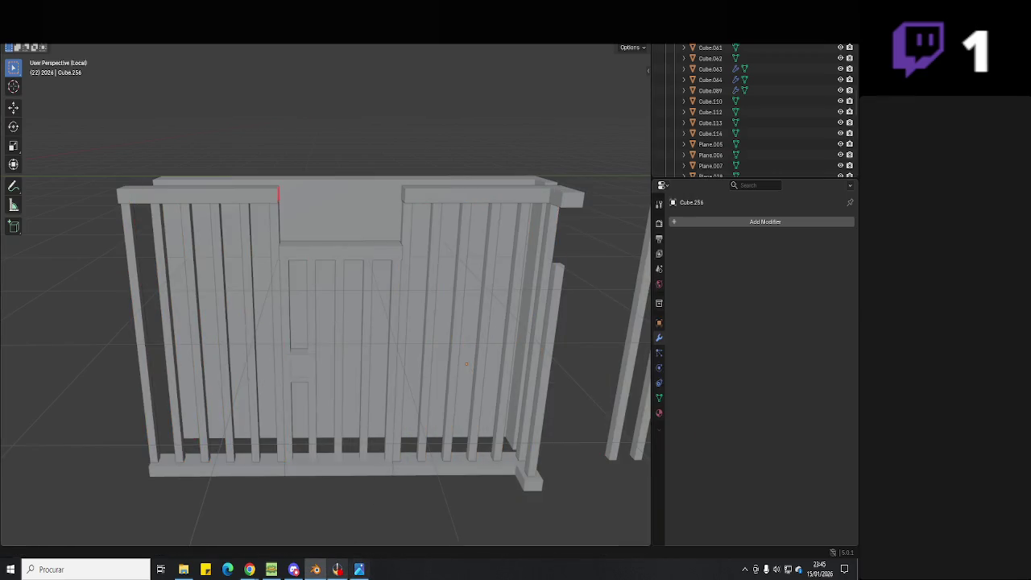
pyautogui.click(354, 570)
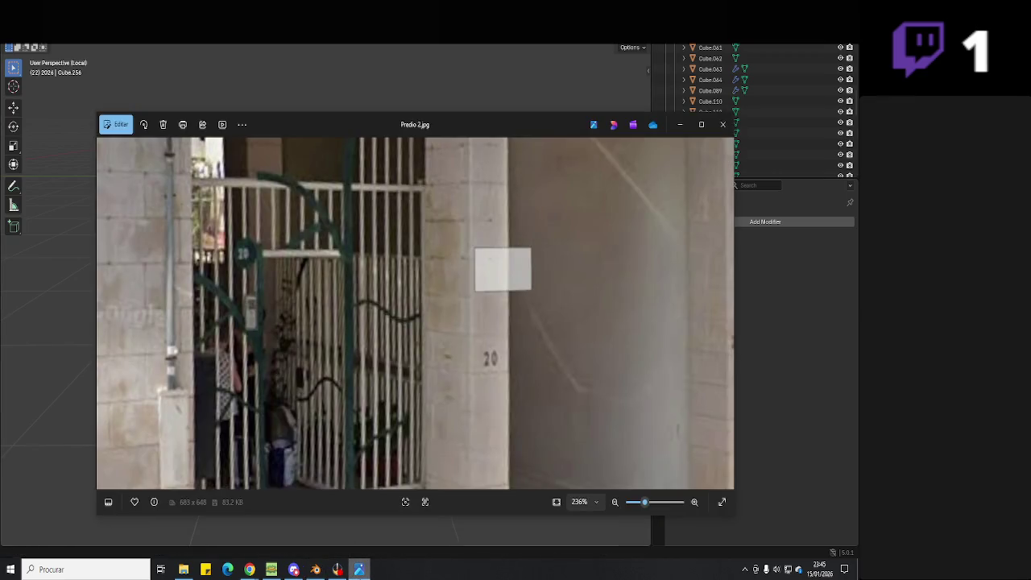
pyautogui.click(315, 570)
pyautogui.click(317, 257)
pyautogui.moveTo(318, 257); pyautogui.dragTo(376, 294, button='middle')
pyautogui.scroll(3, 371, 302)
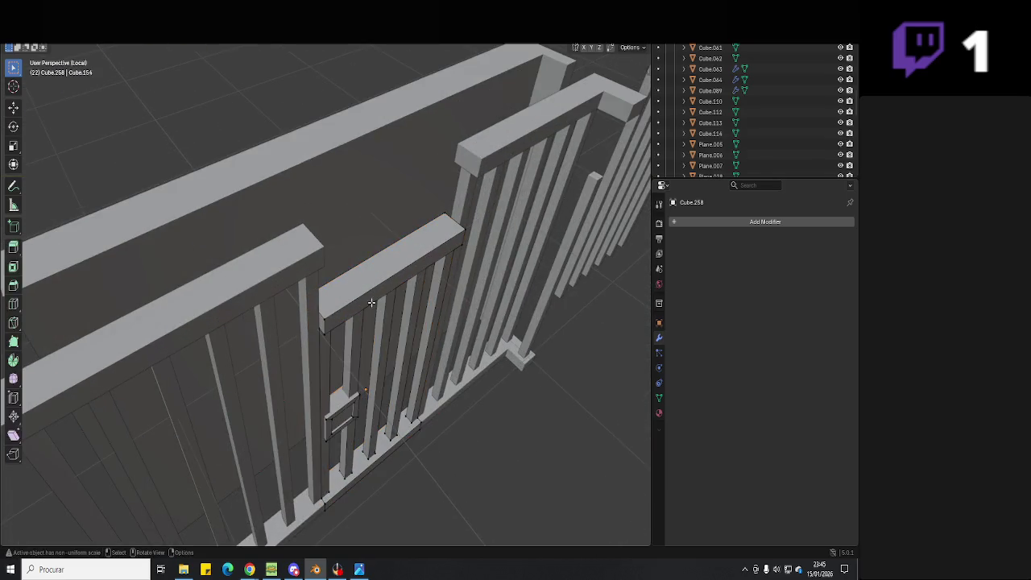
# - Zoom and pan over the gate bars in Predio 2.jpg, then return to the Blender model
pyautogui.click(360, 570)
pyautogui.scroll(2, 325, 287)
pyautogui.scroll(2, 325, 286)
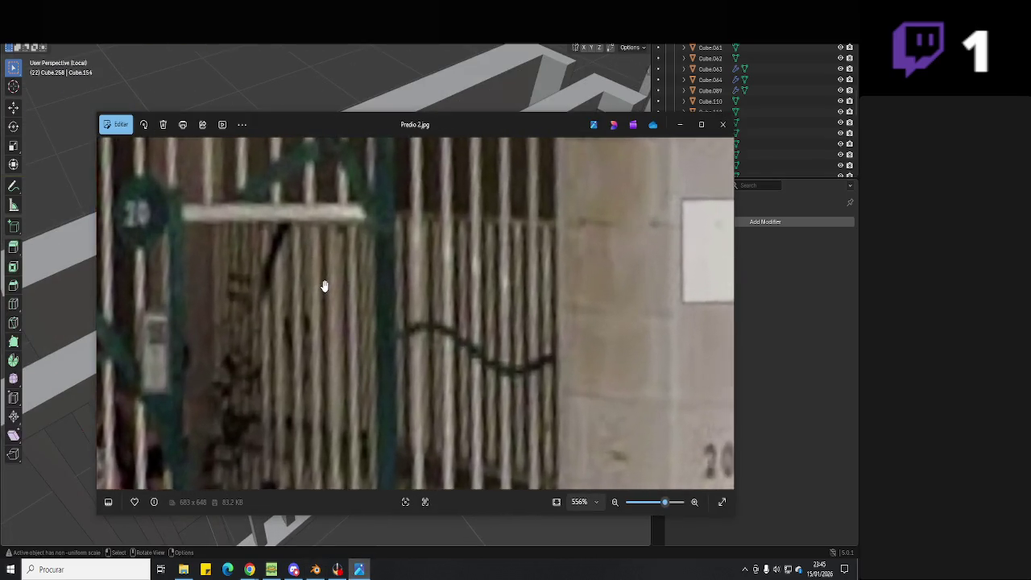
pyautogui.moveTo(324, 286); pyautogui.dragTo(368, 329)
pyautogui.scroll(-2, 370, 332)
pyautogui.scroll(-2, 369, 332)
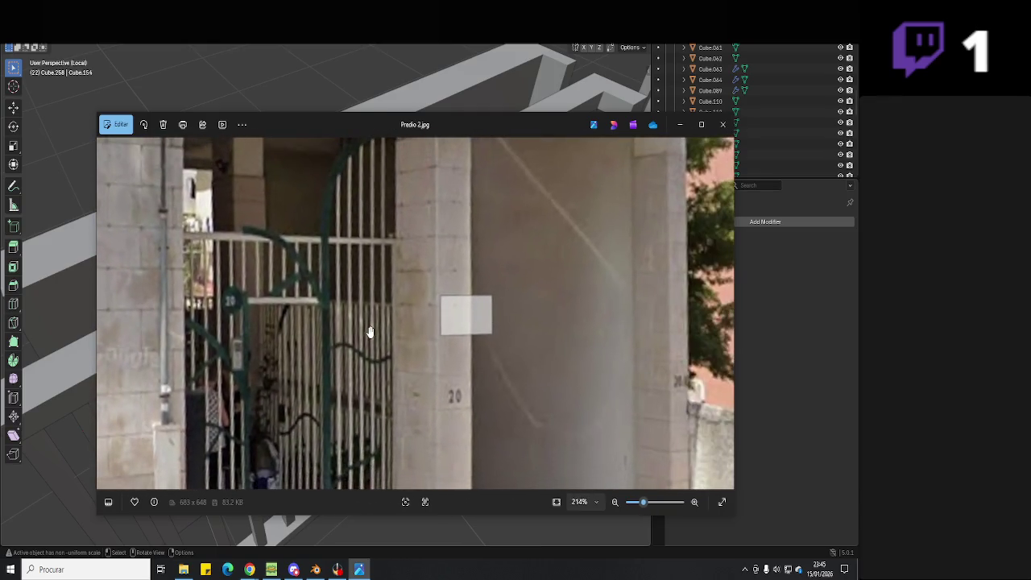
pyautogui.scroll(-1, 349, 346)
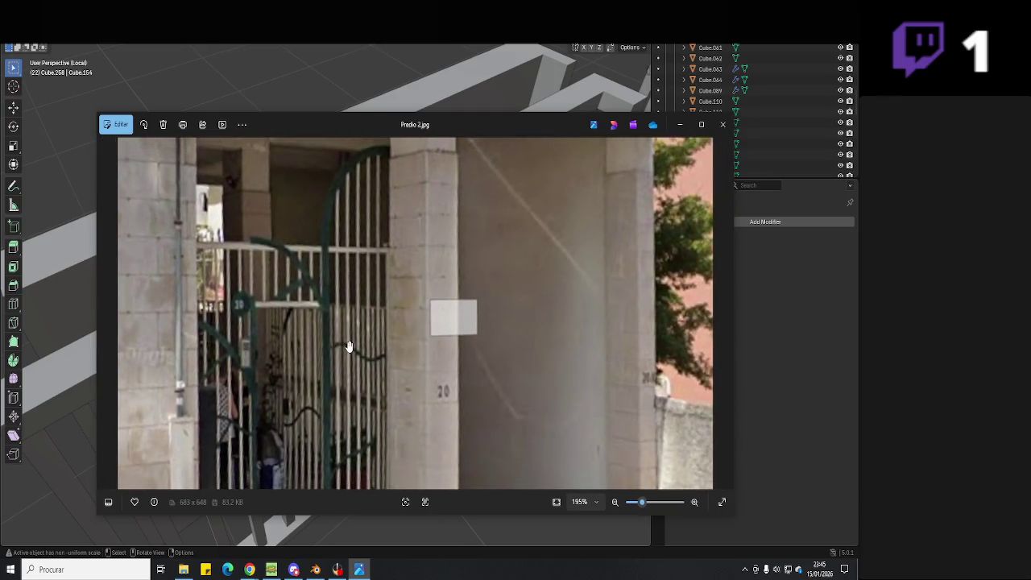
pyautogui.moveTo(346, 346); pyautogui.dragTo(374, 243)
pyautogui.scroll(-2, 323, 302)
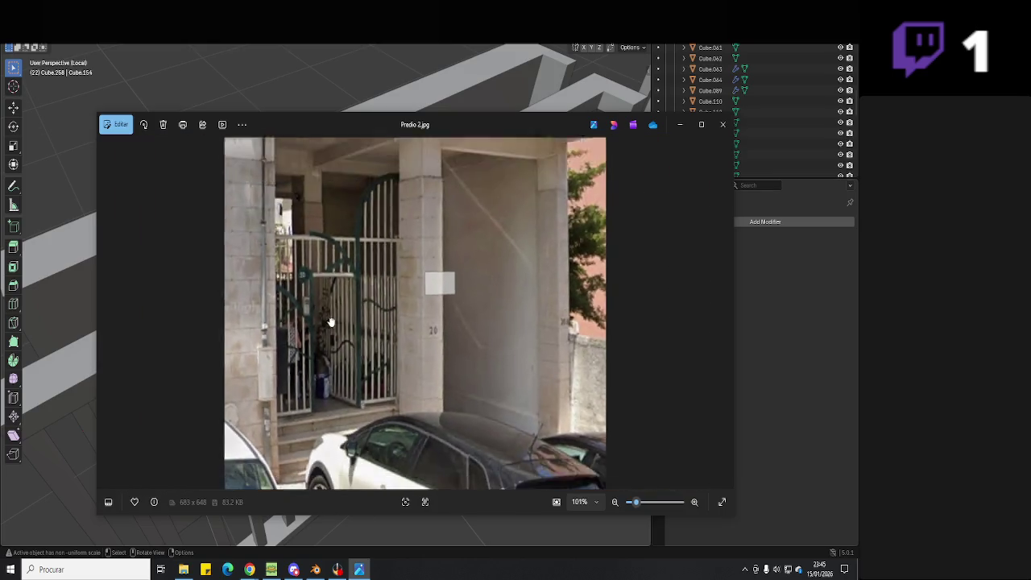
pyautogui.scroll(3, 347, 403)
pyautogui.scroll(1, 363, 484)
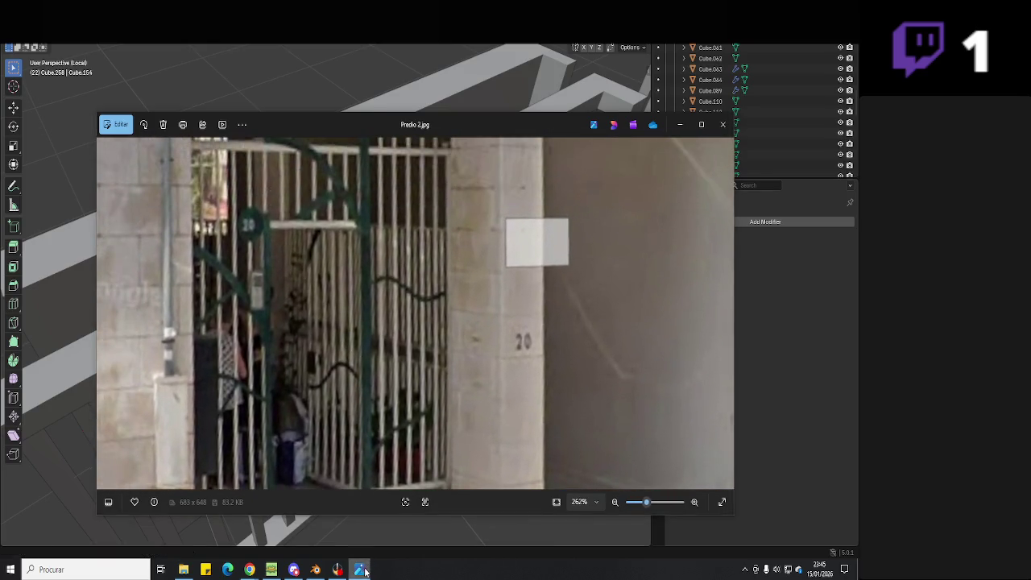
pyautogui.click(359, 569)
pyautogui.moveTo(362, 362)
pyautogui.mouseDown(button='middle')
pyautogui.moveTo(350, 240)
pyautogui.moveTo(363, 272)
pyautogui.moveTo(420, 241)
pyautogui.moveTo(395, 302)
pyautogui.mouseUp(button='middle')
pyautogui.press('Tab')
pyautogui.press('Tab')
pyautogui.press('Tab')
pyautogui.press('Tab')
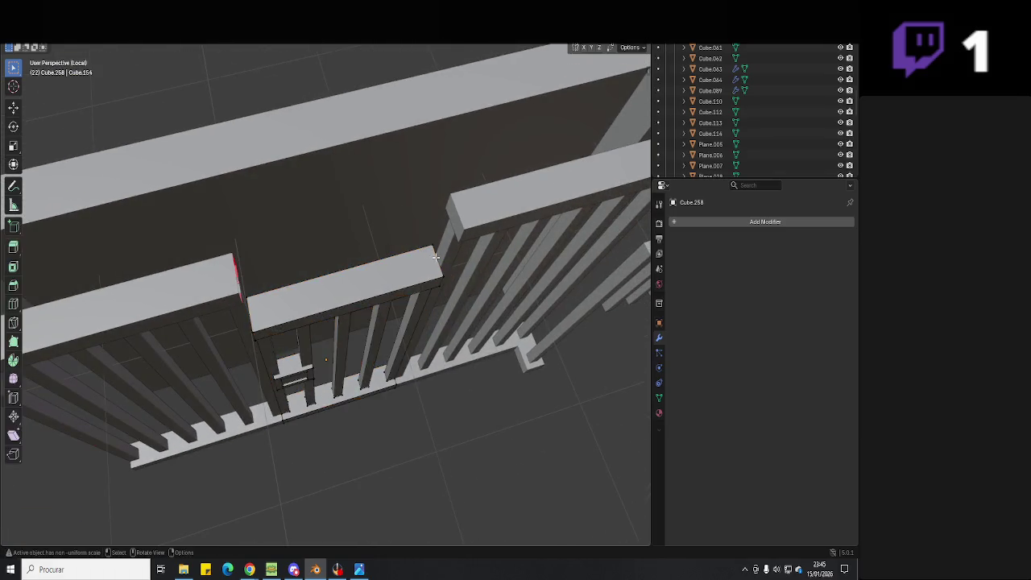
# - Narrow the gate's top rail along the X axis
pyautogui.press('l')
pyautogui.press('s')
pyautogui.press('x')
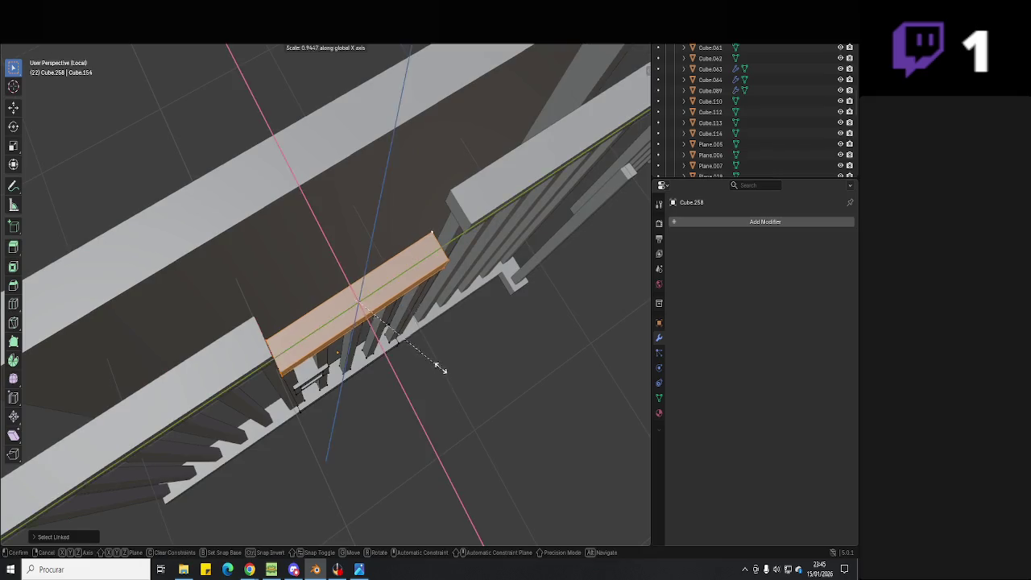
pyautogui.click(390, 338)
# - In top-down wireframe view, shift the gate mesh sideways along X
pyautogui.moveTo(391, 339); pyautogui.dragTo(310, 358, button='middle')
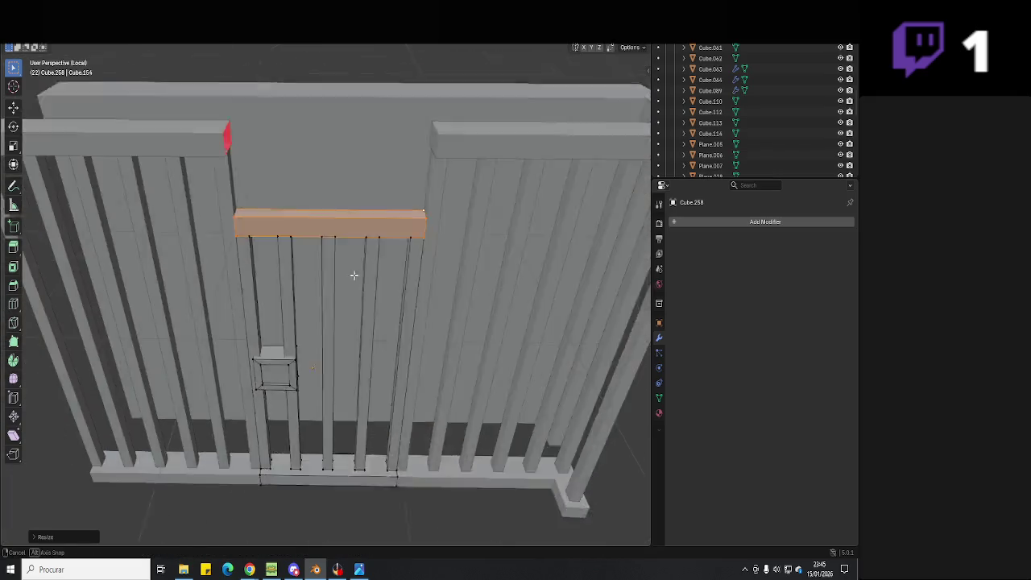
pyautogui.press('KP_7')
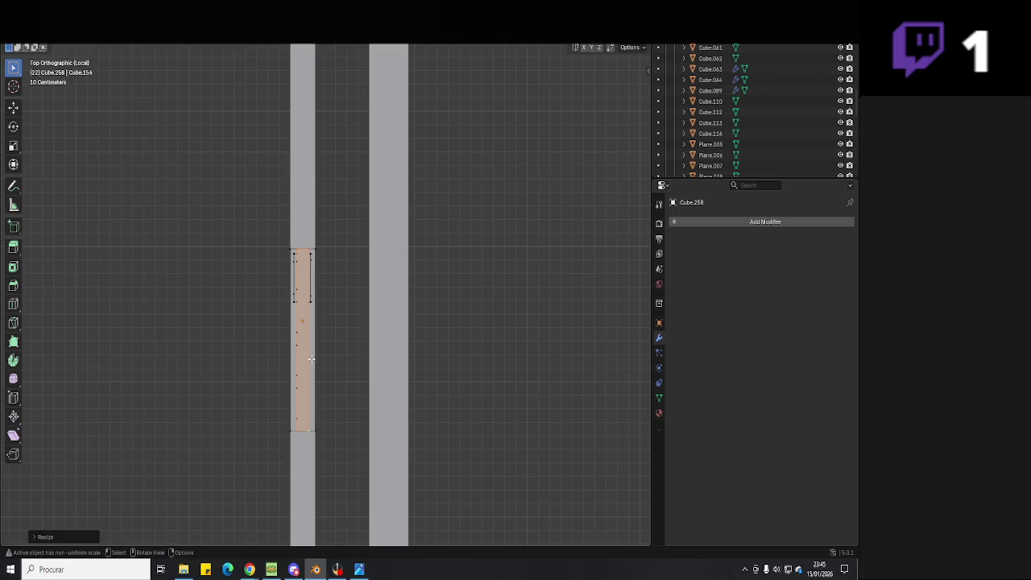
pyautogui.press('z')
pyautogui.click(231, 357)
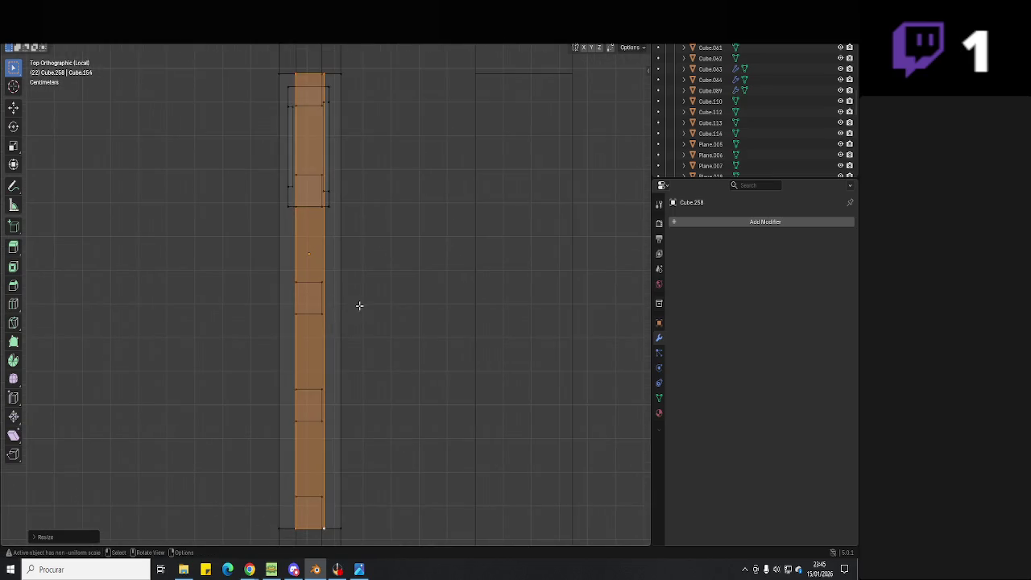
pyautogui.press('Tab')
pyautogui.press('Tab')
pyautogui.press('g')
pyautogui.press('x')
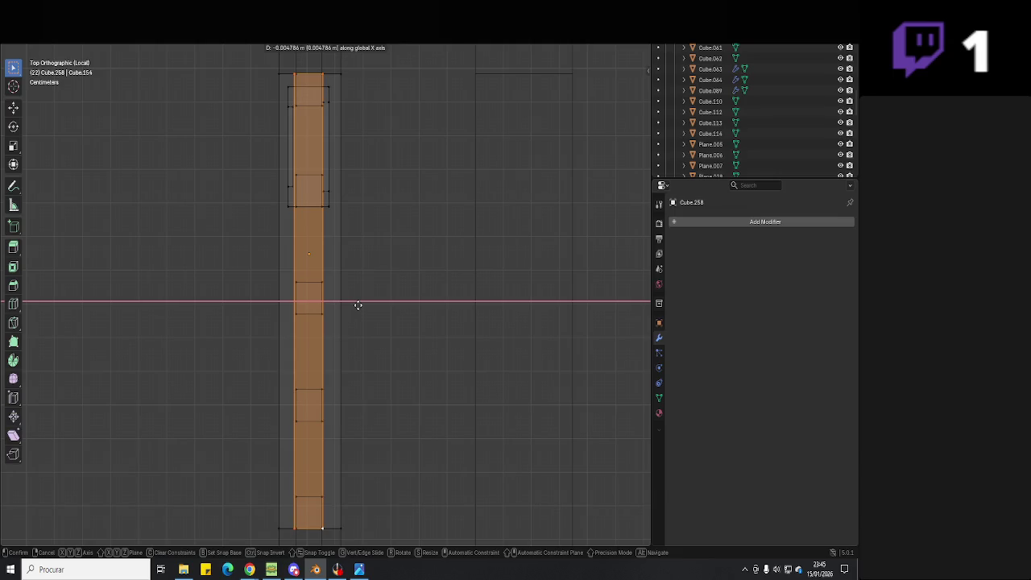
pyautogui.click(359, 306)
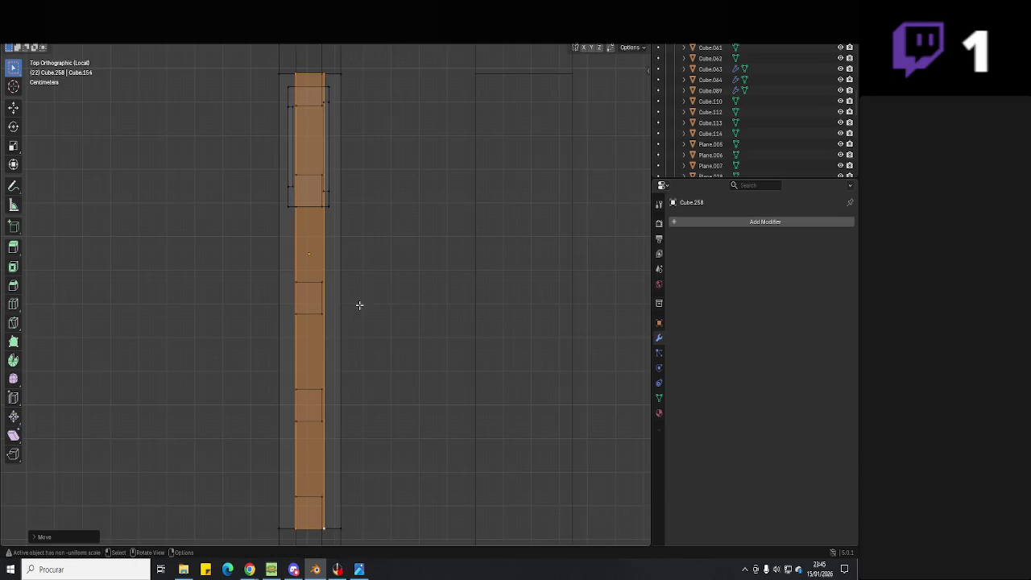
# - Narrow the upper linked gate piece along X in two scaling passes
pyautogui.hotkey('alt', 'a')
pyautogui.press('l')
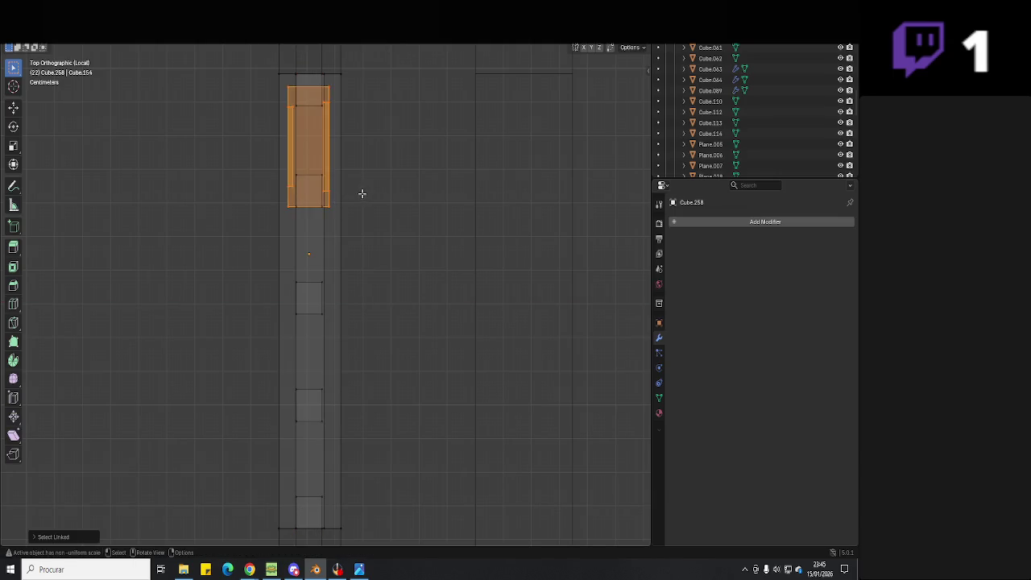
pyautogui.press('s')
pyautogui.press('x')
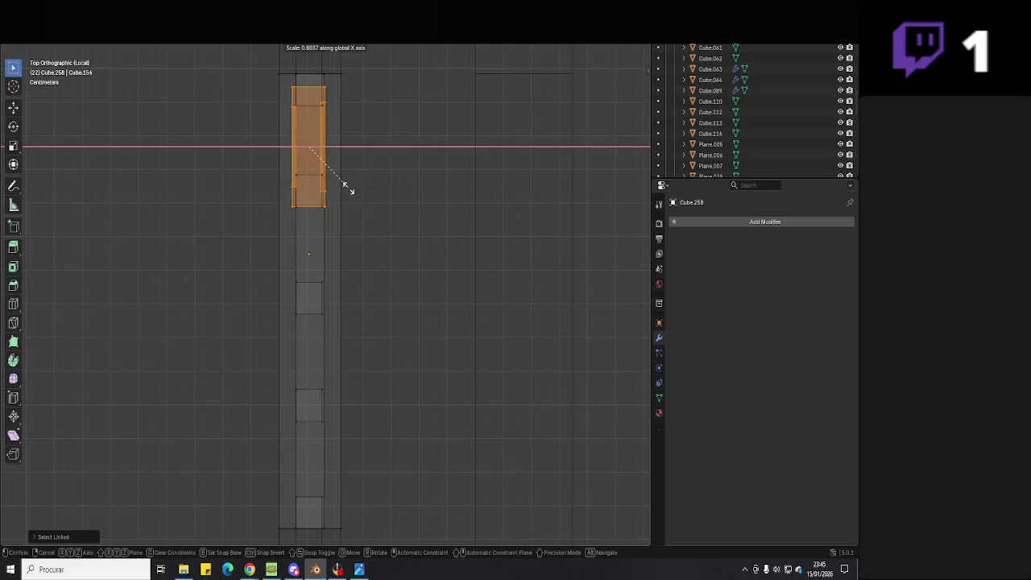
pyautogui.click(347, 188)
pyautogui.press('s')
pyautogui.press('x')
pyautogui.click(348, 189)
# - Return to Object Mode with solid shading and save Hell Neighbour 3D.blend
pyautogui.press('Tab')
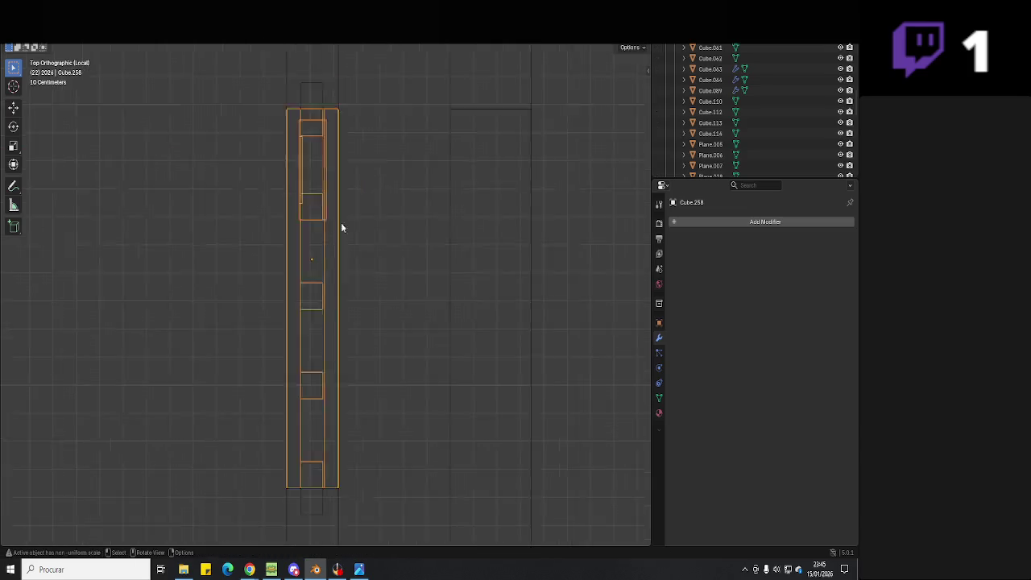
pyautogui.moveTo(341, 228); pyautogui.dragTo(204, 375, button='middle')
pyautogui.hotkey('shift', 'z')
pyautogui.scroll(3, 318, 355)
pyautogui.hotkey('ctrl', 's')
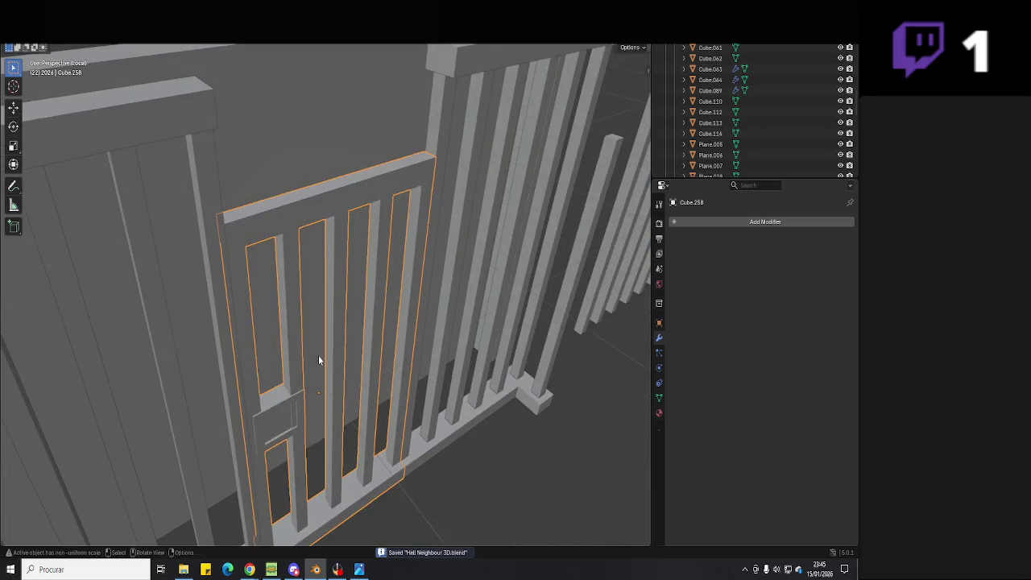
pyautogui.moveTo(319, 361); pyautogui.dragTo(394, 458, button='middle')
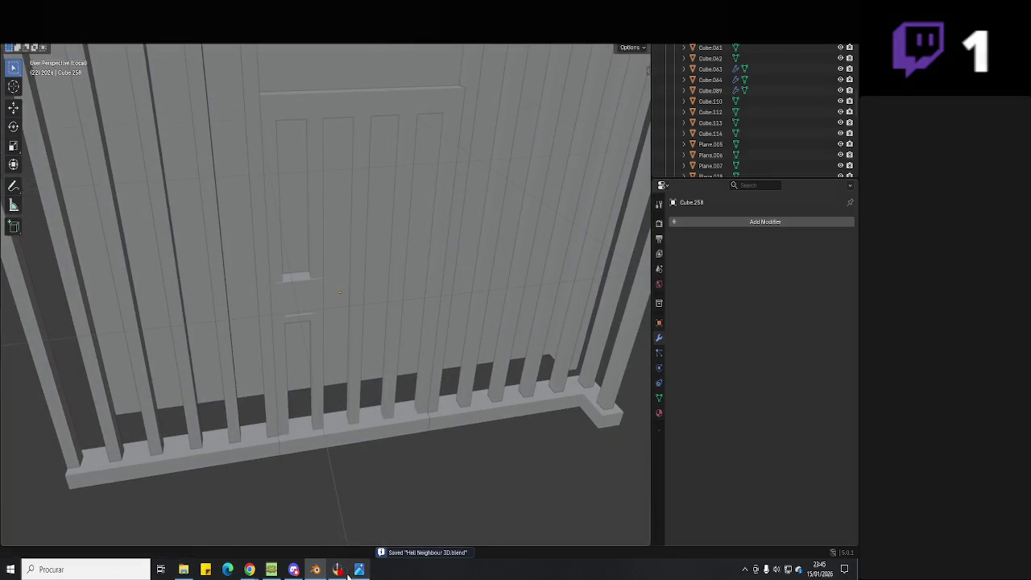
pyautogui.click(338, 570)
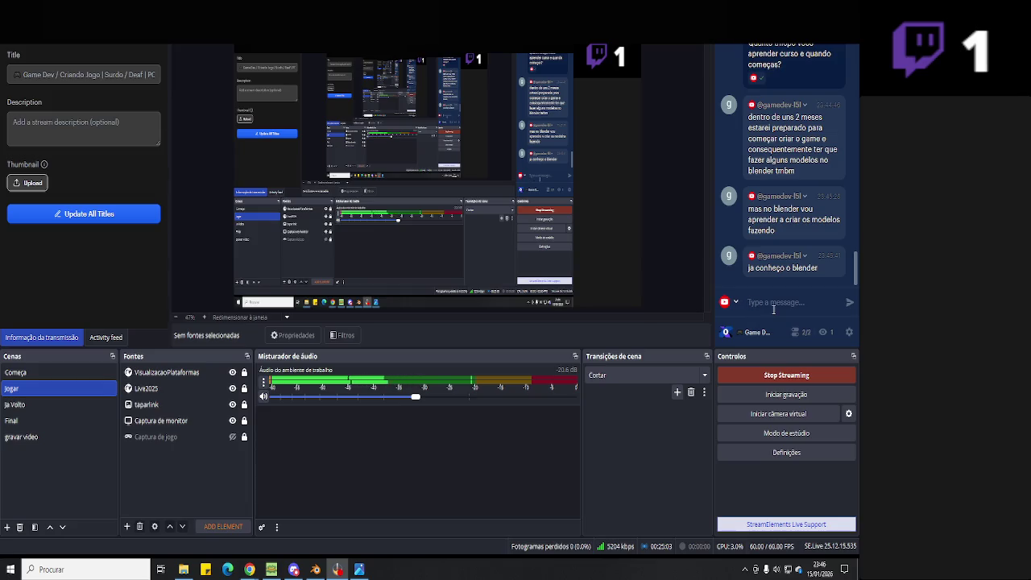
# - Post a first chat reply about sketching the model before creating it
pyautogui.write('E')
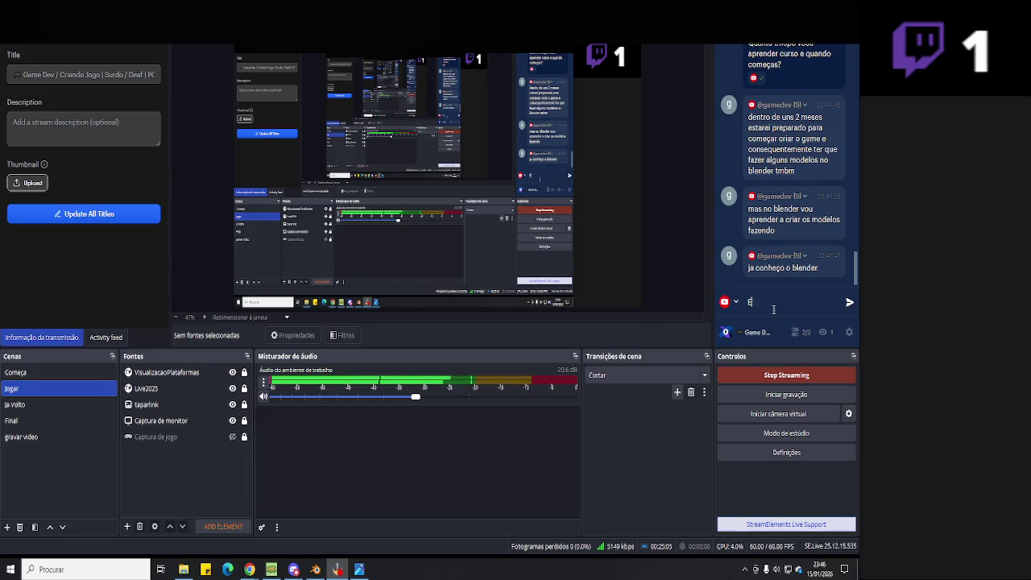
pyautogui.write('nten')
pyautogui.write(' Sem problema')
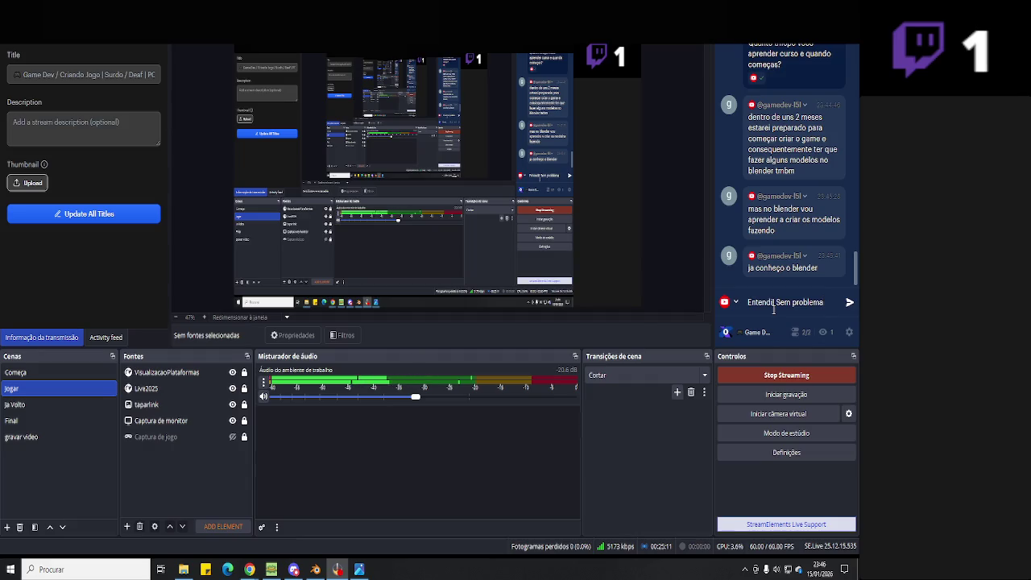
pyautogui.write('sobre')
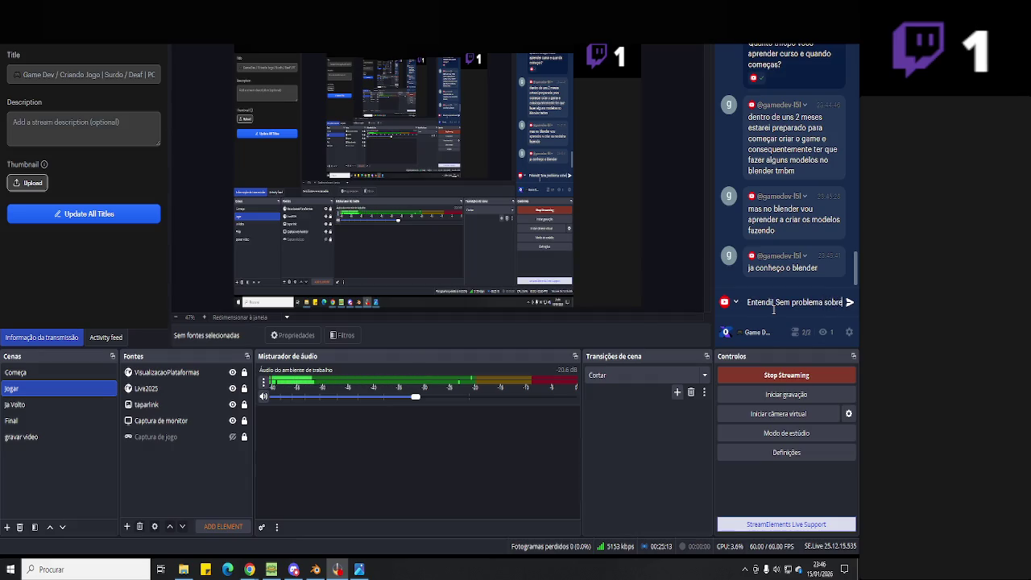
pyautogui.write(' modelo como')
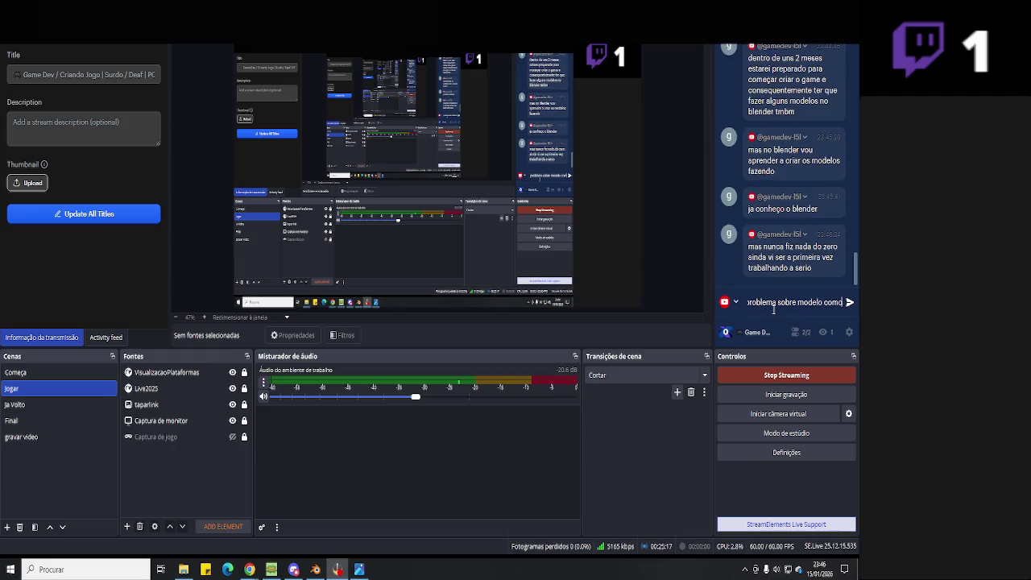
pyautogui.write(' criar o')
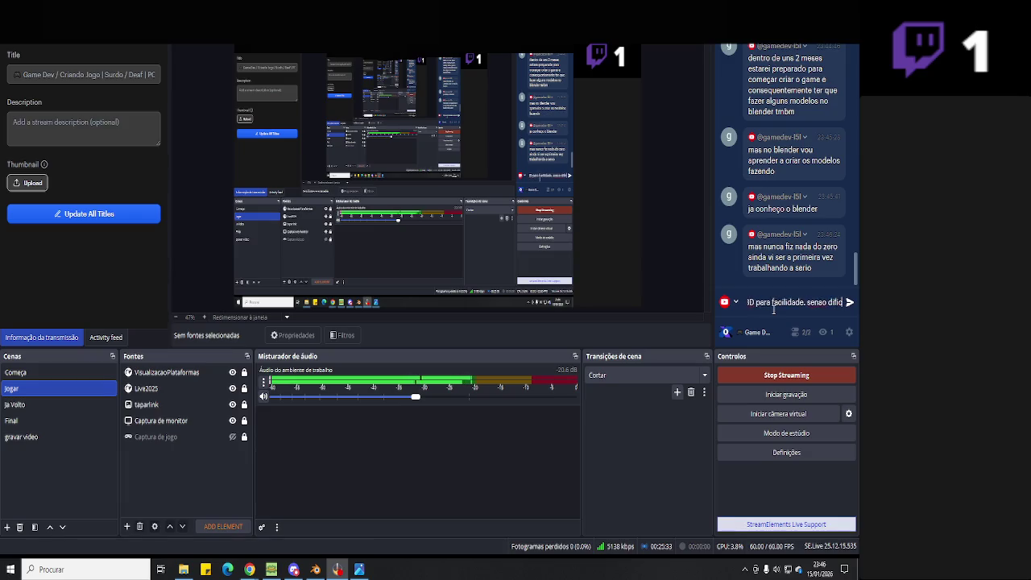
pyautogui.write('r')
pyautogui.press('Return')
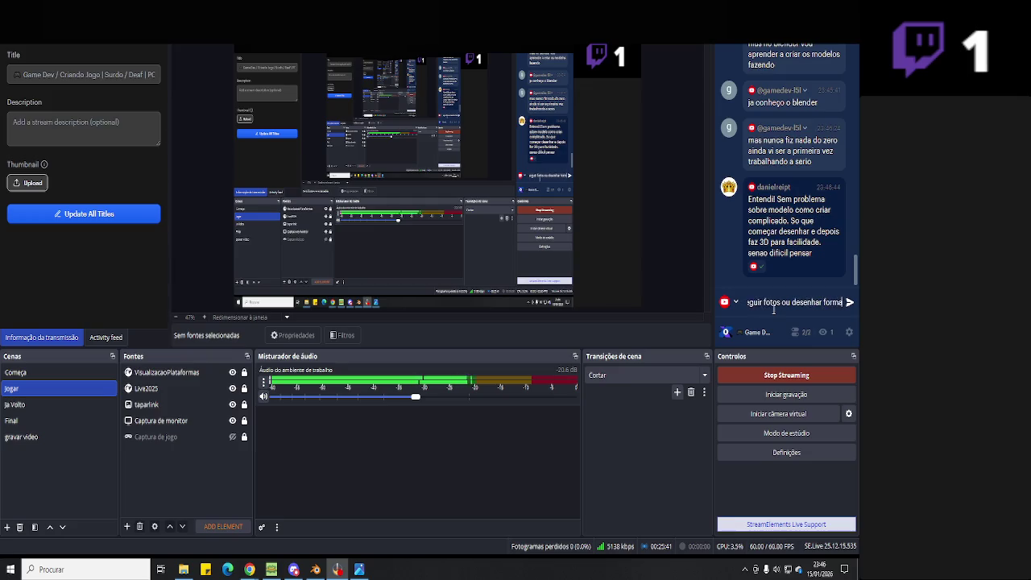
# - Post a second chat reply: 'facil olhar e imaginar cerebro 3D'
pyautogui.write('faci')
pyautogui.write('l olha')
pyautogui.write('r e imaginar')
pyautogui.write(' d')
pyautogui.press('BackSpace')
pyautogui.write('cerebro')
pyautogui.write(' 3D')
pyautogui.press('Return')
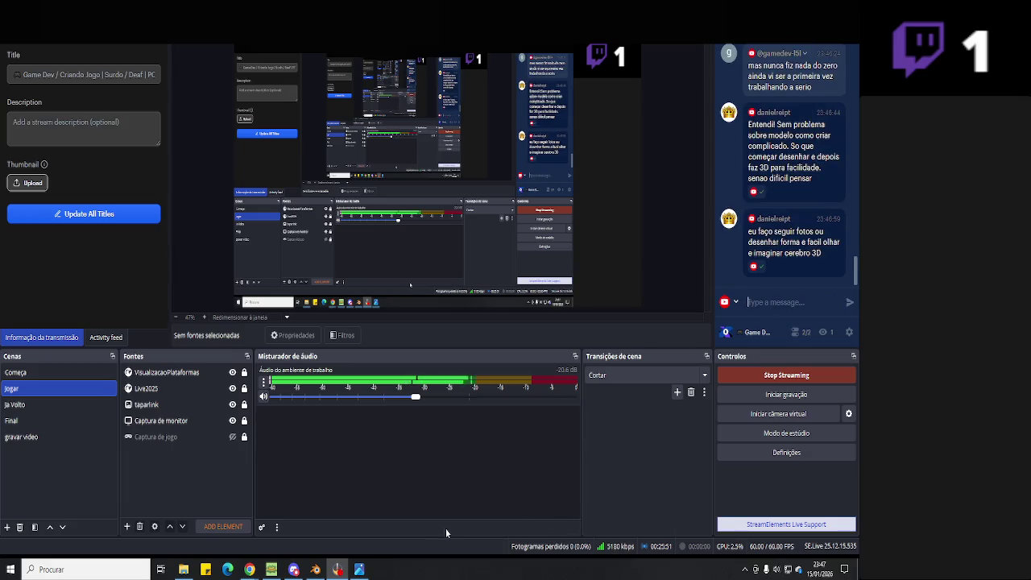
pyautogui.click(315, 570)
# - Open Predio 2.jpg, then zoom into the gate on predio 1.jpg
pyautogui.click(359, 570)
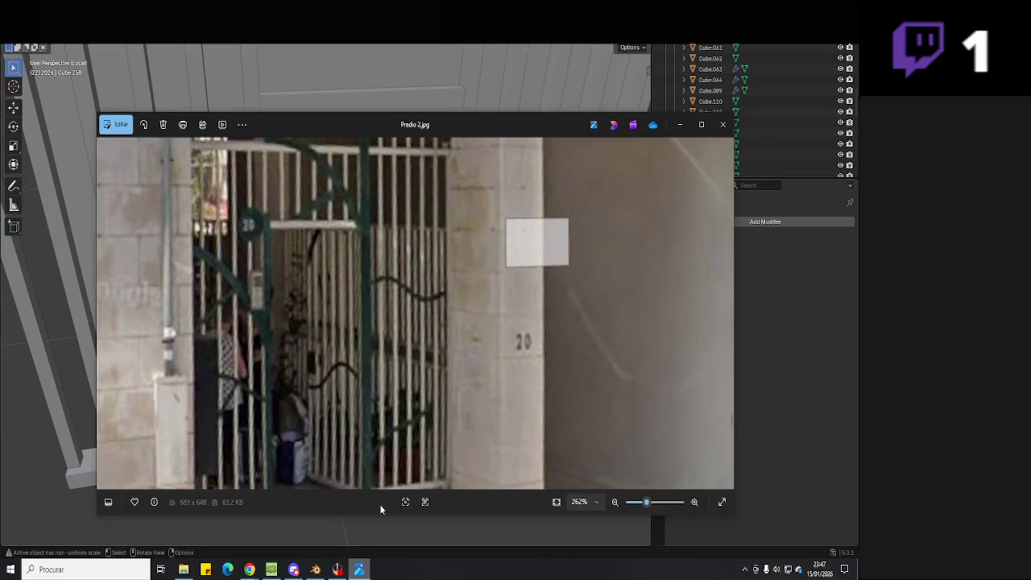
pyautogui.scroll(-3, 407, 355)
pyautogui.scroll(-2, 395, 318)
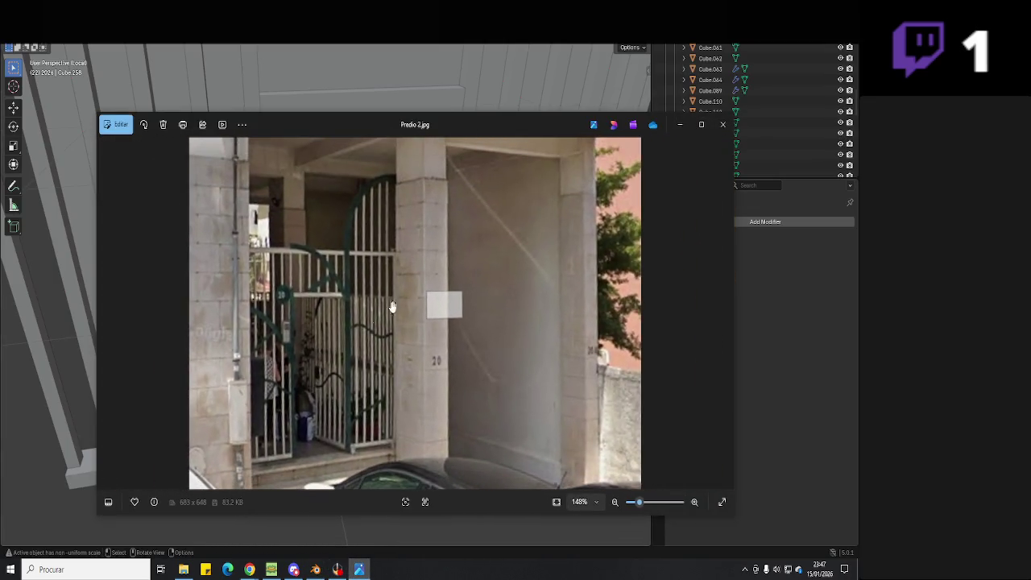
pyautogui.press('Left')
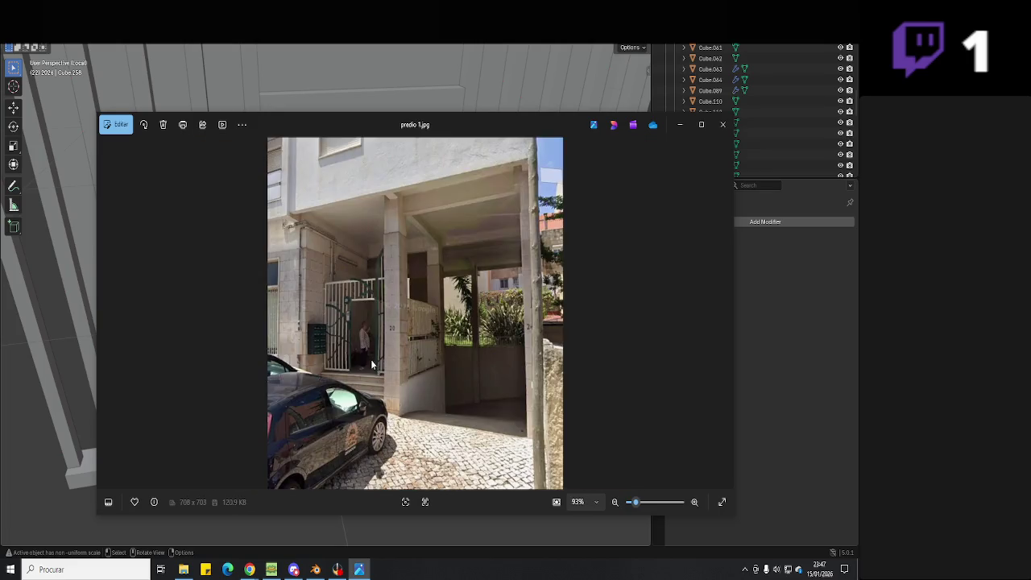
pyautogui.scroll(3, 372, 363)
pyautogui.scroll(3, 372, 330)
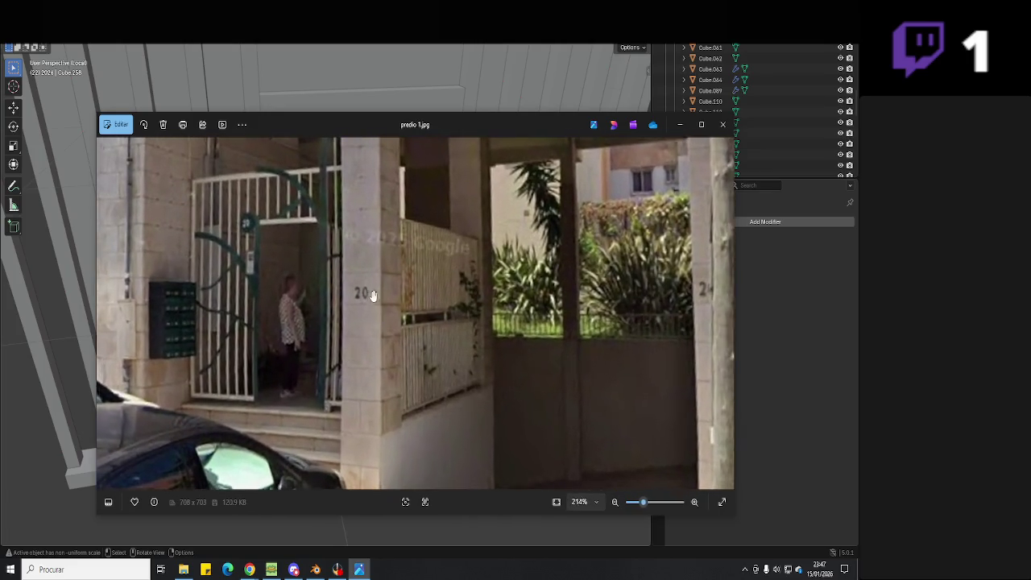
pyautogui.scroll(1, 338, 306)
pyautogui.scroll(1, 274, 319)
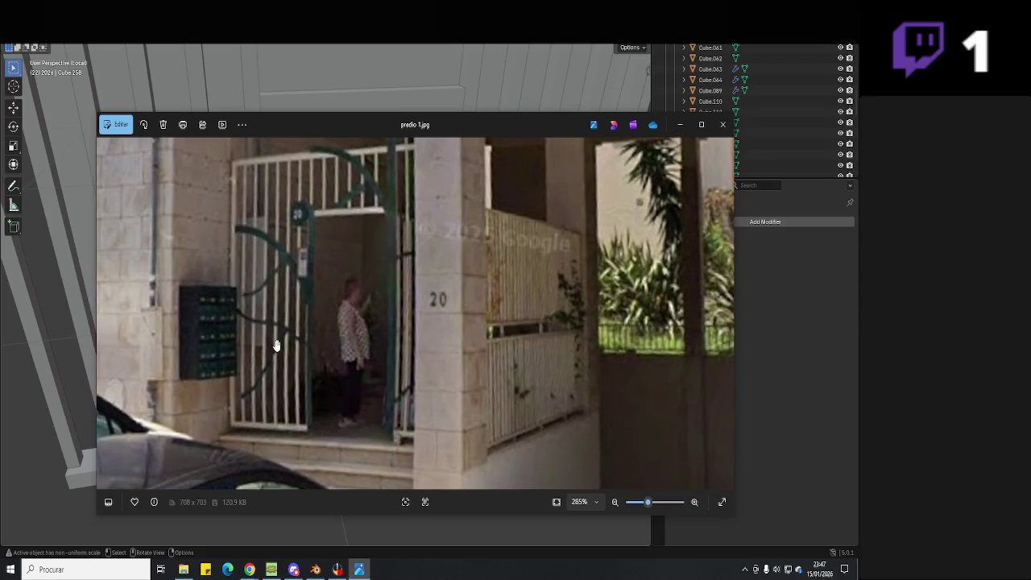
# - Go back to Predio 2.jpg, zoom around the gate, then minimise the viewer
pyautogui.press('Right')
pyautogui.scroll(-2, 265, 348)
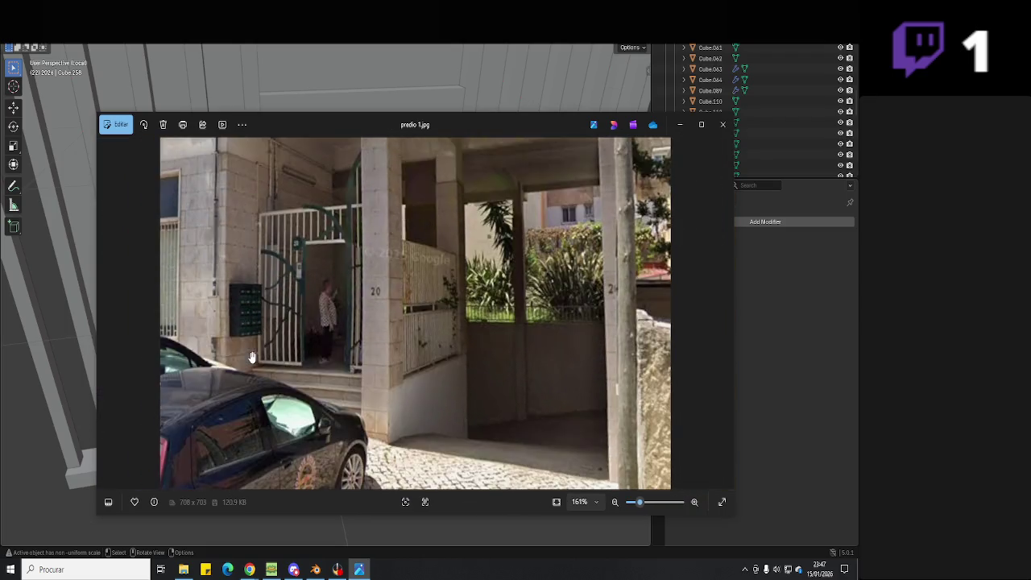
pyautogui.scroll(-2, 250, 351)
pyautogui.scroll(-1, 281, 304)
pyautogui.scroll(1, 282, 305)
pyautogui.scroll(1, 281, 305)
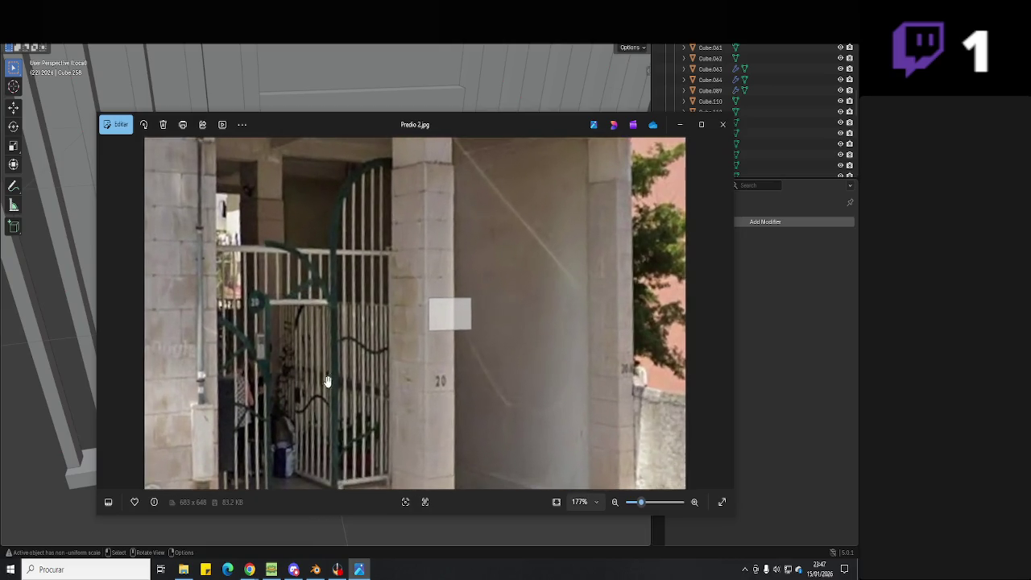
pyautogui.click(315, 569)
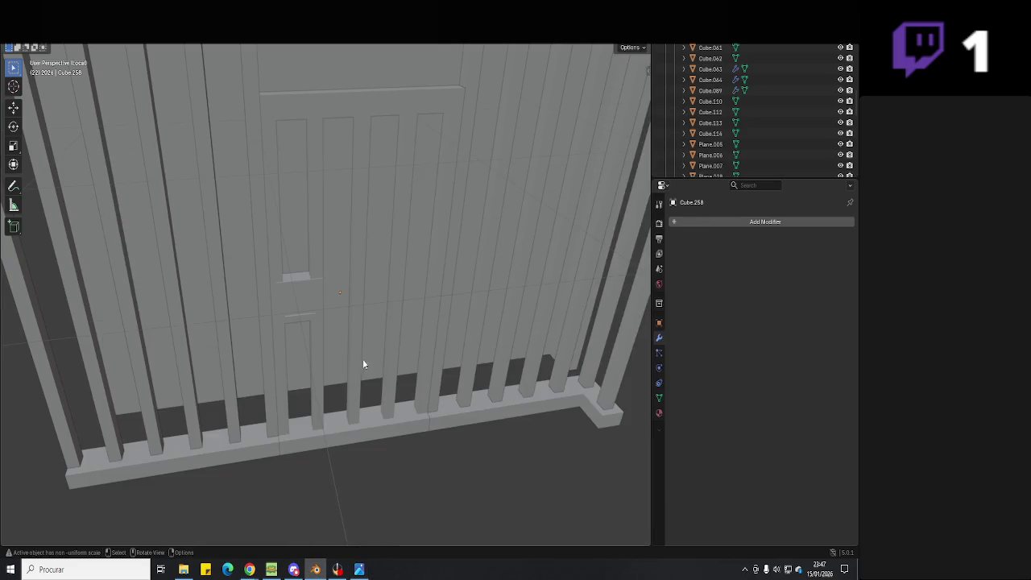
# - Save the file, check the reference photo, and leave the gate's Edit Mode
pyautogui.scroll(-2, 363, 362)
pyautogui.moveTo(401, 430)
pyautogui.mouseDown(button='middle')
pyautogui.moveTo(407, 402)
pyautogui.moveTo(394, 341)
pyautogui.moveTo(414, 305)
pyautogui.moveTo(398, 314)
pyautogui.moveTo(284, 187)
pyautogui.mouseUp(button='middle')
pyautogui.hotkey('ctrl', 's')
pyautogui.hotkey('alt', 'Tab')
pyautogui.hotkey('alt', 'Tab')
pyautogui.click(414, 303)
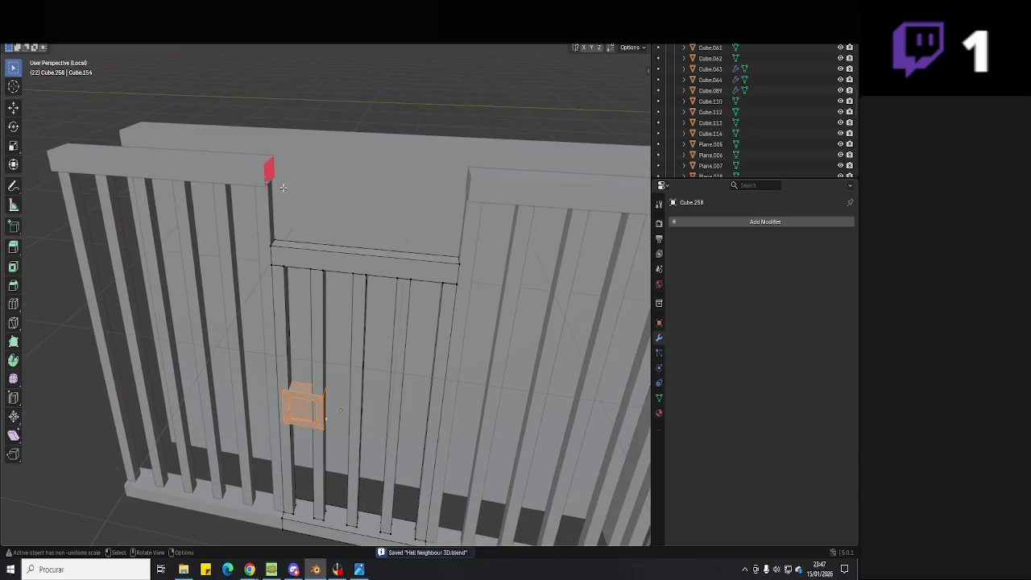
pyautogui.press('Tab')
# - Extrude the left top rail's end face so it runs across above the gate
pyautogui.click(269, 181)
pyautogui.press('Tab')
pyautogui.keyDown('shift'); pyautogui.click(271, 179); pyautogui.keyUp('shift')
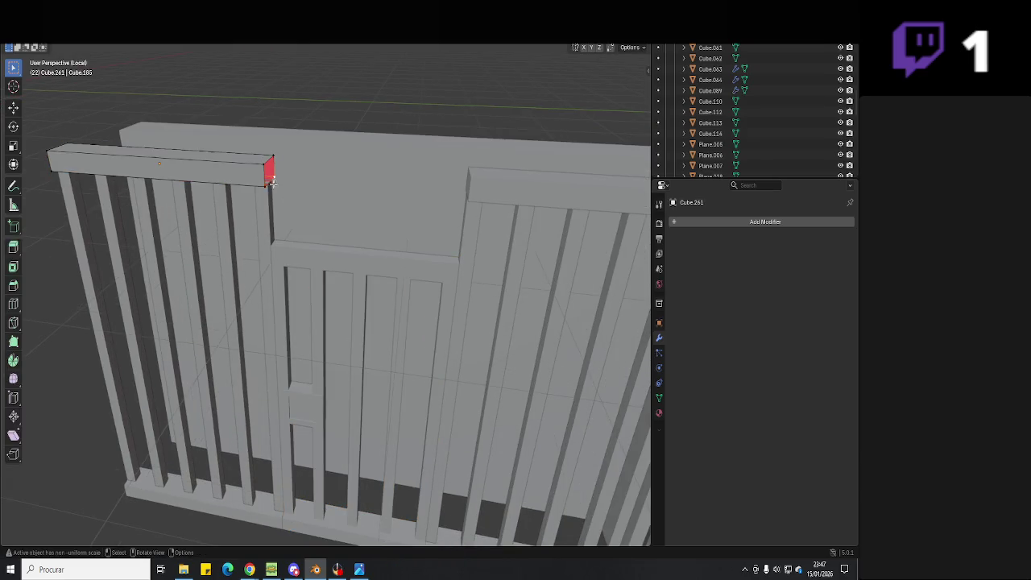
pyautogui.press('Tab')
pyautogui.hotkey('alt', 'Tab')
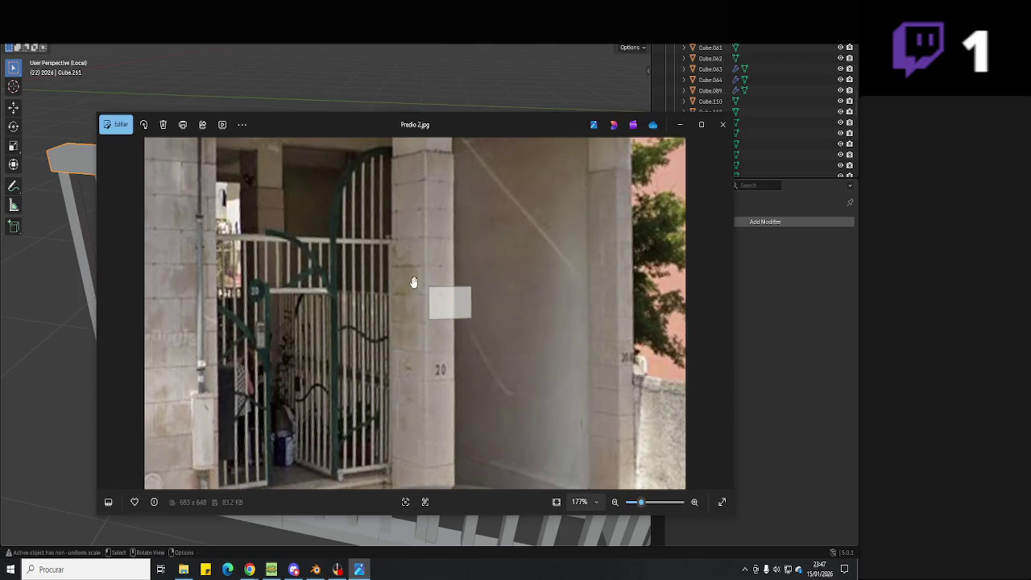
pyautogui.hotkey('alt', 'Tab')
pyautogui.press('Tab')
pyautogui.press('e')
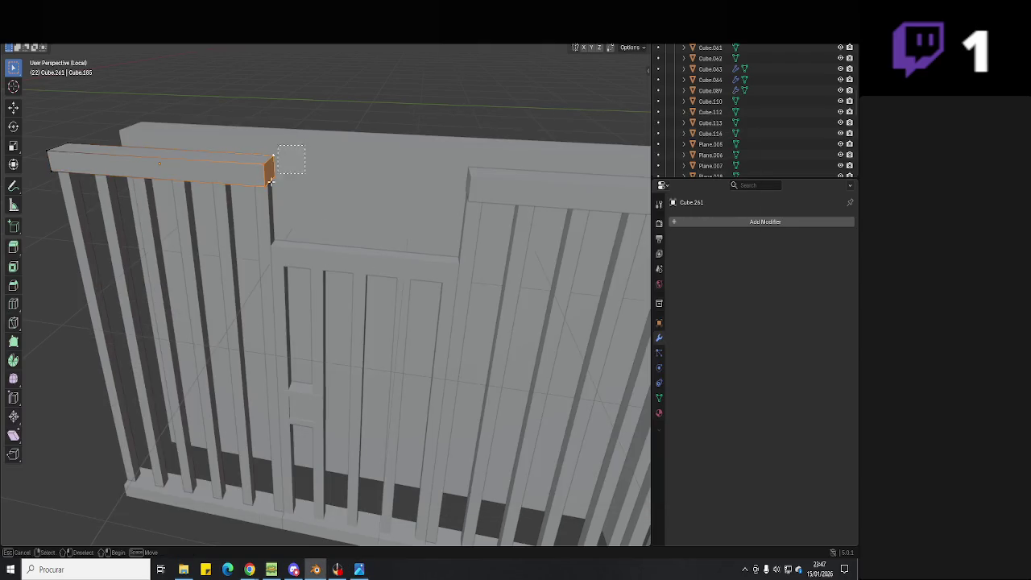
pyautogui.click(477, 200)
pyautogui.press('Tab')
# - Select the gate object and enter its Edit Mode
pyautogui.moveTo(477, 200)
pyautogui.mouseDown(button='middle')
pyautogui.moveTo(446, 244)
pyautogui.moveTo(463, 242)
pyautogui.moveTo(404, 230)
pyautogui.mouseUp(button='middle')
pyautogui.click(369, 278)
pyautogui.press('Tab')
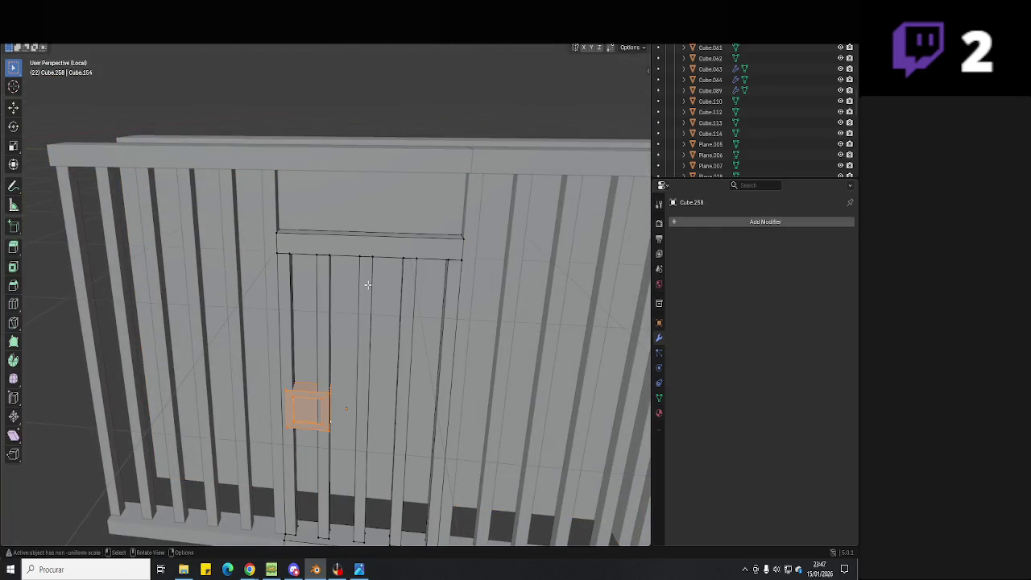
# - Extrude the faces of the five gate bars upward along Z
pyautogui.keyDown('alt'); pyautogui.click(369, 283); pyautogui.keyUp('alt')
pyautogui.press('l')
pyautogui.press('l')
pyautogui.press('l')
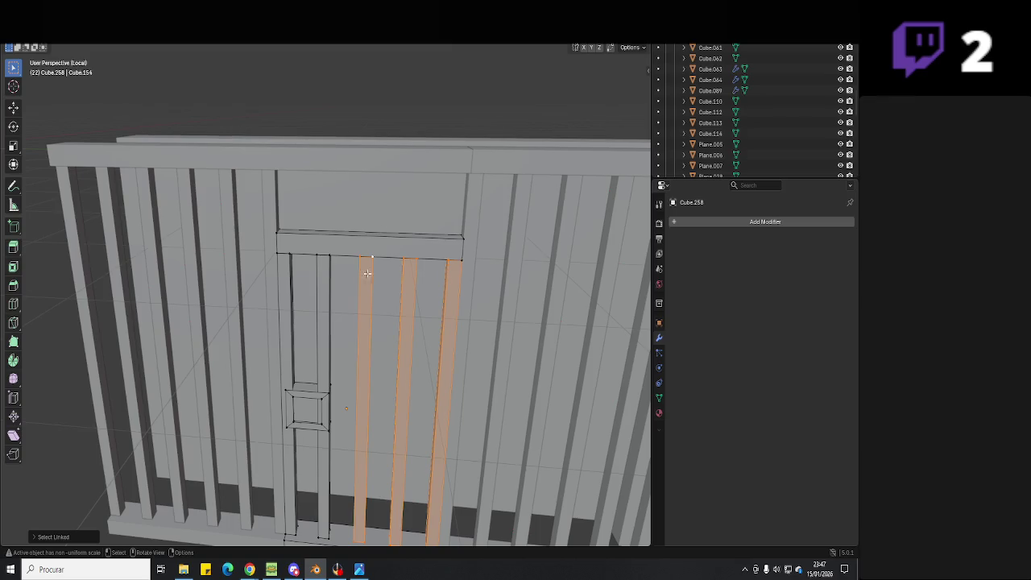
pyautogui.press('l')
pyautogui.press('l')
pyautogui.hotkey('ctrl', 'f')
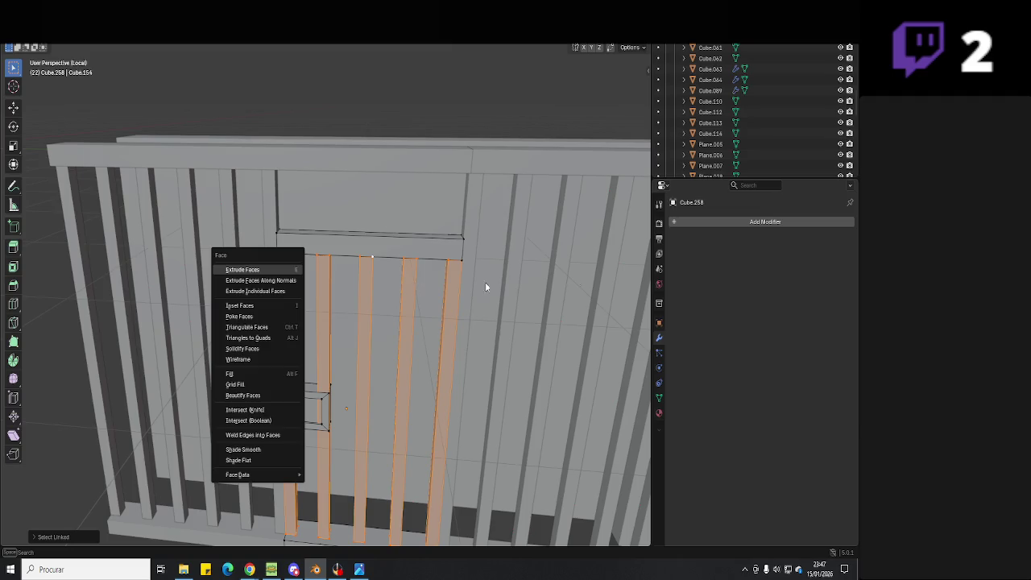
pyautogui.press('Return')
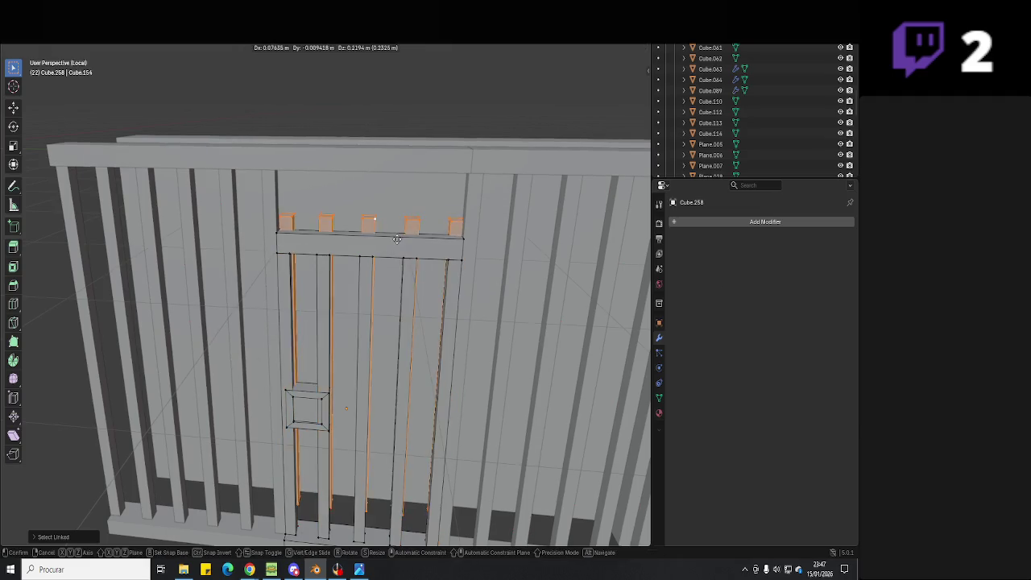
pyautogui.press('z')
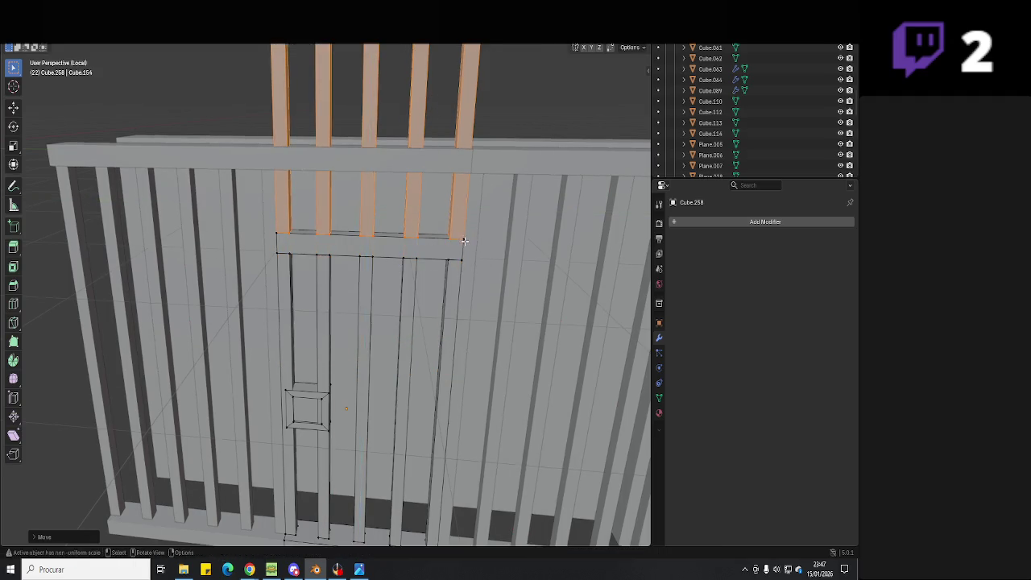
pyautogui.click(423, 199)
# - Lower the bar tops along Z to meet the top rail, then save
pyautogui.moveTo(425, 206); pyautogui.dragTo(443, 310, button='middle')
pyautogui.scroll(-5, 444, 310)
pyautogui.scroll(2, 444, 311)
pyautogui.press('g')
pyautogui.press('z')
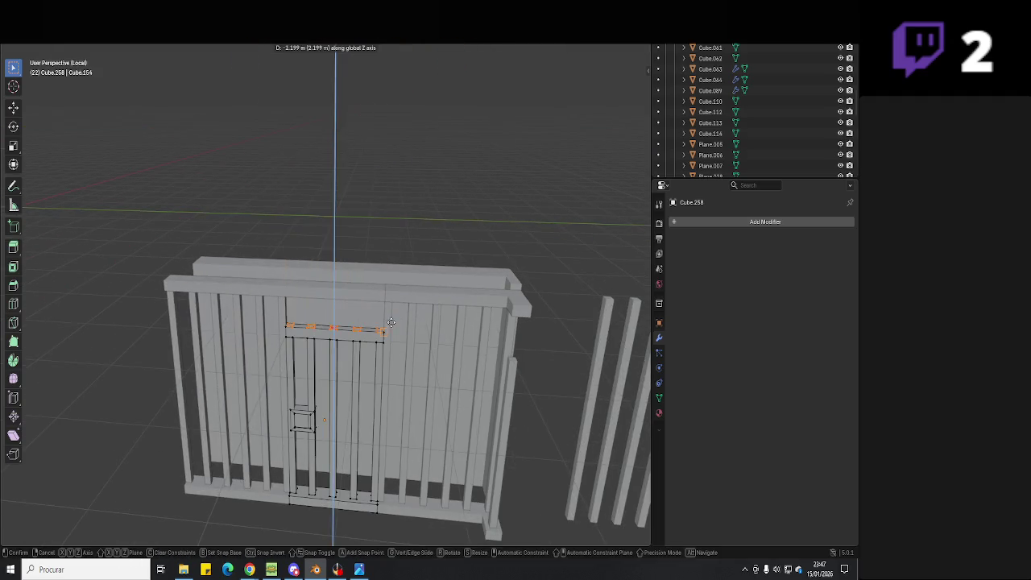
pyautogui.click(399, 305)
pyautogui.scroll(3, 394, 213)
pyautogui.press('Tab')
pyautogui.hotkey('ctrl', 's')
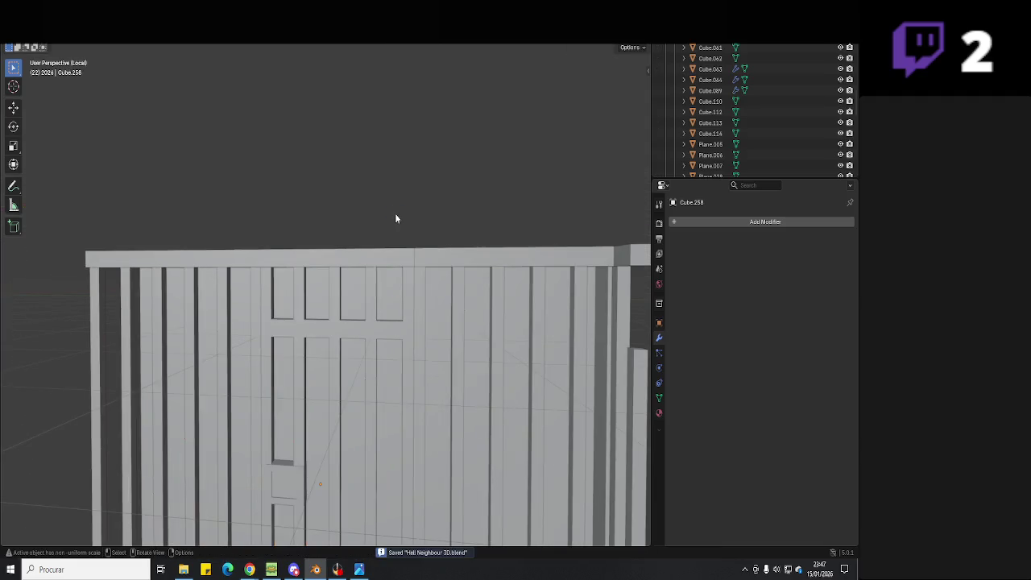
pyautogui.click(365, 569)
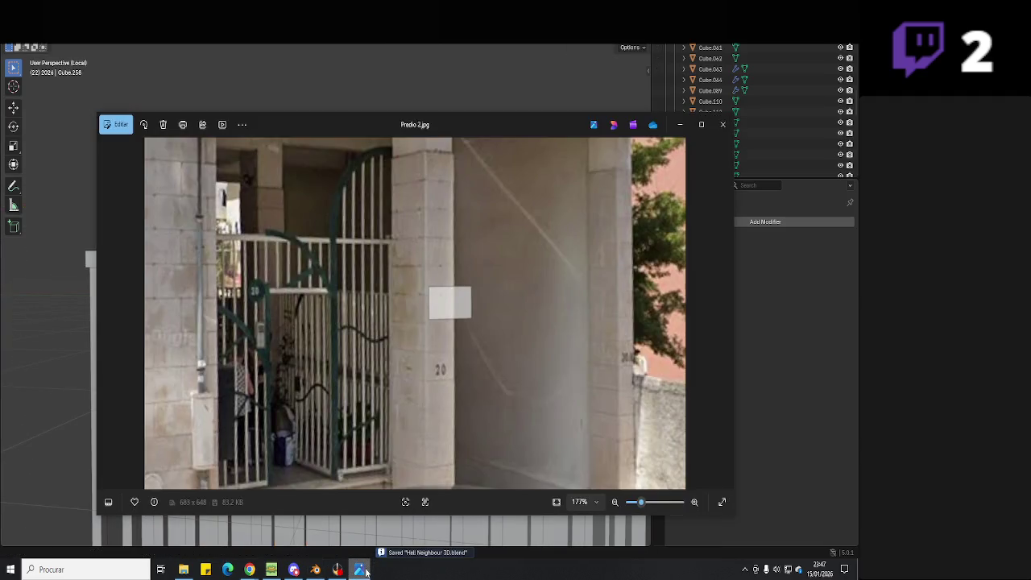
# - Compare against the reference photo and select the gate door object
pyautogui.click(364, 569)
pyautogui.moveTo(392, 419)
pyautogui.mouseDown(button='middle')
pyautogui.moveTo(400, 329)
pyautogui.moveTo(359, 343)
pyautogui.moveTo(306, 277)
pyautogui.moveTo(344, 311)
pyautogui.moveTo(351, 257)
pyautogui.mouseUp(button='middle')
pyautogui.click(343, 311)
pyautogui.keyDown('shift'); pyautogui.click(338, 218); pyautogui.keyUp('shift')
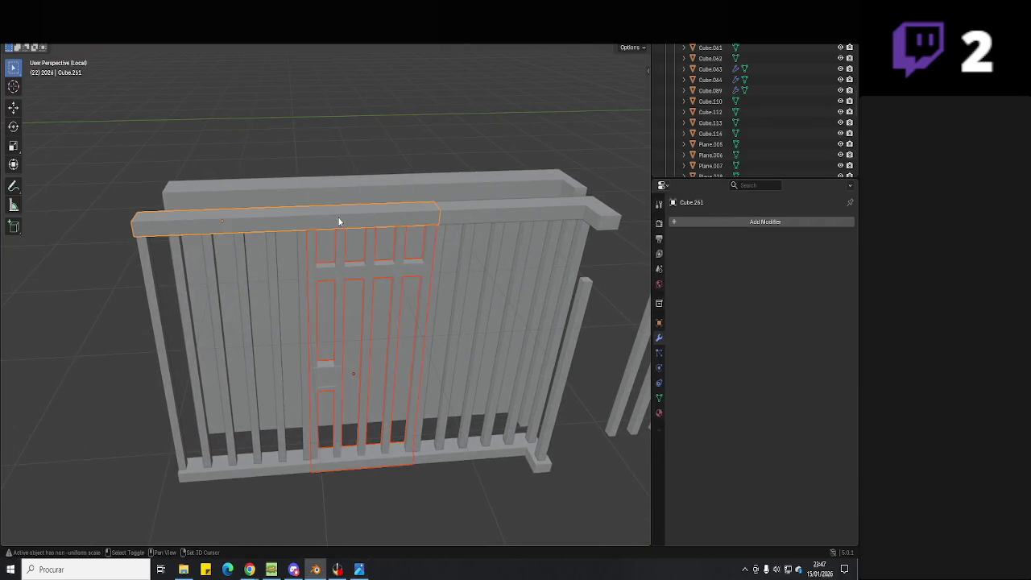
pyautogui.click(348, 228)
pyautogui.hotkey('alt', 'Tab')
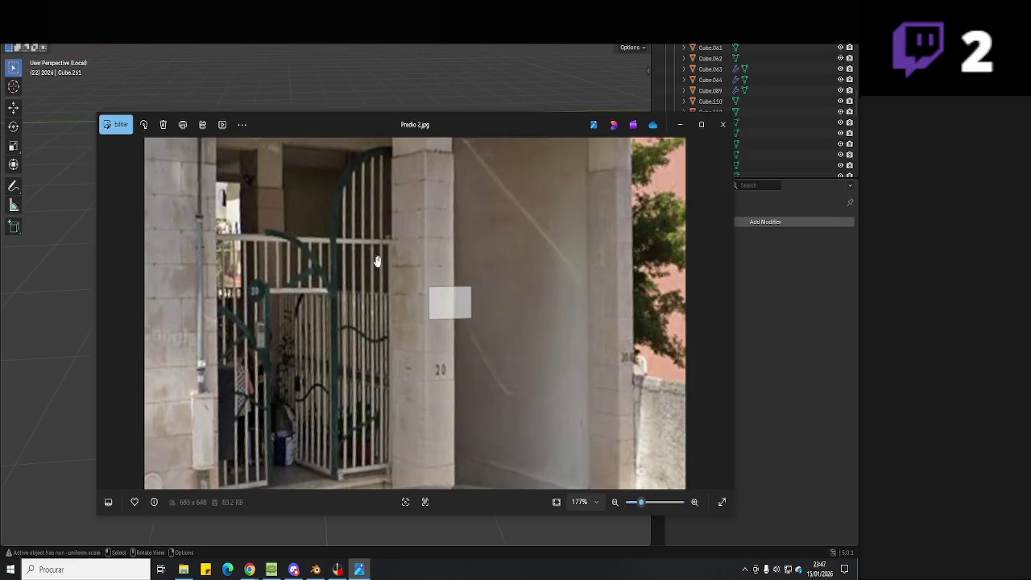
pyautogui.hotkey('alt', 'Tab')
pyautogui.click(382, 267)
pyautogui.moveTo(369, 274)
pyautogui.mouseDown(button='middle')
pyautogui.moveTo(420, 285)
pyautogui.moveTo(386, 297)
pyautogui.moveTo(405, 279)
pyautogui.mouseUp(button='middle')
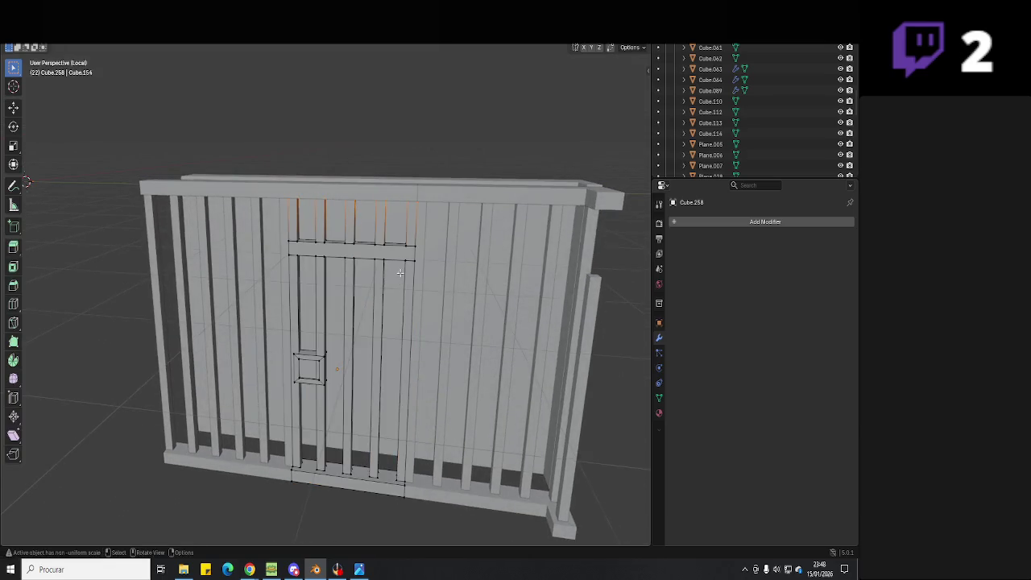
pyautogui.moveTo(400, 273); pyautogui.dragTo(239, 266, button='middle')
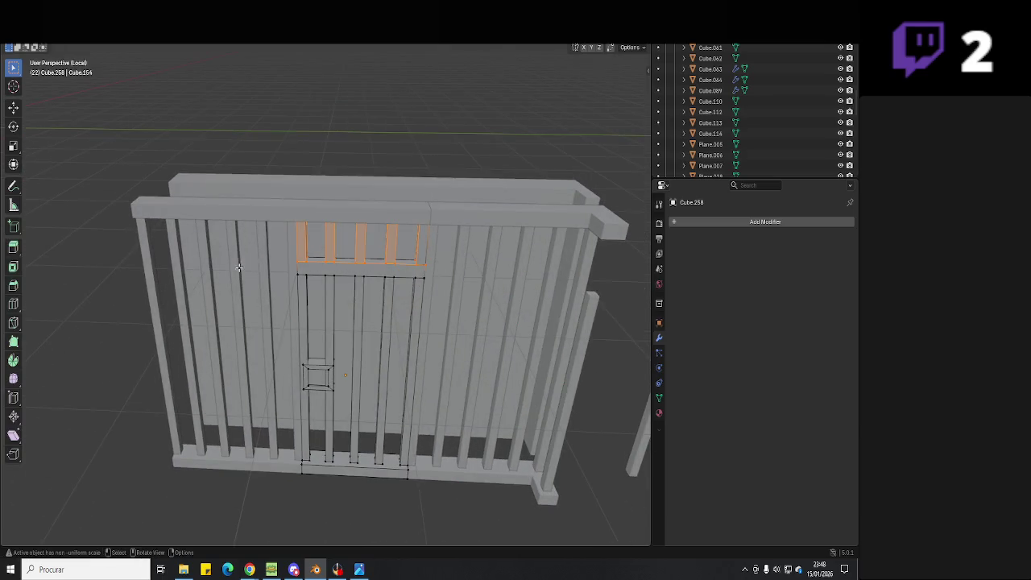
pyautogui.scroll(2, 349, 268)
# - Separate the five short bars above the door into their own object
pyautogui.click(410, 254)
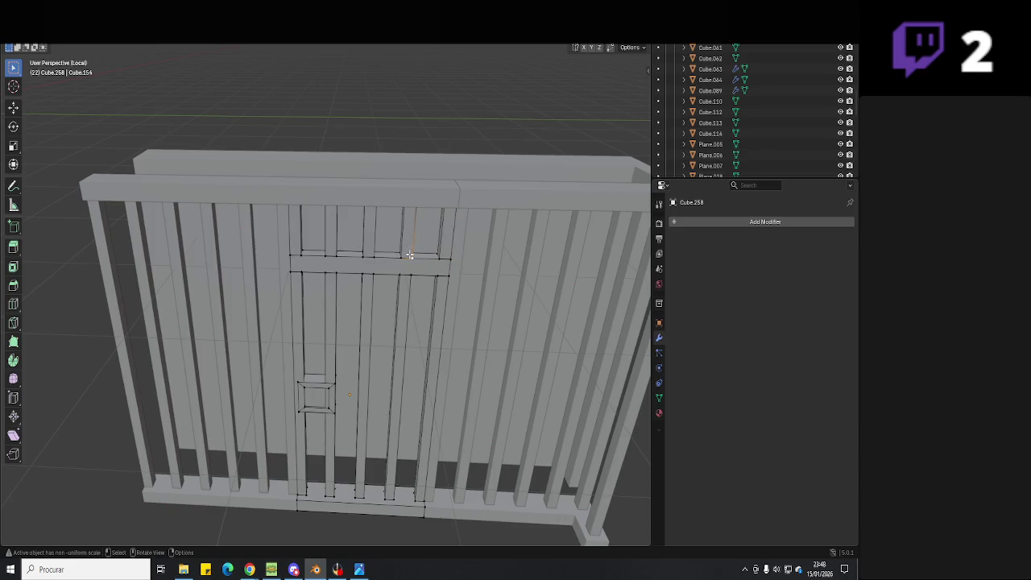
pyautogui.press('l')
pyautogui.press('l')
pyautogui.press('l')
pyautogui.press('l')
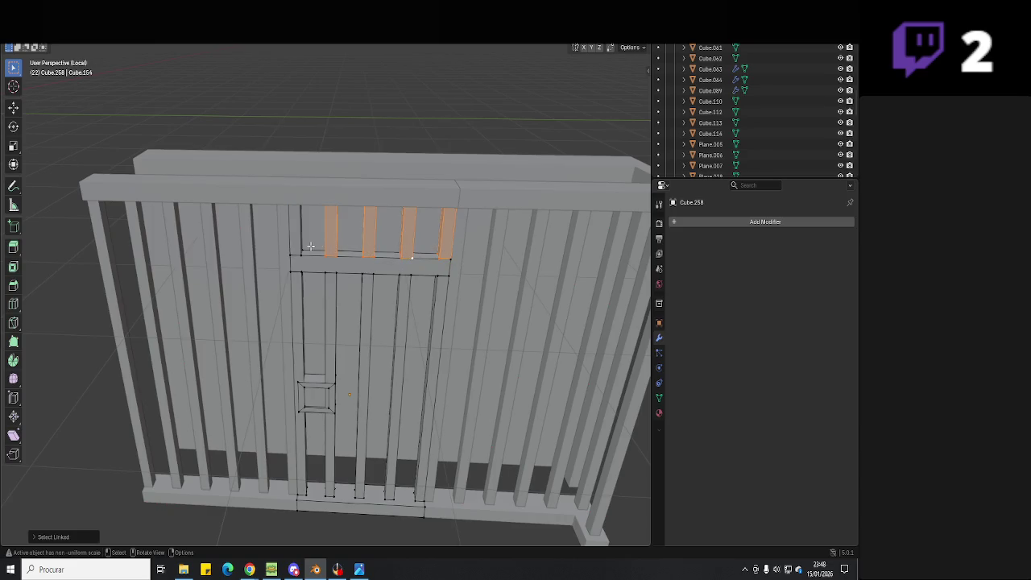
pyautogui.press('l')
pyautogui.hotkey('ctrl', 'Tab')
pyautogui.click(308, 246)
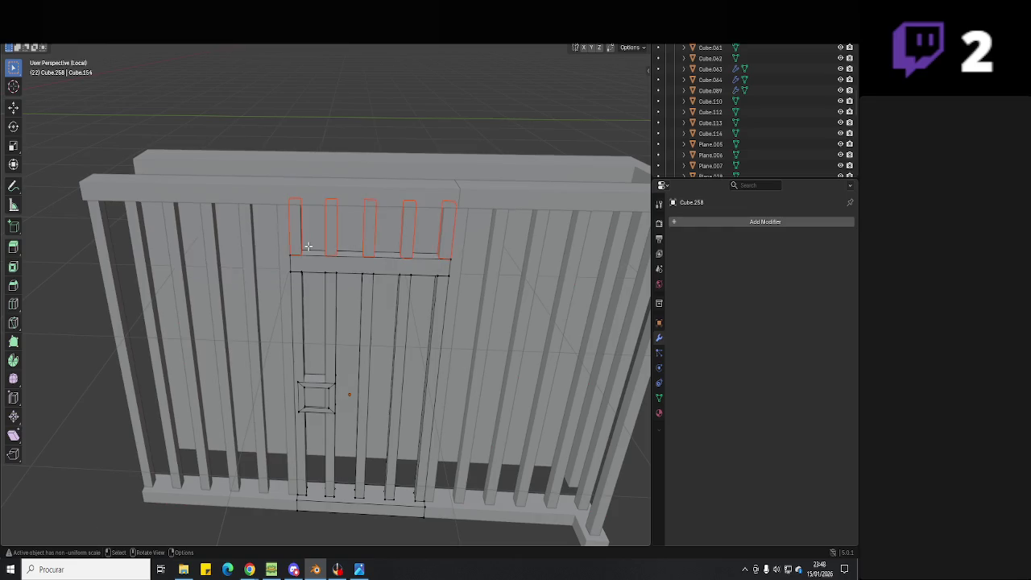
pyautogui.press('Tab')
# - Select the separated bars together with the left bars and save the file
pyautogui.click(290, 216)
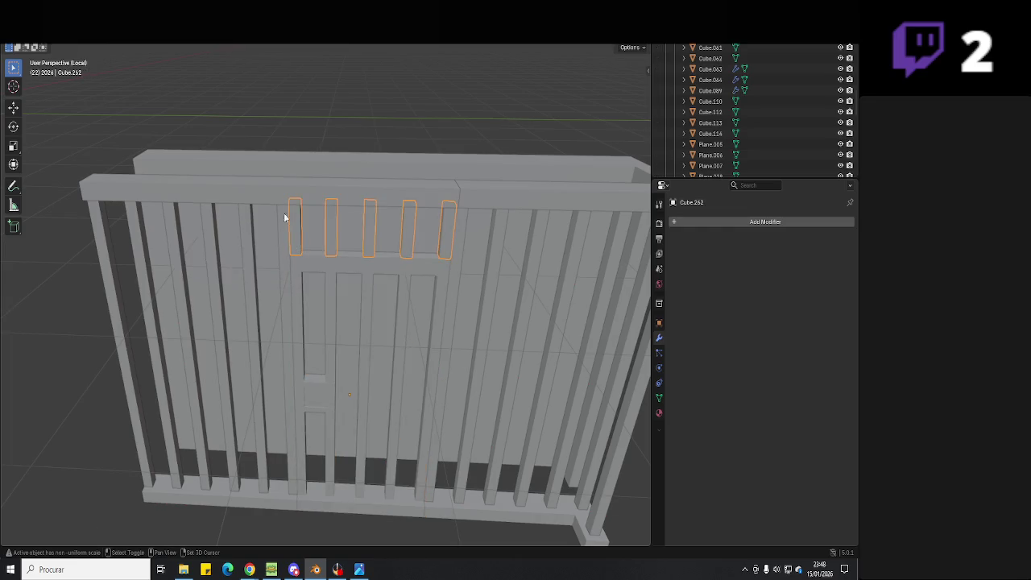
pyautogui.keyDown('shift'); pyautogui.click(286, 202); pyautogui.keyUp('shift')
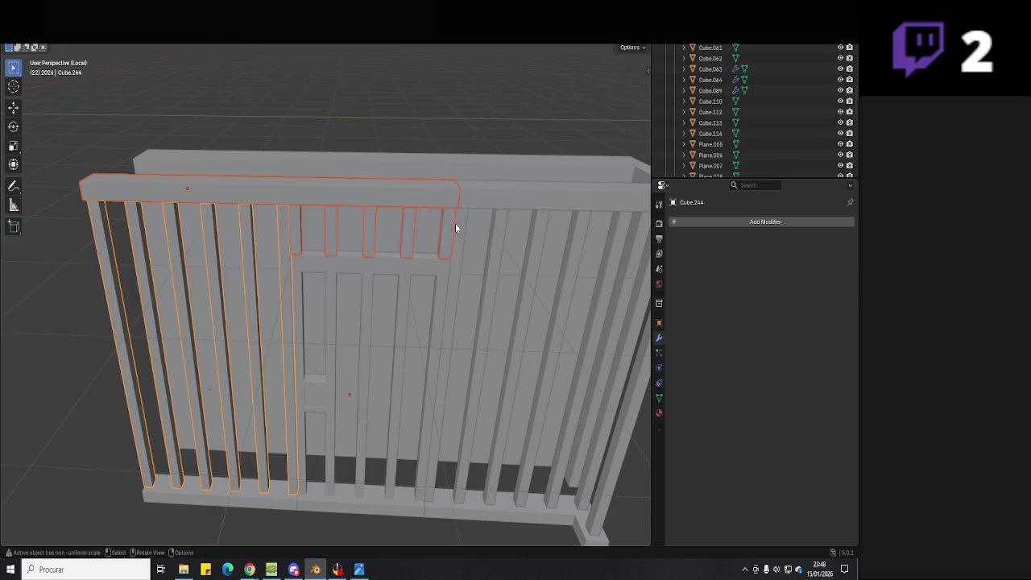
pyautogui.keyDown('shift'); pyautogui.click(283, 236); pyautogui.keyUp('shift')
pyautogui.hotkey('ctrl', 's')
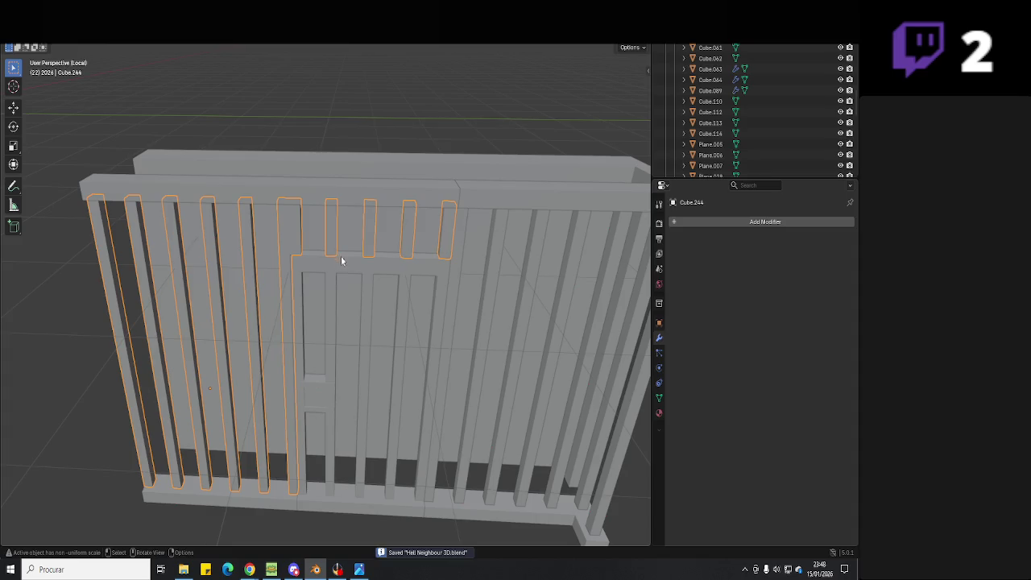
# - Select the bar beside the door in Edit Mode, then cancel the delete
pyautogui.click(355, 269)
pyautogui.moveTo(354, 268)
pyautogui.mouseDown(button='middle')
pyautogui.moveTo(447, 261)
pyautogui.moveTo(398, 257)
pyautogui.mouseUp(button='middle')
pyautogui.hotkey('alt', 'Tab')
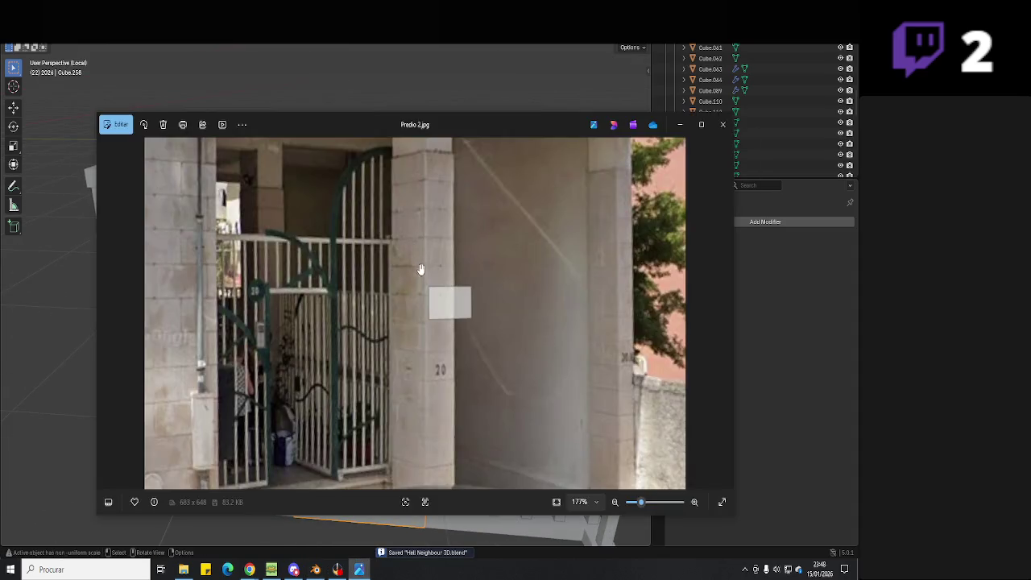
pyautogui.hotkey('alt', 'Tab')
pyautogui.scroll(5, 289, 217)
pyautogui.press('Tab')
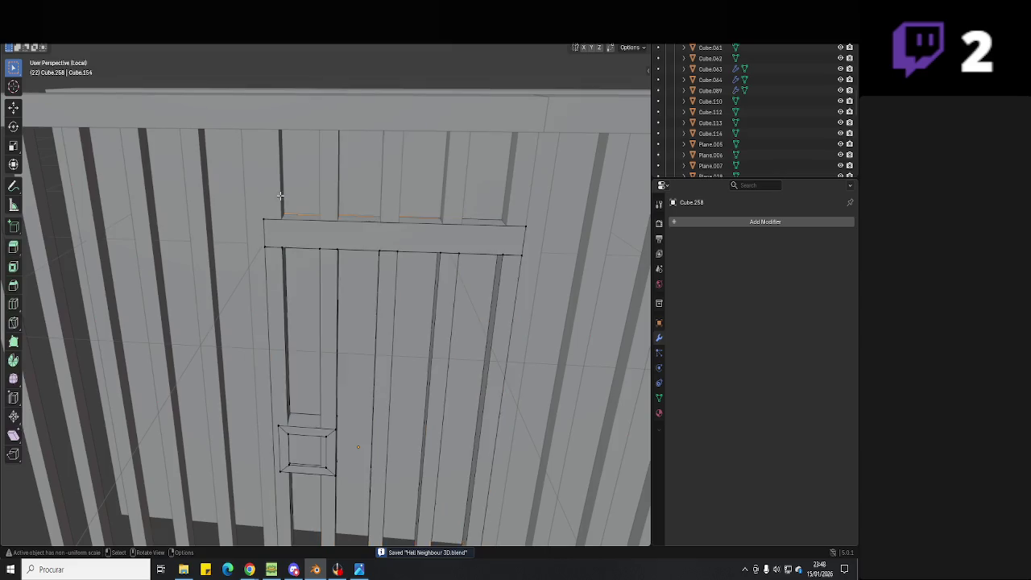
pyautogui.hotkey('alt', 'a')
pyautogui.press('l')
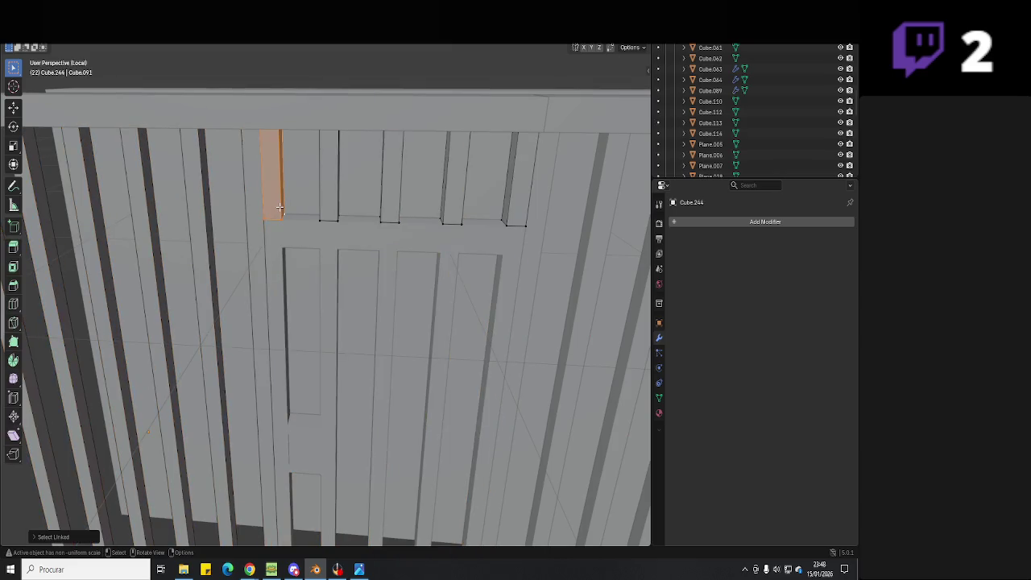
pyautogui.press('x')
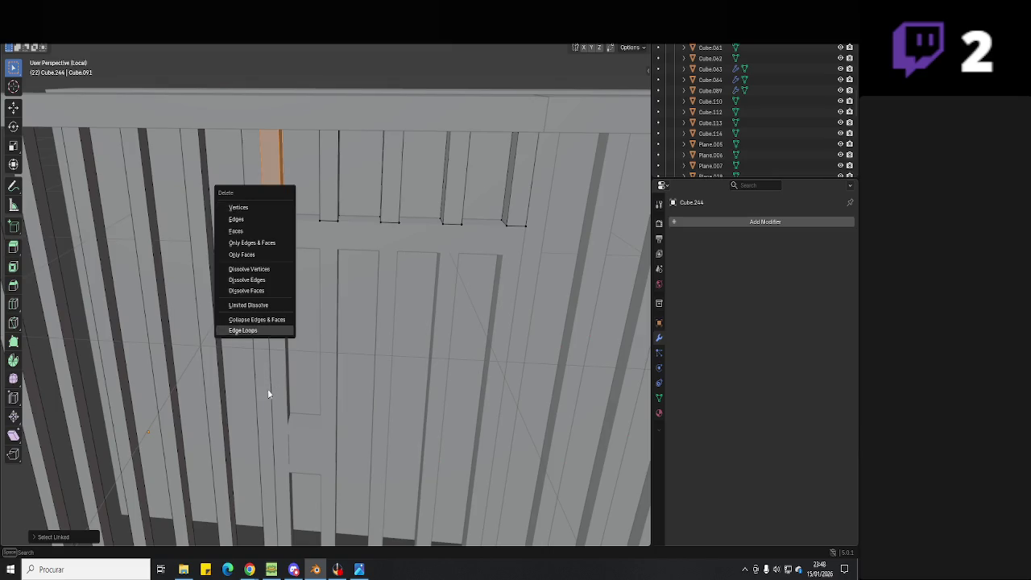
pyautogui.press('Tab')
pyautogui.press('Tab')
# - Delete the stray bar from the left bar group
pyautogui.hotkey('alt', 'a')
pyautogui.moveTo(262, 315); pyautogui.dragTo(279, 103, button='middle')
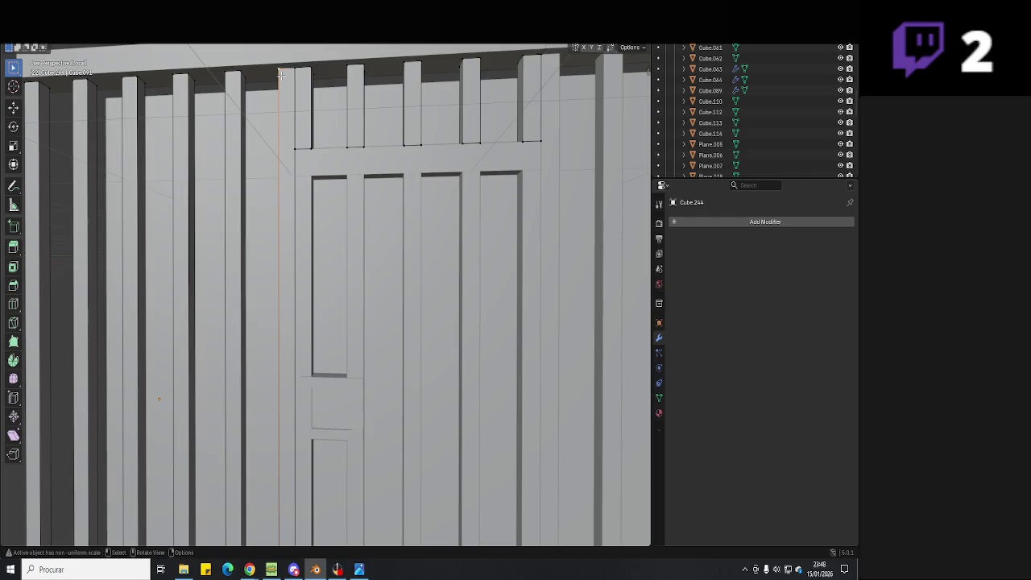
pyautogui.press('l')
pyautogui.press('x')
pyautogui.click(281, 75)
pyautogui.scroll(-8, 280, 75)
pyautogui.press('Tab')
pyautogui.moveTo(280, 75); pyautogui.dragTo(315, 281, button='middle')
# - Move four of the left bars along the Y axis toward the gate door
pyautogui.press('Tab')
pyautogui.scroll(2, 315, 281)
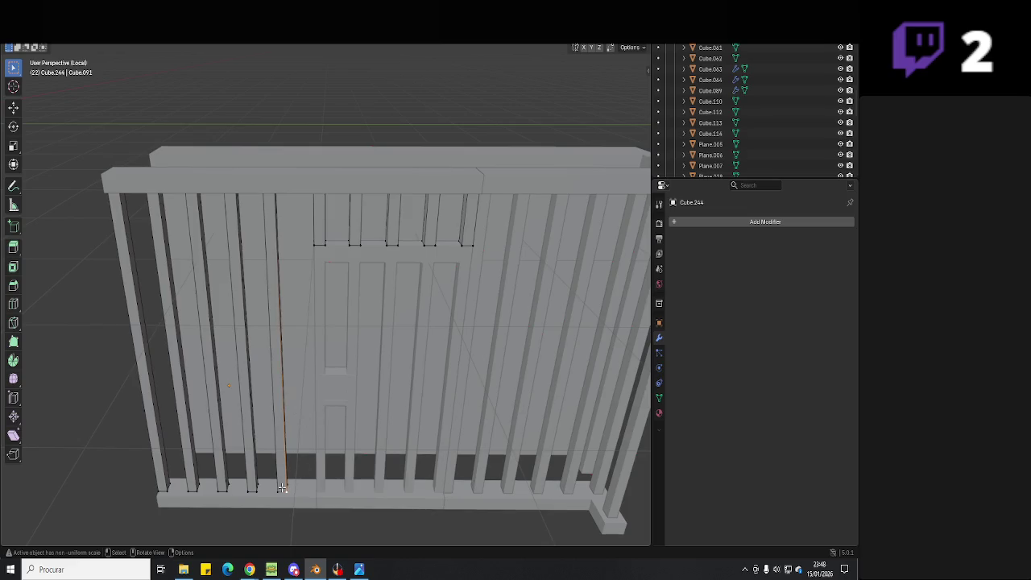
pyautogui.press('l')
pyautogui.press('l')
pyautogui.press('l')
pyautogui.press('l')
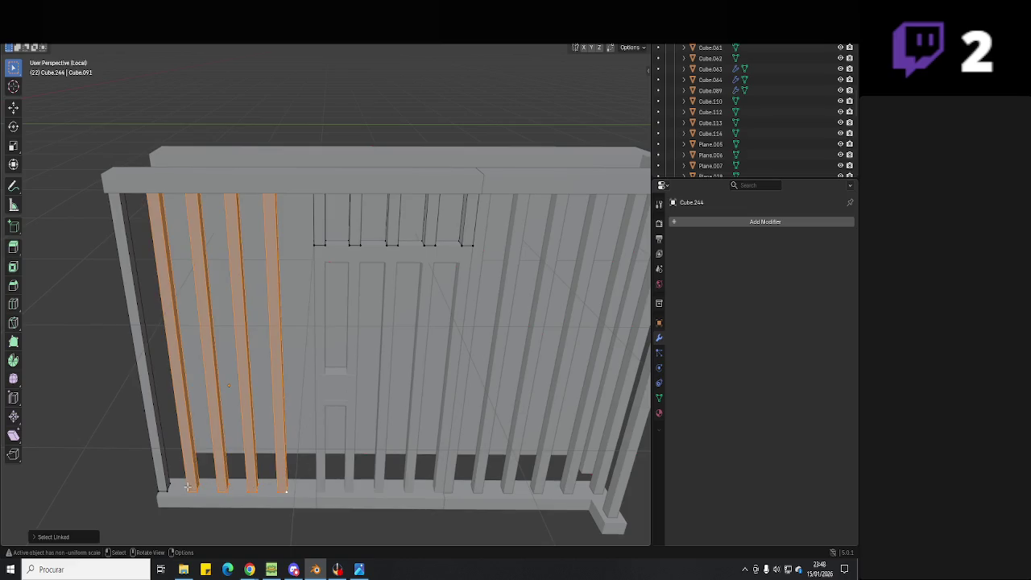
pyautogui.press('g')
pyautogui.press('y')
pyautogui.click(218, 478)
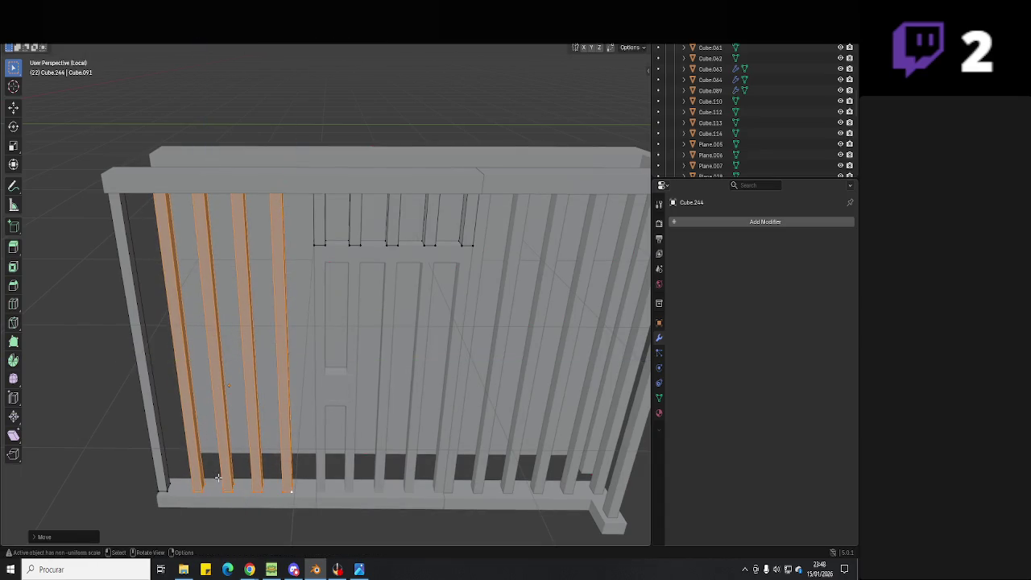
pyautogui.moveTo(249, 473); pyautogui.dragTo(308, 486, button='middle')
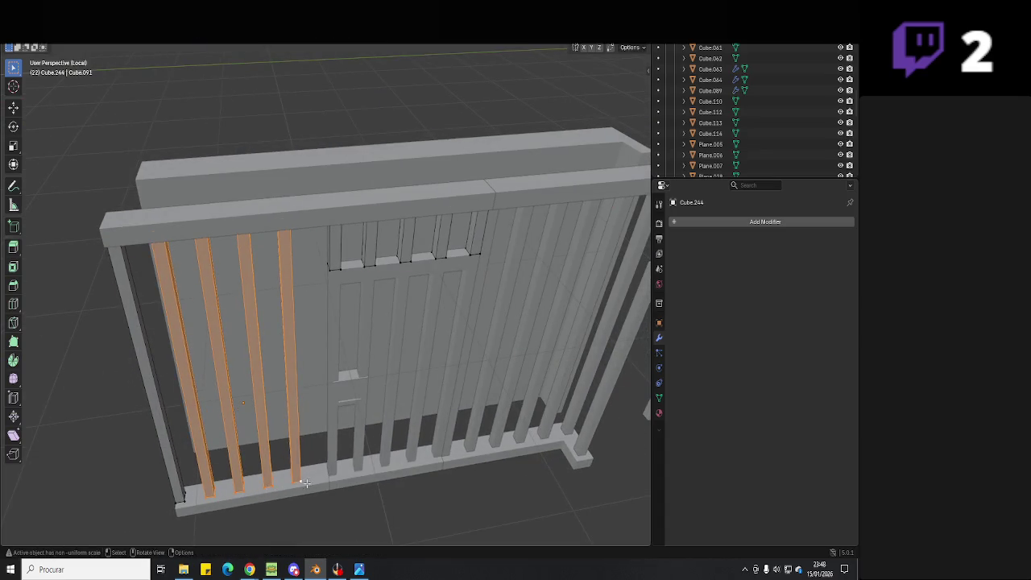
pyautogui.press('Tab')
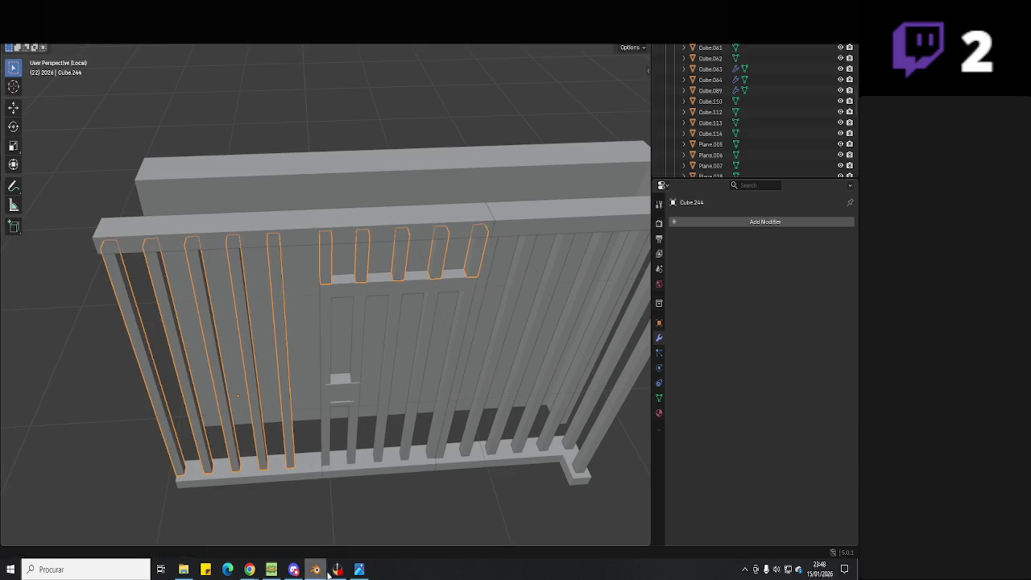
pyautogui.click(337, 570)
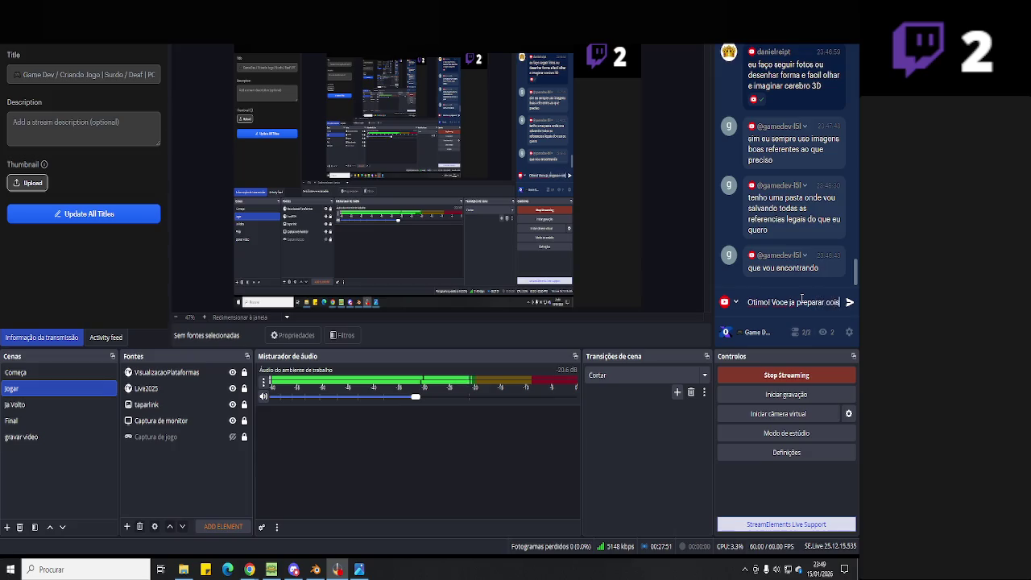
# - Post a chat message asking whether the viewer usually watches other YouTube/Twitch streamers
pyautogui.write('as e entender d')
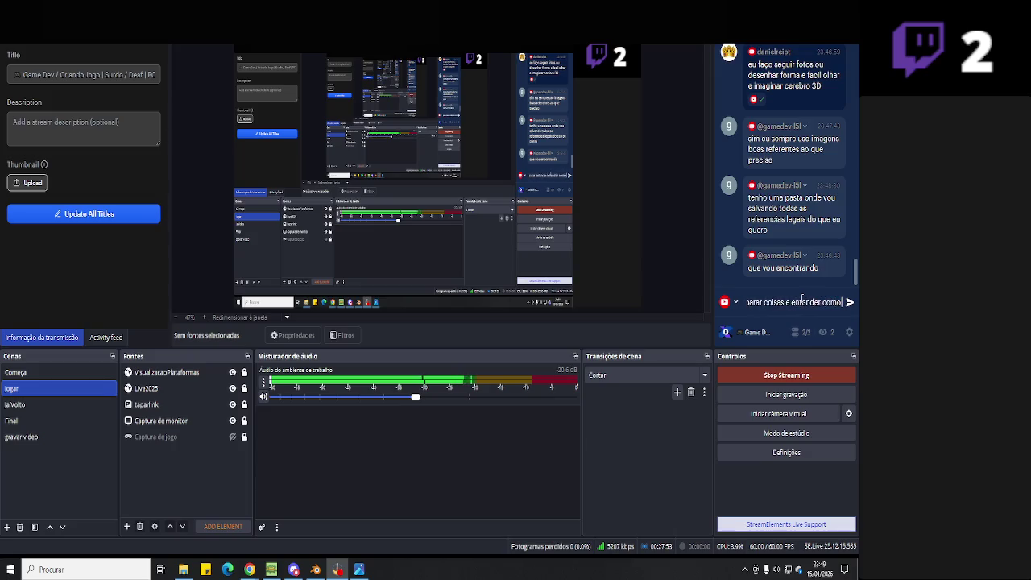
pyautogui.write(' funcionar!')
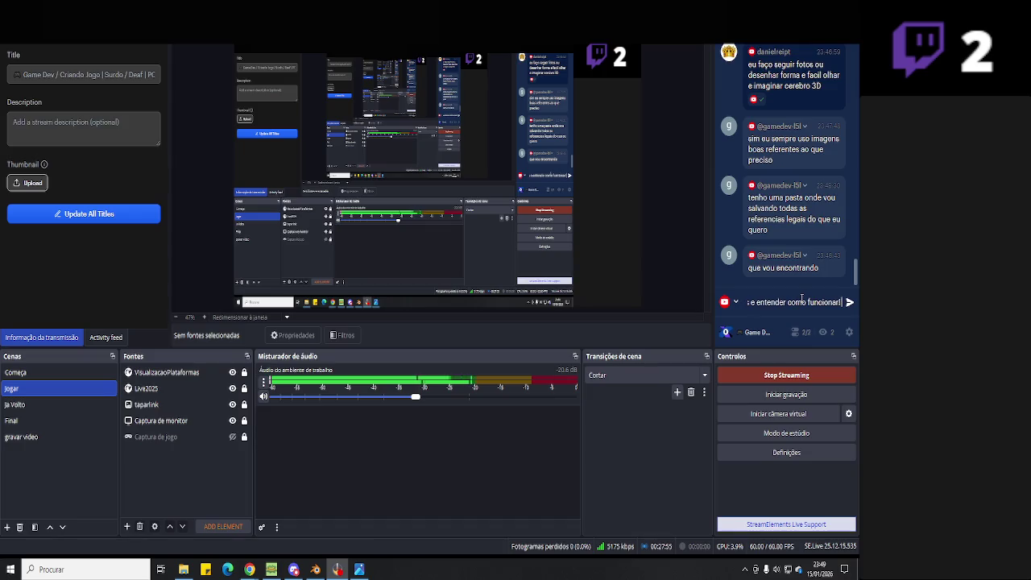
pyautogui.write(' E')
pyautogui.write(' você')
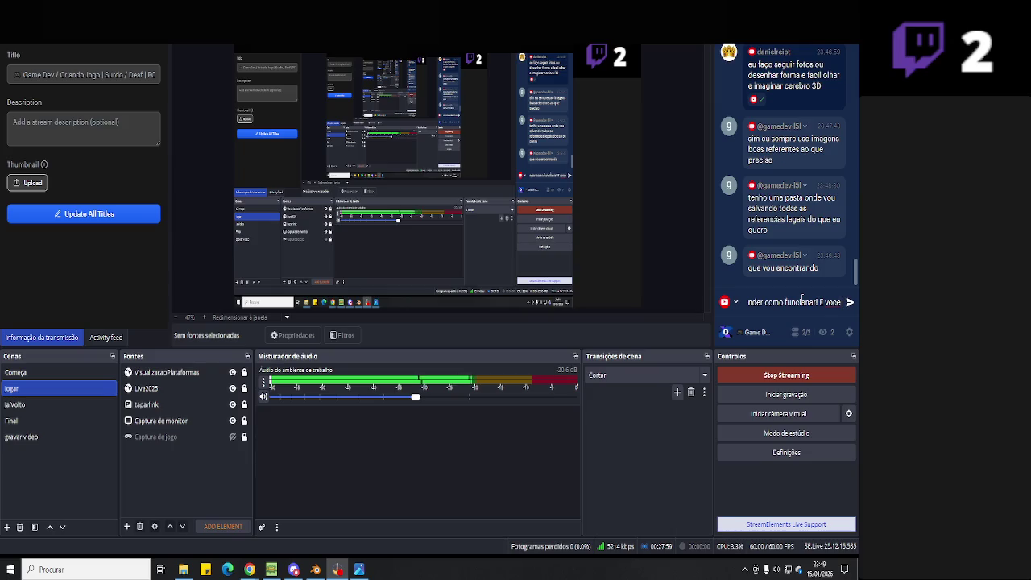
pyautogui.write(' semp')
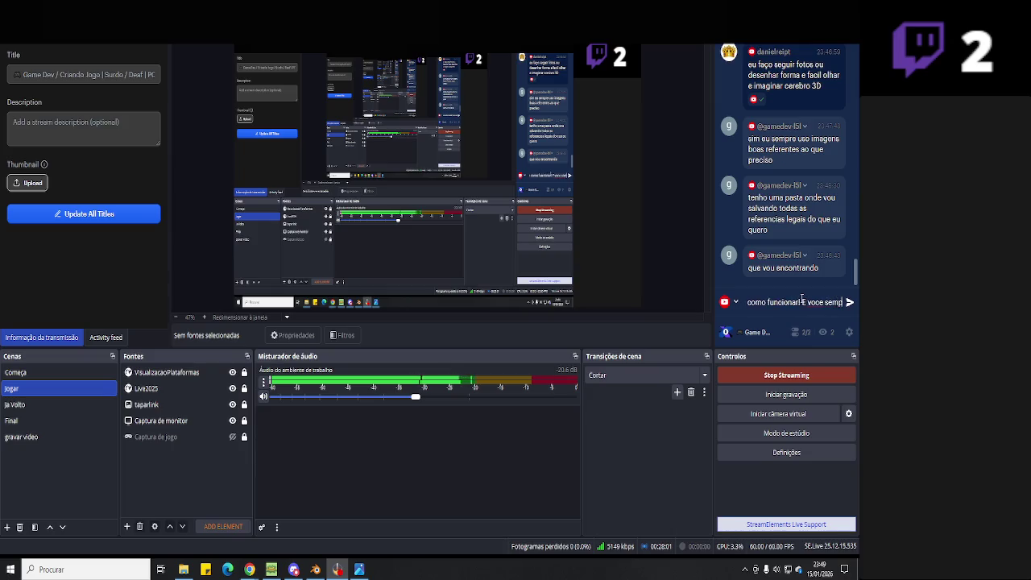
pyautogui.write('re ver d')
pyautogui.press('BackSpace')
pyautogui.write('out')
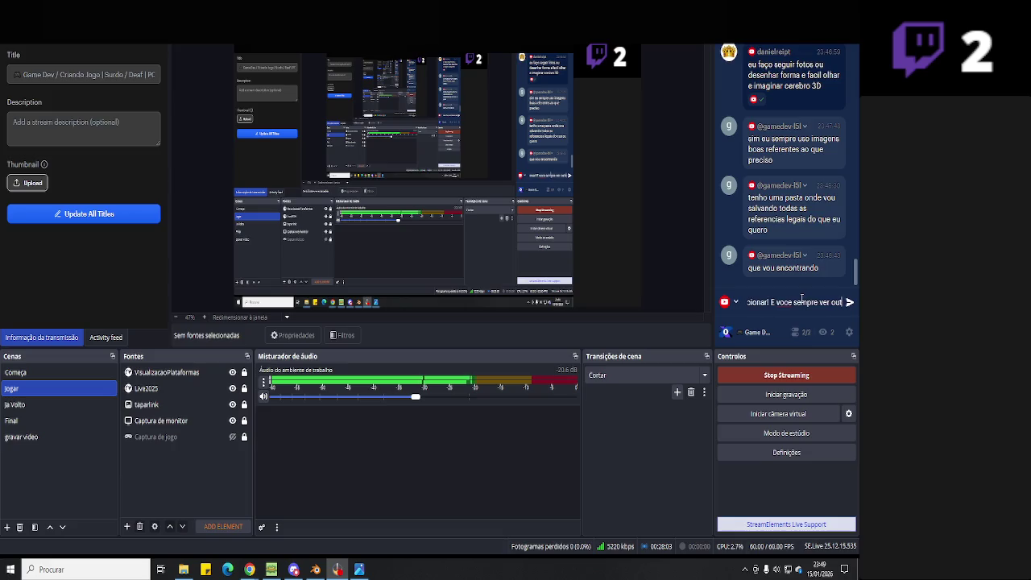
pyautogui.write('ro streamer ')
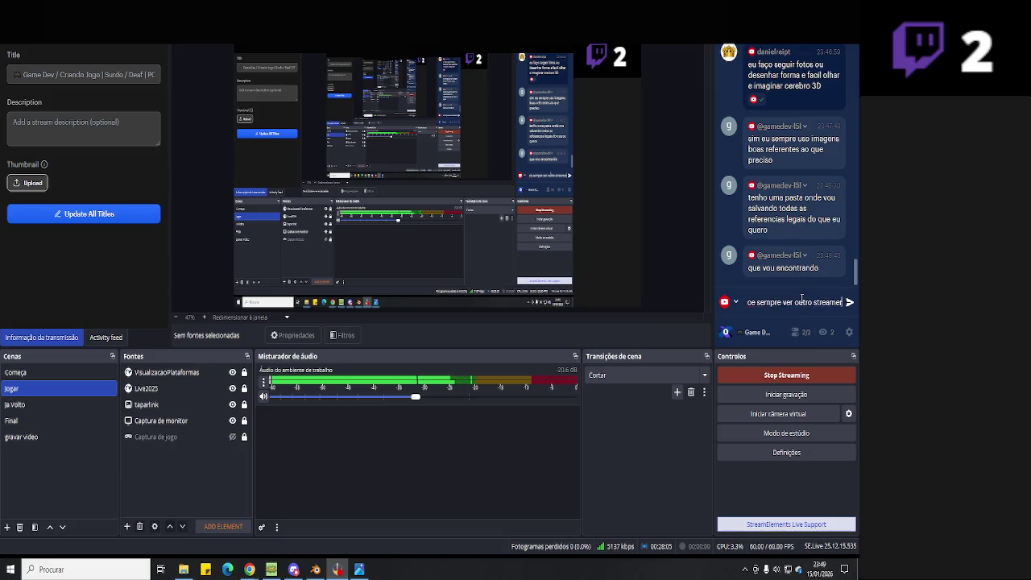
pyautogui.write('youtube')
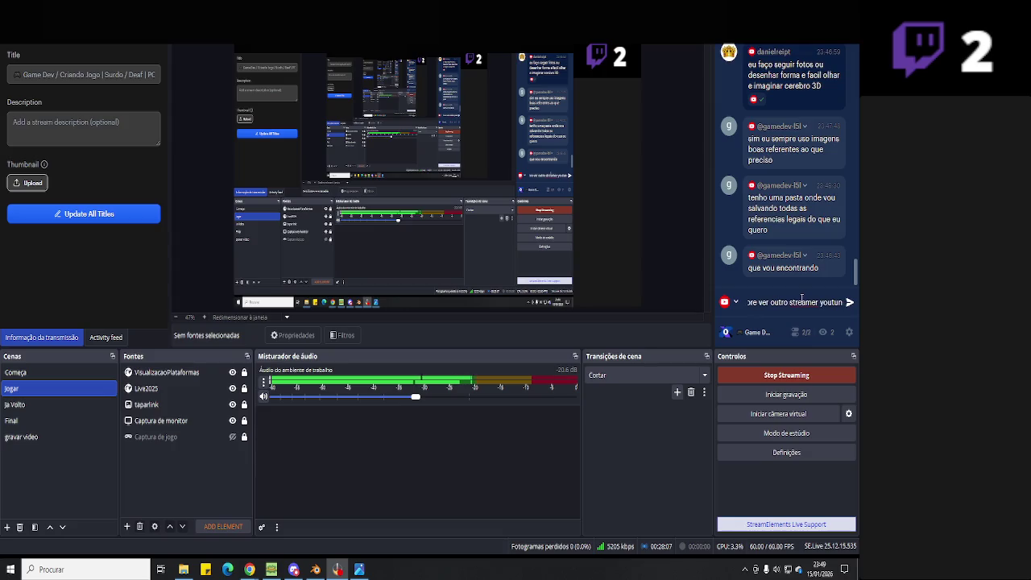
pyautogui.write('r/twi')
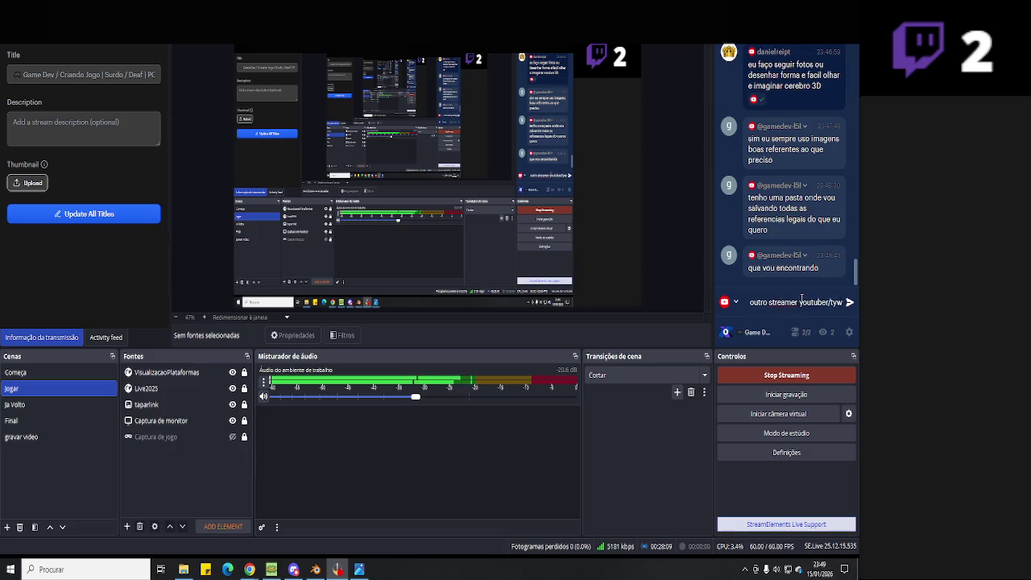
pyautogui.write('tch ou ra')
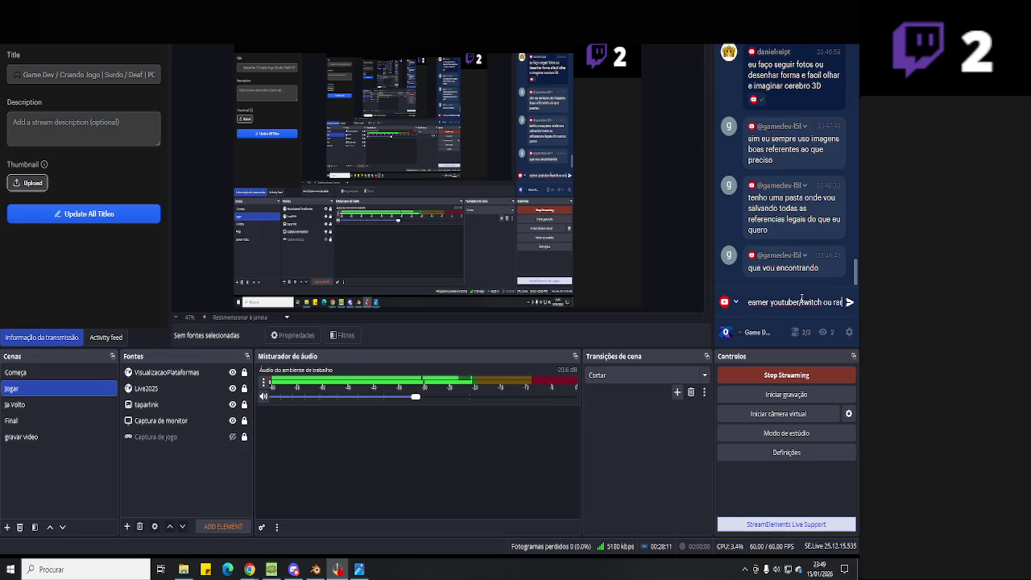
pyautogui.write('ro?')
pyautogui.press('Return')
# - Bring the OBS streaming dashboard forward and show the list of chat platforms
pyautogui.click(362, 573)
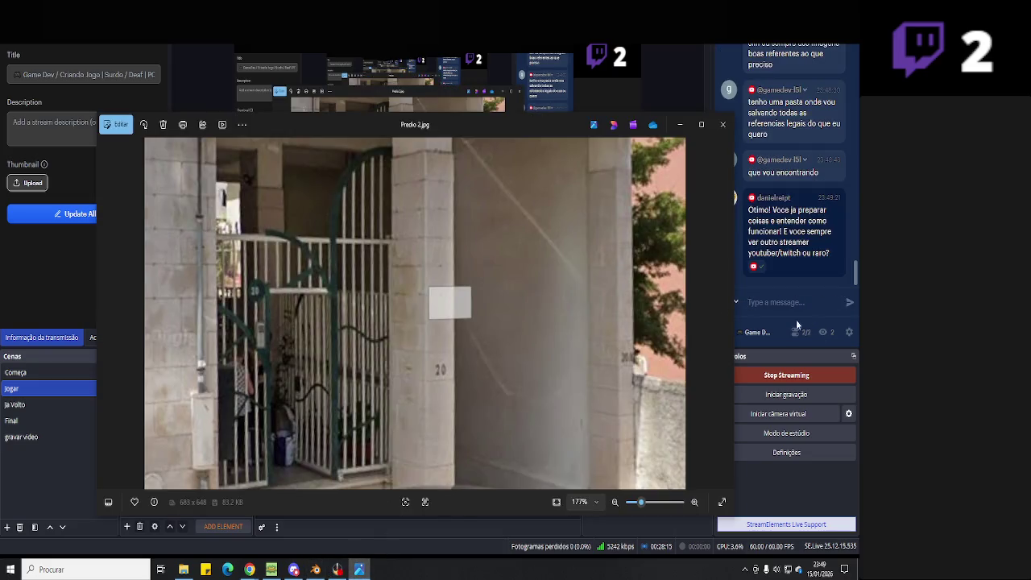
pyautogui.click(795, 337)
pyautogui.click(782, 332)
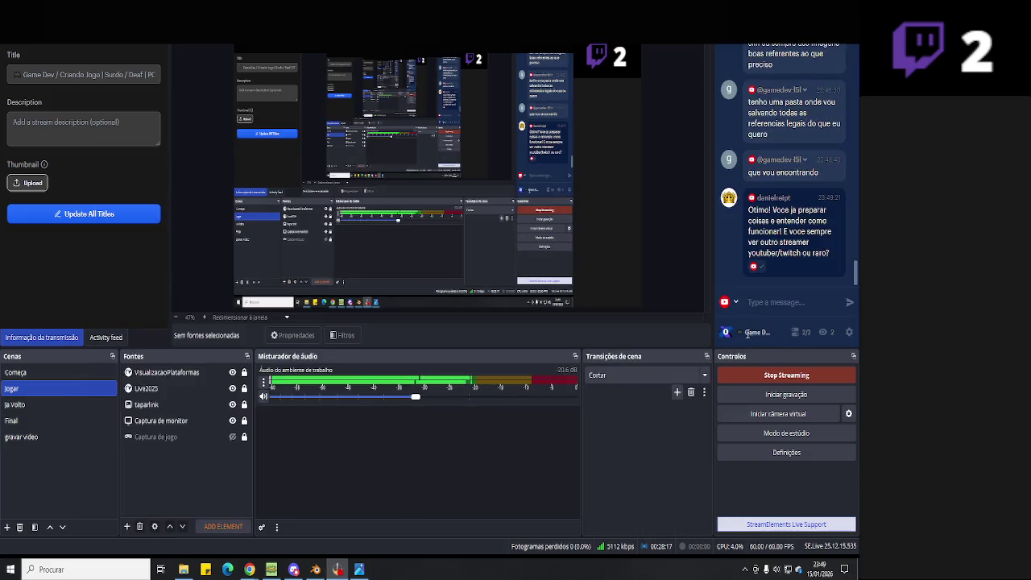
pyautogui.click(737, 304)
pyautogui.click(466, 476)
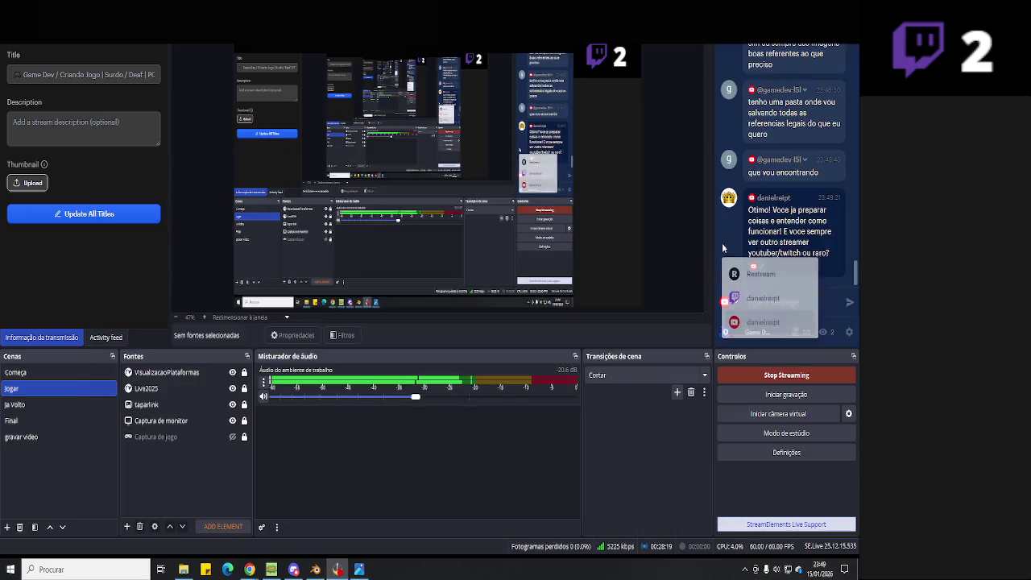
# - Back in Blender, select another gate bar's mesh and apply an option from its edit context menu
pyautogui.hotkey('alt', 'Tab')
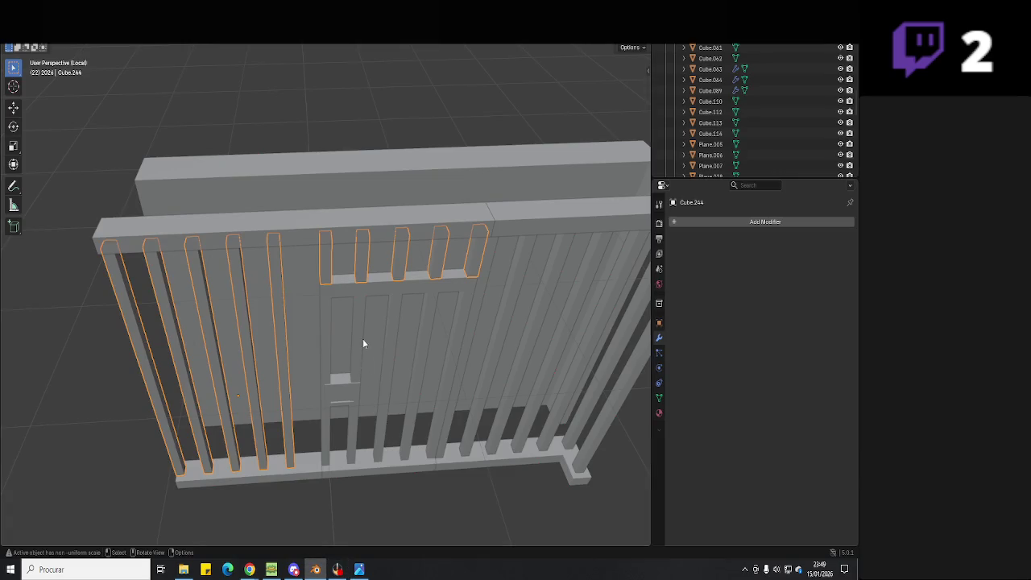
pyautogui.moveTo(363, 344); pyautogui.dragTo(249, 341, button='middle')
pyautogui.moveTo(373, 362)
pyautogui.mouseDown(button='middle')
pyautogui.moveTo(370, 330)
pyautogui.moveTo(445, 299)
pyautogui.mouseUp(button='middle')
pyautogui.click(445, 299)
pyautogui.press('Tab')
pyautogui.scroll(2, 460, 146)
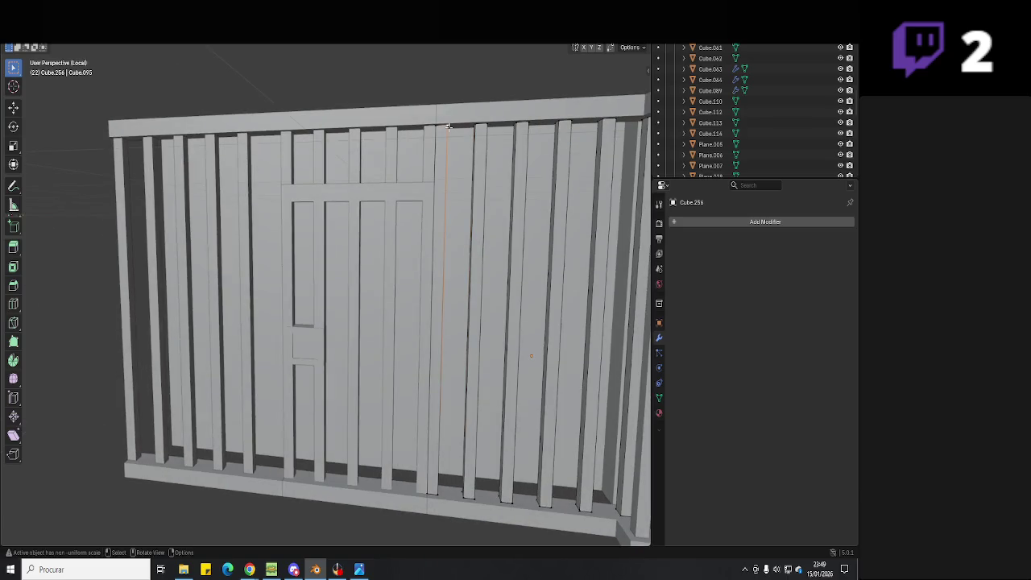
pyautogui.press('l')
pyautogui.rightClick(449, 129)
pyautogui.click(419, 241)
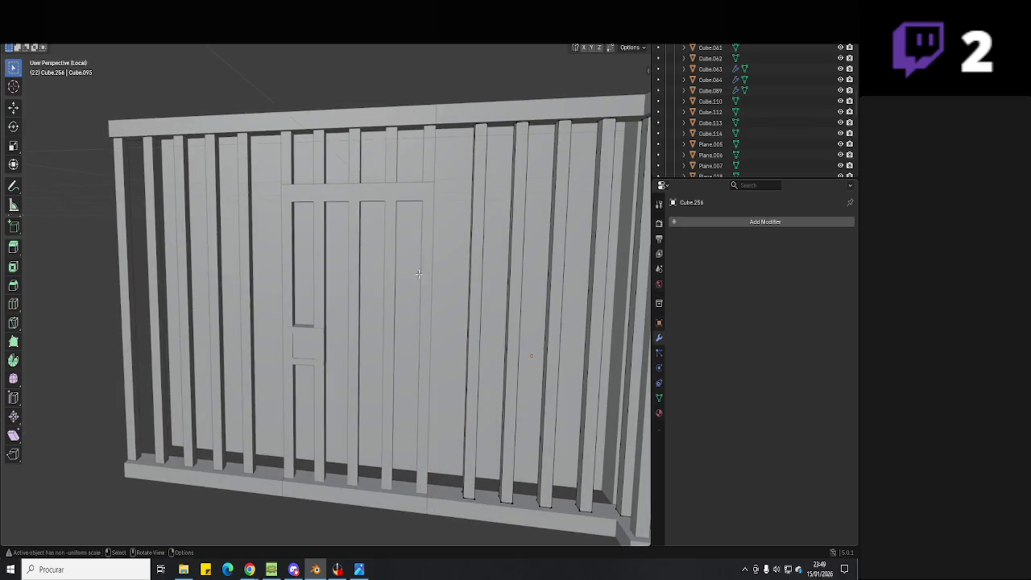
pyautogui.press('Tab')
# - Orbit to a frontal view of the fence and select the right-hand gate bars
pyautogui.moveTo(419, 274)
pyautogui.mouseDown(button='middle')
pyautogui.moveTo(404, 345)
pyautogui.moveTo(472, 426)
pyautogui.moveTo(433, 409)
pyautogui.mouseUp(button='middle')
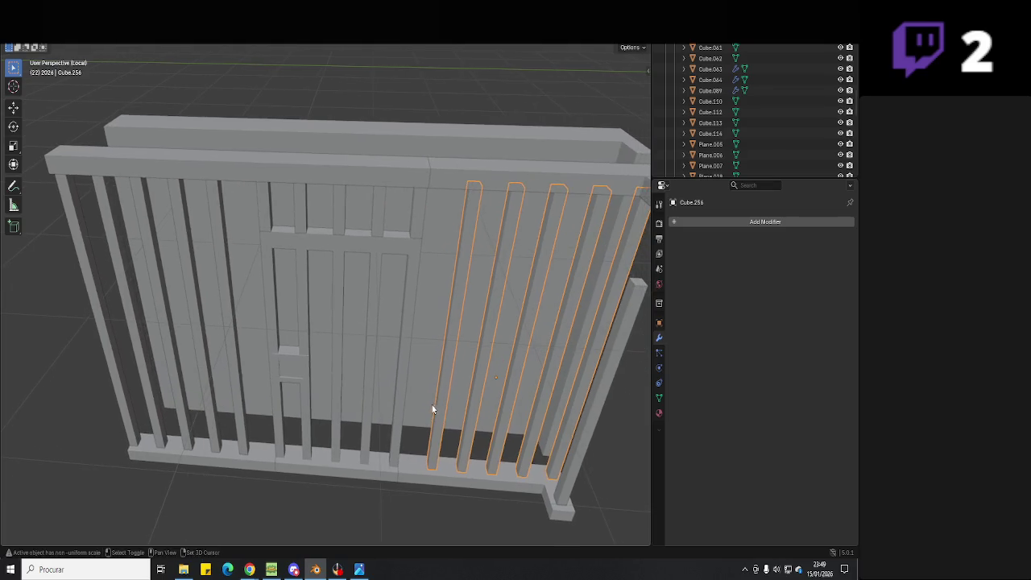
pyautogui.moveTo(449, 372)
pyautogui.mouseDown(button='middle')
pyautogui.moveTo(406, 364)
pyautogui.moveTo(392, 382)
pyautogui.moveTo(380, 356)
pyautogui.moveTo(395, 287)
pyautogui.mouseUp(button='middle')
pyautogui.click(383, 309)
pyautogui.click(447, 207)
pyautogui.moveTo(447, 207)
pyautogui.mouseDown(button='middle')
pyautogui.moveTo(437, 209)
pyautogui.moveTo(442, 147)
pyautogui.mouseUp(button='middle')
# - Select one whole bar in Edit Mode and shift it sideways along Y
pyautogui.press('Tab')
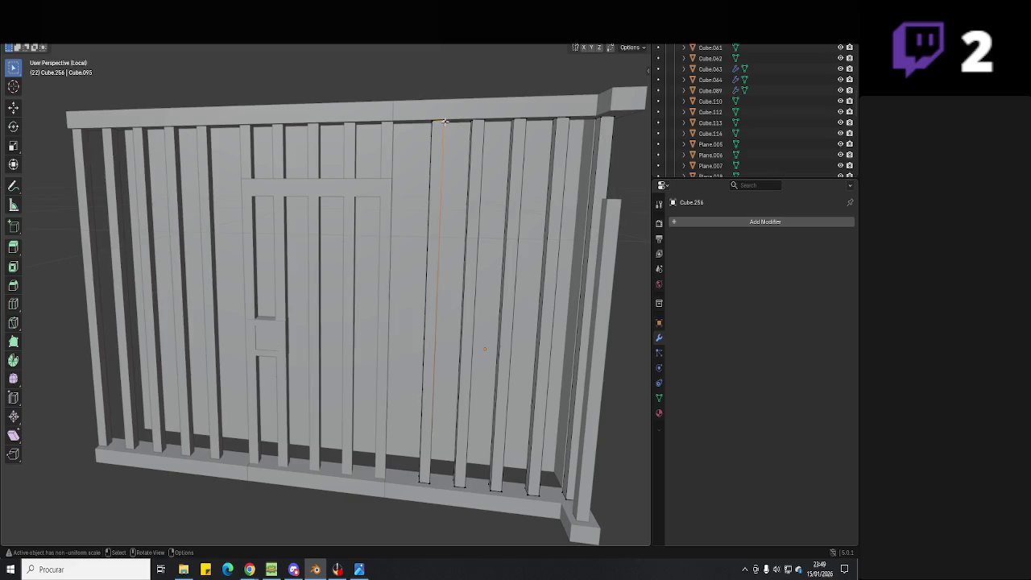
pyautogui.press('l')
pyautogui.hotkey('shift', 'l')
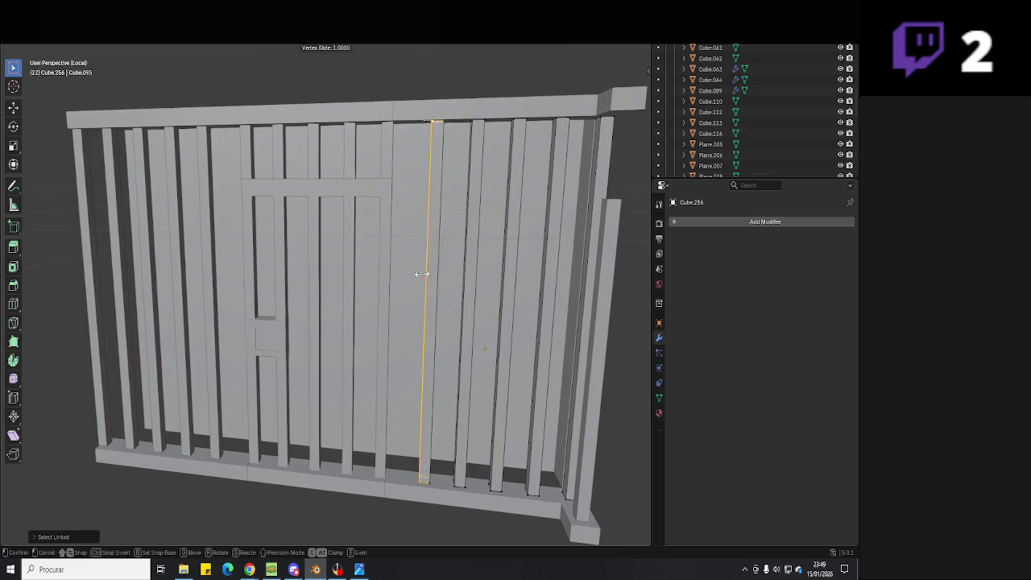
pyautogui.press('l')
pyautogui.hotkey('shift', 'l')
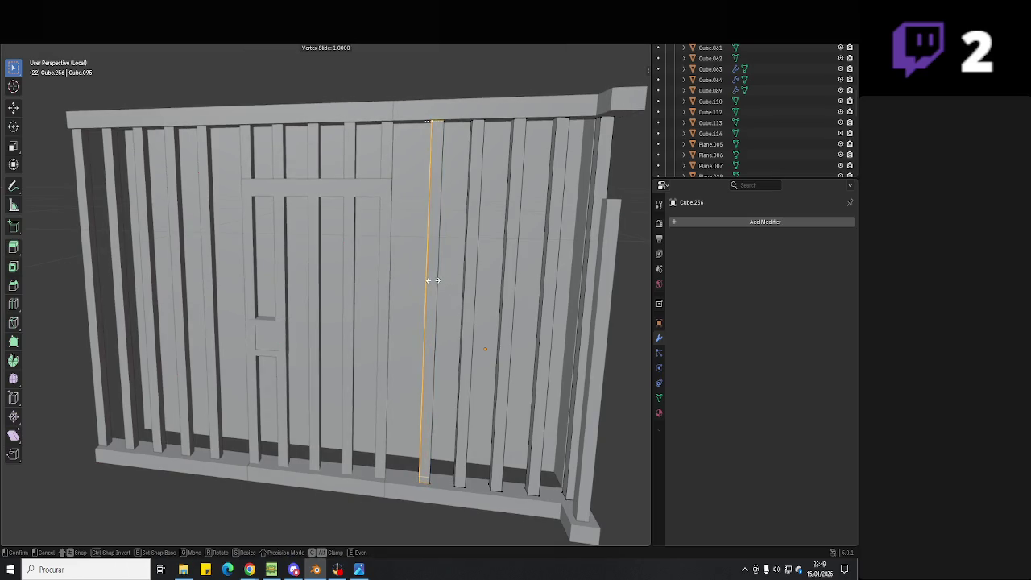
pyautogui.press('l')
pyautogui.press('g')
pyautogui.press('y')
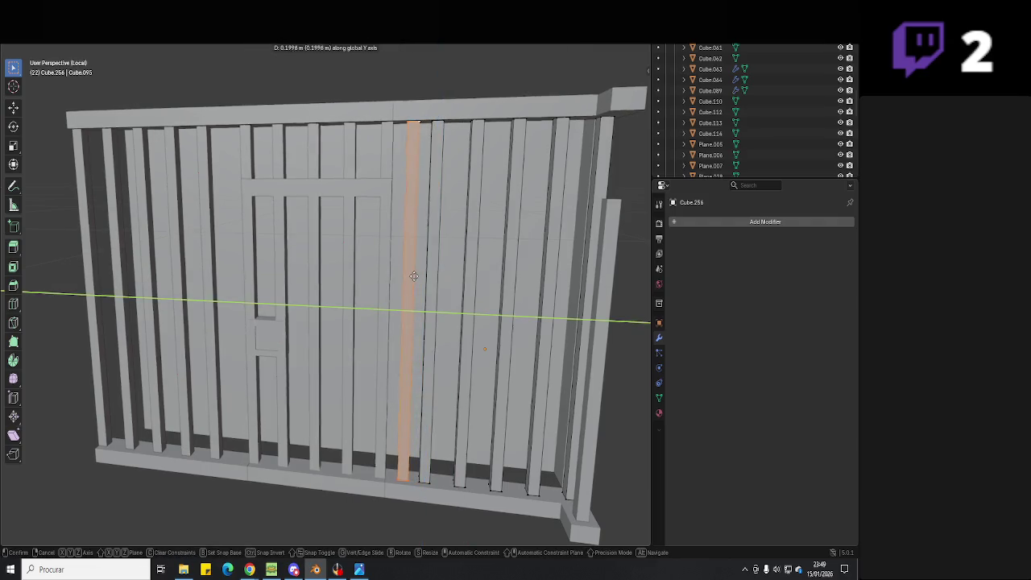
pyautogui.click(413, 276)
# - Duplicate the bar and place the copy 1.638 m along Y, left of the door
pyautogui.moveTo(324, 304); pyautogui.dragTo(333, 326, button='middle')
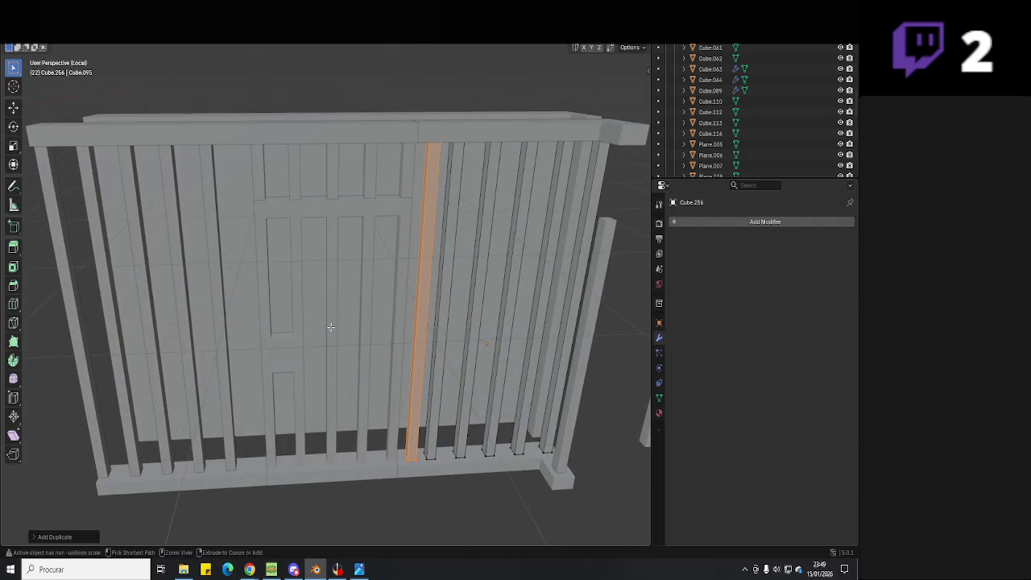
pyautogui.hotkey('ctrl', 'c')
pyautogui.rightClick(338, 320)
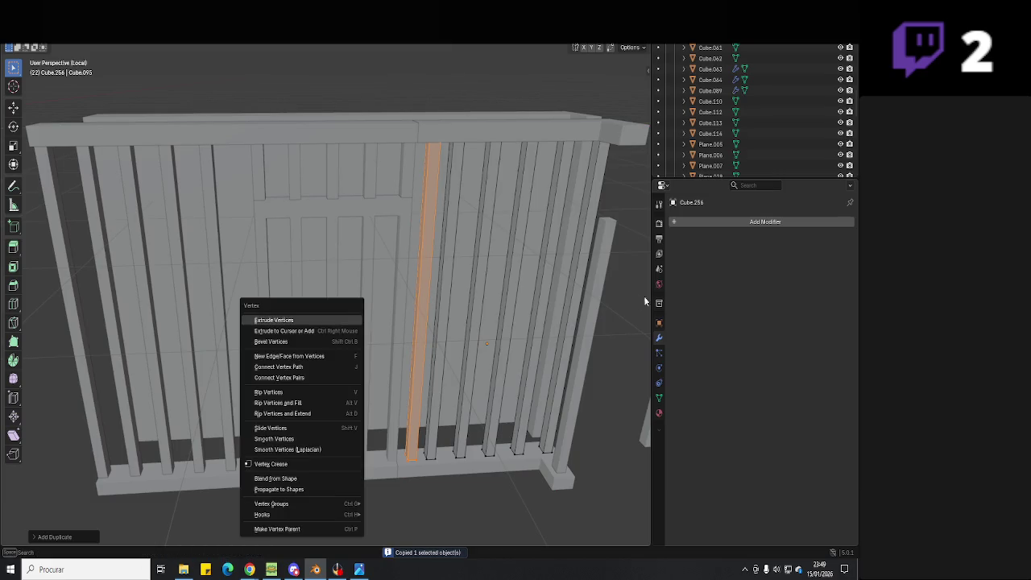
pyautogui.hotkey('shift', 'v')
pyautogui.press('Escape')
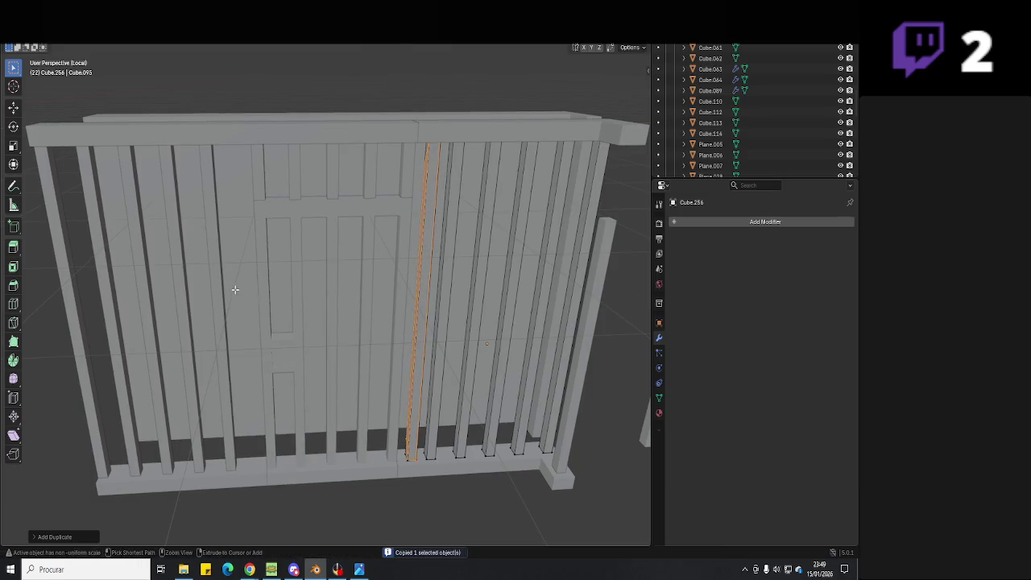
pyautogui.press('a')
pyautogui.hotkey('shift', 'd')
pyautogui.press('y')
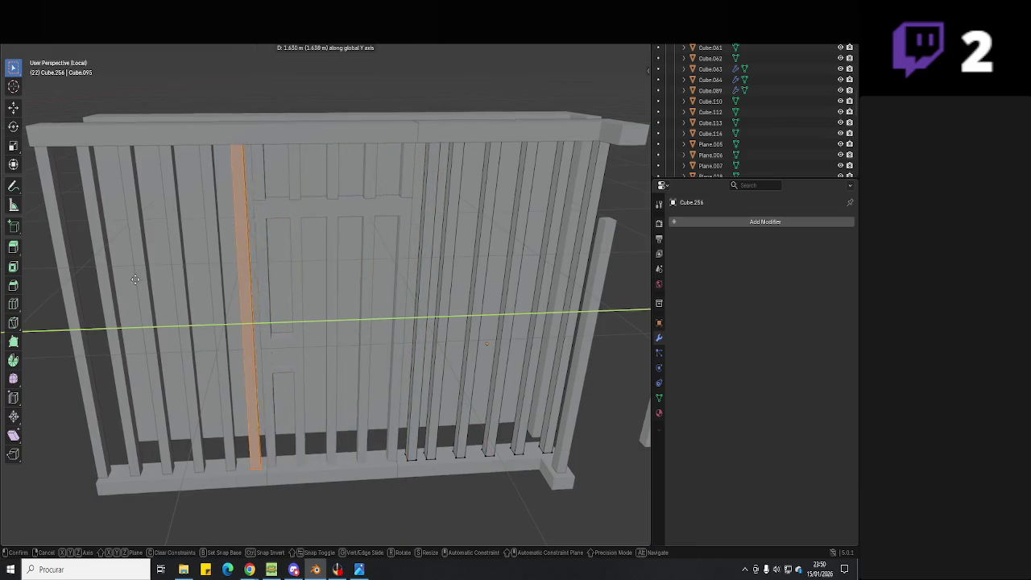
pyautogui.click(162, 315)
# - Leave Edit Mode, clear the selection and save 'Hell Neighbour 3D.blend'
pyautogui.press('Tab')
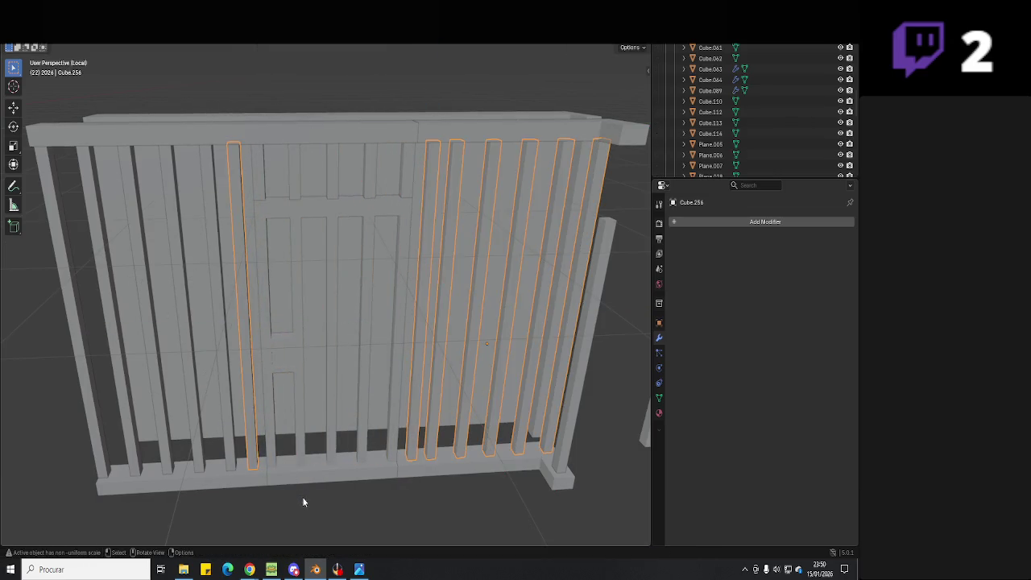
pyautogui.hotkey('alt', 'a')
pyautogui.moveTo(300, 488)
pyautogui.mouseDown(button='middle')
pyautogui.moveTo(365, 486)
pyautogui.moveTo(299, 473)
pyautogui.moveTo(373, 451)
pyautogui.moveTo(345, 422)
pyautogui.moveTo(326, 435)
pyautogui.mouseUp(button='middle')
pyautogui.hotkey('ctrl', 's')
# - Rotate the gate door, then undo so it faces straight front
pyautogui.click(342, 411)
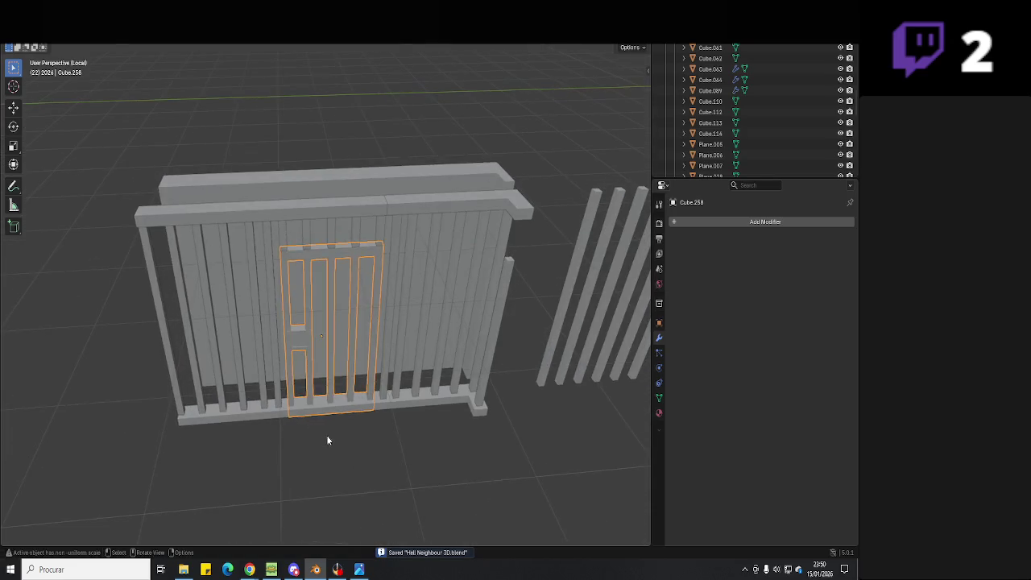
pyautogui.press('r')
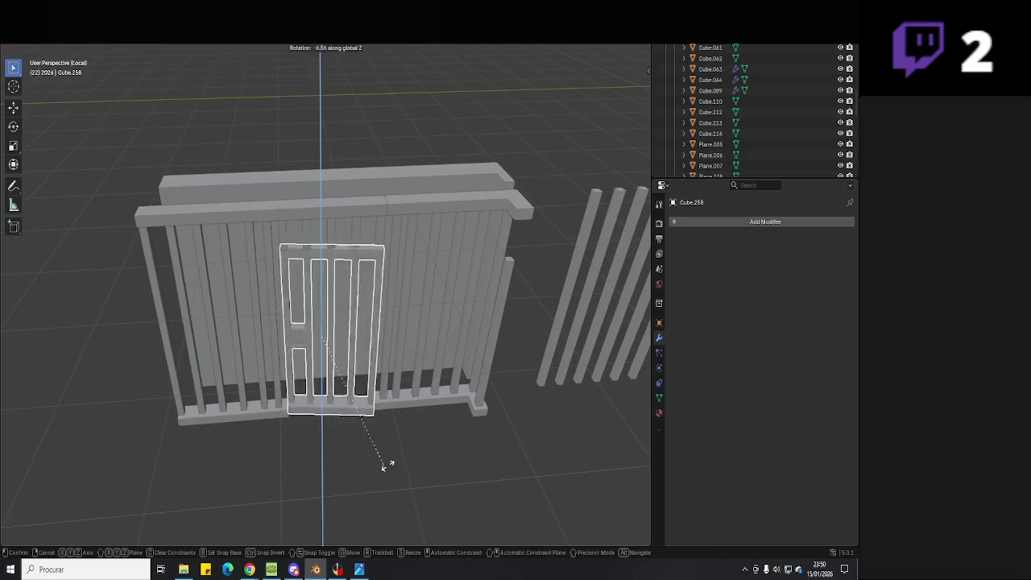
pyautogui.click(401, 439)
pyautogui.hotkey('ctrl', 'z')
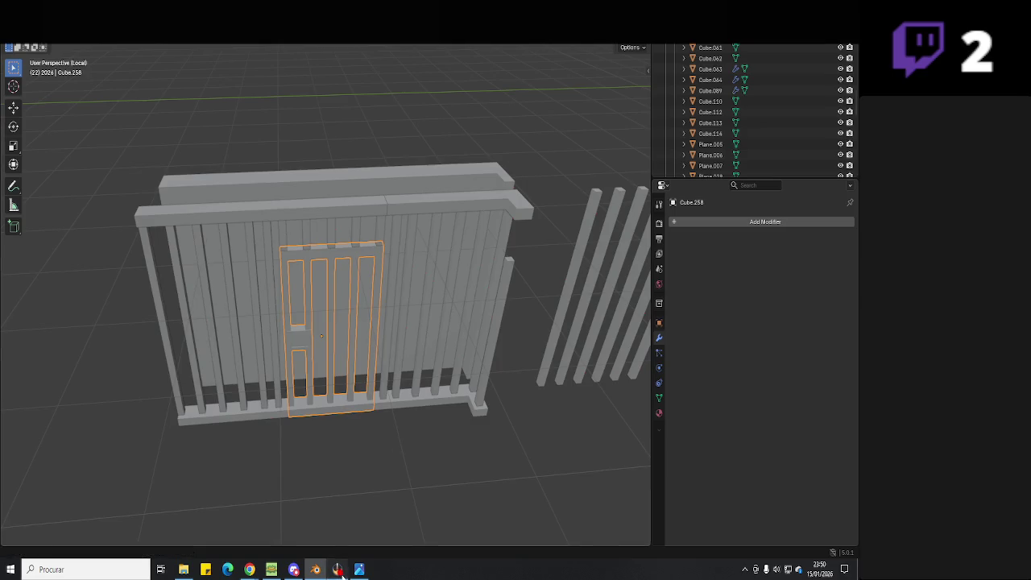
pyautogui.click(340, 572)
# - Study the gate in the reference photo, then return to the model's door
pyautogui.click(340, 572)
pyautogui.click(360, 569)
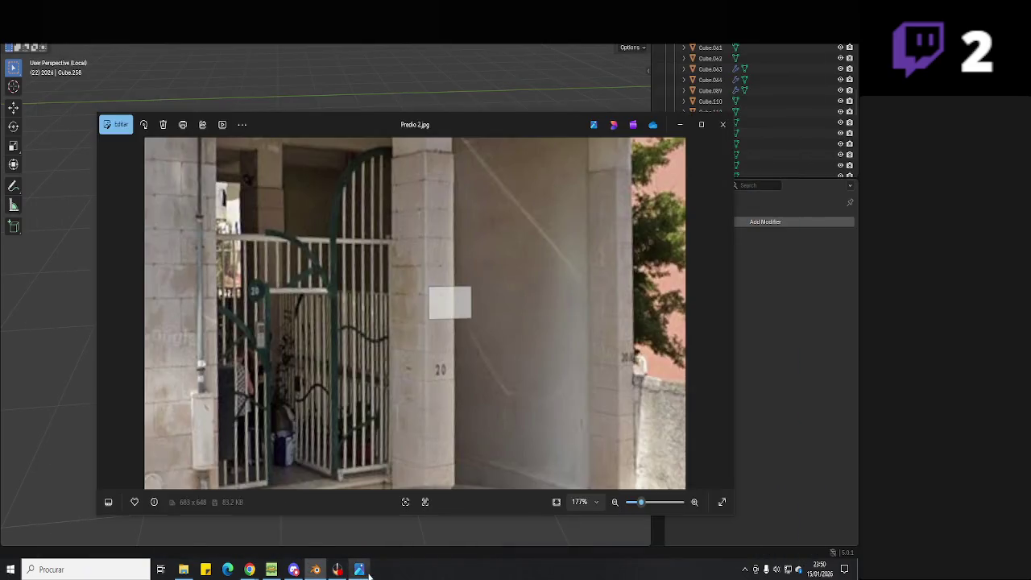
pyautogui.scroll(3, 336, 310)
pyautogui.moveTo(337, 310); pyautogui.dragTo(368, 318)
pyautogui.scroll(-2, 368, 322)
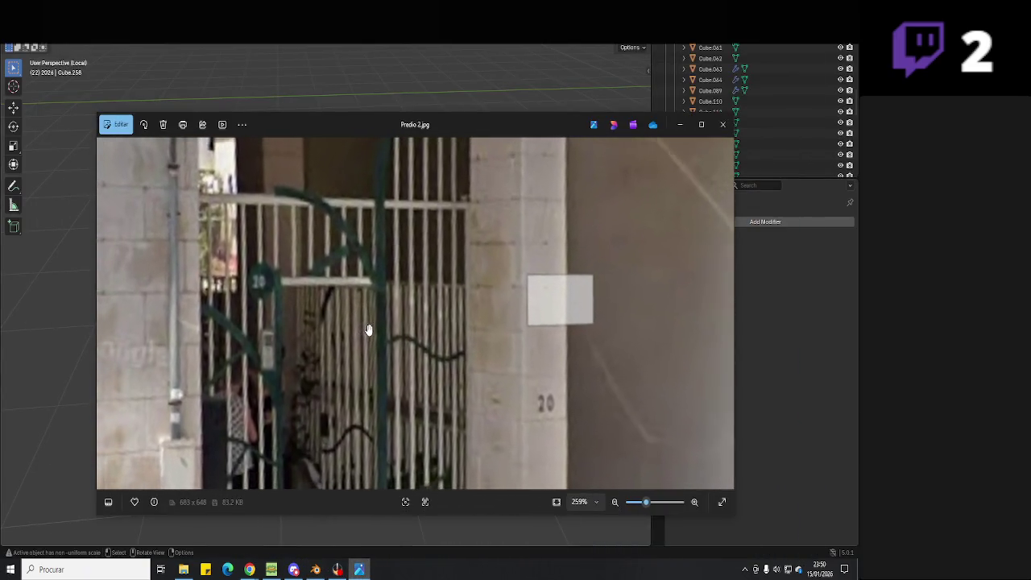
pyautogui.hotkey('alt', 'Tab')
pyautogui.moveTo(310, 345)
pyautogui.mouseDown(button='middle')
pyautogui.moveTo(367, 361)
pyautogui.moveTo(327, 342)
pyautogui.mouseUp(button='middle')
# - Enter Edit Mode on the door, try selecting the top rail, and recheck the reference photo
pyautogui.press('Tab')
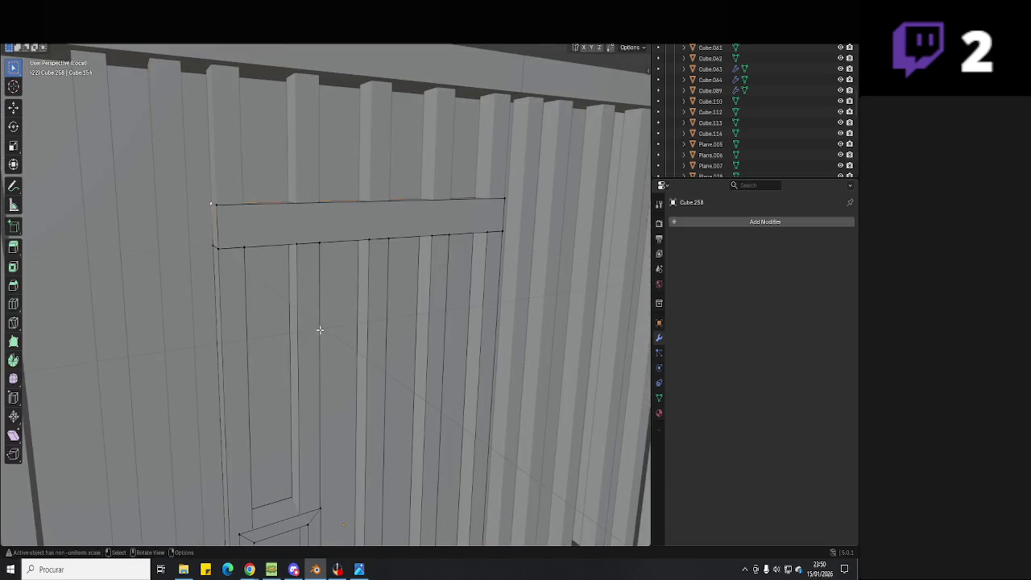
pyautogui.scroll(-5, 320, 331)
pyautogui.press('Tab')
pyautogui.press('Tab')
pyautogui.click(289, 269)
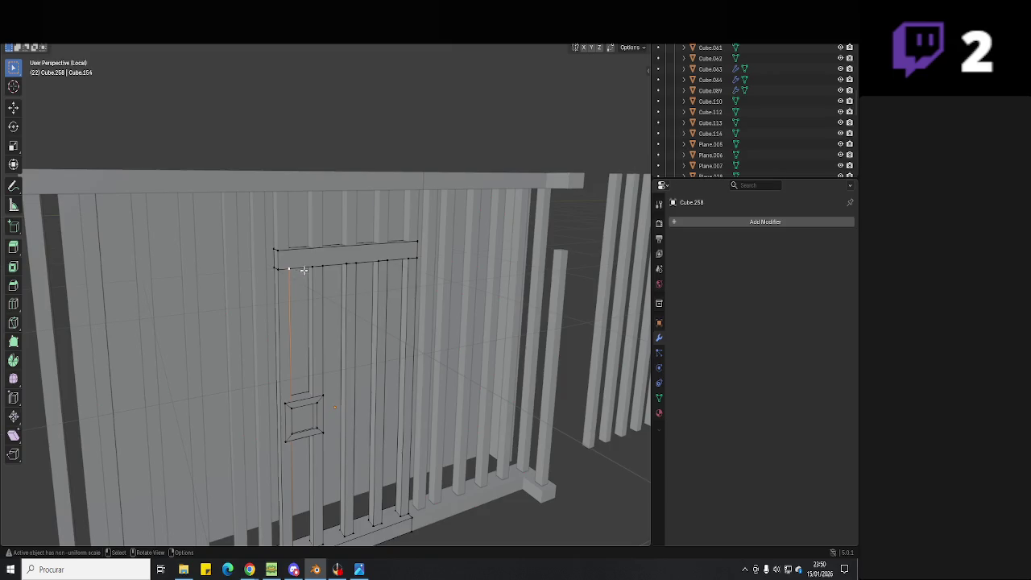
pyautogui.hotkey('ctrl', 'l')
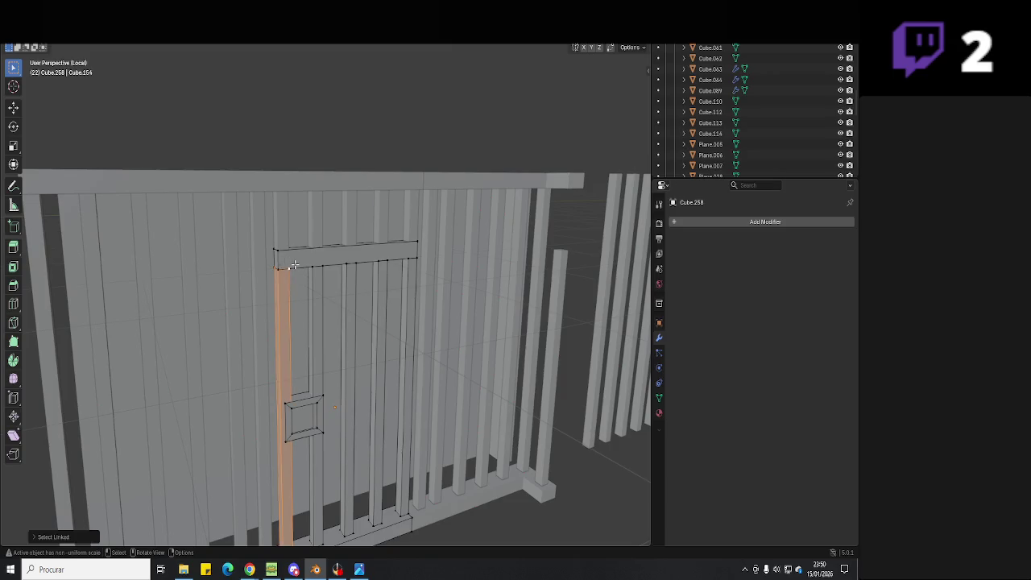
pyautogui.hotkey('ctrl', 'z')
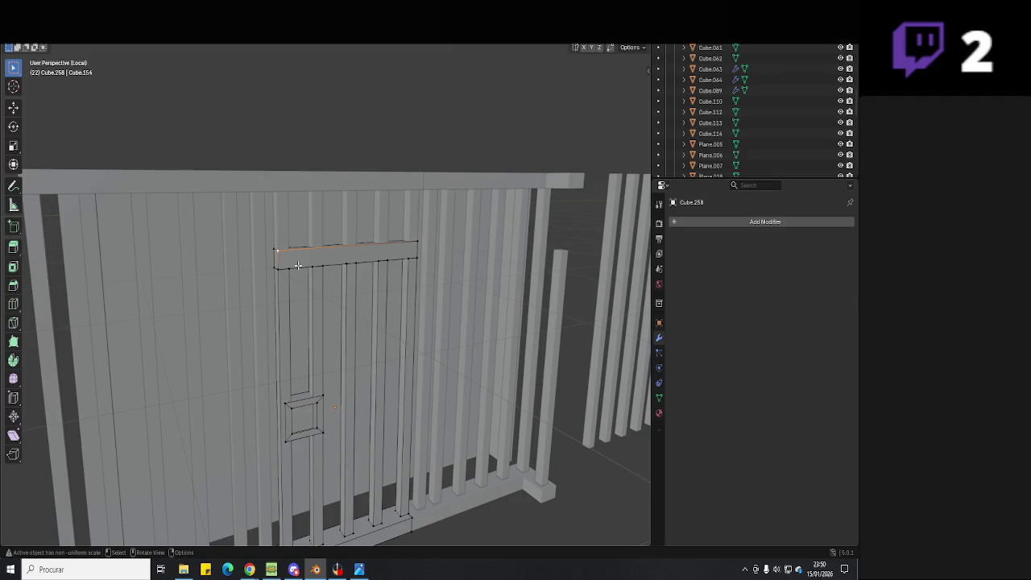
pyautogui.click(359, 569)
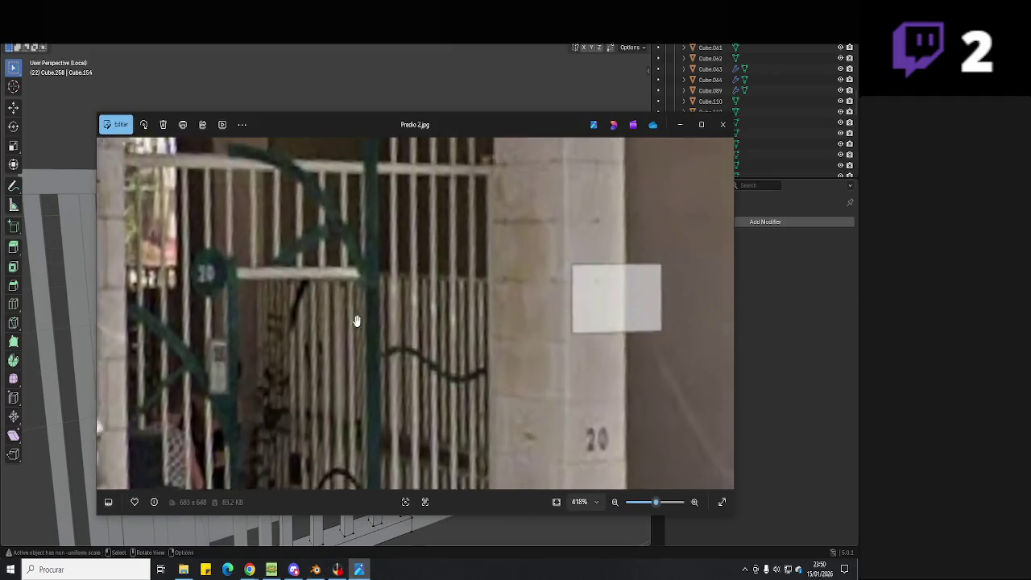
pyautogui.scroll(-2, 388, 322)
pyautogui.scroll(2, 388, 321)
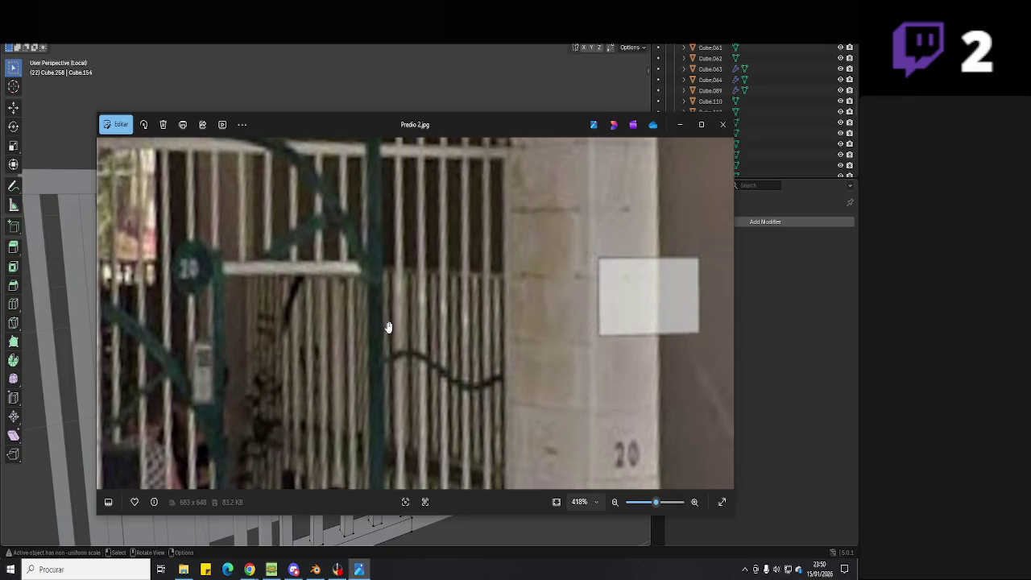
pyautogui.click(360, 570)
# - In wireframe, box-select the door's top rail and move it vertically
pyautogui.moveTo(322, 322); pyautogui.dragTo(332, 256, button='middle')
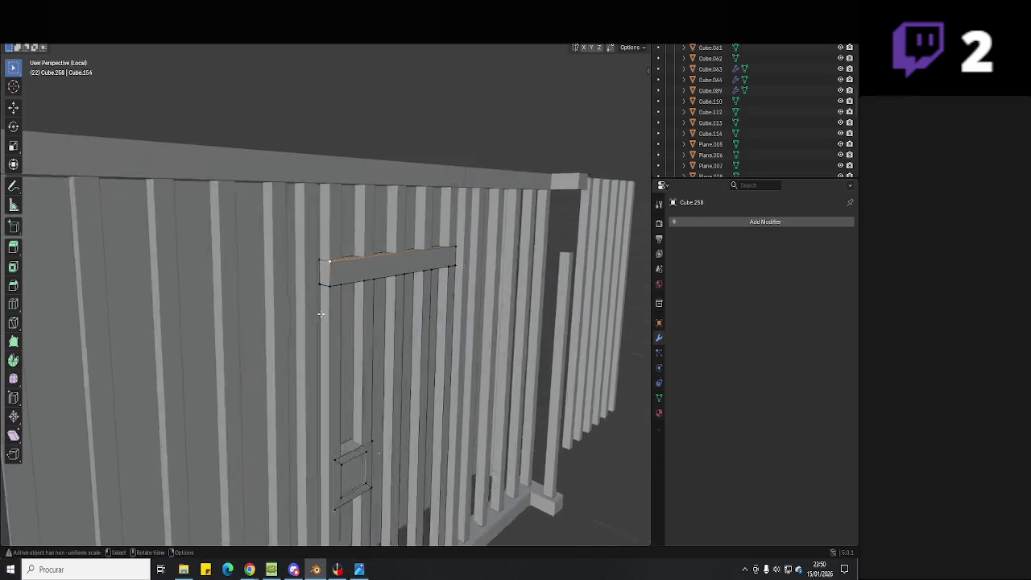
pyautogui.scroll(3, 331, 256)
pyautogui.press('z')
pyautogui.moveTo(535, 224); pyautogui.dragTo(232, 259)
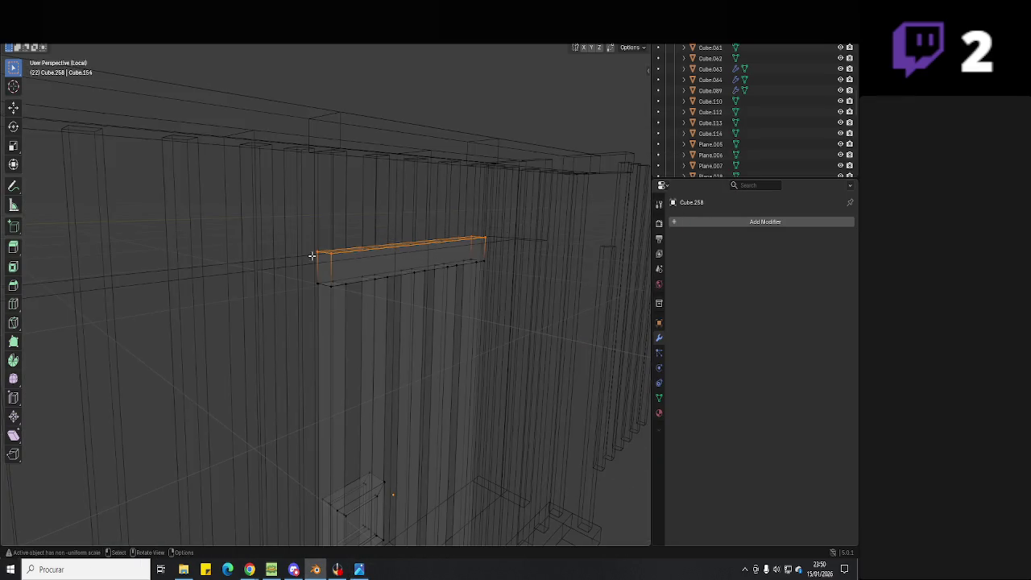
pyautogui.press('g')
pyautogui.press('z')
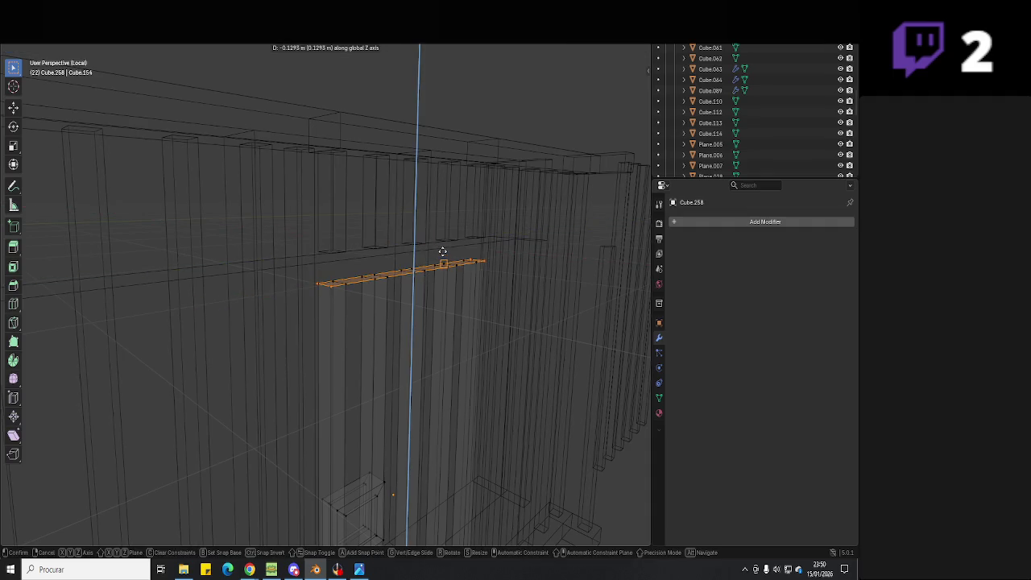
pyautogui.click(444, 282)
# - Reselect the whole top rail piece and lift it slightly upward
pyautogui.moveTo(443, 282); pyautogui.dragTo(364, 287, button='middle')
pyautogui.click(377, 288)
pyautogui.click(363, 287)
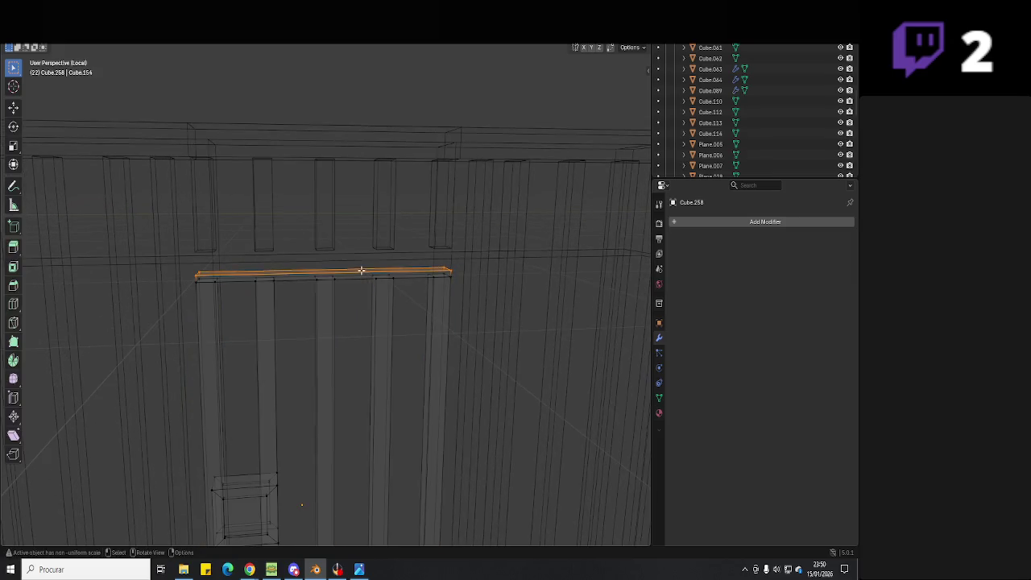
pyautogui.press('l')
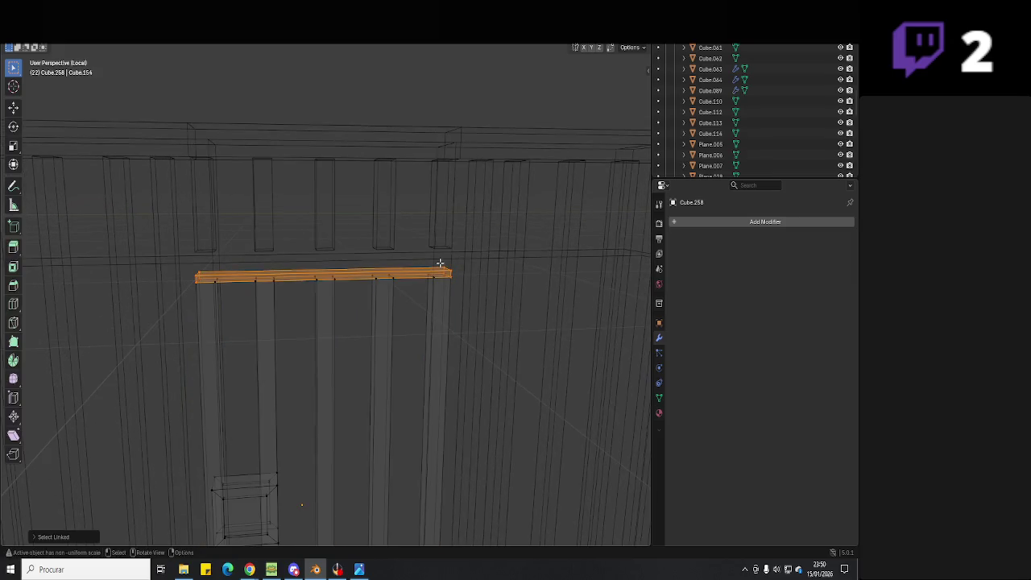
pyautogui.press('g')
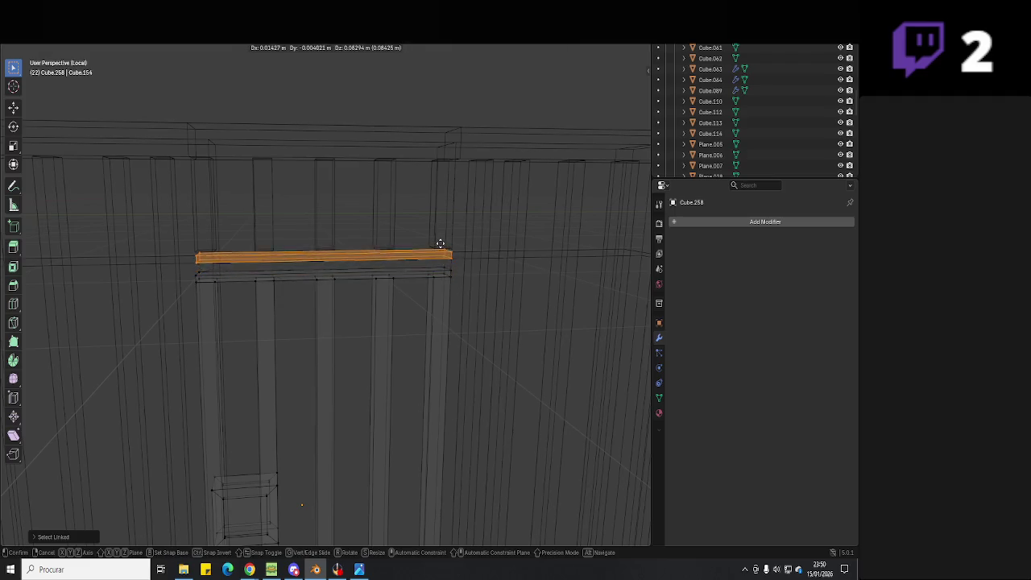
pyautogui.press('z')
pyautogui.click(453, 246)
# - Select the rail's upper and lower edges and adjust their height along Z
pyautogui.click(406, 256)
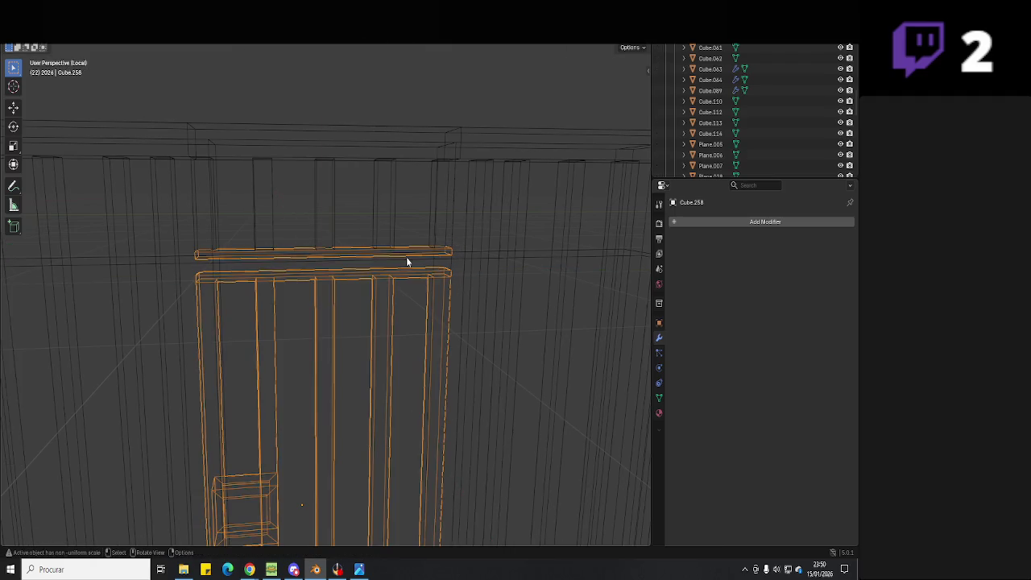
pyautogui.hotkey('ctrl', 'z')
pyautogui.click(447, 256)
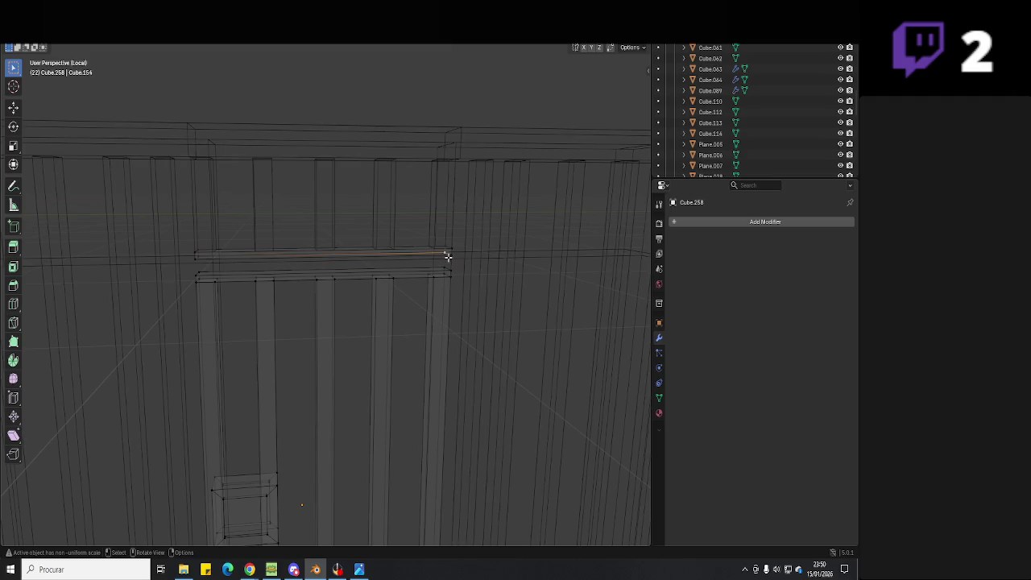
pyautogui.keyDown('shift'); pyautogui.click(456, 261); pyautogui.keyUp('shift')
pyautogui.keyDown('shift'); pyautogui.click(209, 272); pyautogui.keyUp('shift')
pyautogui.keyDown('shift'); pyautogui.click(188, 267); pyautogui.keyUp('shift')
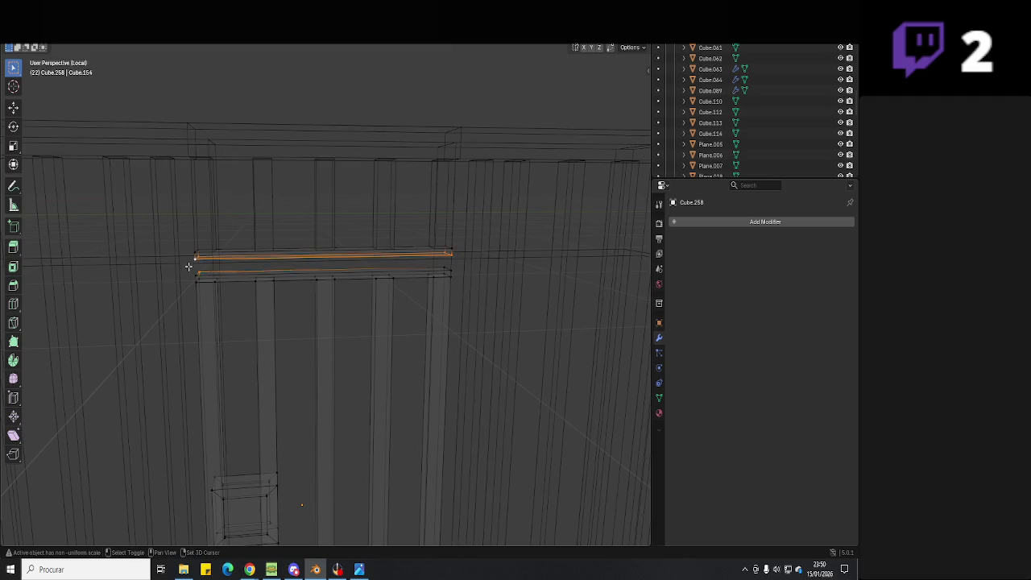
pyautogui.moveTo(215, 277)
pyautogui.mouseDown(button='middle')
pyautogui.moveTo(411, 286)
pyautogui.moveTo(385, 233)
pyautogui.moveTo(345, 275)
pyautogui.mouseUp(button='middle')
pyautogui.press('g')
pyautogui.press('z')
pyautogui.click(347, 290)
# - In solid shading, separate the door's top rail into its own object
pyautogui.press('Tab')
pyautogui.hotkey('shift', 'z')
pyautogui.press('Tab')
pyautogui.press('Tab')
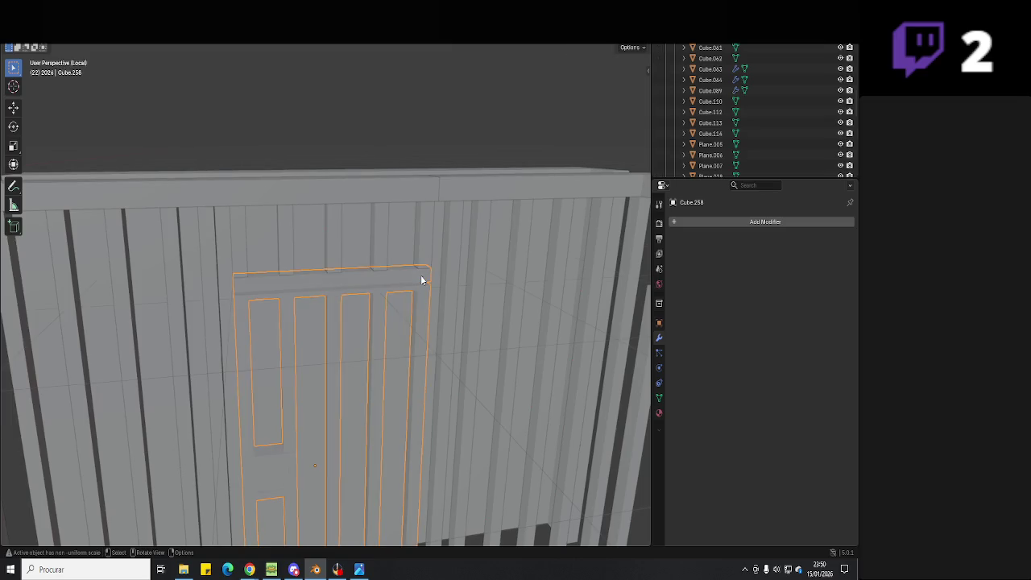
pyautogui.press('Tab')
pyautogui.click(429, 281)
pyautogui.hotkey('ctrl', 'l')
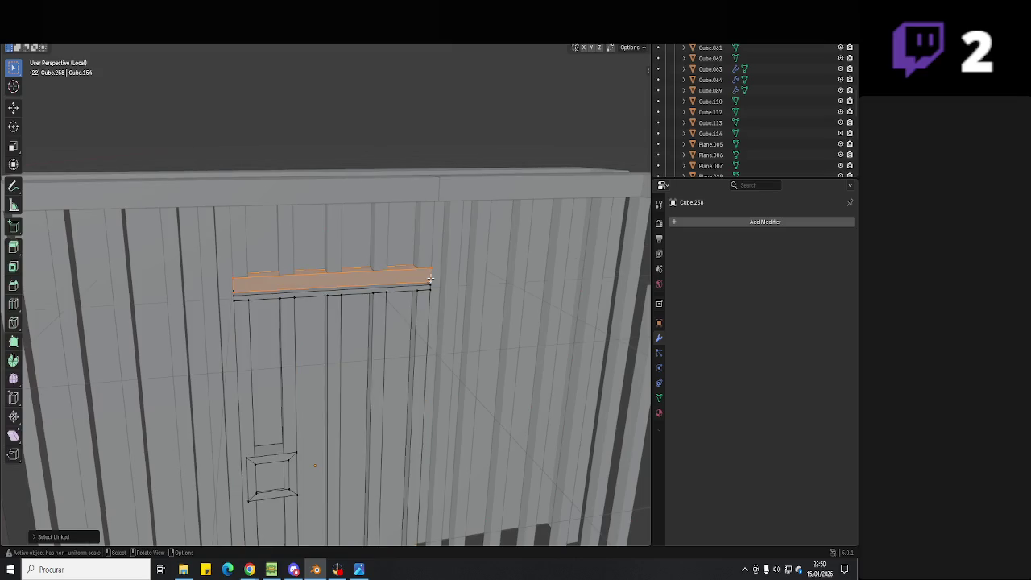
pyautogui.press('p')
pyautogui.click(430, 279)
# - Join the separated rail with the slatted panel above the door and save
pyautogui.press('Tab')
pyautogui.click(347, 279)
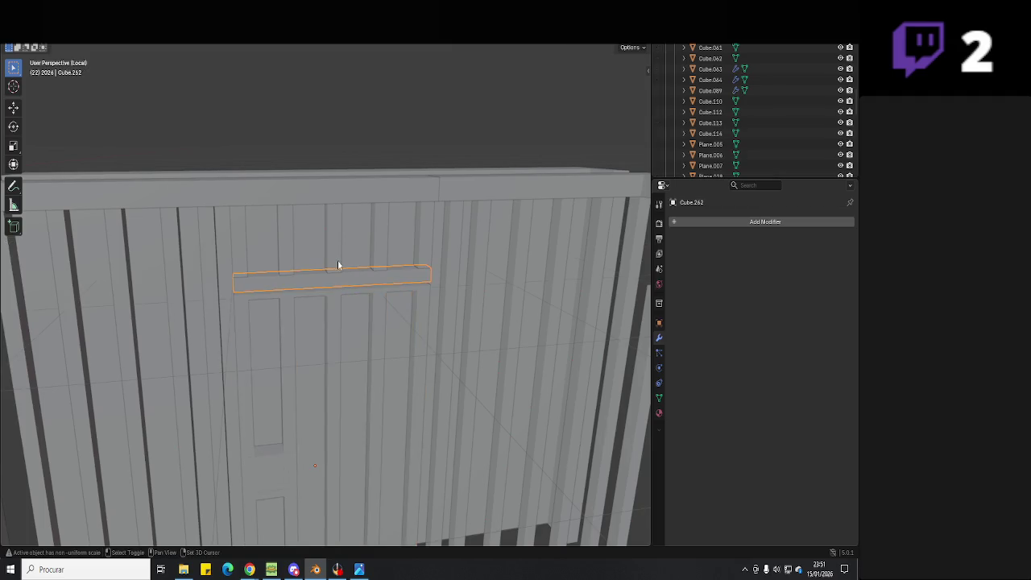
pyautogui.keyDown('shift'); pyautogui.click(338, 264); pyautogui.keyUp('shift')
pyautogui.hotkey('ctrl', 'j')
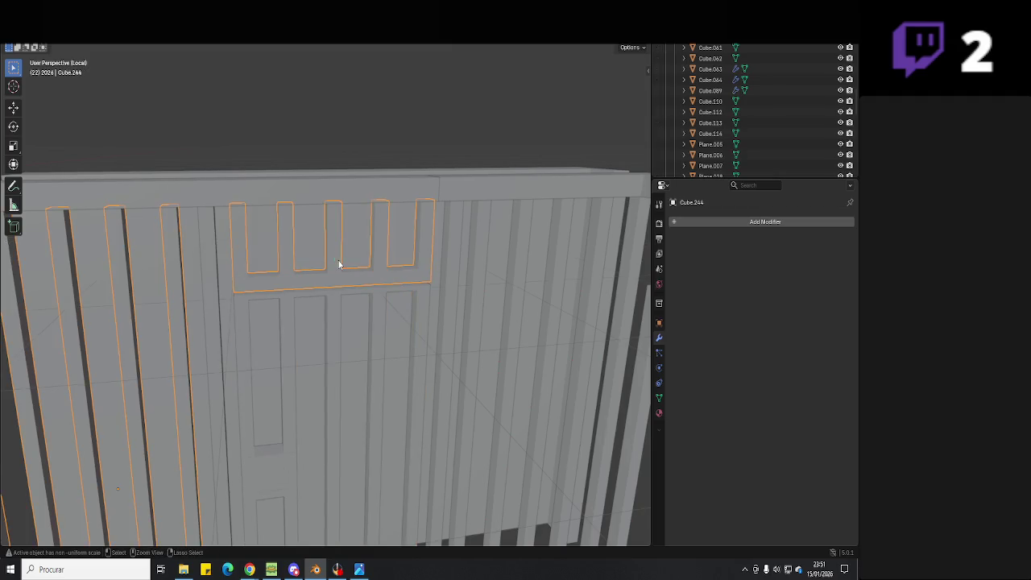
pyautogui.hotkey('ctrl', 's')
# - Select the gate door and start swinging it open around the Z axis
pyautogui.scroll(-2, 339, 264)
pyautogui.scroll(-3, 353, 320)
pyautogui.click(324, 324)
pyautogui.press('r')
pyautogui.press('z')
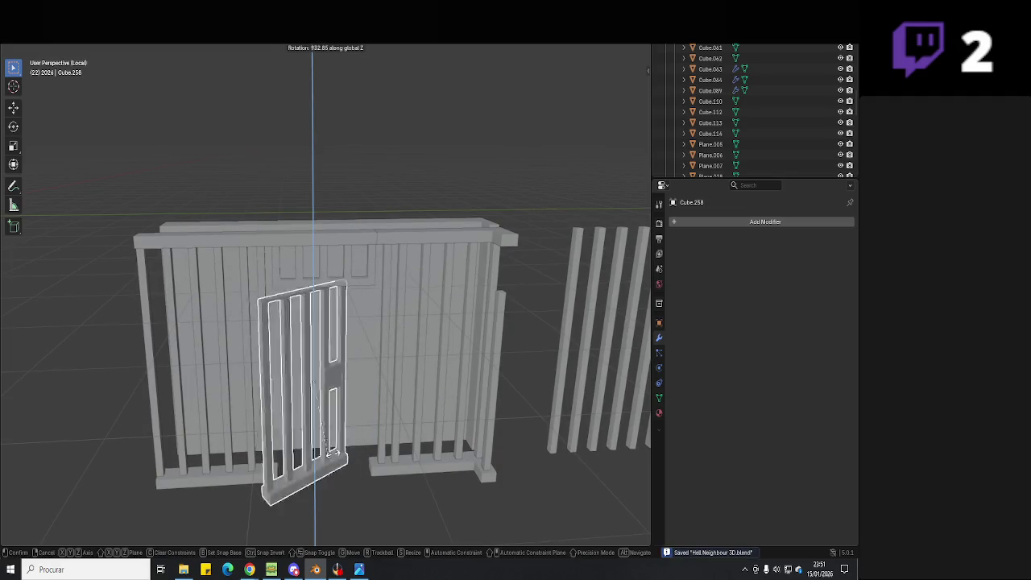
# - Cancel the door rotation, deselect it and view the gate from an angle
pyautogui.press('Escape')
pyautogui.scroll(3, 372, 370)
pyautogui.scroll(-2, 382, 362)
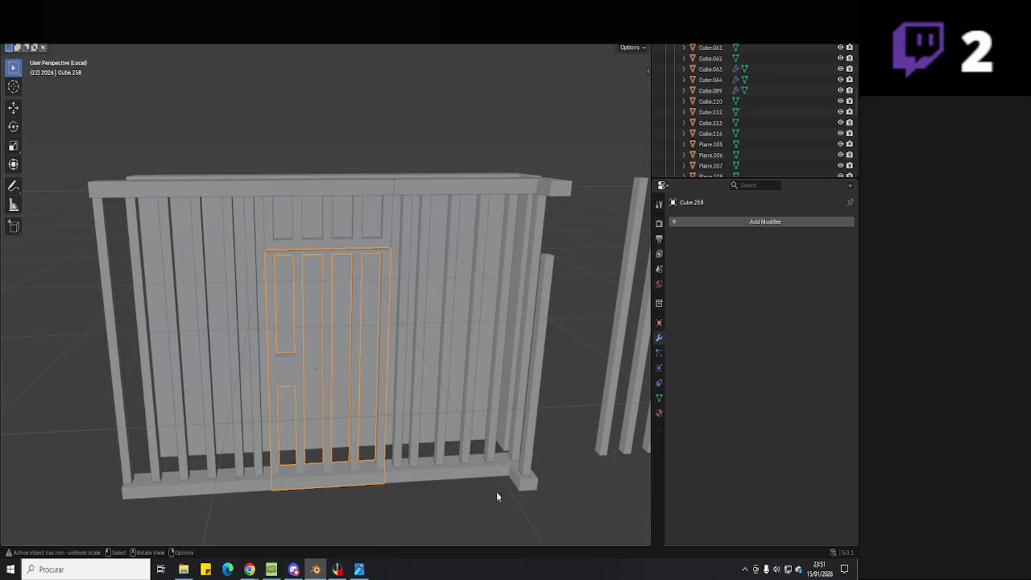
pyautogui.click(497, 495)
pyautogui.moveTo(498, 496)
pyautogui.mouseDown(button='middle')
pyautogui.moveTo(467, 357)
pyautogui.moveTo(414, 345)
pyautogui.moveTo(432, 361)
pyautogui.moveTo(405, 343)
pyautogui.mouseUp(button='middle')
# - Move the top edge of the bar at the gate's end vertically along Z
pyautogui.click(395, 346)
pyautogui.press('Tab')
pyautogui.click(359, 337)
pyautogui.press('g')
pyautogui.press('z')
pyautogui.click(358, 287)
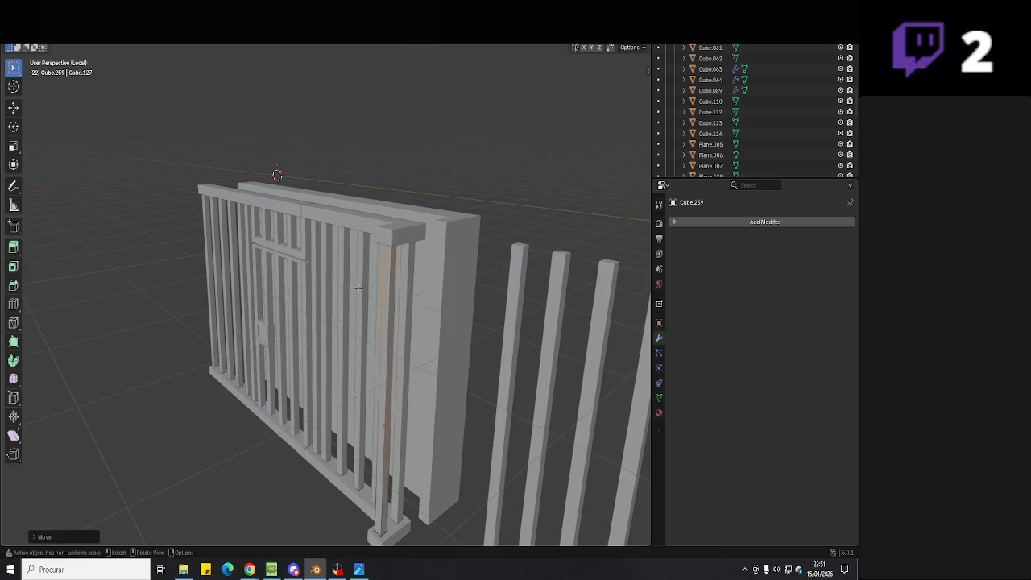
pyautogui.press('Tab')
# - Select the gate frame, save the blend file and switch to OBS Studio
pyautogui.moveTo(358, 287); pyautogui.dragTo(458, 403, button='middle')
pyautogui.click(460, 419)
pyautogui.hotkey('ctrl', 's')
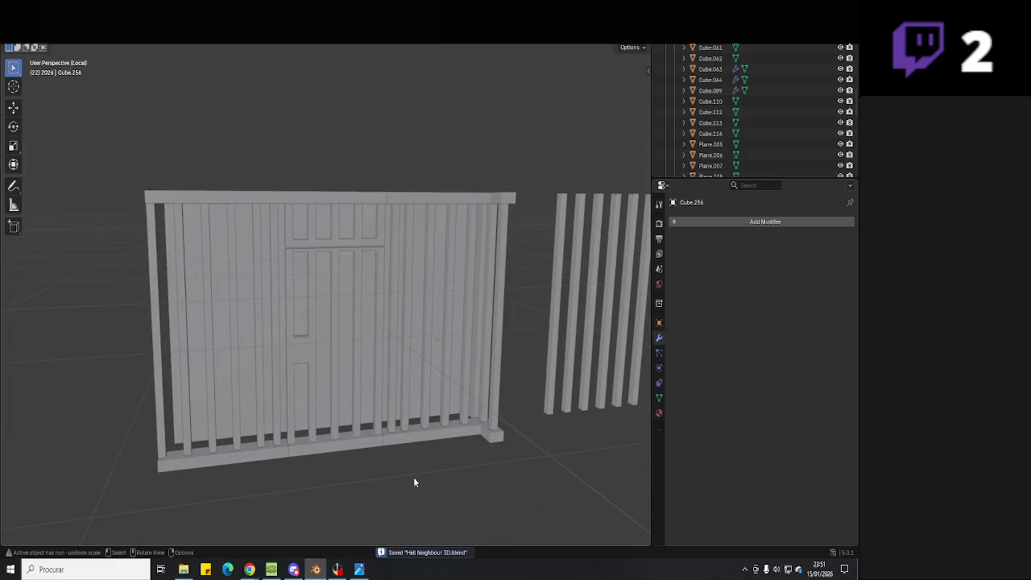
pyautogui.click(337, 569)
pyautogui.write('Haa ok! Entendi. E voce ja')
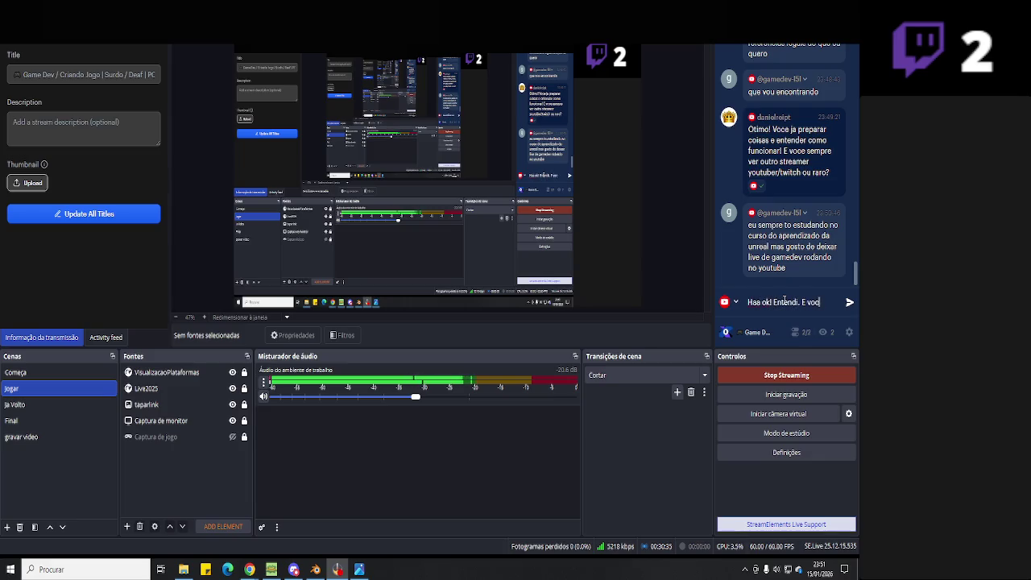
# - Send the chat reply asking if the viewer has project ideas, then return to Blender's gate
pyautogui.write('tem')
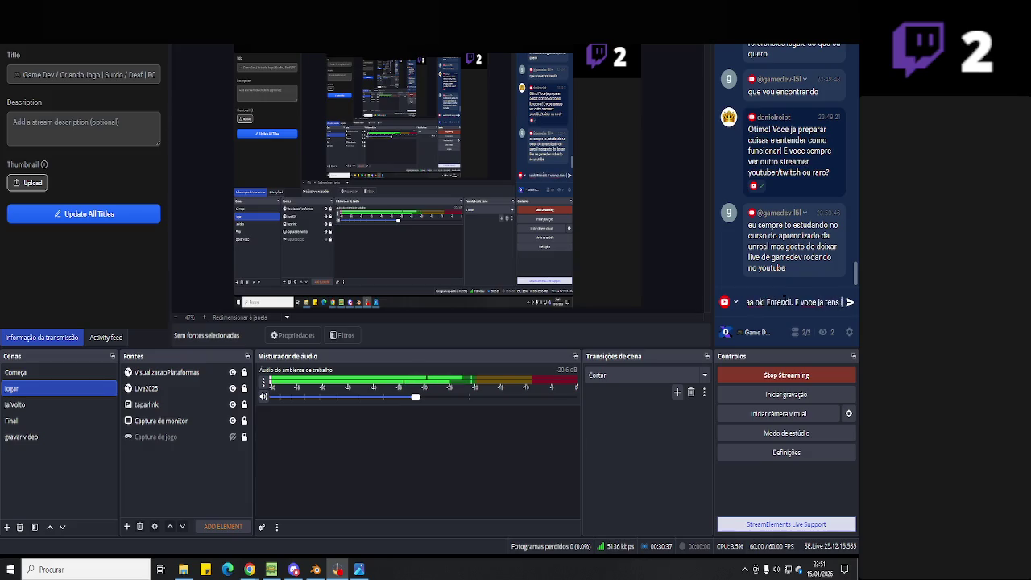
pyautogui.write('ideia projeto')
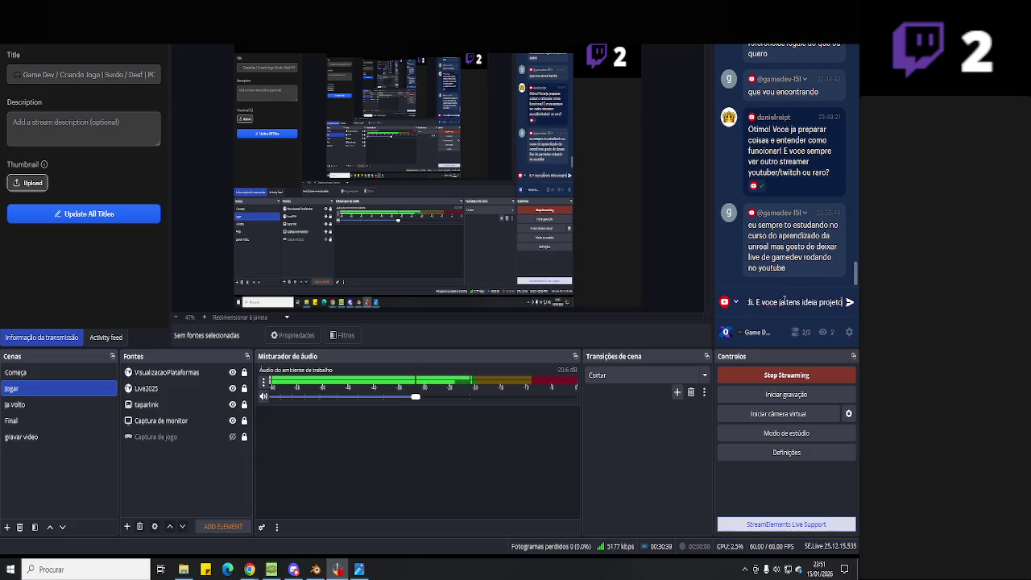
pyautogui.write('s ou p')
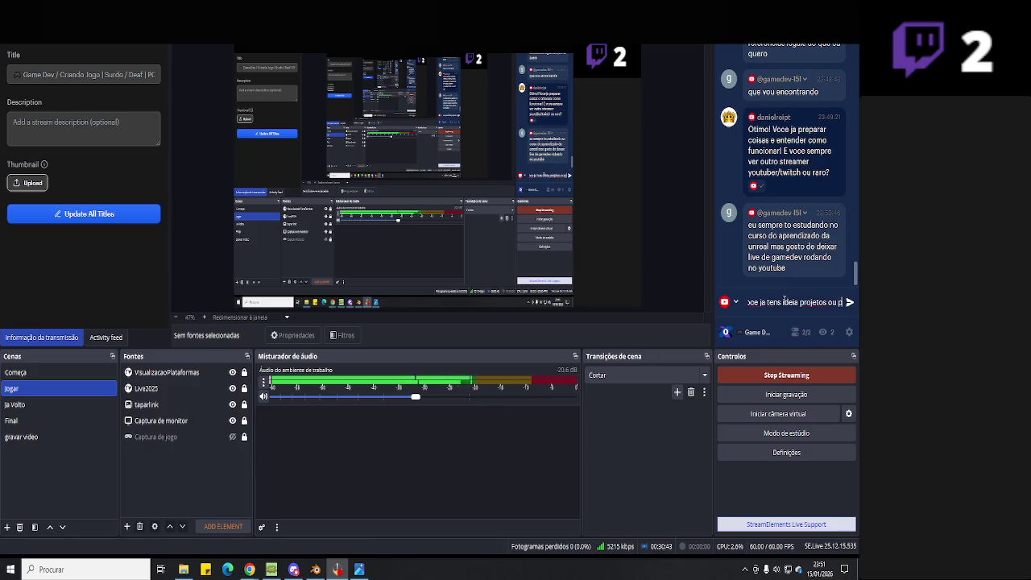
pyautogui.press('Return')
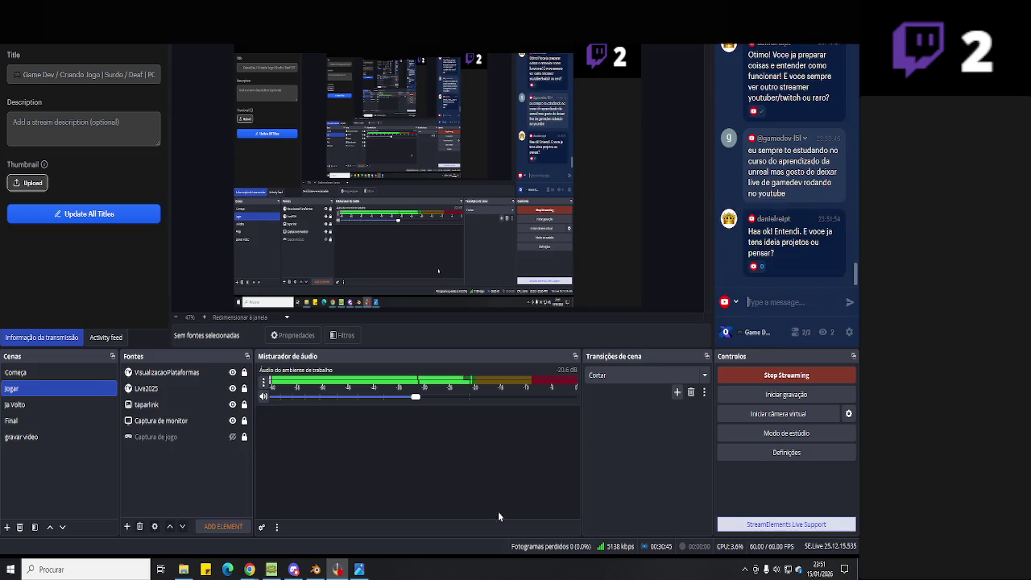
pyautogui.click(315, 569)
pyautogui.moveTo(360, 390)
pyautogui.mouseDown(button='middle')
pyautogui.moveTo(444, 463)
pyautogui.moveTo(402, 472)
pyautogui.moveTo(390, 525)
pyautogui.moveTo(456, 357)
pyautogui.mouseUp(button='middle')
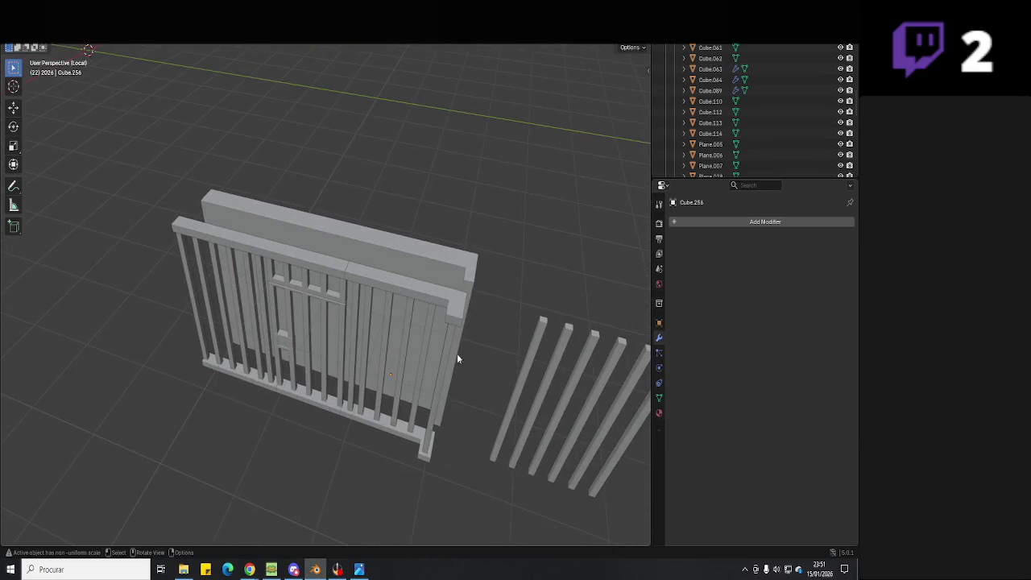
# - Select the door and enter Edit Mode on its mesh
pyautogui.click(459, 346)
pyautogui.moveTo(487, 321)
pyautogui.mouseDown(button='middle')
pyautogui.moveTo(442, 352)
pyautogui.moveTo(432, 343)
pyautogui.moveTo(478, 319)
pyautogui.moveTo(465, 302)
pyautogui.moveTo(489, 301)
pyautogui.moveTo(495, 365)
pyautogui.moveTo(435, 386)
pyautogui.mouseUp(button='middle')
pyautogui.press('Tab')
pyautogui.press('Tab')
# - Zoom into the barred gate in predio 1.jpg, then select the row of loose bars in Blender
pyautogui.click(359, 569)
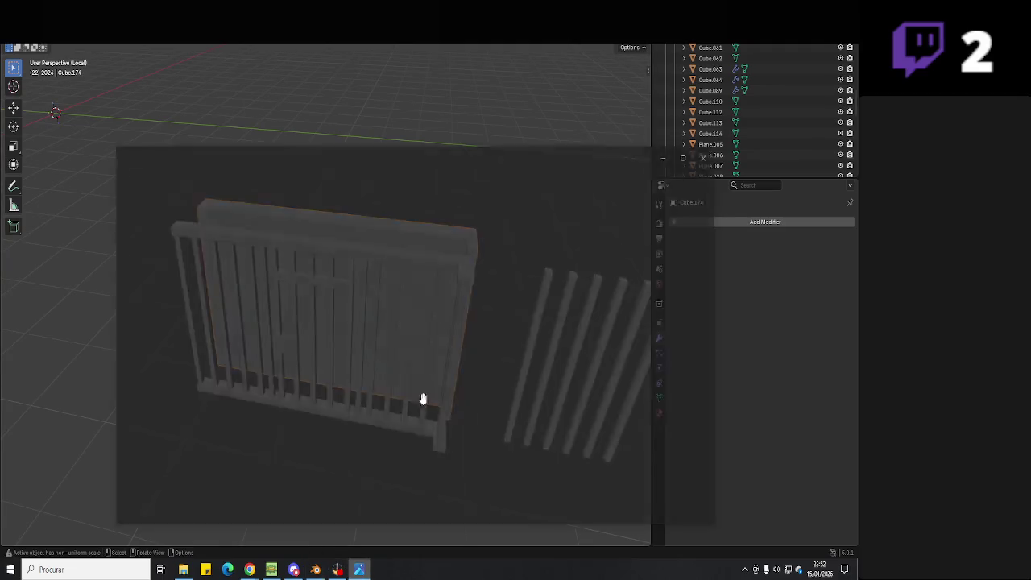
pyautogui.press('Left')
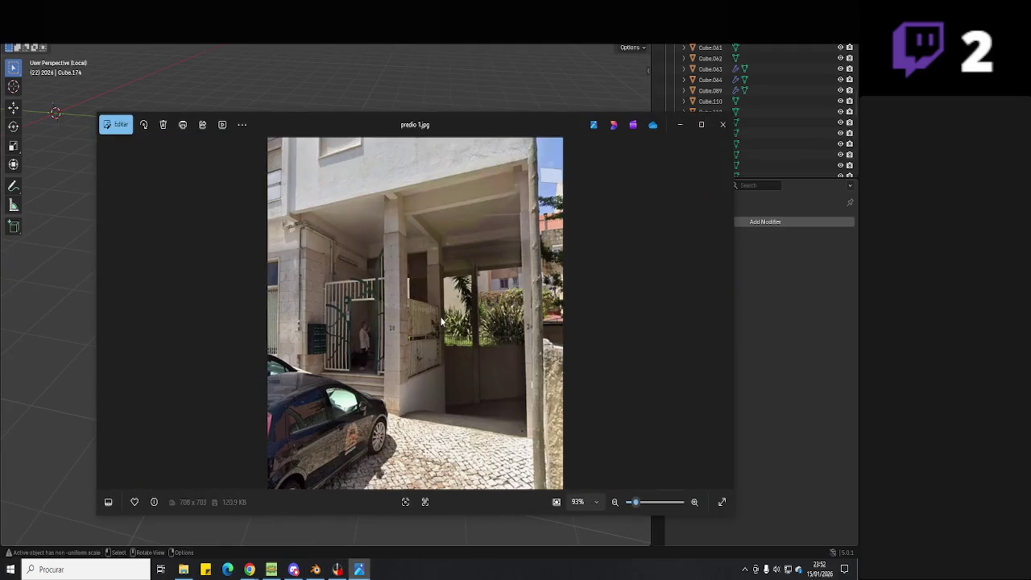
pyautogui.scroll(3, 442, 323)
pyautogui.scroll(3, 441, 330)
pyautogui.scroll(2, 415, 371)
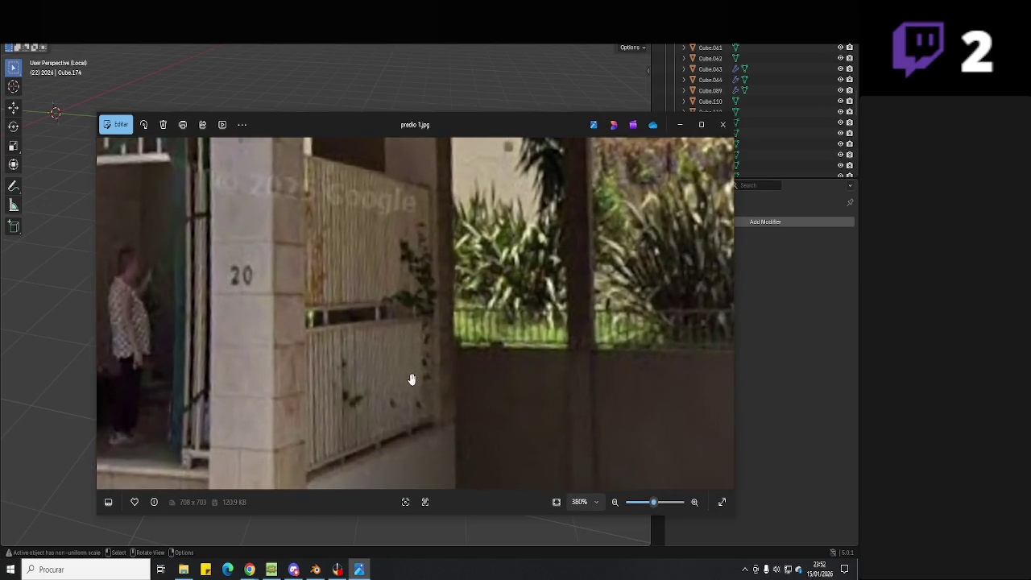
pyautogui.scroll(2, 417, 391)
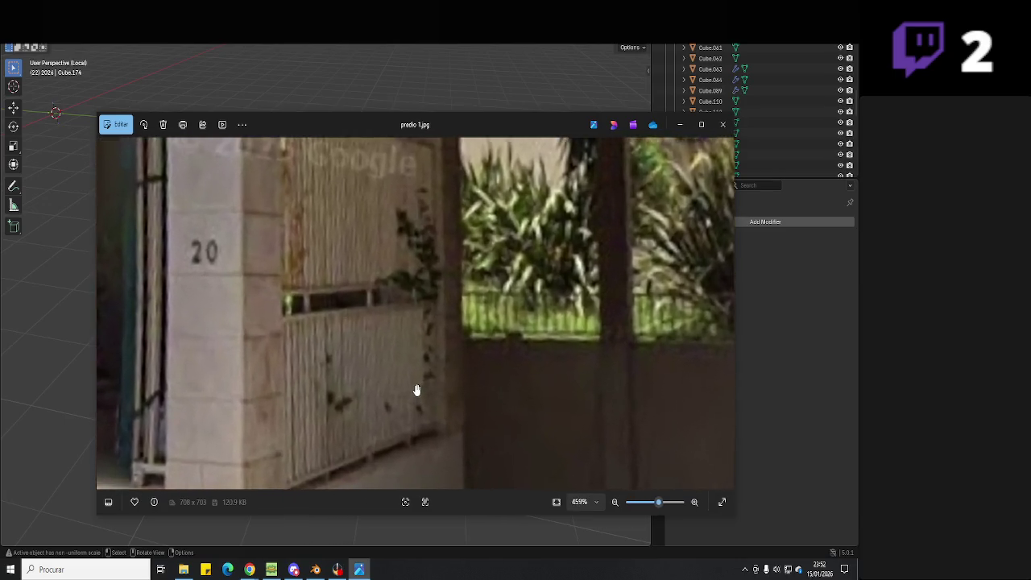
pyautogui.hotkey('alt', 'Tab')
pyautogui.moveTo(435, 392)
pyautogui.mouseDown(button='middle')
pyautogui.moveTo(482, 361)
pyautogui.moveTo(359, 392)
pyautogui.mouseUp(button='middle')
pyautogui.click(360, 392)
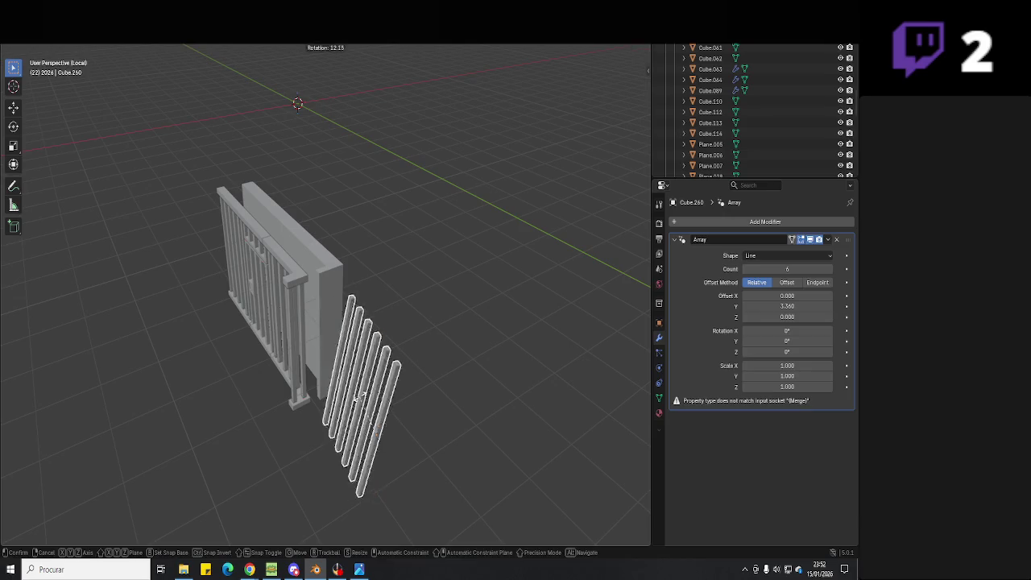
# - Start a Z-axis rotation of the bar row, then cancel it
pyautogui.press('r')
pyautogui.press('z')
pyautogui.rightClick(437, 403)
pyautogui.moveTo(438, 403)
pyautogui.mouseDown(button='middle')
pyautogui.moveTo(299, 419)
pyautogui.moveTo(359, 420)
pyautogui.moveTo(308, 386)
pyautogui.moveTo(299, 346)
pyautogui.moveTo(342, 353)
pyautogui.moveTo(385, 405)
pyautogui.mouseUp(button='middle')
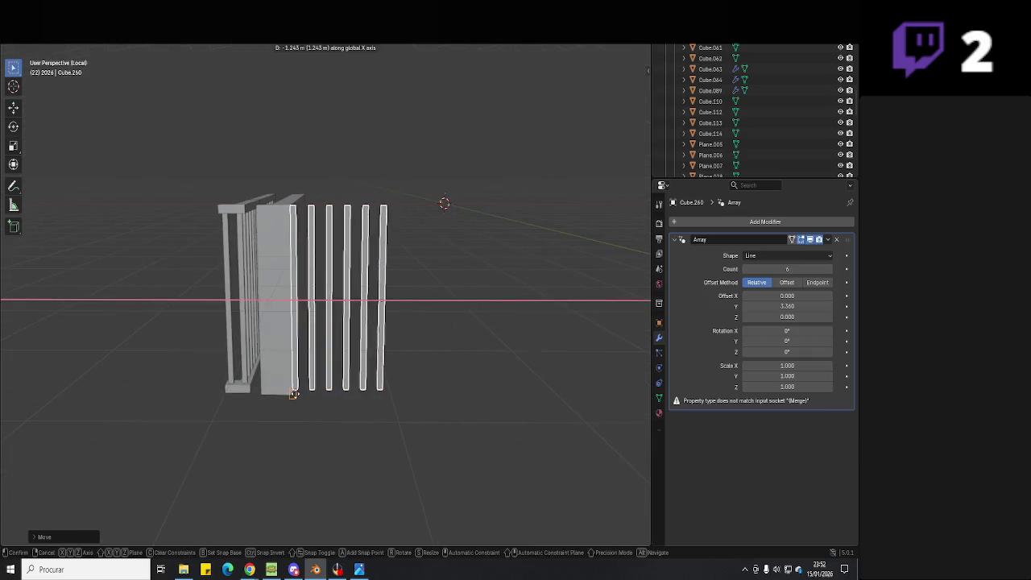
# - Compare the gate with the reference photo and reframe the bars apart from the gate
pyautogui.hotkey('alt', 'Tab')
pyautogui.scroll(-1, 428, 384)
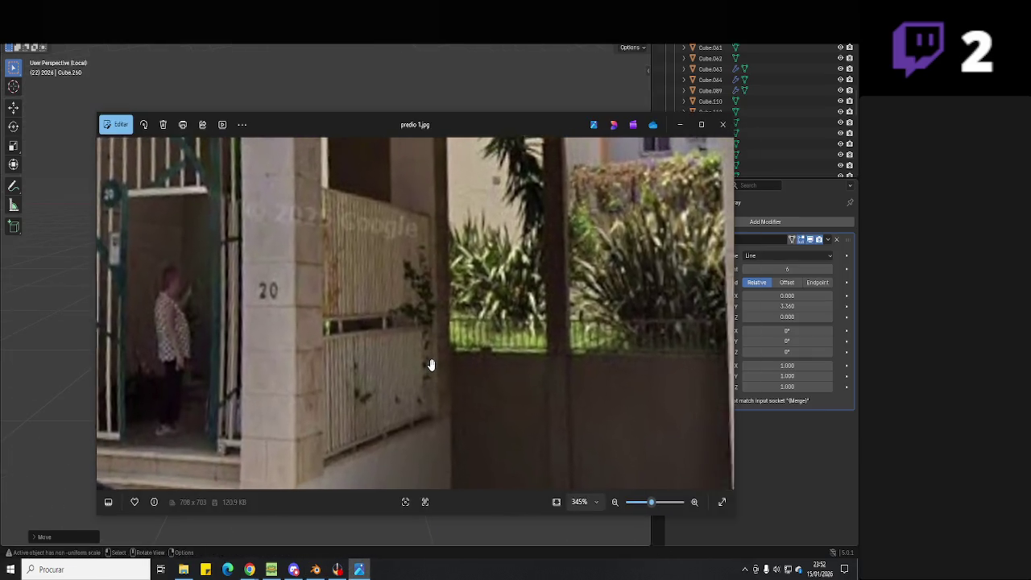
pyautogui.hotkey('alt', 'Tab')
pyautogui.scroll(3, 420, 338)
pyautogui.scroll(-3, 417, 318)
pyautogui.scroll(-2, 451, 348)
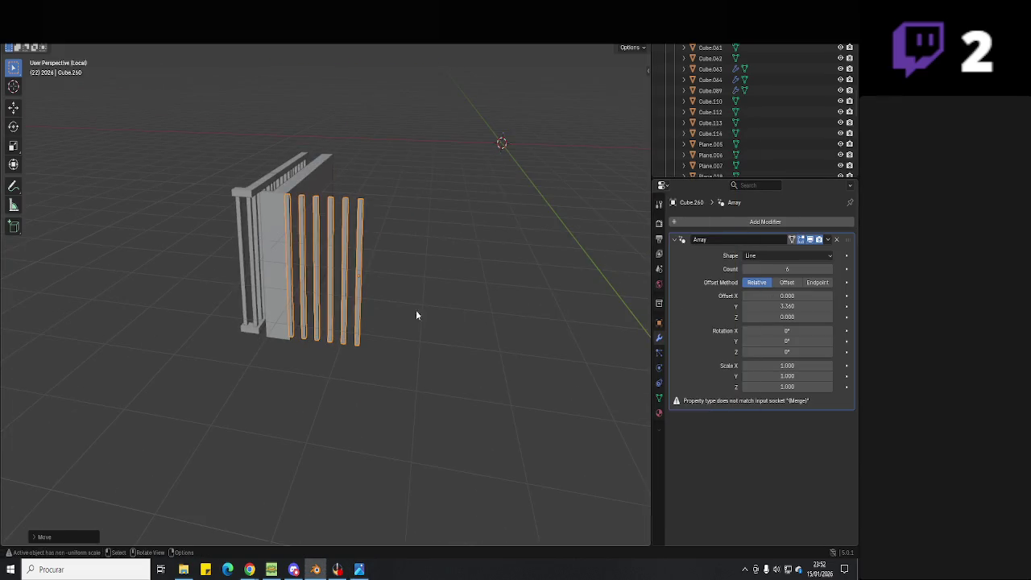
pyautogui.moveTo(416, 310); pyautogui.dragTo(499, 328, button='middle')
# - Tighten the bar spacing with an X scale and set the bar array to 23 bars
pyautogui.moveTo(775, 269)
pyautogui.mouseDown()
pyautogui.moveTo(794, 269)
pyautogui.moveTo(780, 269)
pyautogui.mouseUp()
pyautogui.moveTo(524, 294); pyautogui.dragTo(451, 339, button='middle')
pyautogui.click(428, 347)
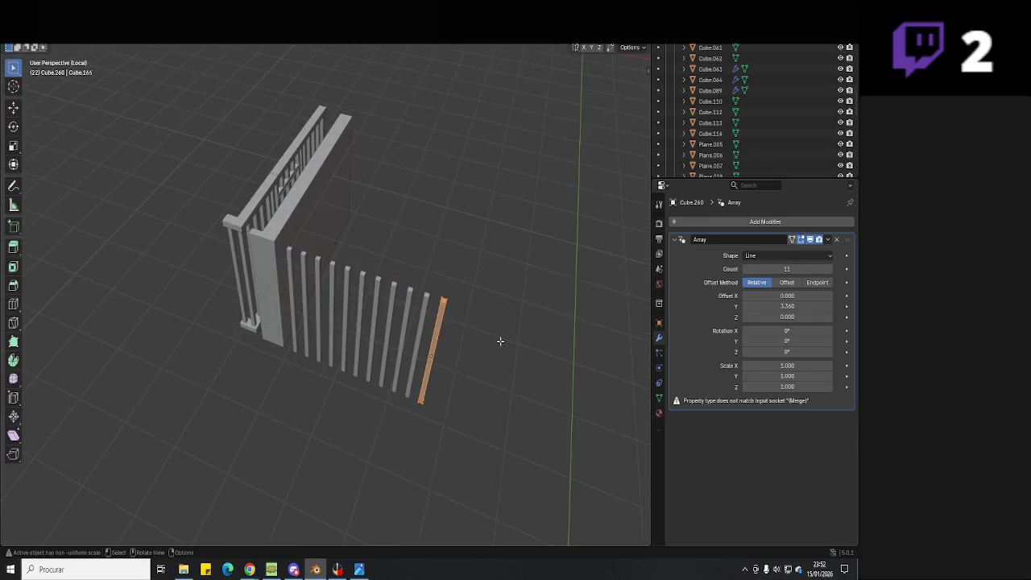
pyautogui.press('s')
pyautogui.press('x')
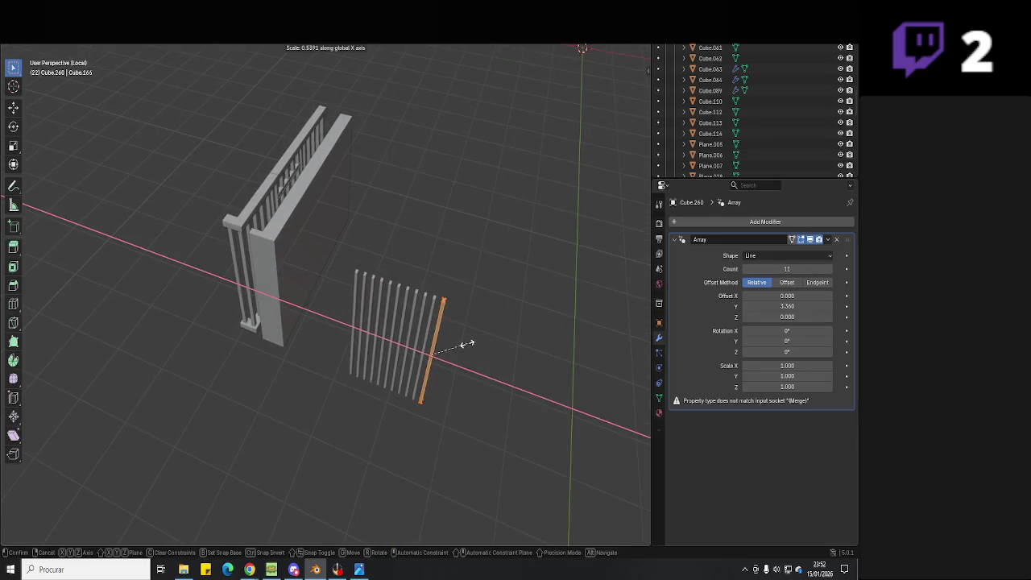
pyautogui.click(476, 349)
pyautogui.press('Tab')
pyautogui.moveTo(777, 269); pyautogui.dragTo(804, 269)
pyautogui.moveTo(560, 315)
pyautogui.mouseDown(button='middle')
pyautogui.moveTo(575, 295)
pyautogui.moveTo(513, 426)
pyautogui.moveTo(553, 355)
pyautogui.mouseUp(button='middle')
# - Check the entrance steps in the reference photo
pyautogui.hotkey('alt', 'Tab')
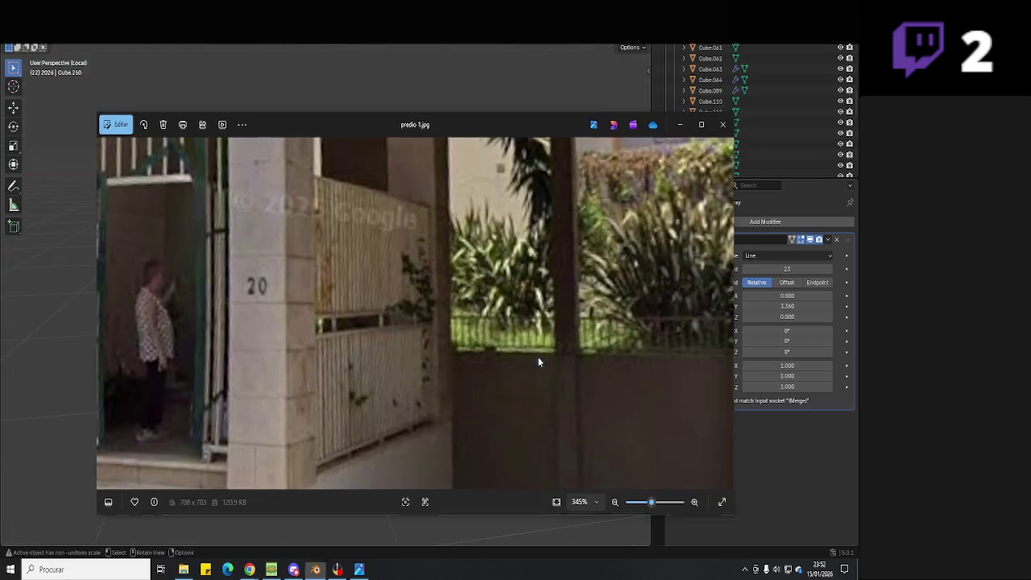
pyautogui.scroll(2, 421, 378)
pyautogui.scroll(1, 420, 378)
pyautogui.scroll(1, 421, 378)
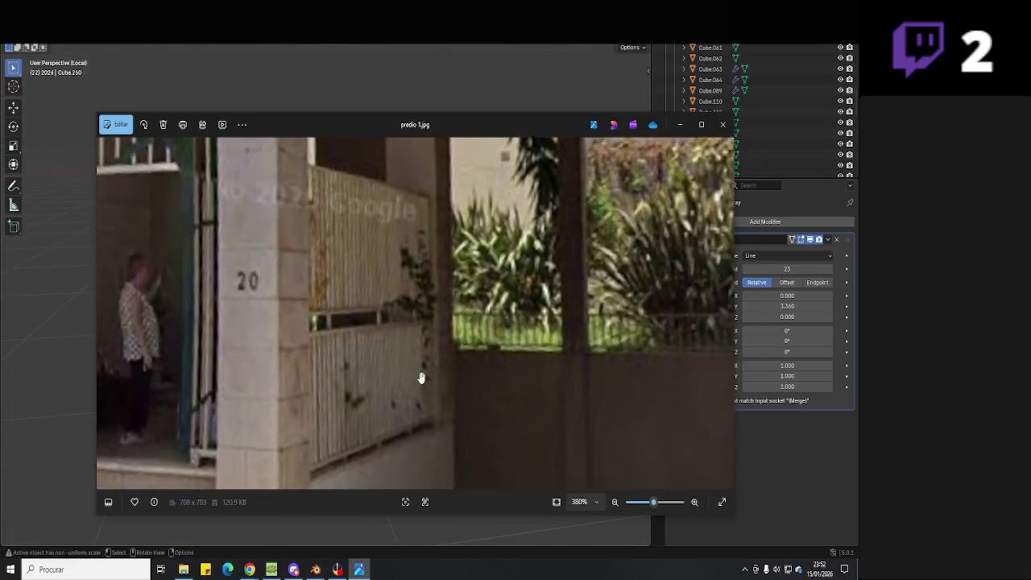
pyautogui.scroll(1, 420, 378)
pyautogui.scroll(-2, 435, 381)
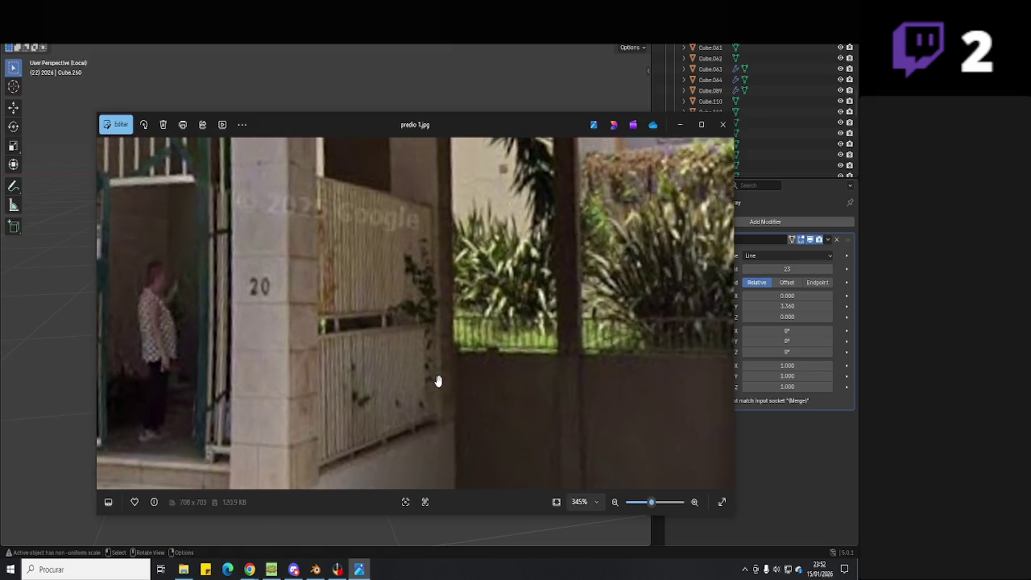
pyautogui.moveTo(393, 444)
pyautogui.mouseDown()
pyautogui.moveTo(426, 368)
pyautogui.moveTo(426, 417)
pyautogui.moveTo(432, 293)
pyautogui.mouseUp()
pyautogui.hotkey('alt', 'Tab')
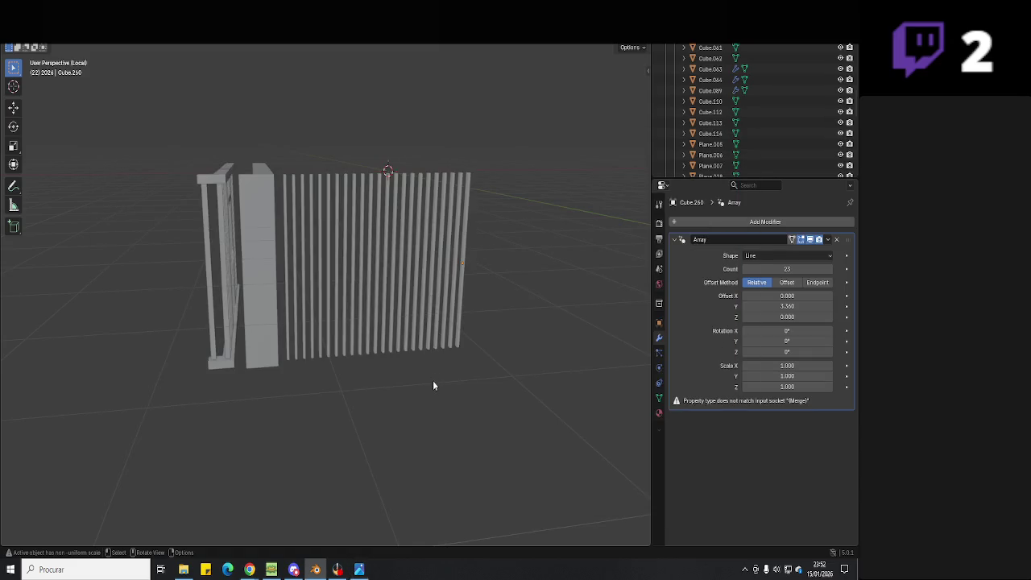
# - Add a new cube mesh beside the gate
pyautogui.moveTo(433, 385); pyautogui.dragTo(387, 355, button='middle')
pyautogui.hotkey('shift', 'a')
pyautogui.click(222, 58)
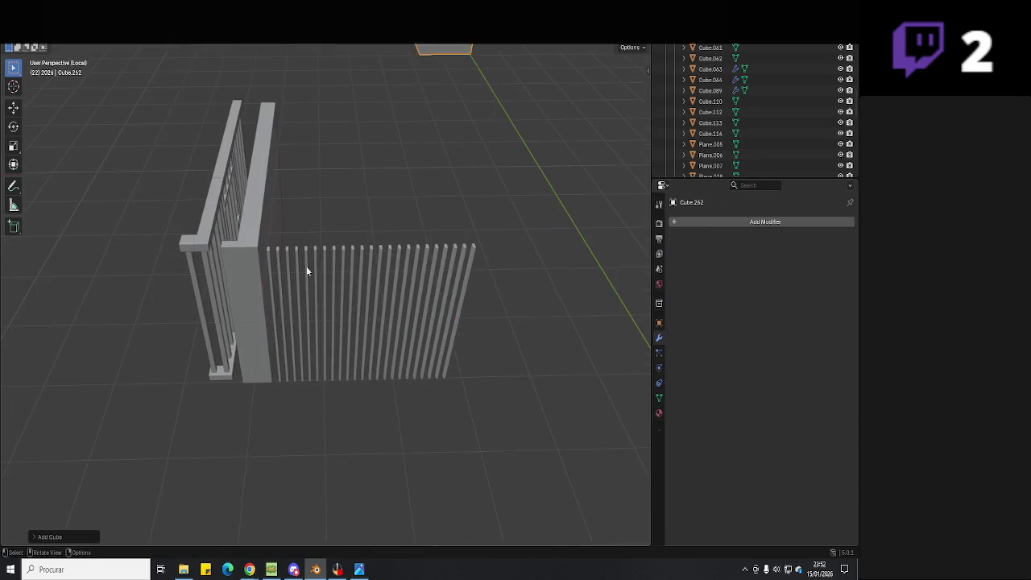
# - In top wireframe view, shrink the cube and place it at the fence corner
pyautogui.moveTo(307, 271)
pyautogui.mouseDown(button='middle')
pyautogui.moveTo(264, 329)
pyautogui.moveTo(321, 326)
pyautogui.mouseUp(button='middle')
pyautogui.press('g')
pyautogui.click(251, 301)
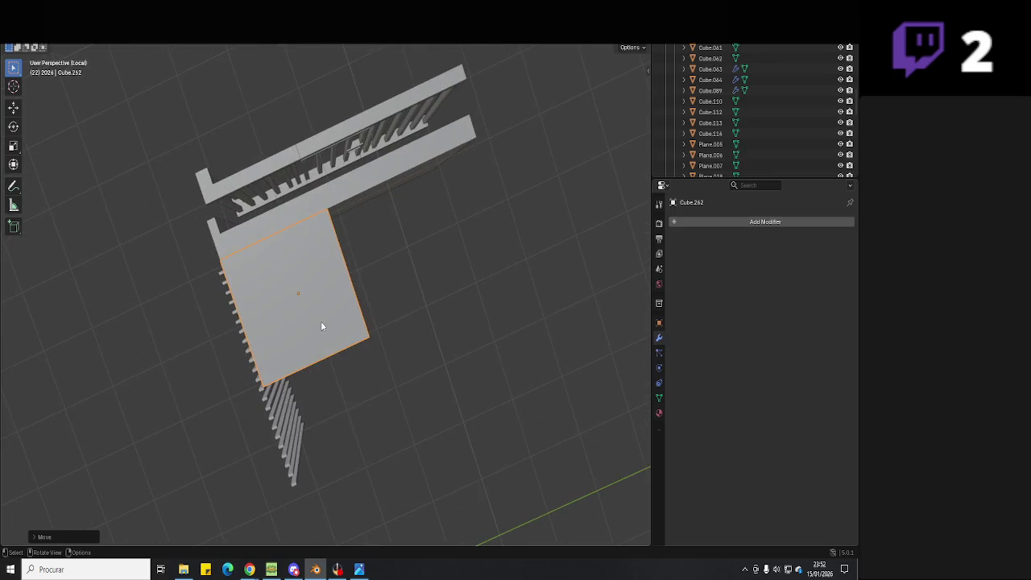
pyautogui.press('KP_7')
pyautogui.hotkey('shift', 'z')
pyautogui.scroll(3, 306, 355)
pyautogui.press('s')
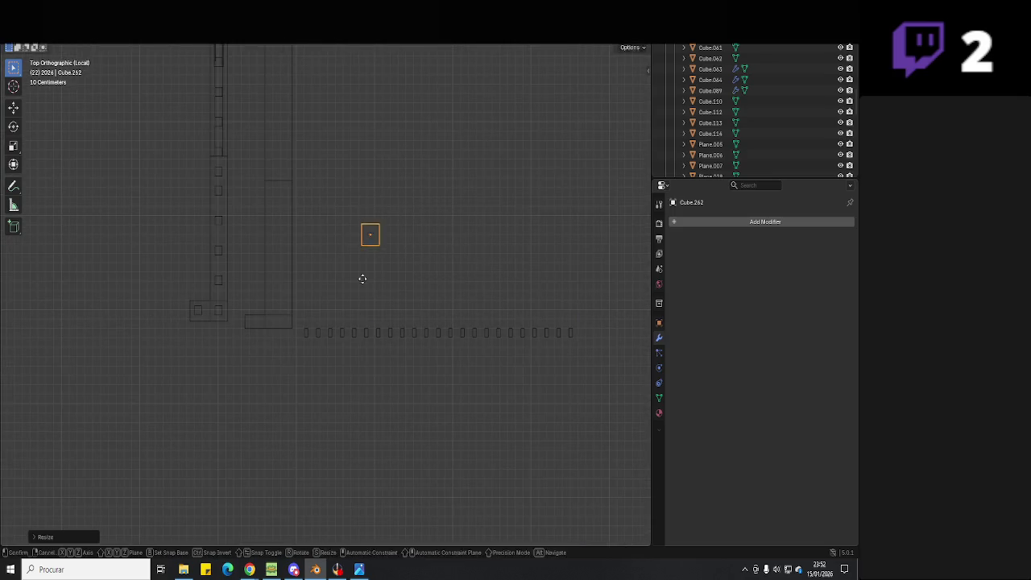
pyautogui.click(362, 279)
pyautogui.press('g')
pyautogui.click(318, 342)
pyautogui.scroll(3, 407, 286)
# - Check the pillar beside the gate in the photo and shrink the cube further
pyautogui.hotkey('alt', 'Tab')
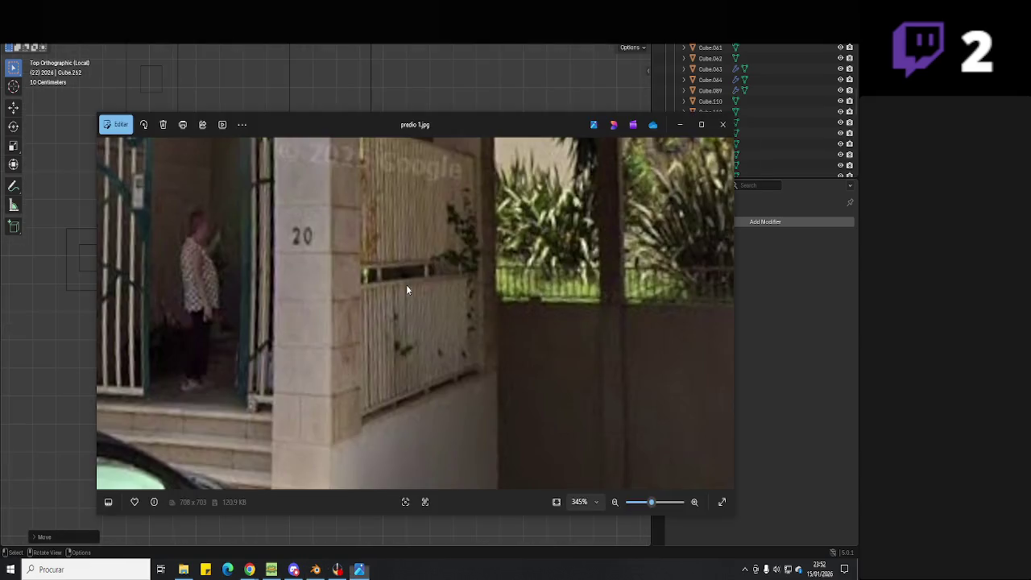
pyautogui.moveTo(485, 299); pyautogui.dragTo(465, 322)
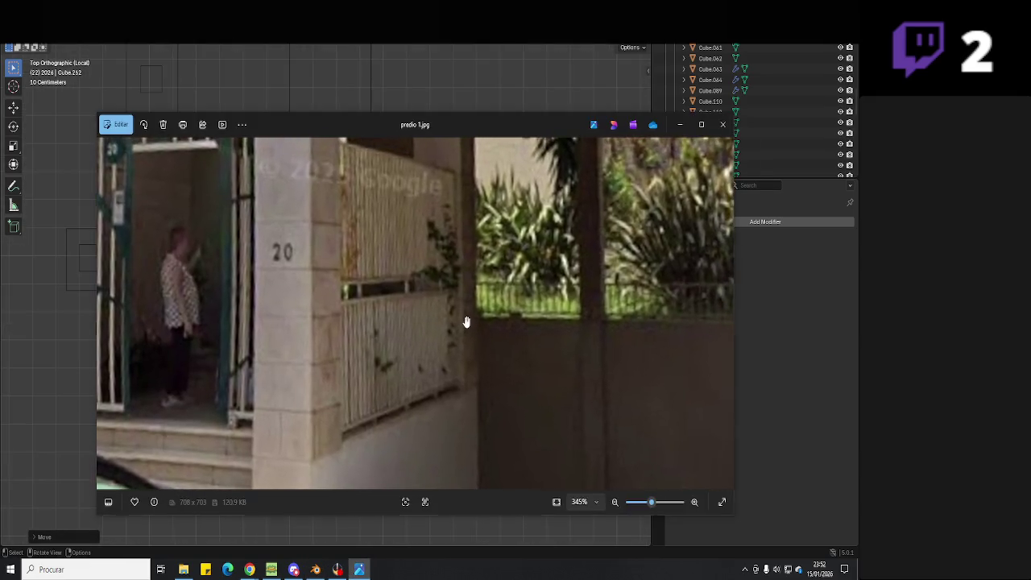
pyautogui.hotkey('alt', 'Tab')
pyautogui.keyDown('shift'); pyautogui.moveTo(436, 317); pyautogui.dragTo(383, 342, button='middle'); pyautogui.keyUp('shift')
pyautogui.press('s')
pyautogui.click(377, 313)
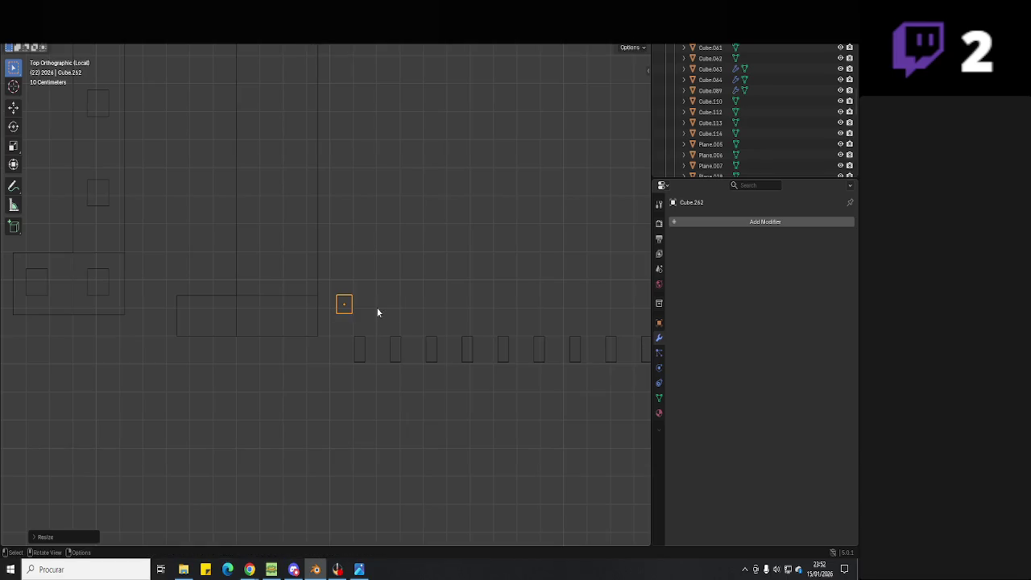
# - Scale the post up slightly and slide it along X onto the fence line
pyautogui.press('s')
pyautogui.press('g')
pyautogui.press('x')
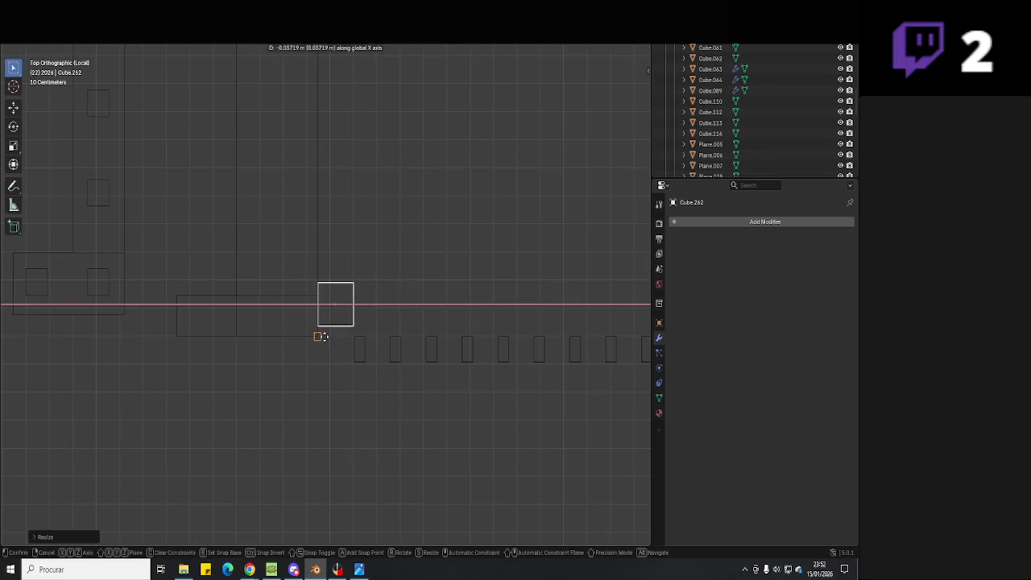
pyautogui.press('x')
pyautogui.click(321, 337)
pyautogui.press('g')
pyautogui.press('x')
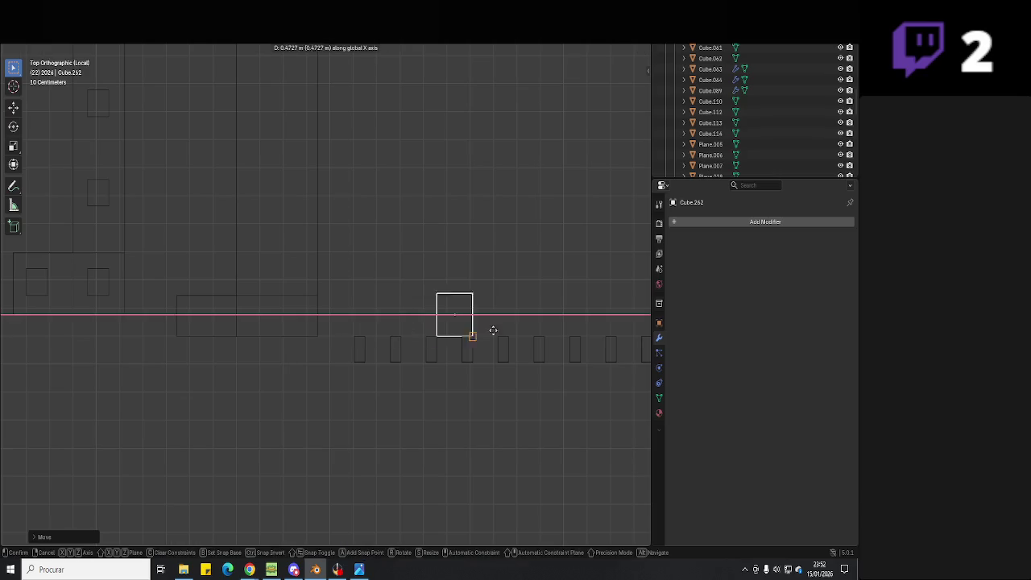
pyautogui.click(536, 332)
# - Nudge the post slightly further right along X
pyautogui.scroll(-4, 536, 331)
pyautogui.scroll(-2, 411, 351)
pyautogui.press('g')
pyautogui.press('x')
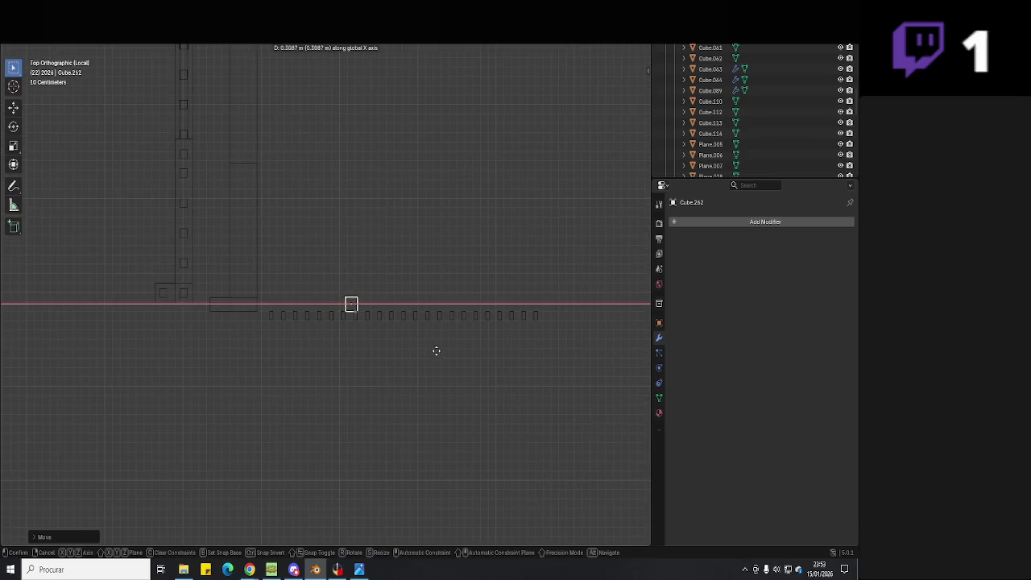
pyautogui.click(441, 353)
pyautogui.keyDown('shift'); pyautogui.moveTo(444, 355); pyautogui.dragTo(403, 361, button='middle'); pyautogui.keyUp('shift')
# - Copy the post and place a pasted copy along X near the fence's far end
pyautogui.hotkey('ctrl', 'c')
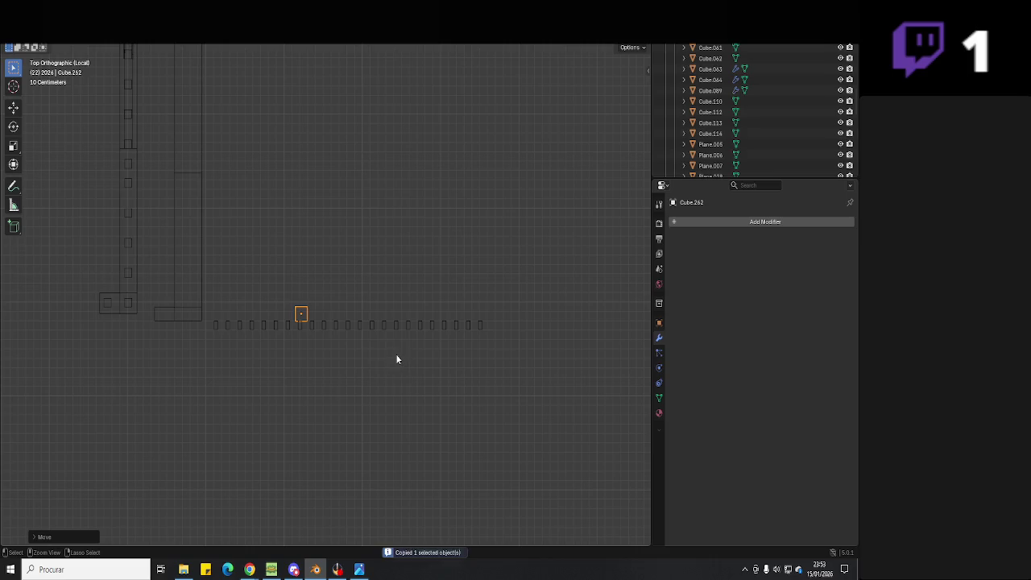
pyautogui.hotkey('ctrl', 'v')
pyautogui.press('g')
pyautogui.press('x')
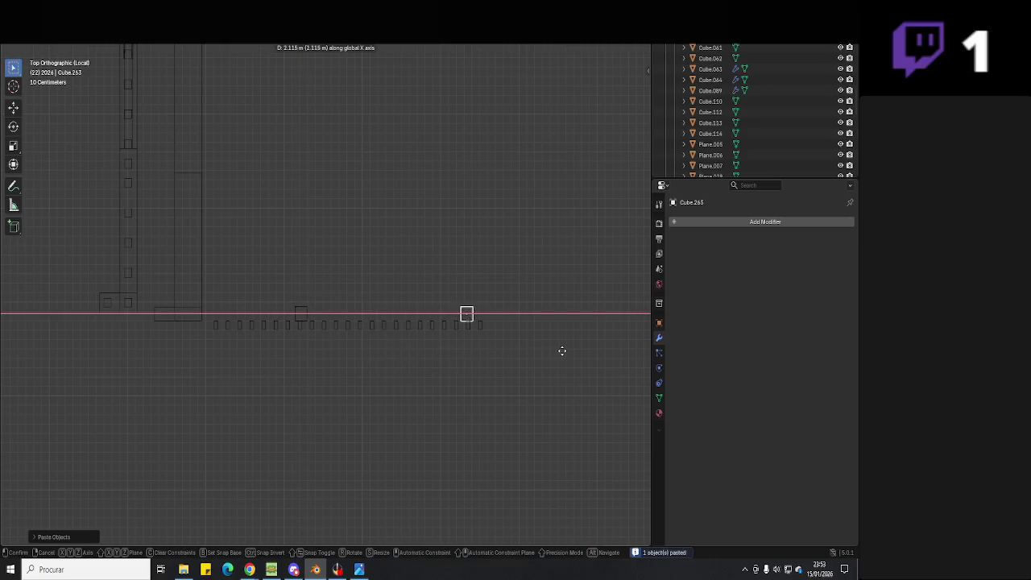
pyautogui.click(562, 351)
pyautogui.scroll(-2, 564, 352)
pyautogui.keyDown('shift'); pyautogui.moveTo(564, 352); pyautogui.dragTo(376, 366, button='middle'); pyautogui.keyUp('shift')
# - Paste another post copy and place it along X beyond the fence's end
pyautogui.hotkey('ctrl', 'v')
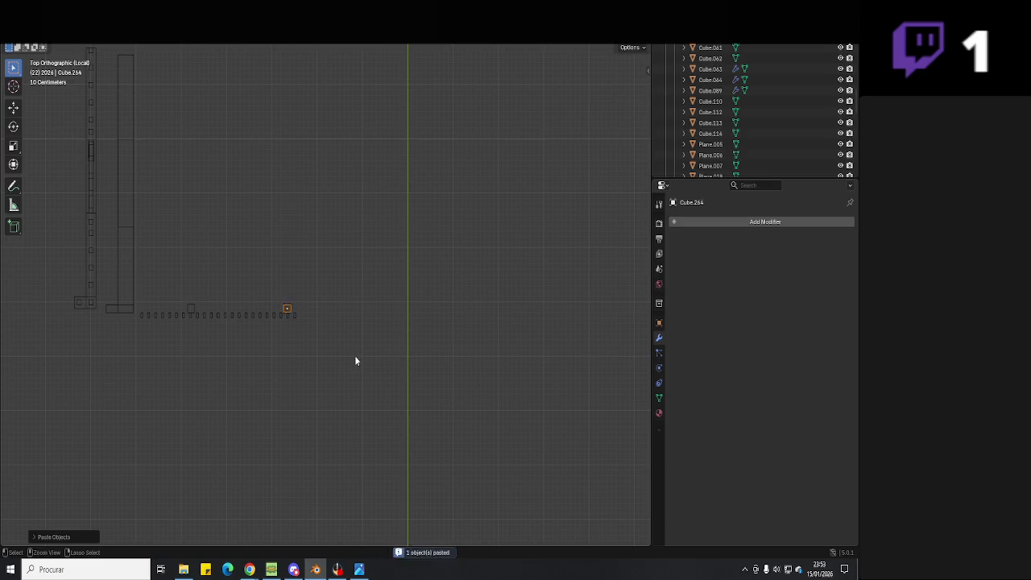
pyautogui.press('g')
pyautogui.press('x')
pyautogui.click(447, 350)
pyautogui.scroll(-2, 427, 346)
pyautogui.moveTo(428, 346)
pyautogui.mouseDown(button='middle')
pyautogui.moveTo(290, 322)
pyautogui.moveTo(378, 287)
pyautogui.moveTo(392, 293)
pyautogui.moveTo(371, 285)
pyautogui.moveTo(377, 313)
pyautogui.mouseUp(button='middle')
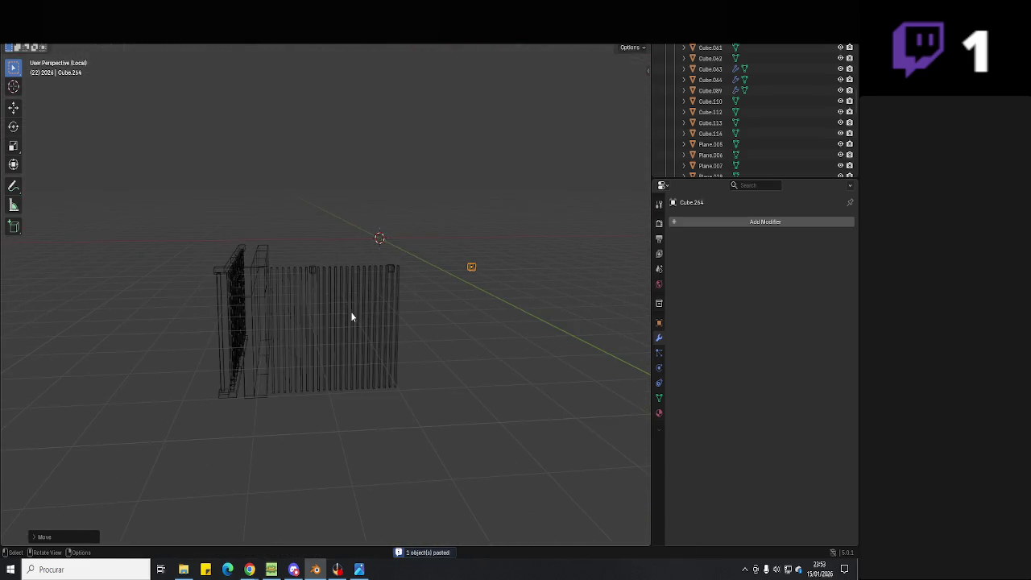
# - Compare with the reference photo, then exit local view and return to solid shading
pyautogui.hotkey('alt', 'Tab')
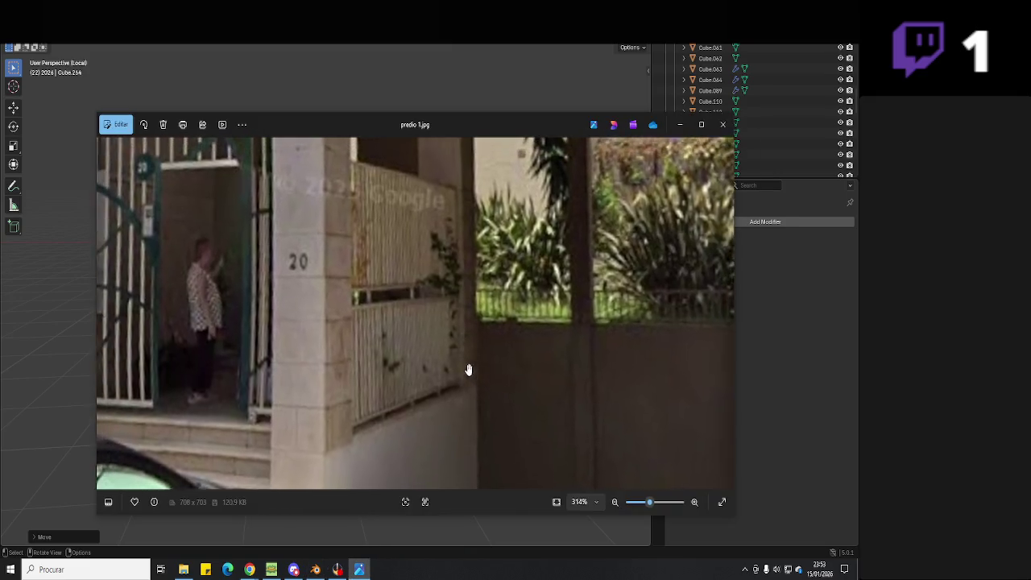
pyautogui.scroll(-2, 468, 369)
pyautogui.scroll(-2, 467, 372)
pyautogui.hotkey('alt', 'Tab')
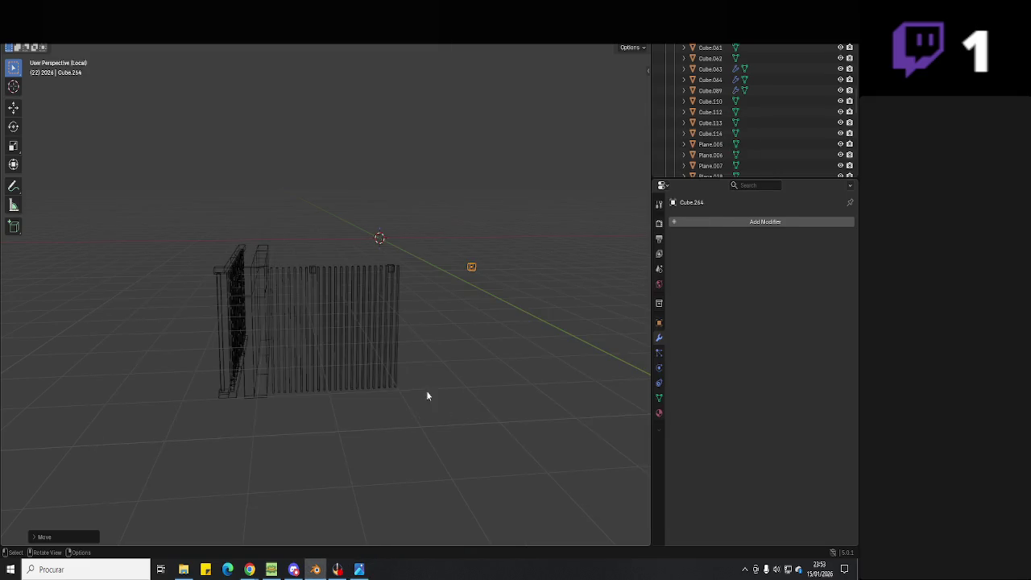
pyautogui.moveTo(427, 395); pyautogui.dragTo(456, 393, button='middle')
pyautogui.press('KP_Divide')
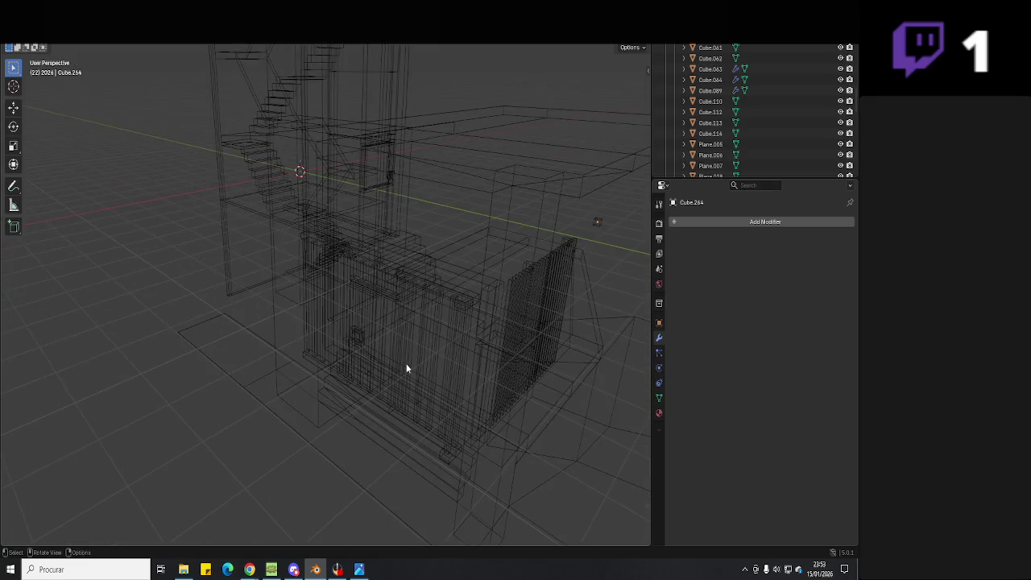
pyautogui.hotkey('shift', 'z')
pyautogui.scroll(3, 438, 373)
pyautogui.moveTo(438, 373)
pyautogui.mouseDown(button='middle')
pyautogui.moveTo(292, 325)
pyautogui.moveTo(370, 344)
pyautogui.moveTo(378, 356)
pyautogui.mouseUp(button='middle')
# - Send a stream chat reply saying where the streamer is from, then return to Blender
pyautogui.click(338, 569)
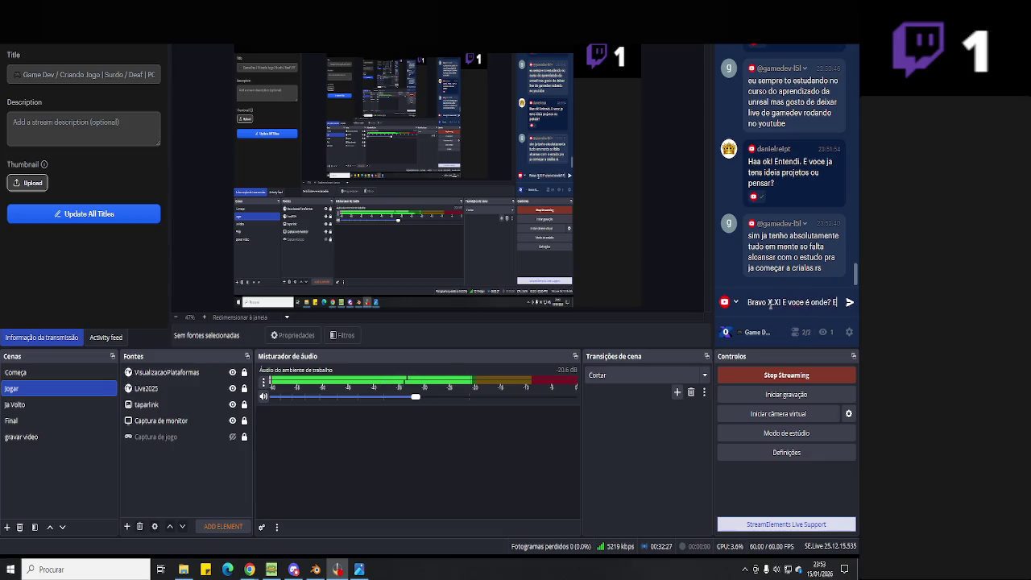
pyautogui.write('u sou portugal')
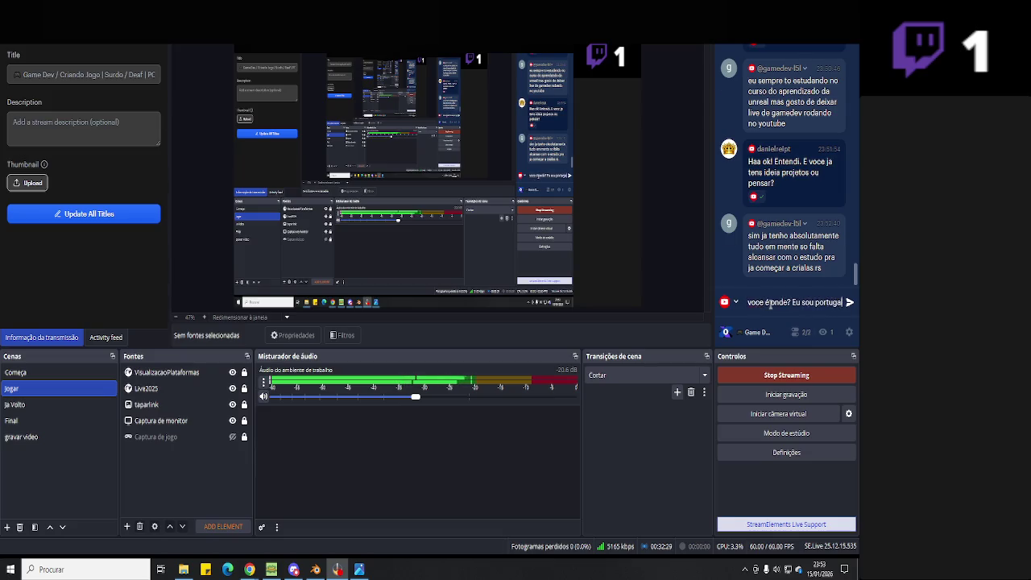
pyautogui.press('Return')
pyautogui.click(315, 570)
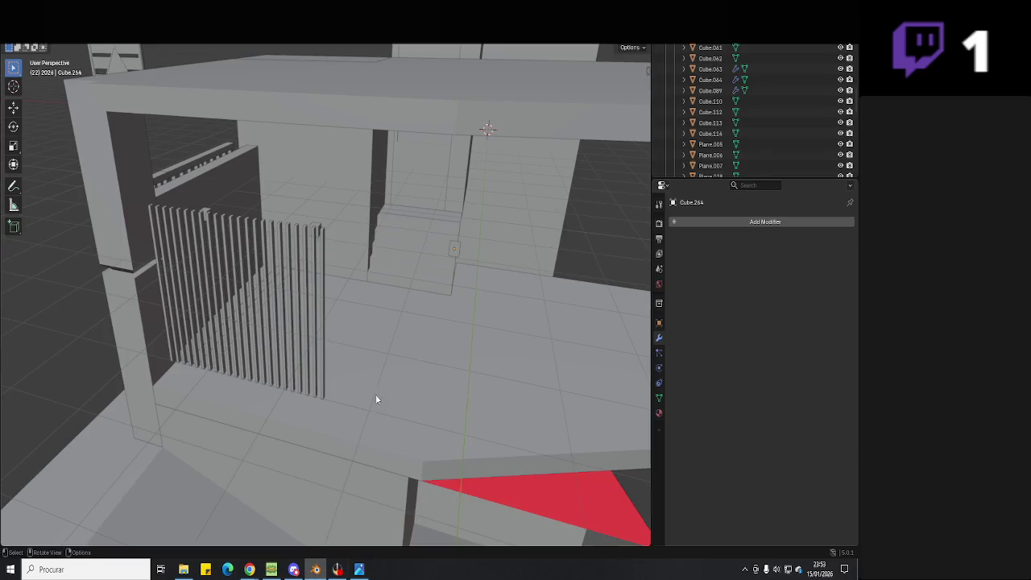
# - Zoom out and pan across the porch pillars and canopy in predio 1.jpg
pyautogui.moveTo(377, 370); pyautogui.dragTo(397, 357, button='middle')
pyautogui.click(360, 569)
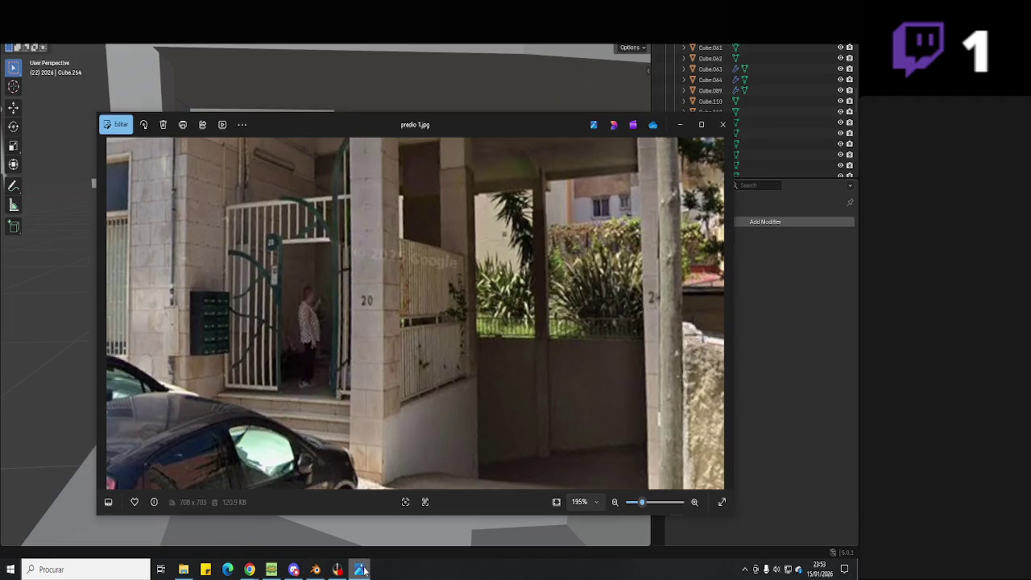
pyautogui.click(359, 570)
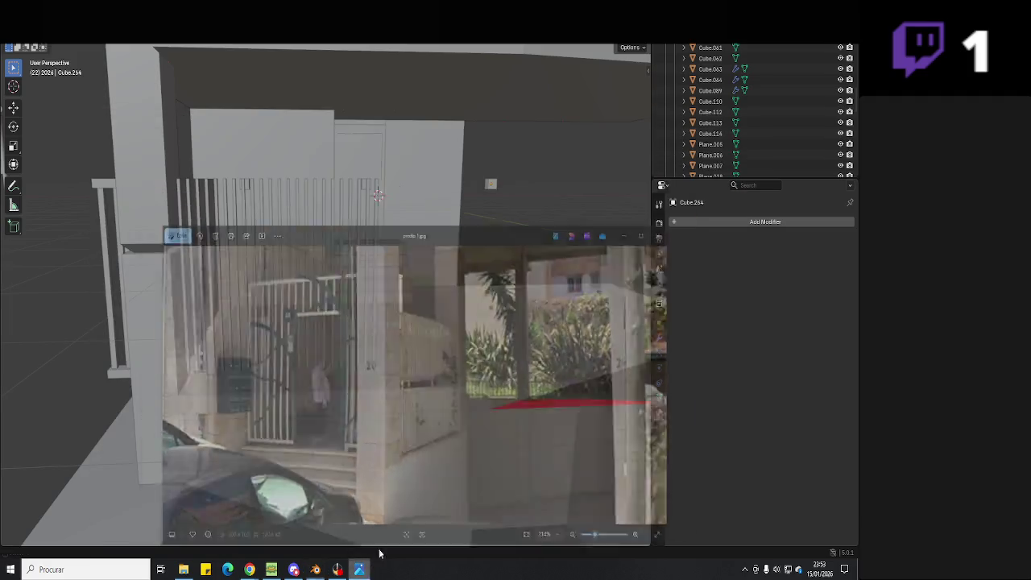
pyautogui.moveTo(488, 417); pyautogui.dragTo(481, 428, button='middle')
pyautogui.click(359, 569)
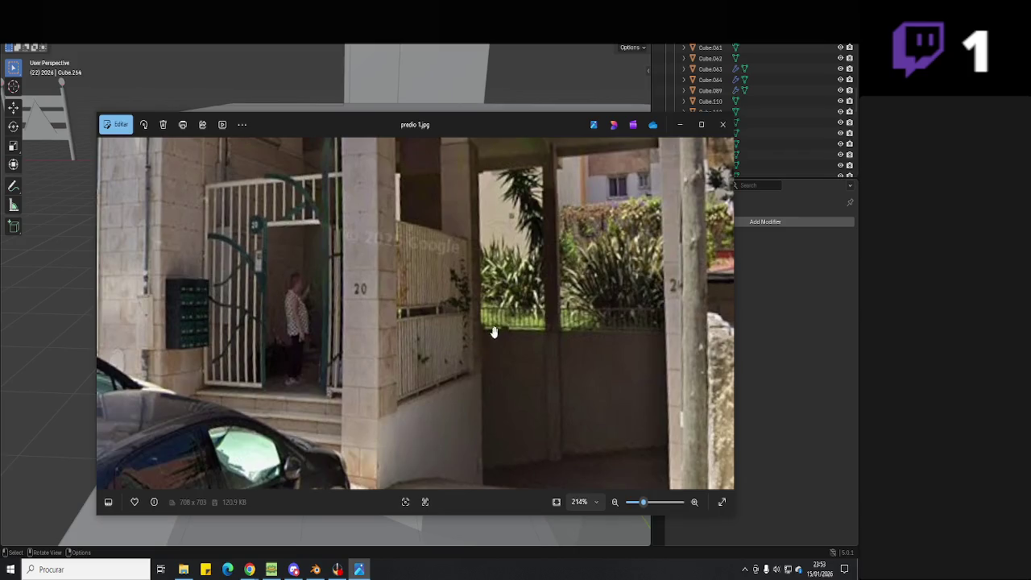
pyautogui.scroll(-3, 503, 310)
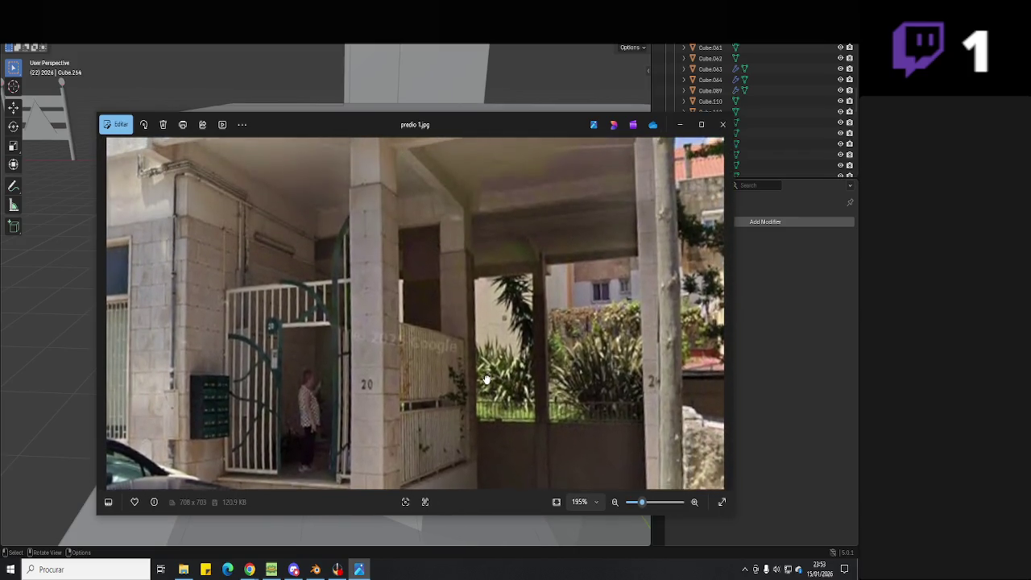
pyautogui.moveTo(487, 279); pyautogui.dragTo(467, 341)
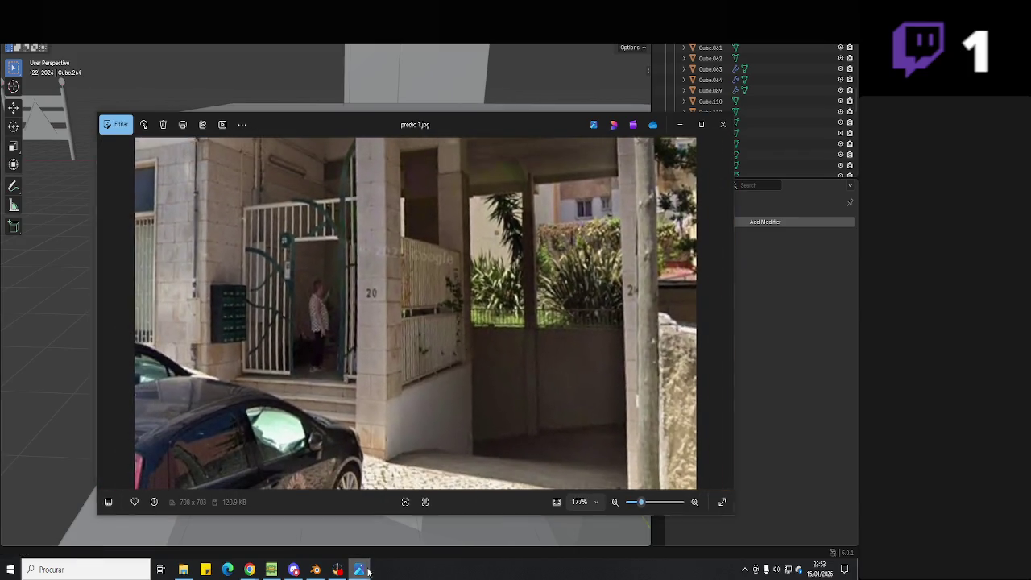
pyautogui.hotkey('alt', 'Tab')
# - Select the corner pillar and enter Edit Mode on it
pyautogui.click(199, 340)
pyautogui.moveTo(368, 393); pyautogui.dragTo(331, 395, button='middle')
pyautogui.press('Tab')
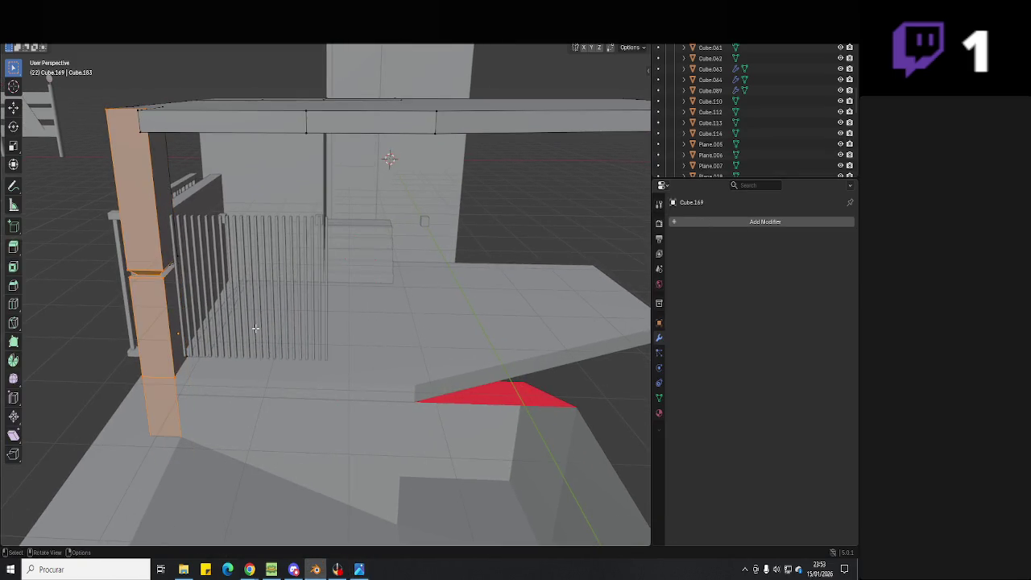
# - Inspect the entrance in X-ray and select the canopy and pillar parts
pyautogui.scroll(-5, 233, 304)
pyautogui.moveTo(233, 305); pyautogui.dragTo(319, 304, button='middle')
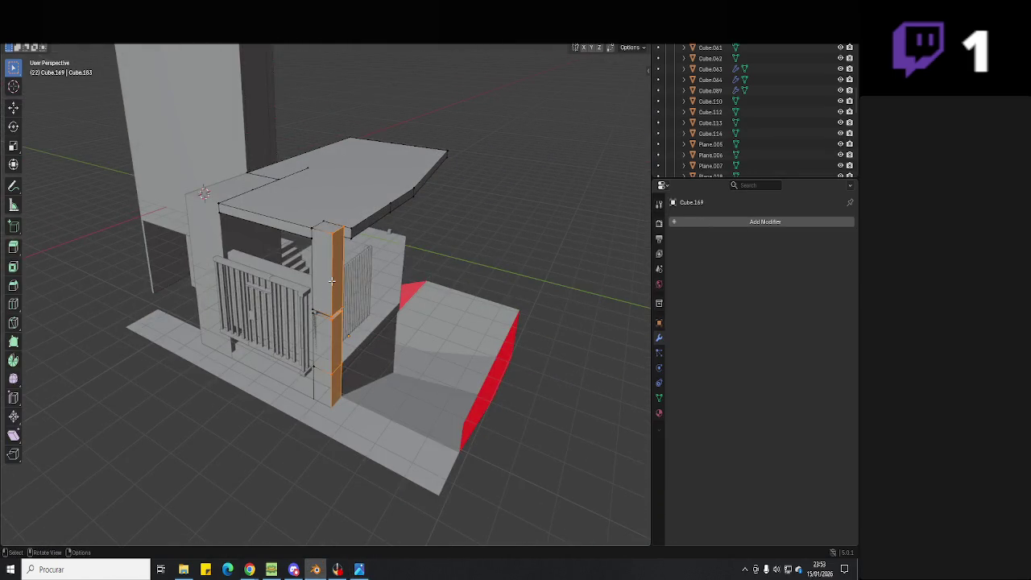
pyautogui.press('l')
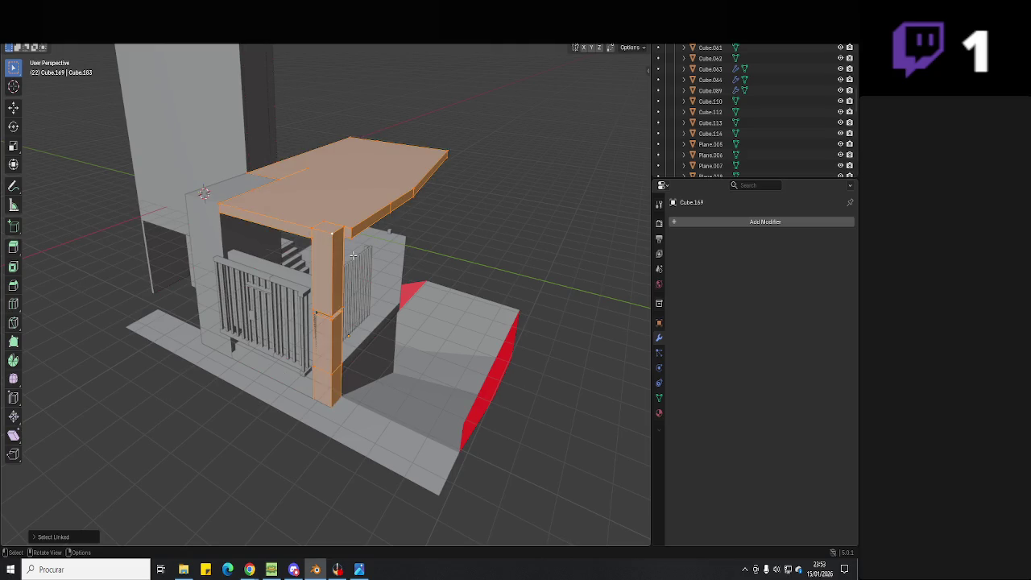
pyautogui.moveTo(328, 239)
pyautogui.mouseDown(button='middle')
pyautogui.moveTo(366, 268)
pyautogui.moveTo(395, 97)
pyautogui.moveTo(287, 137)
pyautogui.moveTo(292, 256)
pyautogui.mouseUp(button='middle')
pyautogui.hotkey('alt', 'z')
pyautogui.press('c')
pyautogui.press('Escape')
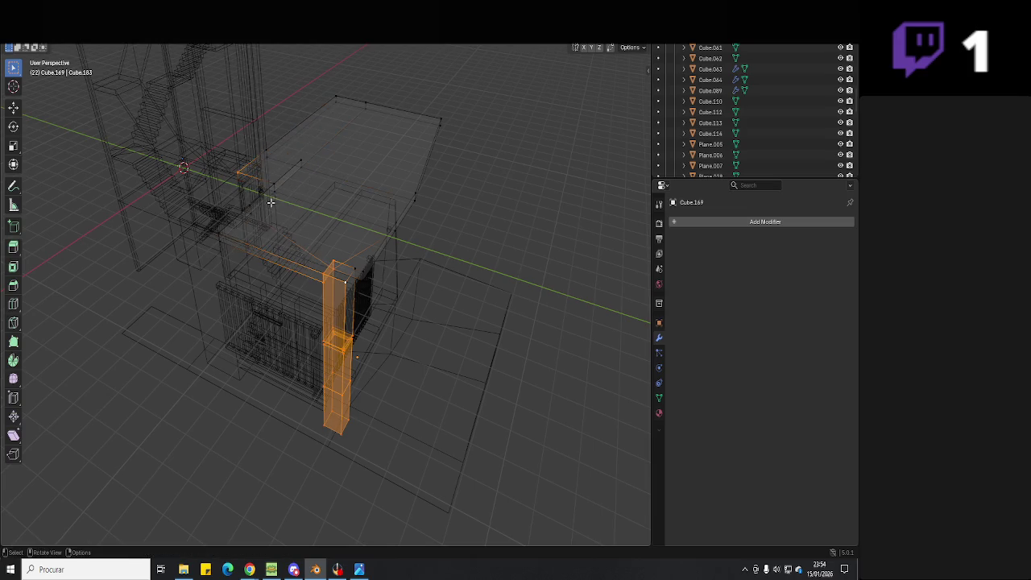
pyautogui.moveTo(368, 235)
pyautogui.mouseDown(button='middle')
pyautogui.moveTo(290, 233)
pyautogui.moveTo(304, 304)
pyautogui.moveTo(292, 235)
pyautogui.mouseUp(button='middle')
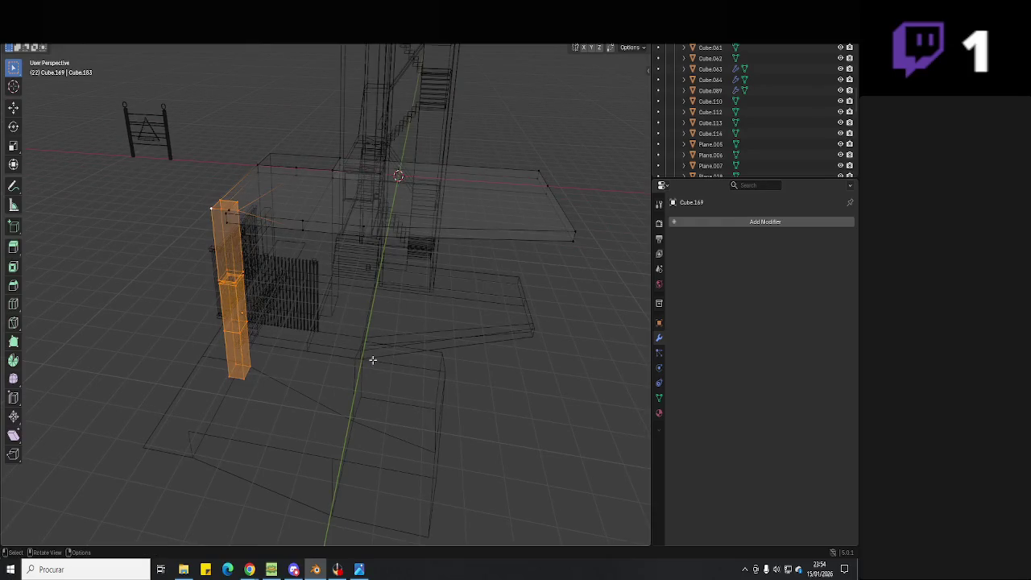
# - Duplicate the square pillar along the X axis and view it in solid shading
pyautogui.hotkey('shift', 'd')
pyautogui.press('x')
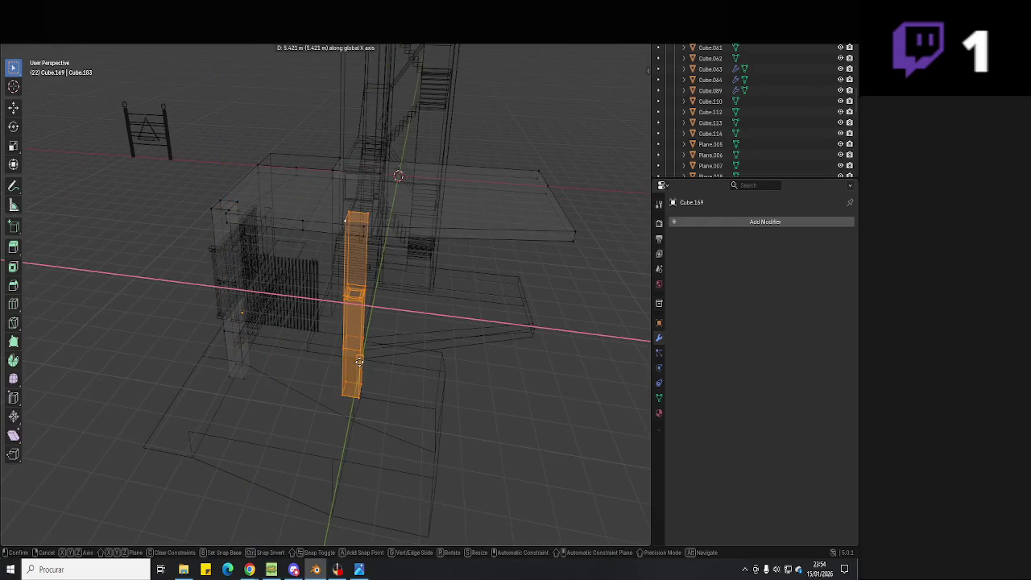
pyautogui.click(367, 362)
pyautogui.moveTo(367, 363); pyautogui.dragTo(330, 345, button='middle')
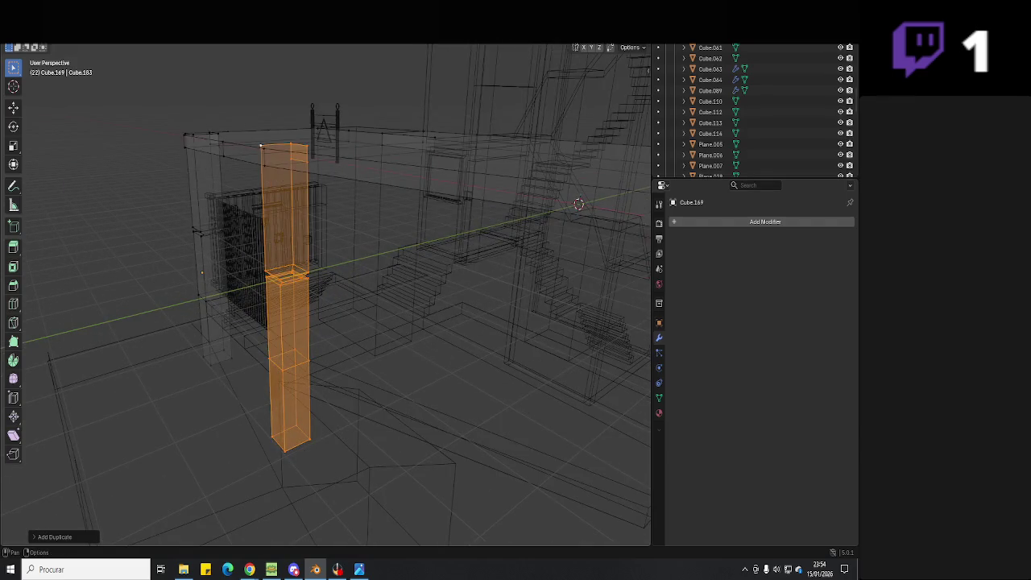
pyautogui.hotkey('shift', 'z')
pyautogui.moveTo(261, 145); pyautogui.dragTo(380, 405, button='middle')
# - Move the duplicated pillar along X to its new spot beneath the canopy
pyautogui.press('g')
pyautogui.press('x')
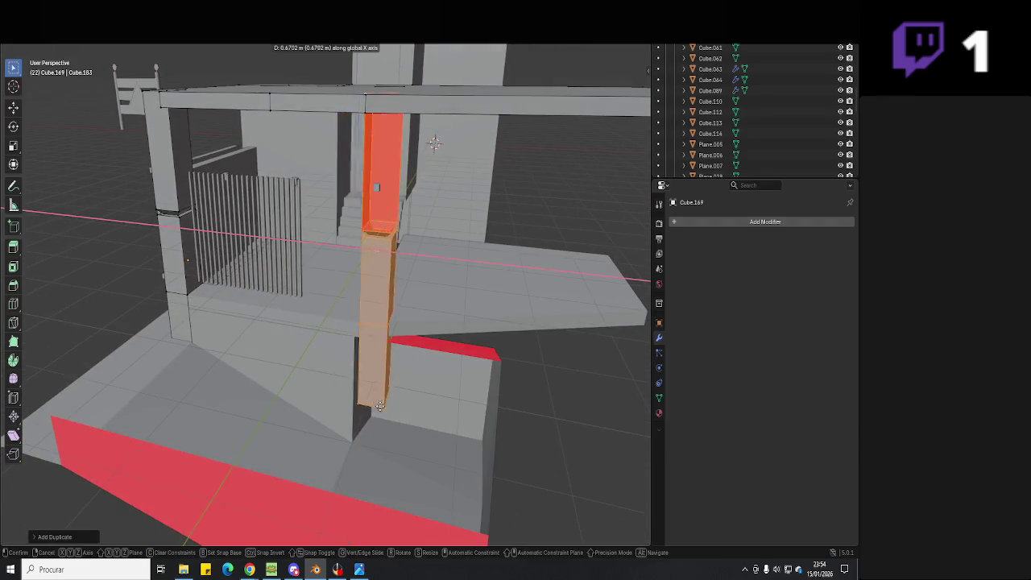
pyautogui.click(356, 443)
pyautogui.moveTo(366, 339); pyautogui.dragTo(364, 373, button='middle')
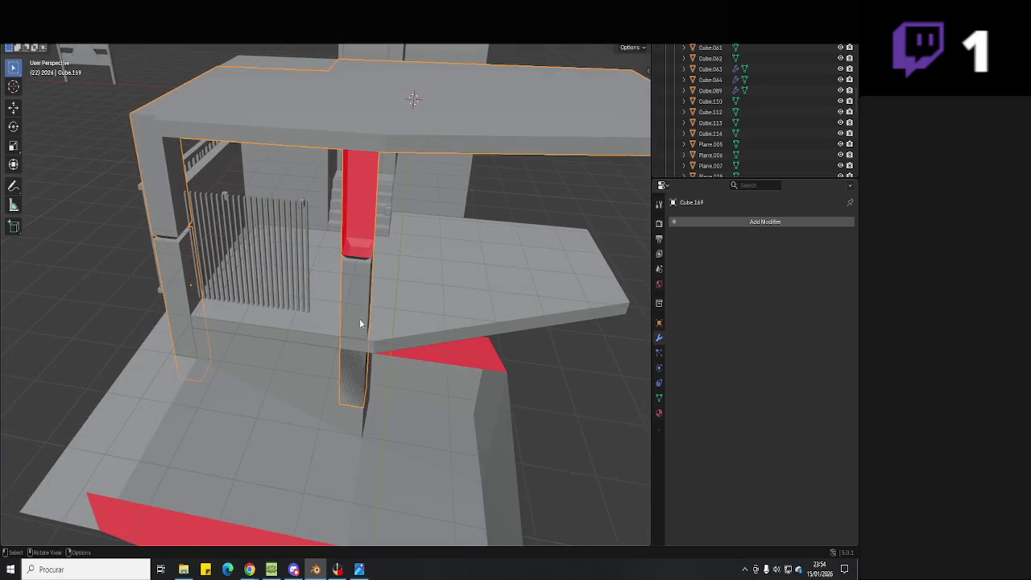
pyautogui.moveTo(361, 324); pyautogui.dragTo(330, 306, button='middle')
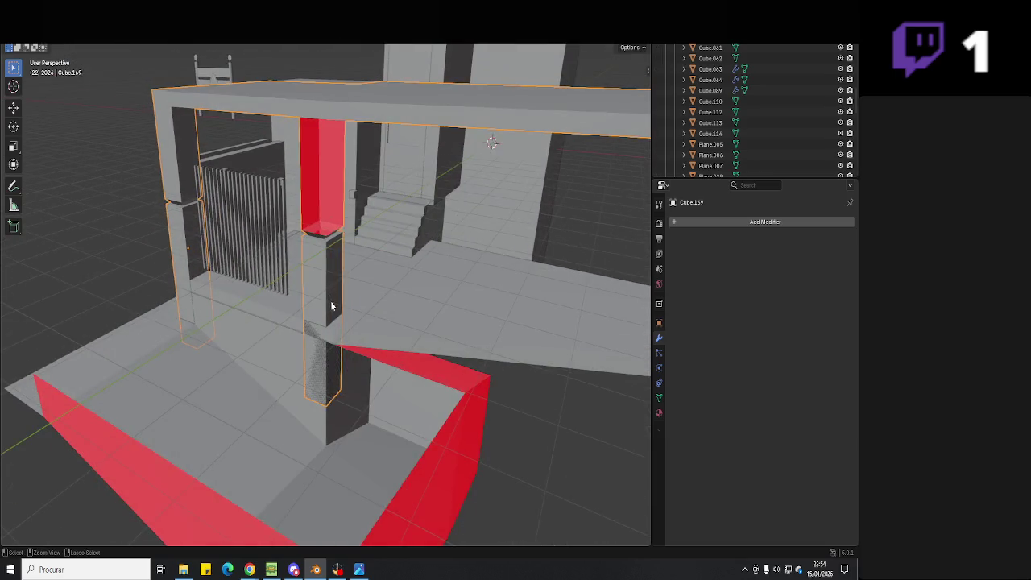
# - In Edit Mode, undo the central face selection and select pillar and canopy faces in X-ray
pyautogui.press('Tab')
pyautogui.hotkey('ctrl', 'z')
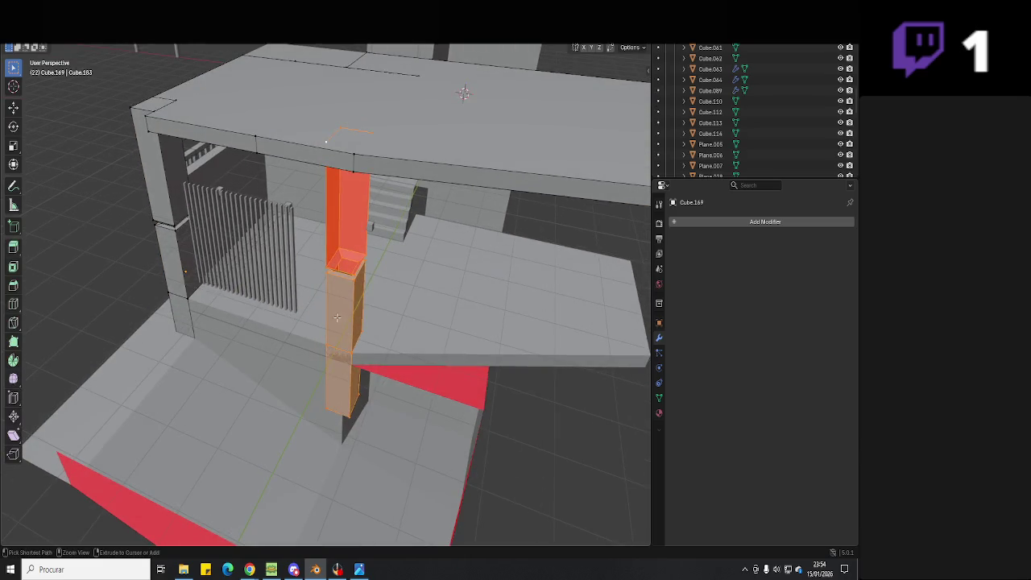
pyautogui.hotkey('ctrl', 'z')
pyautogui.hotkey('ctrl', 'z')
pyautogui.moveTo(247, 285)
pyautogui.mouseDown(button='middle')
pyautogui.moveTo(238, 267)
pyautogui.moveTo(435, 228)
pyautogui.mouseUp(button='middle')
pyautogui.hotkey('alt', 'z')
pyautogui.click(322, 362)
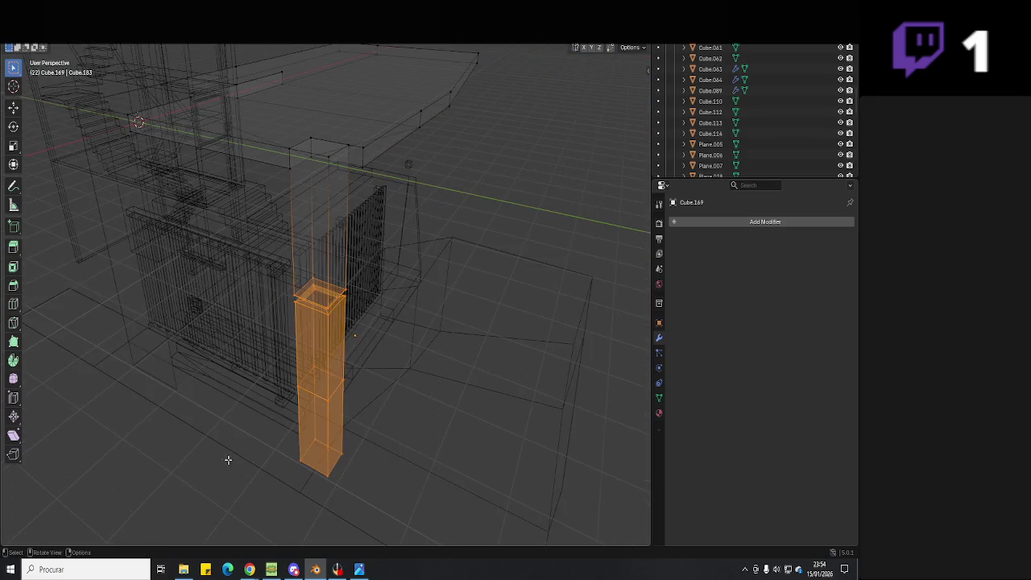
pyautogui.moveTo(228, 460)
pyautogui.mouseDown(button='middle')
pyautogui.moveTo(372, 355)
pyautogui.moveTo(392, 313)
pyautogui.mouseUp(button='middle')
# - Narrow the mesh selection to the upper-left pillar faces, dropping the upper block
pyautogui.press('c')
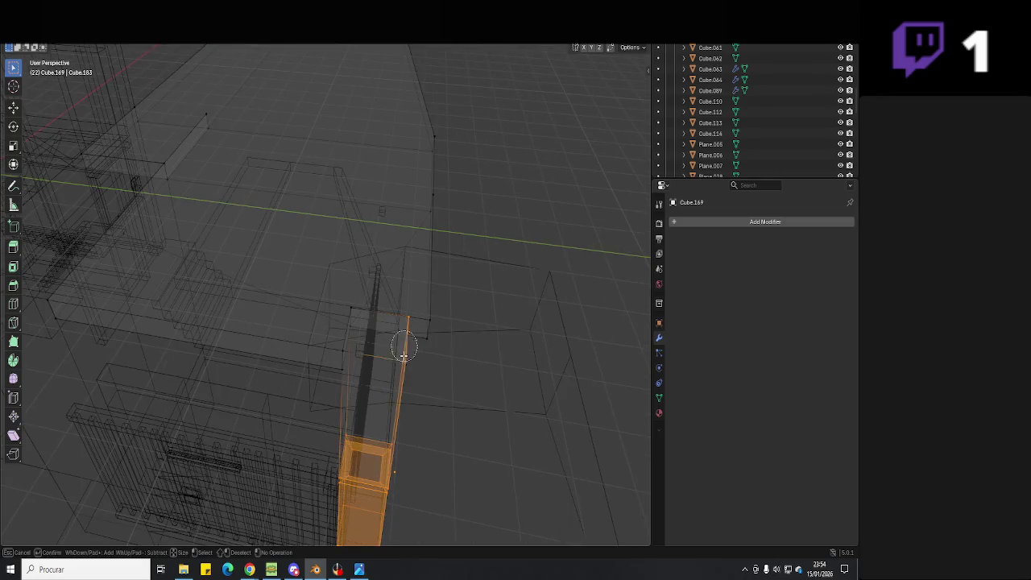
pyautogui.press('Escape')
pyautogui.moveTo(352, 363); pyautogui.dragTo(237, 323, button='middle')
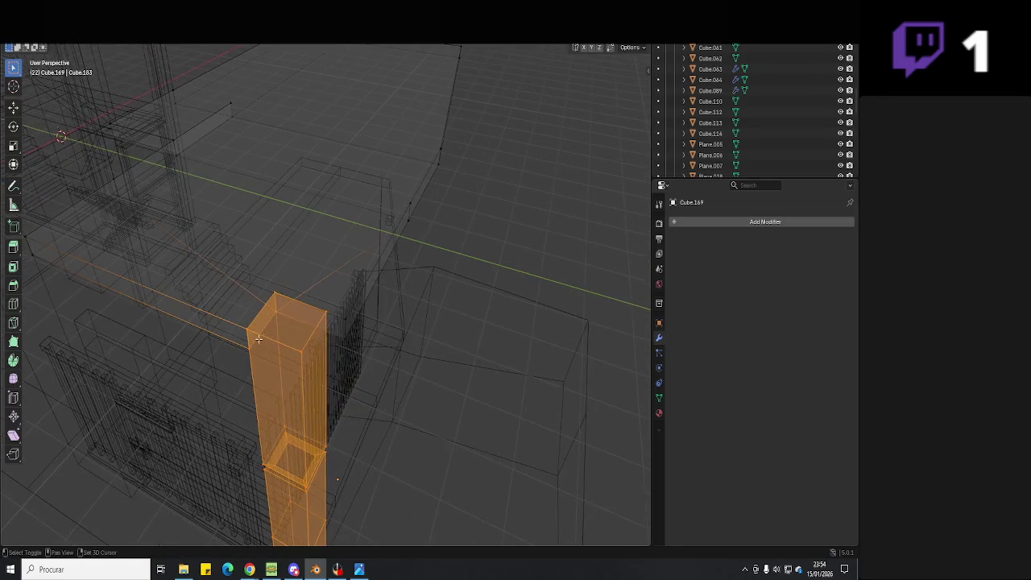
pyautogui.click(279, 315)
pyautogui.keyDown('shift'); pyautogui.click(299, 308); pyautogui.keyUp('shift')
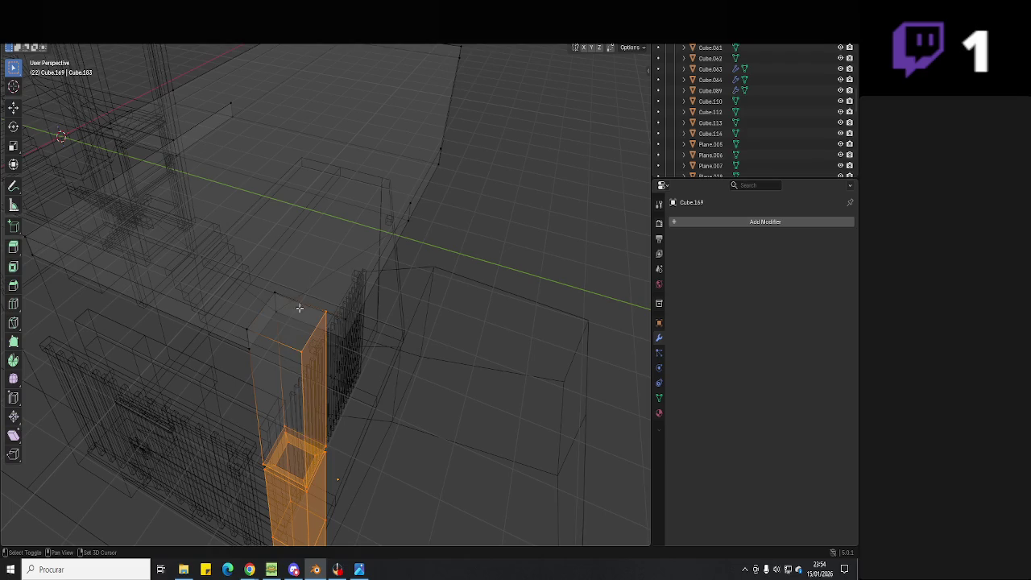
pyautogui.keyDown('shift'); pyautogui.click(283, 323); pyautogui.keyUp('shift')
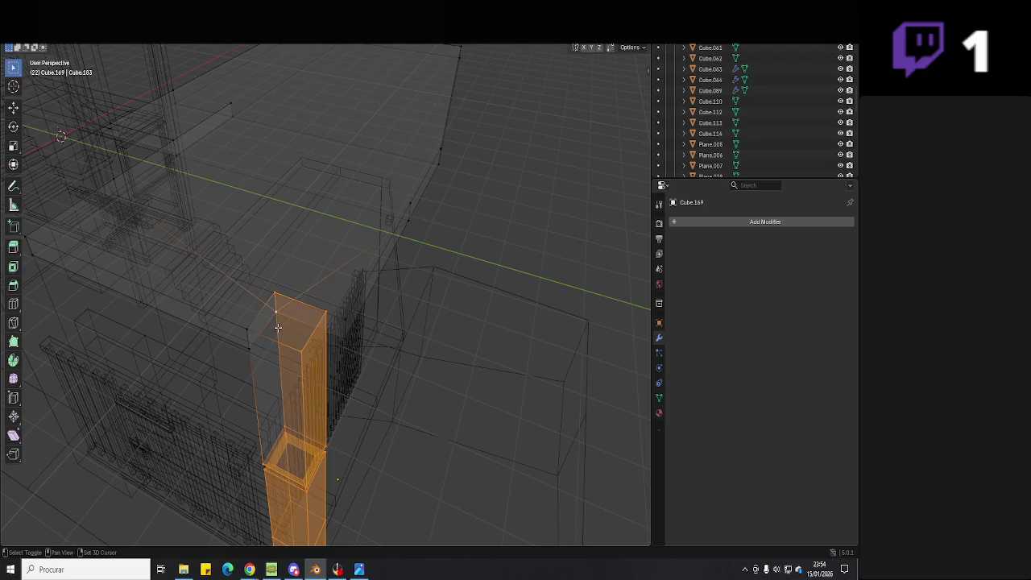
pyautogui.moveTo(255, 329)
pyautogui.mouseDown(button='middle')
pyautogui.moveTo(241, 363)
pyautogui.moveTo(228, 357)
pyautogui.moveTo(311, 357)
pyautogui.moveTo(268, 371)
pyautogui.moveTo(347, 373)
pyautogui.moveTo(334, 375)
pyautogui.mouseUp(button='middle')
pyautogui.scroll(2, 265, 372)
# - Shift the selected pillar faces along X and return to Object Mode in solid shading
pyautogui.hotkey('ctrl', 'c')
pyautogui.rightClick(333, 377)
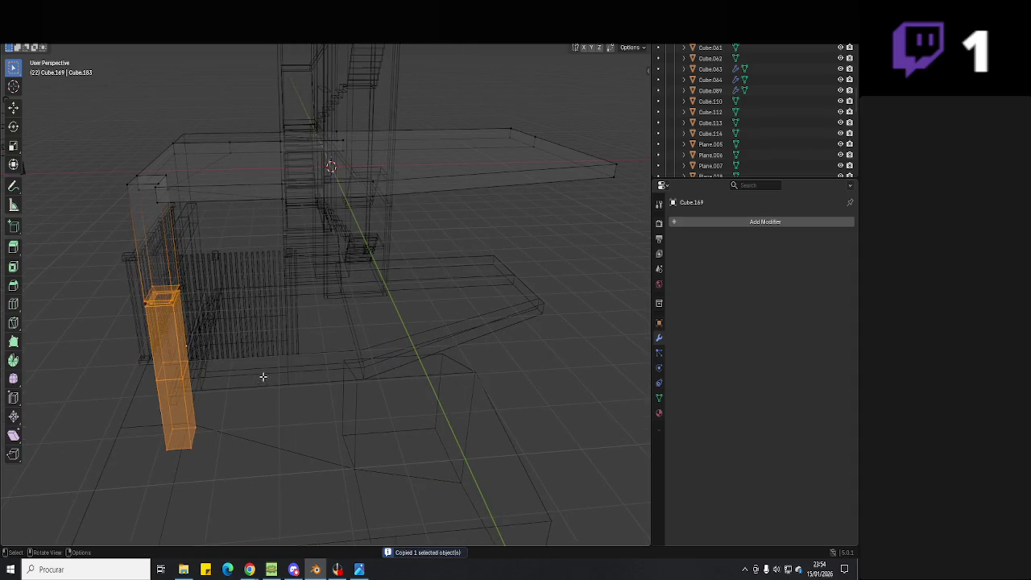
pyautogui.press('g')
pyautogui.press('x')
pyautogui.click(373, 378)
pyautogui.press('Tab')
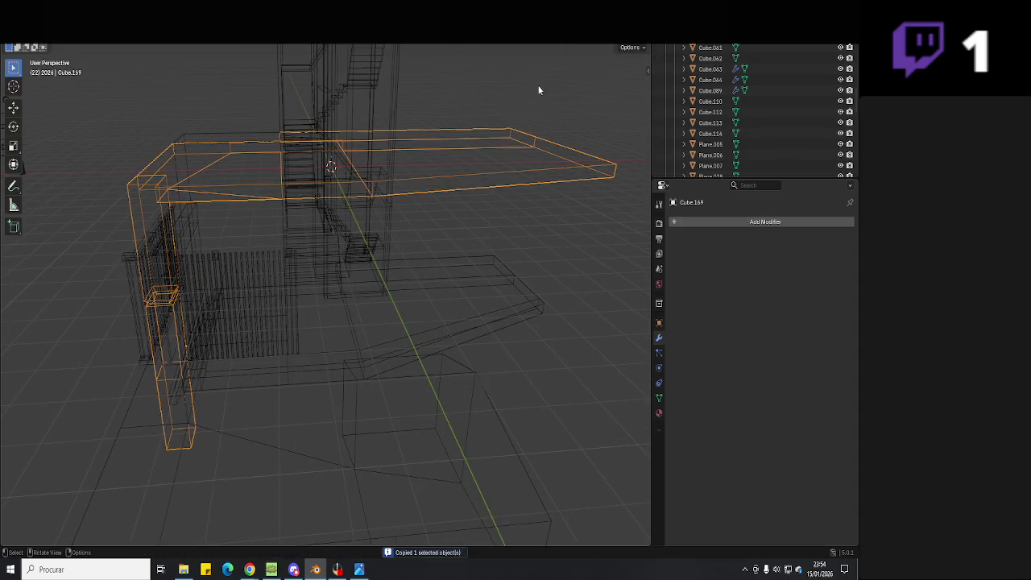
pyautogui.hotkey('shift', 'z')
pyautogui.moveTo(451, 220); pyautogui.dragTo(475, 226, button='middle')
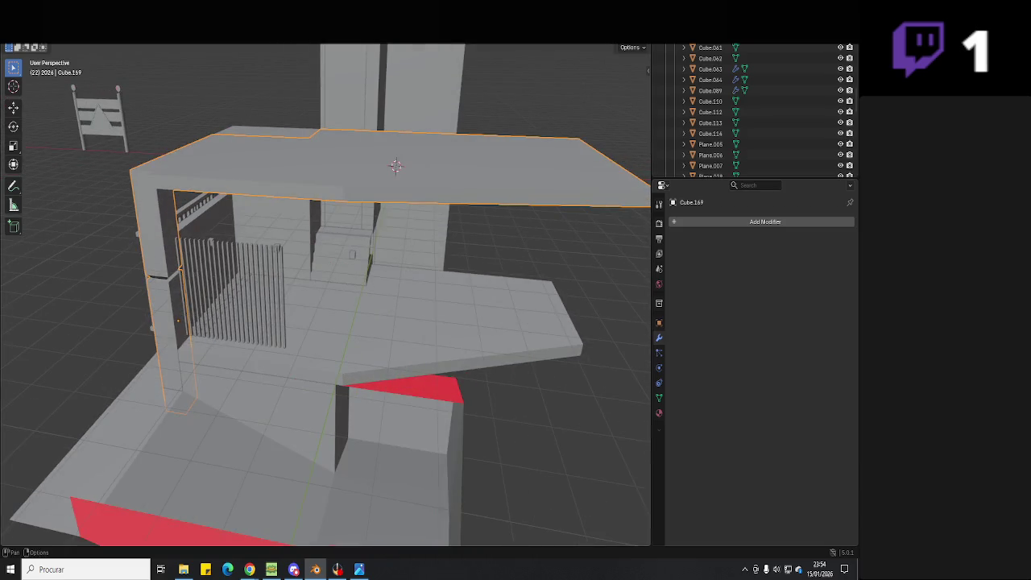
# - Add a new cube mesh and view it from the top in X-ray
pyautogui.hotkey('shift', 'a')
pyautogui.click(211, 62)
pyautogui.press('g')
pyautogui.click(437, 460)
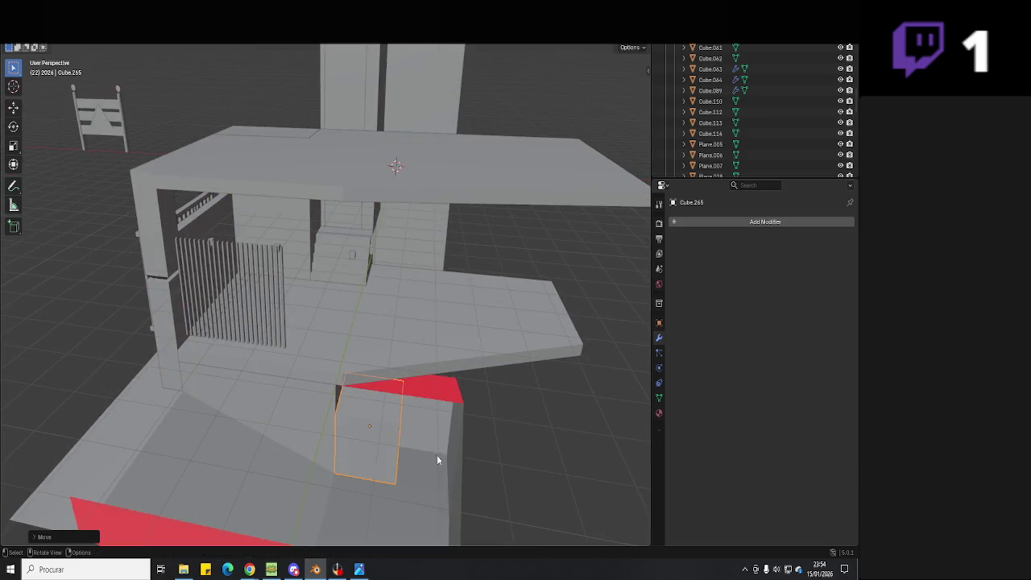
pyautogui.moveTo(437, 460); pyautogui.dragTo(428, 459, button='middle')
pyautogui.press('KP_7')
pyautogui.hotkey('shift', 'z')
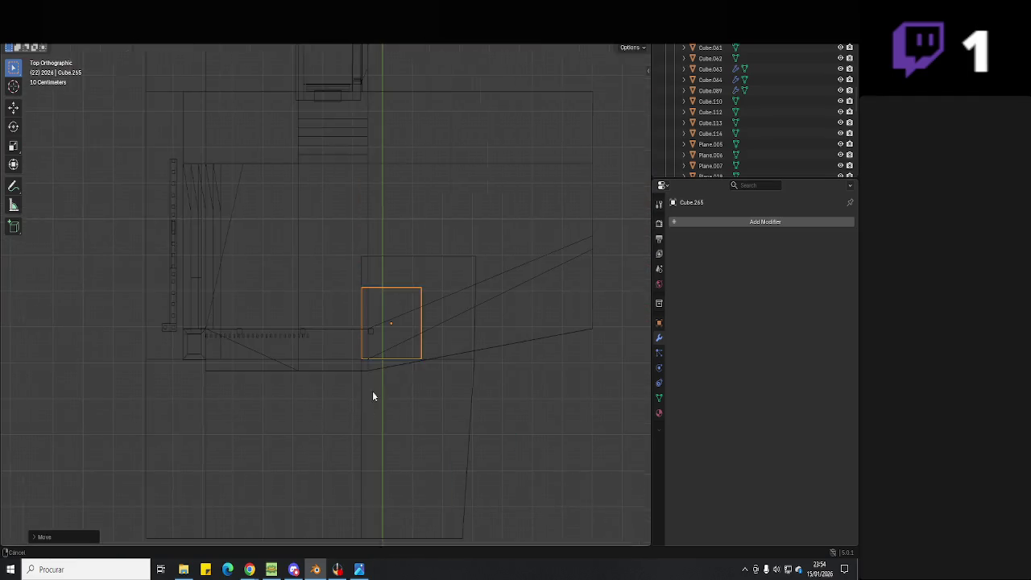
pyautogui.scroll(3, 373, 395)
pyautogui.keyDown('shift'); pyautogui.moveTo(237, 362); pyautogui.dragTo(184, 375, button='middle'); pyautogui.keyUp('shift')
# - Scale and position the cube in top view to match the canopy's outer frame
pyautogui.press('s')
pyautogui.click(297, 321)
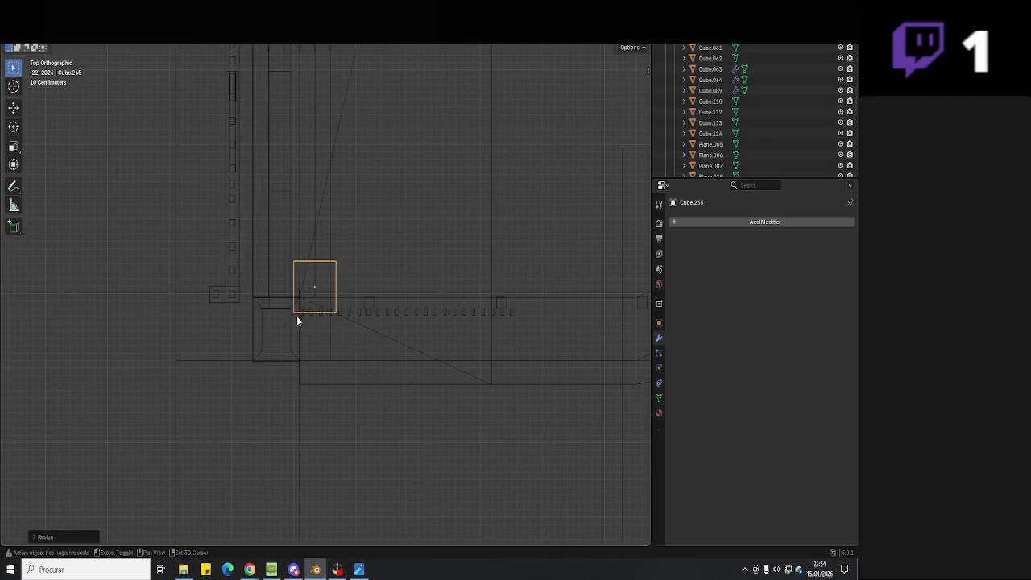
pyautogui.scroll(4, 297, 321)
pyautogui.scroll(3, 339, 309)
pyautogui.press('g')
pyautogui.click(205, 438)
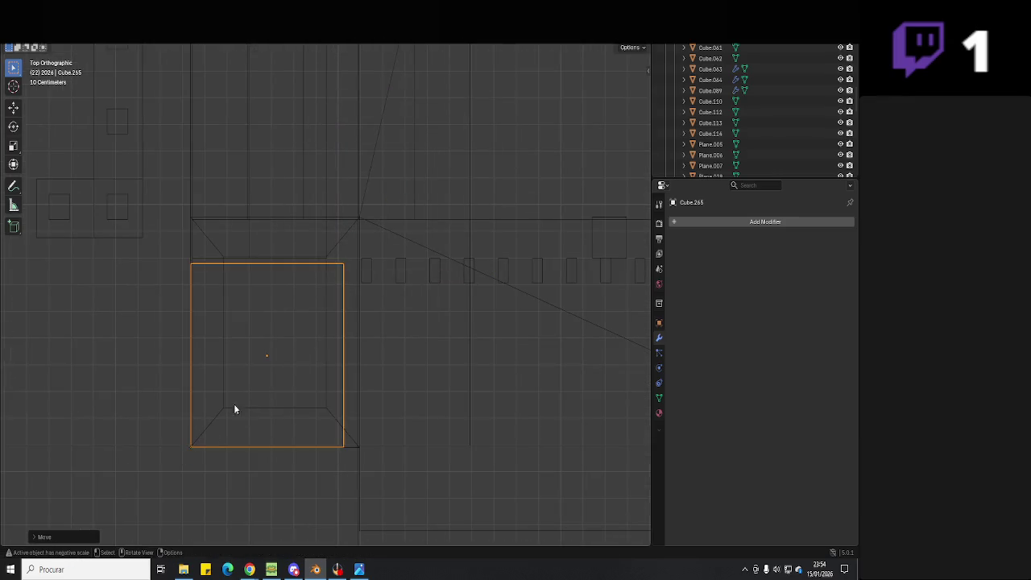
pyautogui.press('s')
pyautogui.click(233, 431)
pyautogui.press('s')
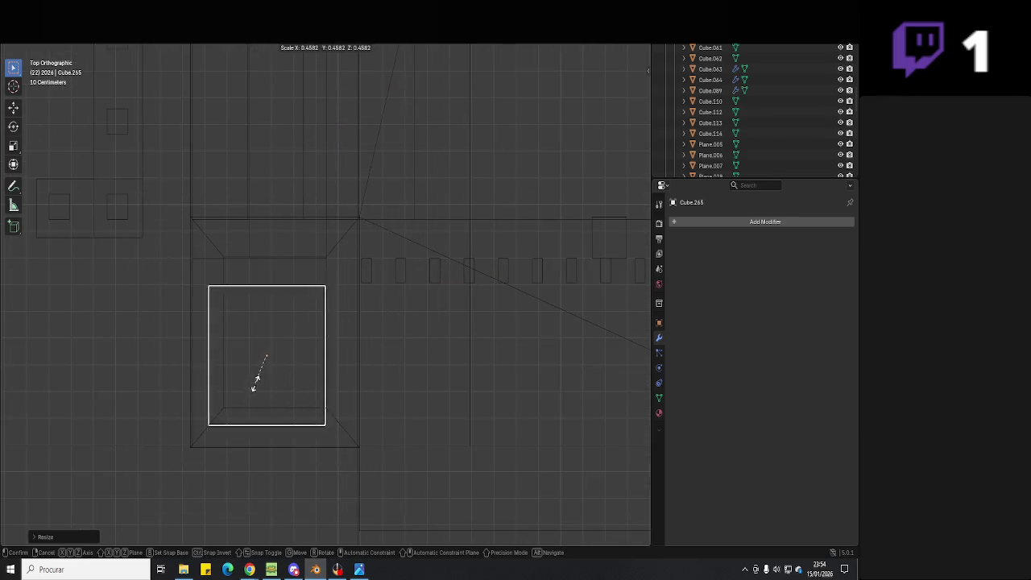
pyautogui.click(172, 472)
pyautogui.press('g')
pyautogui.click(344, 331)
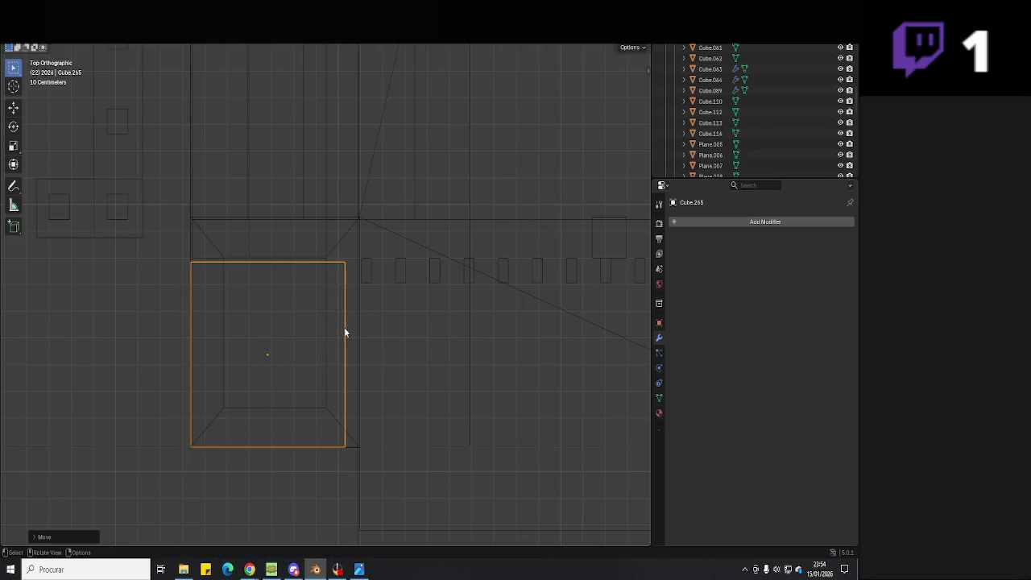
# - In Edit Mode, align the cube's top vertices and right edge with the frame lines
pyautogui.press('Tab')
pyautogui.moveTo(401, 223); pyautogui.dragTo(129, 306)
pyautogui.press('g')
pyautogui.click(191, 220)
pyautogui.moveTo(382, 179); pyautogui.dragTo(272, 535)
pyautogui.press('g')
pyautogui.press('x')
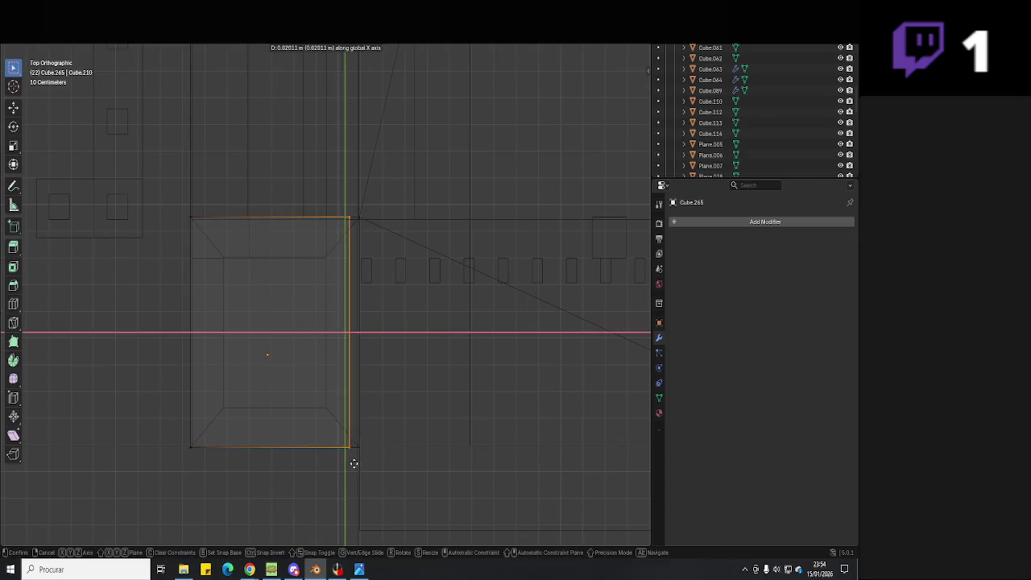
pyautogui.click(363, 452)
pyautogui.press('Tab')
# - Move the new pillar further right along X and check it in perspective
pyautogui.scroll(-3, 481, 341)
pyautogui.keyDown('shift'); pyautogui.moveTo(481, 341); pyautogui.dragTo(447, 347, button='middle'); pyautogui.keyUp('shift')
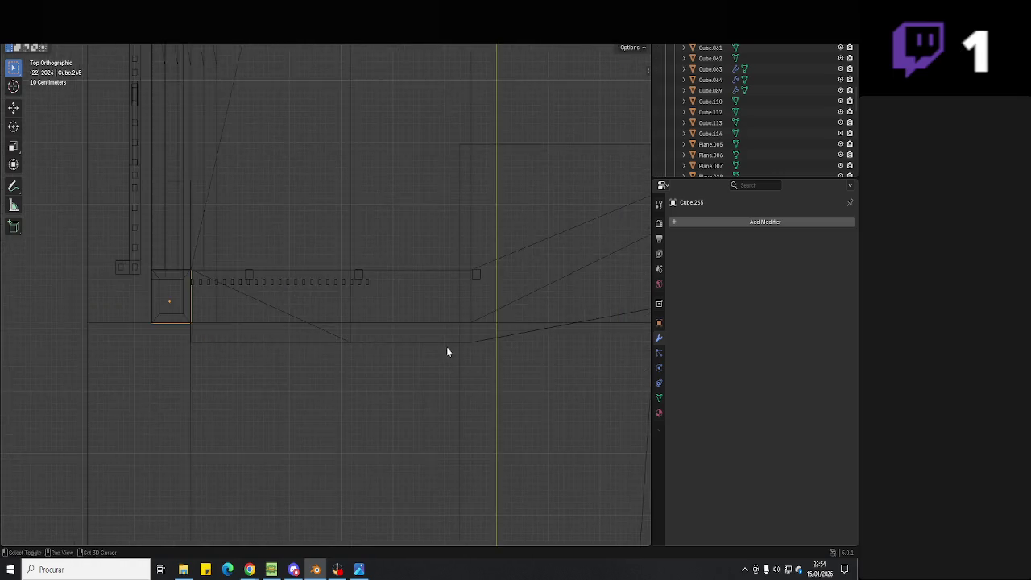
pyautogui.scroll(2, 357, 343)
pyautogui.press('g')
pyautogui.press('x')
pyautogui.click(357, 354)
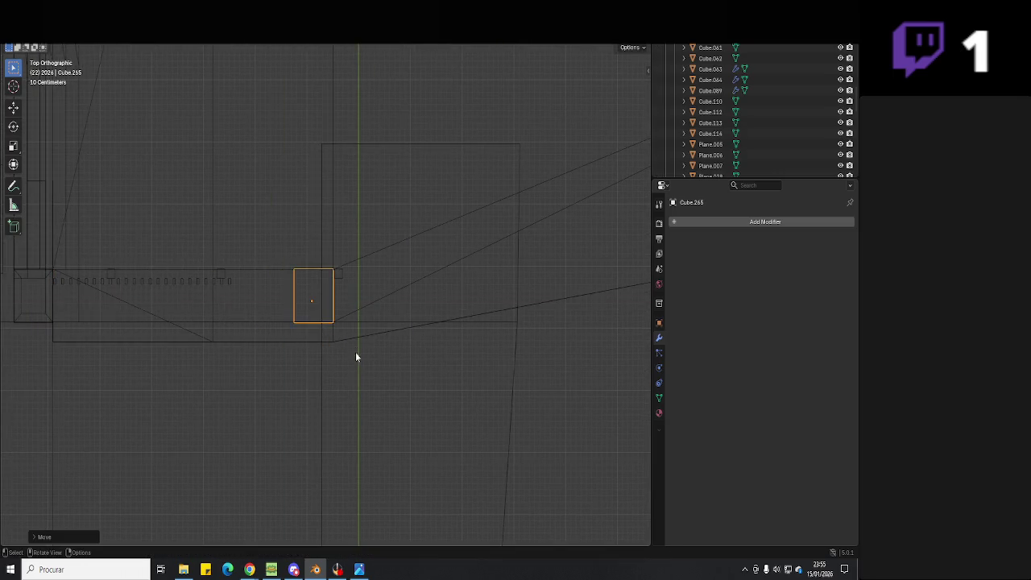
pyautogui.scroll(-2, 357, 355)
pyautogui.hotkey('shift', 'z')
pyautogui.moveTo(555, 171)
pyautogui.mouseDown(button='middle')
pyautogui.moveTo(390, 187)
pyautogui.moveTo(364, 346)
pyautogui.moveTo(339, 268)
pyautogui.mouseUp(button='middle')
pyautogui.scroll(2, 364, 345)
# - Lower the pillar's bottom face along Z to the ground, then switch to OBS Studio
pyautogui.press('Tab')
pyautogui.scroll(-4, 364, 351)
pyautogui.press('g')
pyautogui.press('z')
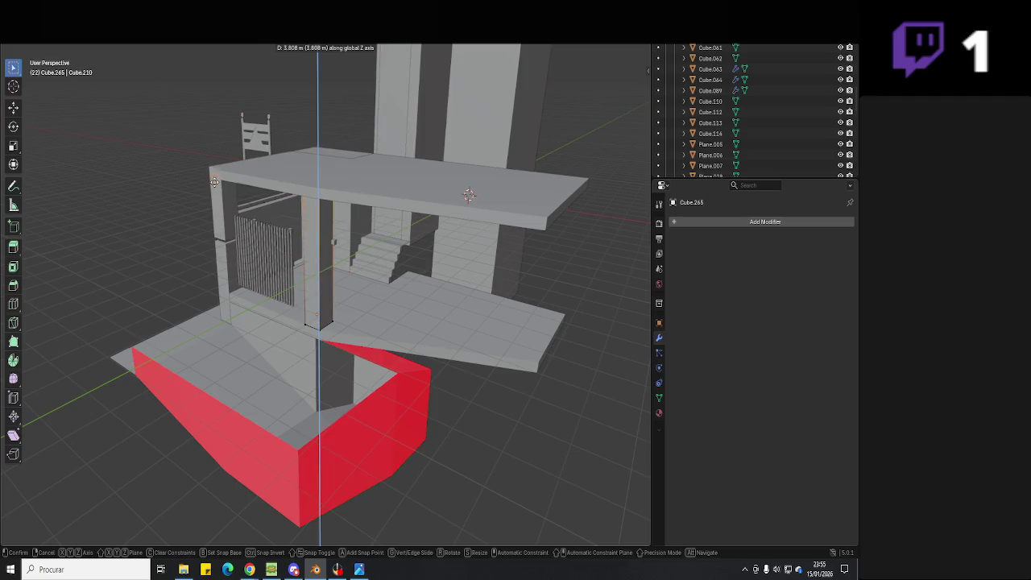
pyautogui.hotkey('alt', 'z')
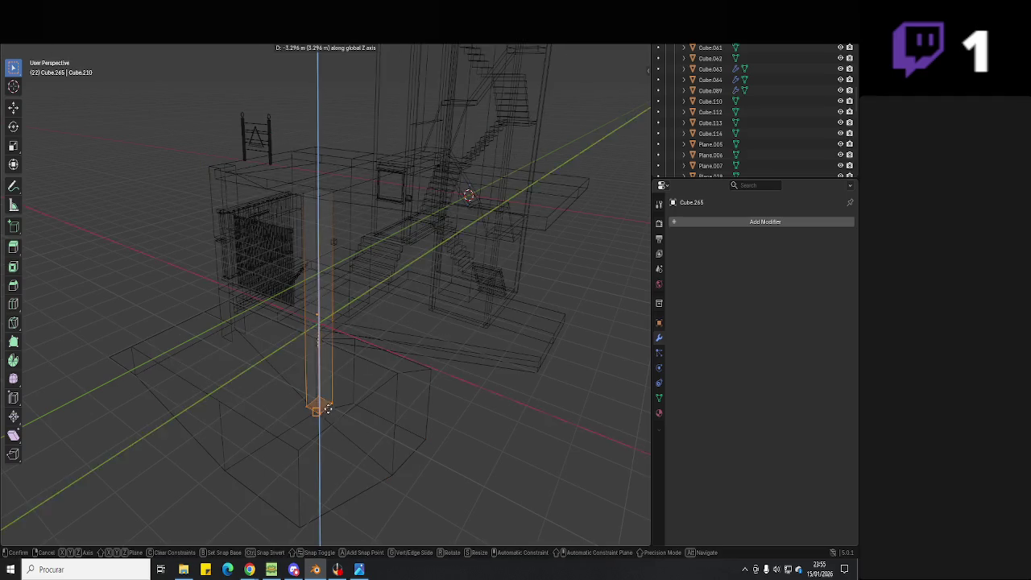
pyautogui.click(327, 409)
pyautogui.moveTo(322, 414)
pyautogui.mouseDown(button='middle')
pyautogui.moveTo(394, 365)
pyautogui.moveTo(375, 247)
pyautogui.moveTo(508, 222)
pyautogui.mouseUp(button='middle')
pyautogui.press('Tab')
pyautogui.hotkey('alt', 'z')
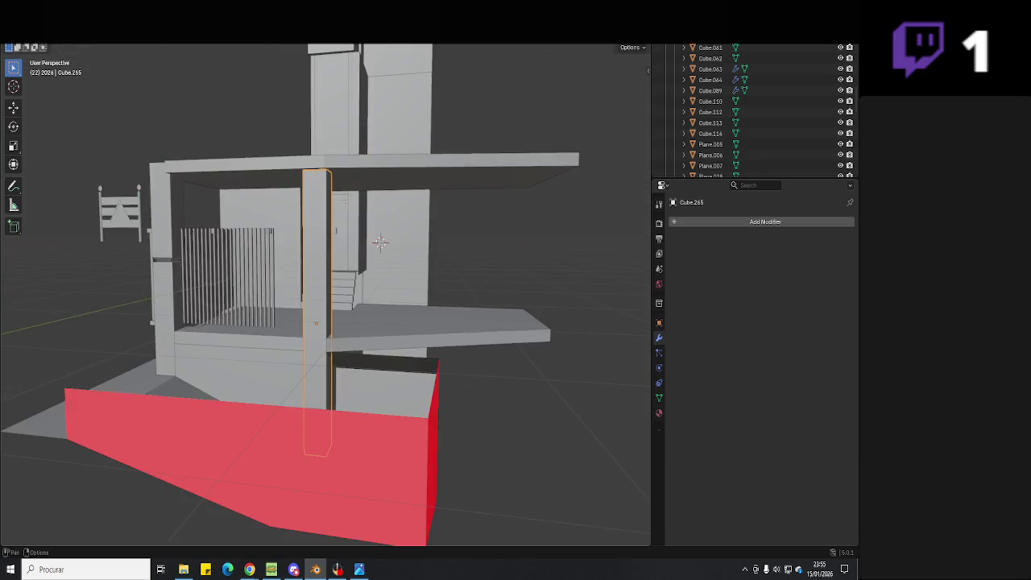
pyautogui.moveTo(608, 47)
pyautogui.mouseDown(button='middle')
pyautogui.moveTo(406, 368)
pyautogui.moveTo(441, 440)
pyautogui.moveTo(302, 564)
pyautogui.mouseUp(button='middle')
pyautogui.click(337, 569)
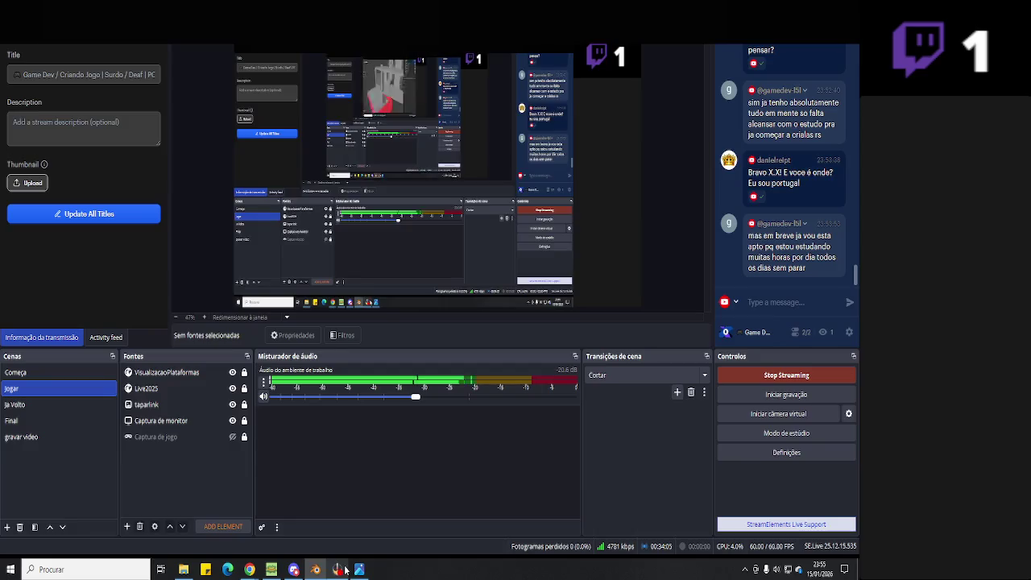
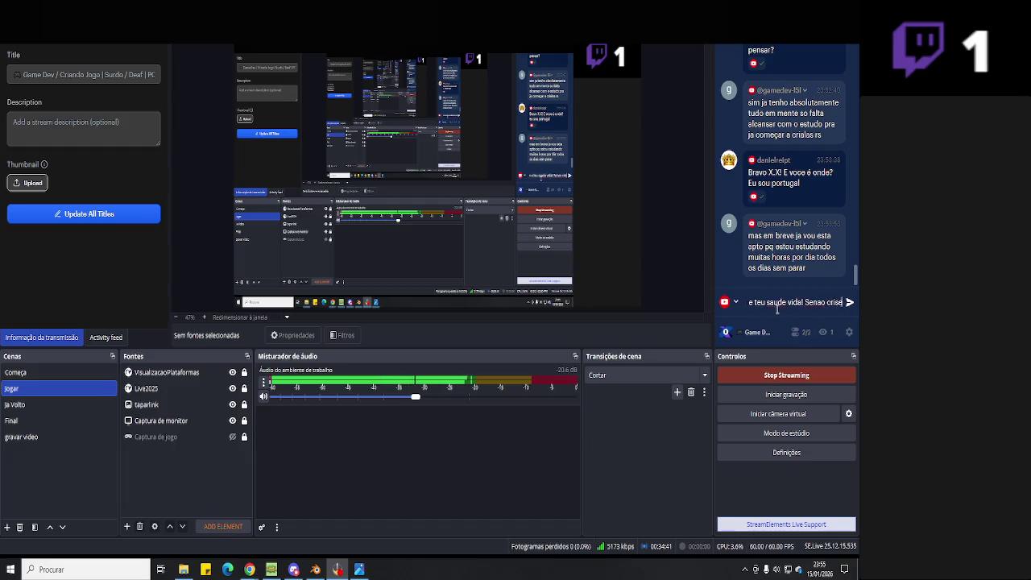
# - Send the chat reply, then bring up predio 1.jpg over the Blender entrance model
pyautogui.press('Return')
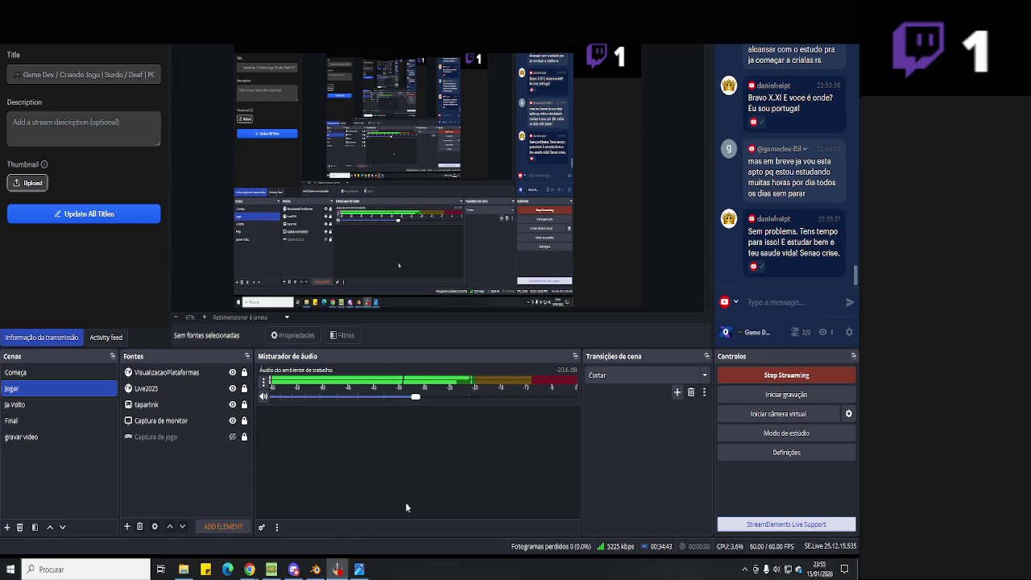
pyautogui.click(315, 570)
pyautogui.moveTo(392, 433)
pyautogui.mouseDown(button='middle')
pyautogui.moveTo(396, 421)
pyautogui.moveTo(443, 433)
pyautogui.moveTo(403, 483)
pyautogui.mouseUp(button='middle')
pyautogui.scroll(5, 397, 419)
pyautogui.click(359, 570)
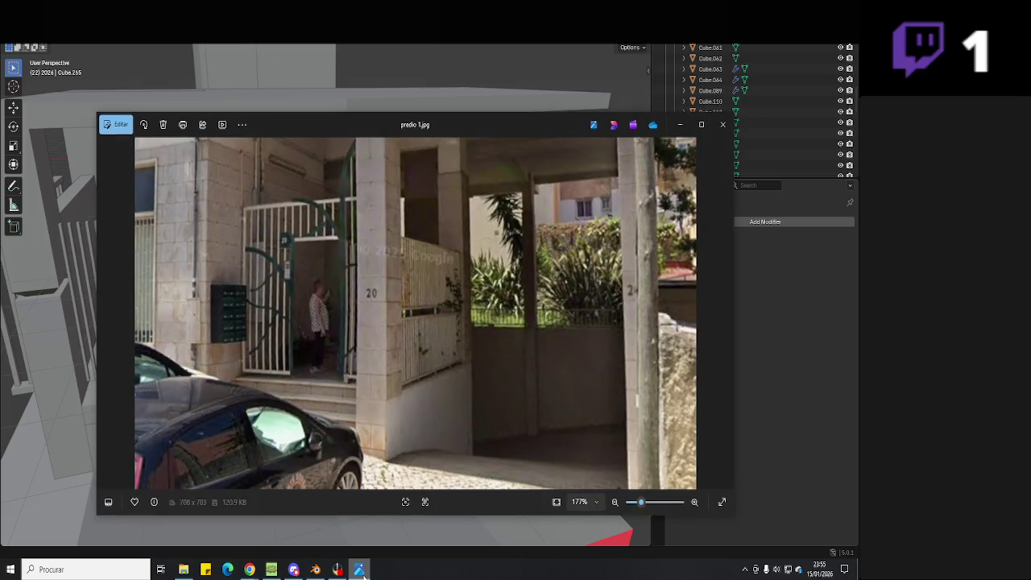
# - Raise the bottom face of pillar Cube.265 along Z so it stops at the sloping slab
pyautogui.click(359, 570)
pyautogui.click(360, 411)
pyautogui.press('Tab')
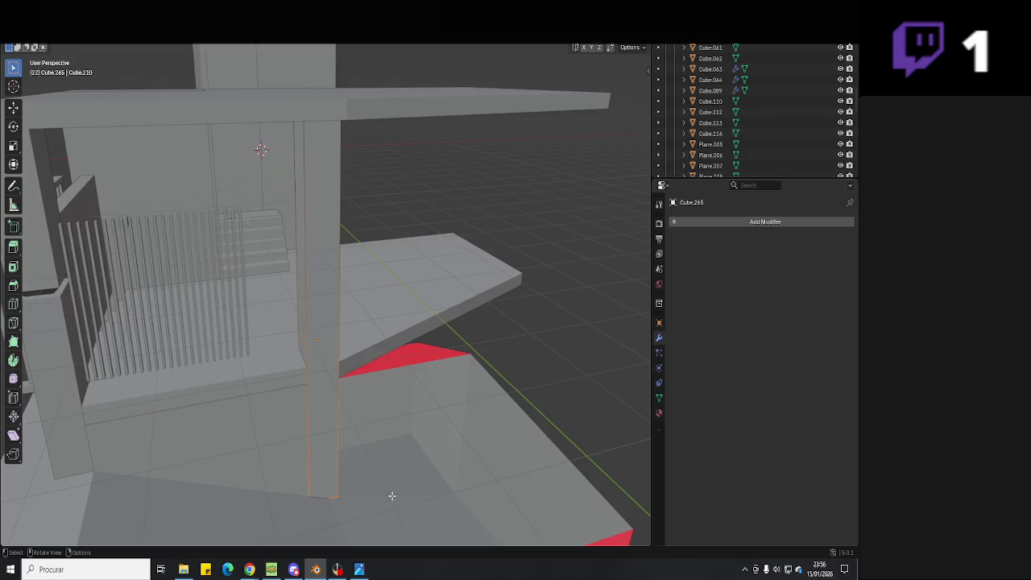
pyautogui.hotkey('shift', 'z')
pyautogui.click(320, 488)
pyautogui.press('g')
pyautogui.press('z')
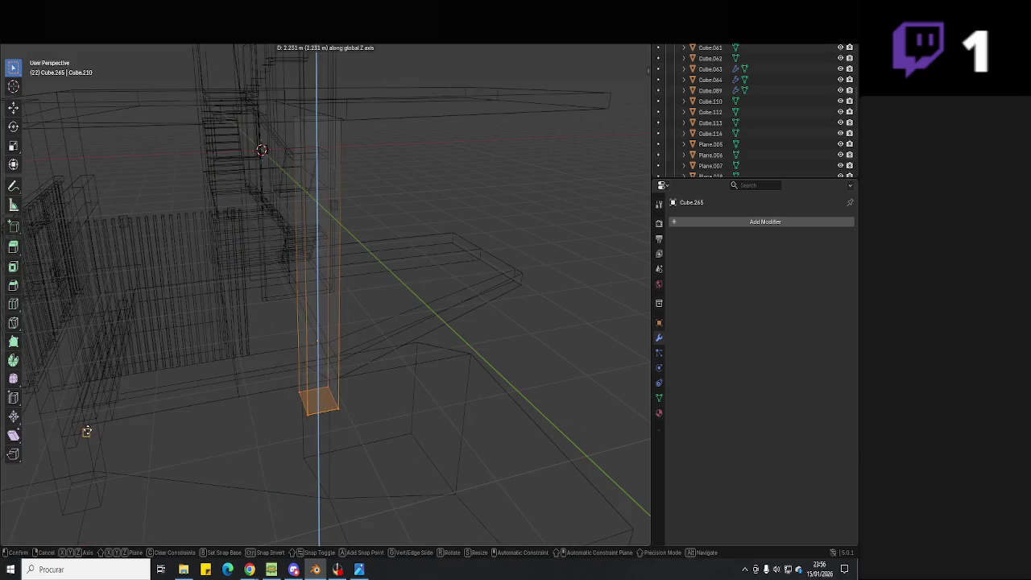
pyautogui.click(86, 426)
pyautogui.hotkey('shift', 'z')
pyautogui.moveTo(606, 54)
pyautogui.mouseDown(button='middle')
pyautogui.moveTo(405, 336)
pyautogui.moveTo(416, 342)
pyautogui.mouseUp(button='middle')
pyautogui.press('Tab')
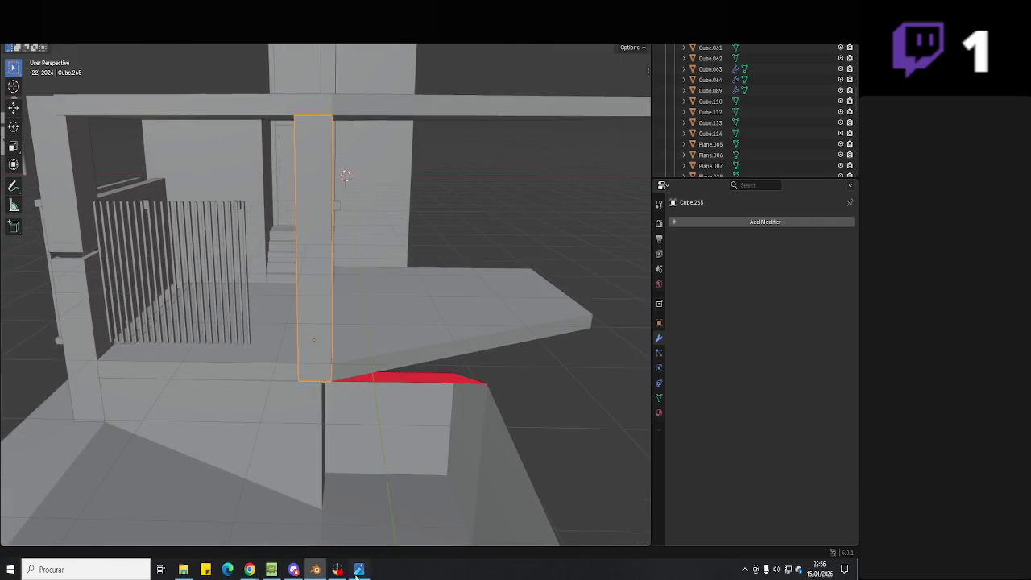
# - Recheck the reference photo, then select the sloping ramp slab
pyautogui.click(356, 573)
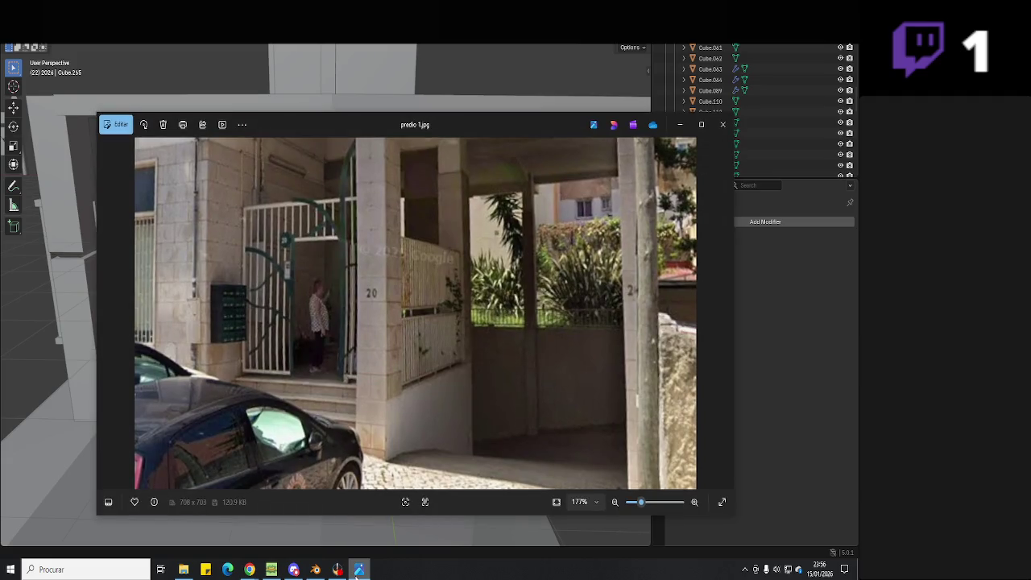
pyautogui.click(356, 573)
pyautogui.click(384, 377)
pyautogui.moveTo(384, 377); pyautogui.dragTo(412, 361, button='middle')
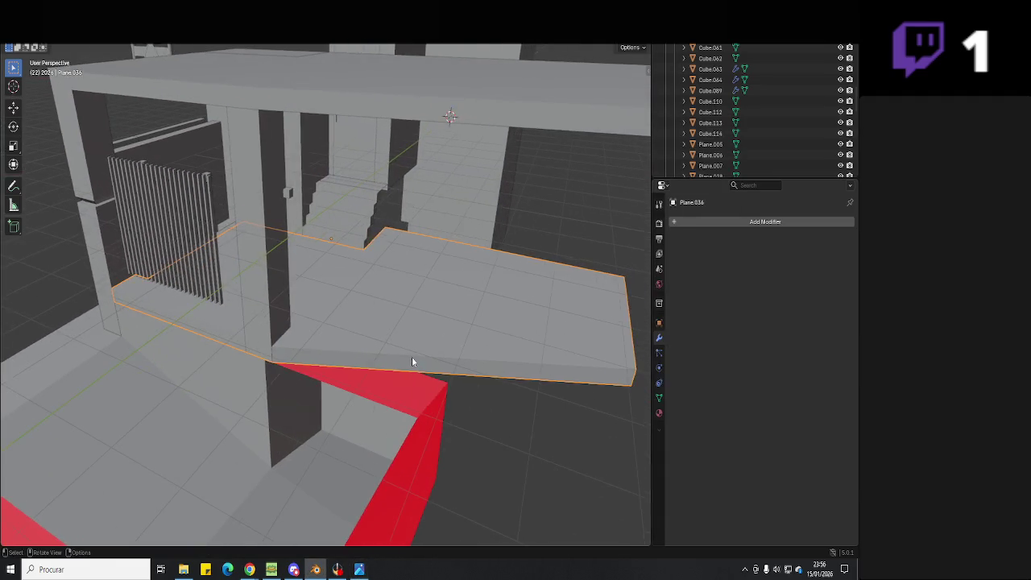
# - Move part of the ramp slab along Y to lengthen it
pyautogui.press('Tab')
pyautogui.click(339, 337)
pyautogui.moveTo(339, 336)
pyautogui.mouseDown(button='middle')
pyautogui.moveTo(327, 339)
pyautogui.moveTo(105, 89)
pyautogui.mouseUp(button='middle')
pyautogui.press('g')
pyautogui.press('y')
pyautogui.click(327, 339)
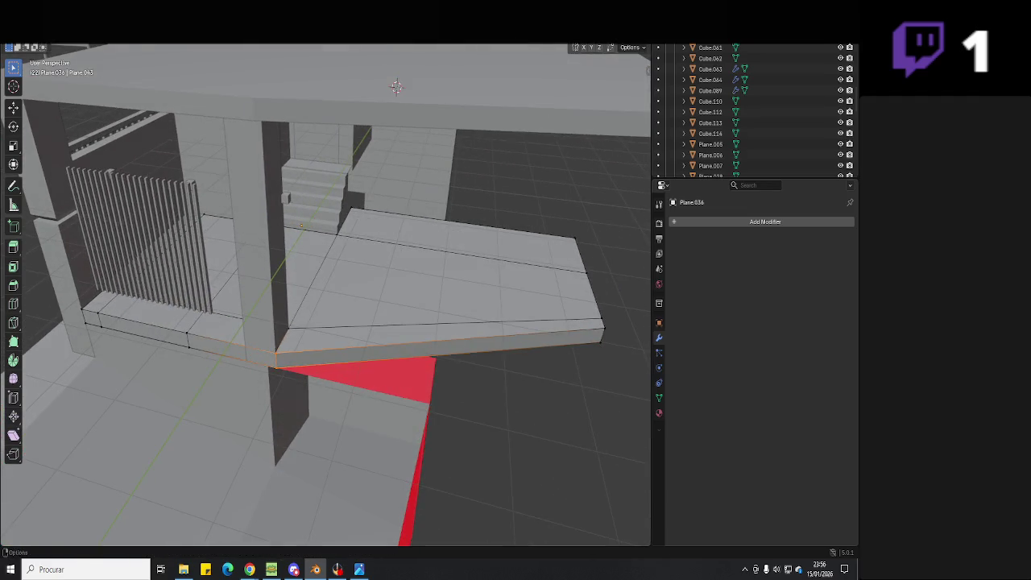
# - Delete the ramp's selected side face
pyautogui.click(517, 309)
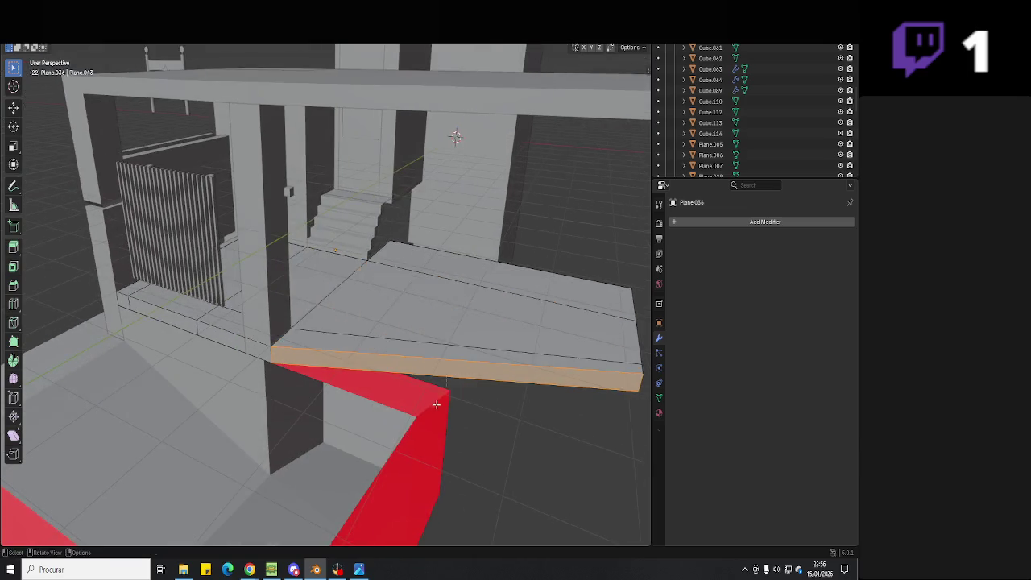
pyautogui.moveTo(516, 309)
pyautogui.mouseDown(button='middle')
pyautogui.moveTo(378, 282)
pyautogui.moveTo(355, 355)
pyautogui.moveTo(465, 357)
pyautogui.mouseUp(button='middle')
pyautogui.press('c')
pyautogui.press('Escape')
pyautogui.press('x')
pyautogui.click(343, 381)
# - Stretch the ramp's far end edge outward, then reposition the pillar
pyautogui.click(506, 397)
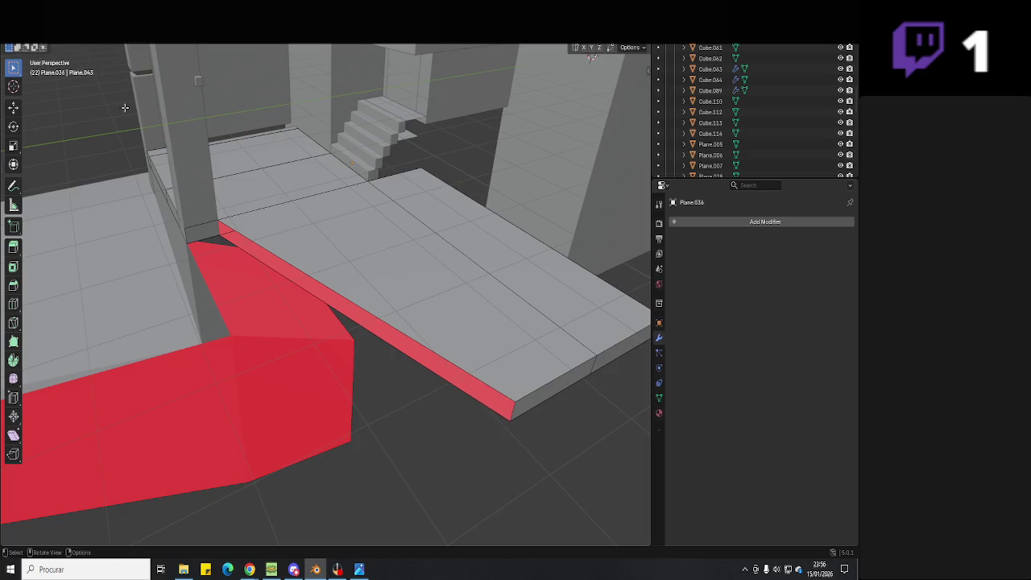
pyautogui.press('g')
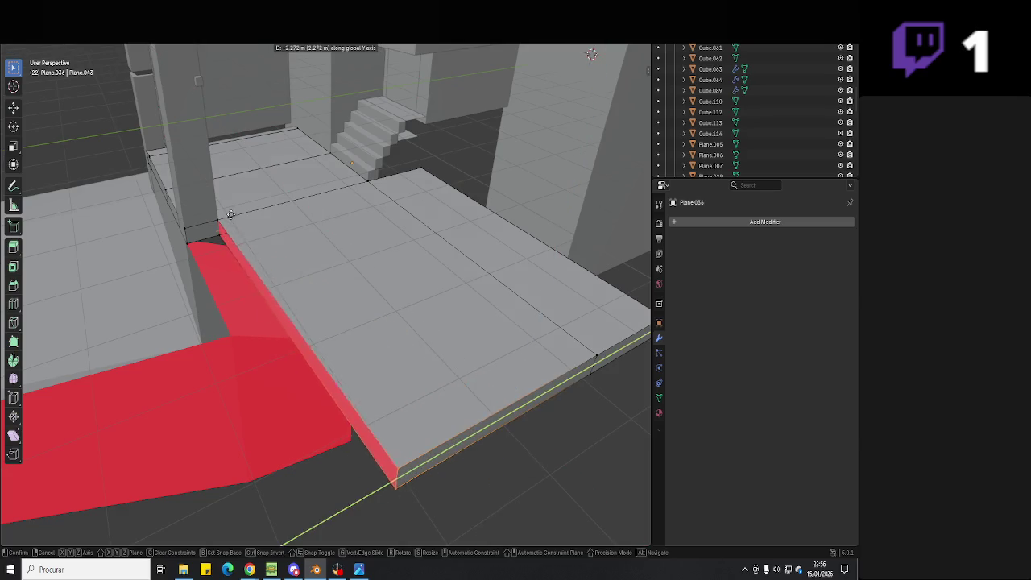
pyautogui.click(483, 419)
pyautogui.moveTo(483, 419)
pyautogui.mouseDown(button='middle')
pyautogui.moveTo(310, 260)
pyautogui.moveTo(490, 303)
pyautogui.moveTo(442, 314)
pyautogui.moveTo(419, 265)
pyautogui.moveTo(391, 267)
pyautogui.moveTo(433, 330)
pyautogui.moveTo(381, 369)
pyautogui.moveTo(457, 366)
pyautogui.moveTo(442, 343)
pyautogui.moveTo(453, 370)
pyautogui.moveTo(337, 338)
pyautogui.moveTo(339, 387)
pyautogui.moveTo(323, 411)
pyautogui.mouseUp(button='middle')
pyautogui.press('Tab')
pyautogui.click(381, 370)
pyautogui.press('g')
pyautogui.click(434, 333)
# - Slide the red ramp face along X to line up with the pillar edge
pyautogui.click(337, 339)
pyautogui.press('Tab')
pyautogui.moveTo(370, 371); pyautogui.dragTo(423, 326, button='middle')
pyautogui.press('g')
pyautogui.press('x')
pyautogui.click(375, 377)
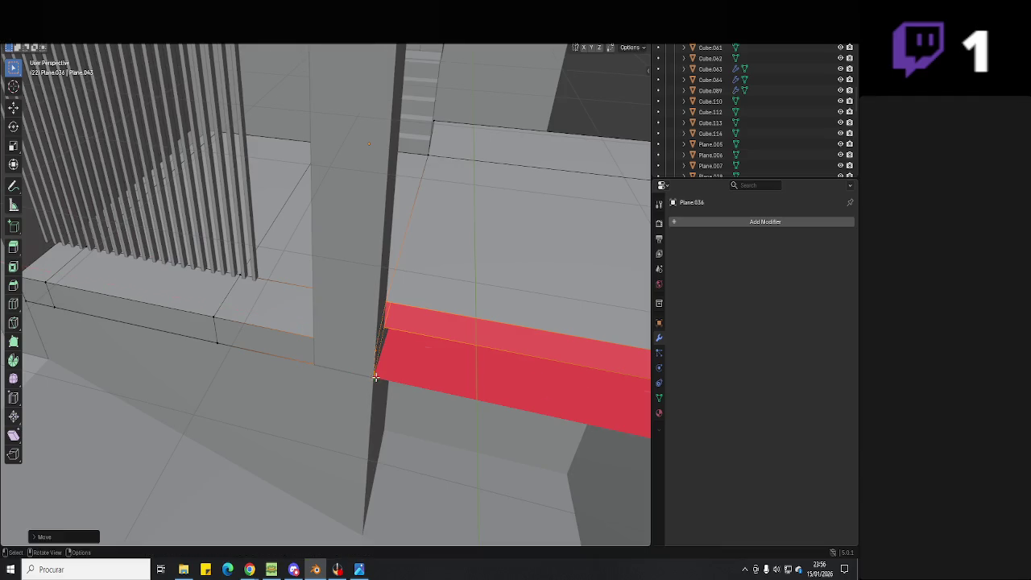
pyautogui.moveTo(450, 228)
pyautogui.mouseDown(button='middle')
pyautogui.moveTo(438, 253)
pyautogui.moveTo(448, 216)
pyautogui.mouseUp(button='middle')
pyautogui.press('Tab')
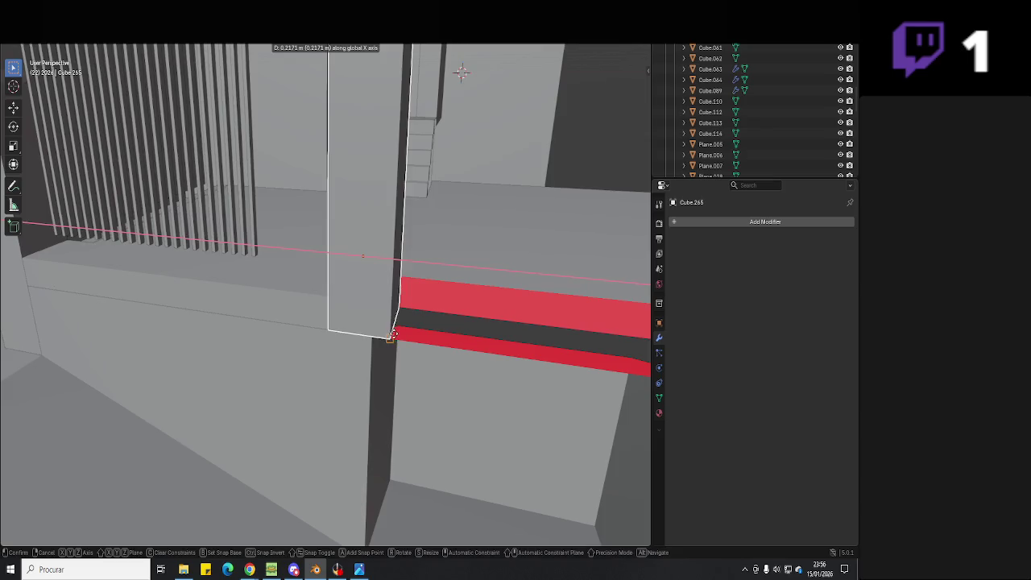
# - Select a vertical edge of the neighbouring floor slab in Edit Mode
pyautogui.click(391, 383)
pyautogui.press('Tab')
pyautogui.moveTo(391, 384); pyautogui.dragTo(360, 337, button='middle')
pyautogui.click(337, 334)
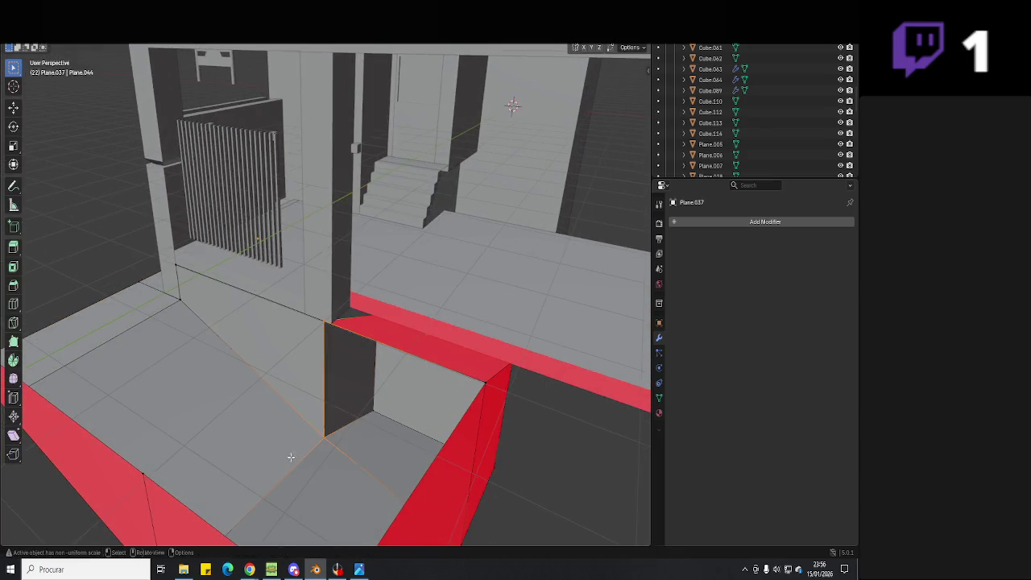
# - Move the lower slab's edges along X against the pillar, box-selecting them in wireframe
pyautogui.press('g')
pyautogui.press('x')
pyautogui.click(337, 398)
pyautogui.press('z')
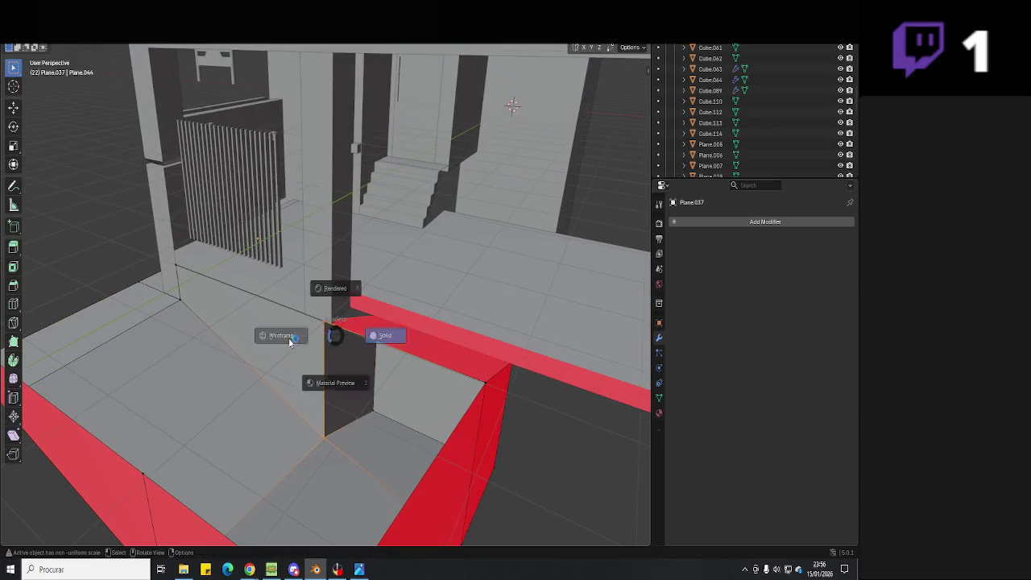
pyautogui.click(277, 336)
pyautogui.moveTo(331, 311); pyautogui.dragTo(309, 444)
pyautogui.press('g')
pyautogui.press('x')
pyautogui.click(336, 325)
# - Fit one more slab edge along X, return to solid shading and save Hell Neighbour 3D.blend
pyautogui.moveTo(354, 300); pyautogui.dragTo(390, 443)
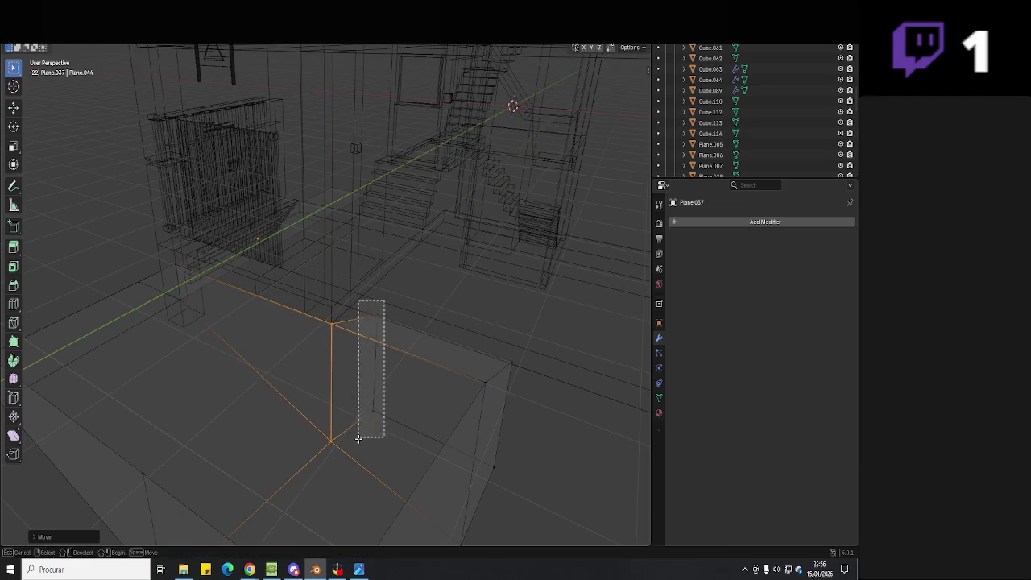
pyautogui.press('g')
pyautogui.press('x')
pyautogui.click(329, 322)
pyautogui.moveTo(329, 322)
pyautogui.mouseDown(button='middle')
pyautogui.moveTo(409, 357)
pyautogui.moveTo(401, 368)
pyautogui.moveTo(371, 357)
pyautogui.moveTo(379, 355)
pyautogui.moveTo(338, 329)
pyautogui.moveTo(330, 344)
pyautogui.moveTo(321, 333)
pyautogui.moveTo(304, 336)
pyautogui.moveTo(298, 352)
pyautogui.moveTo(381, 354)
pyautogui.mouseUp(button='middle')
pyautogui.hotkey('shift', 'z')
pyautogui.hotkey('ctrl', 's')
# - Re-enter slab Edit Mode, glance at OBS Studio, and save the file again
pyautogui.press('Tab')
pyautogui.press('Tab')
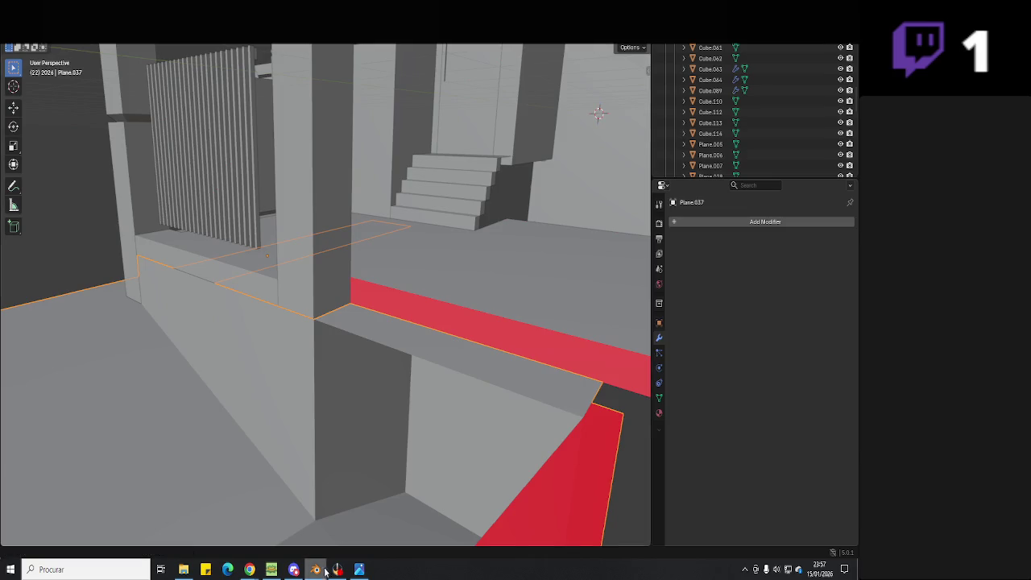
pyautogui.click(345, 574)
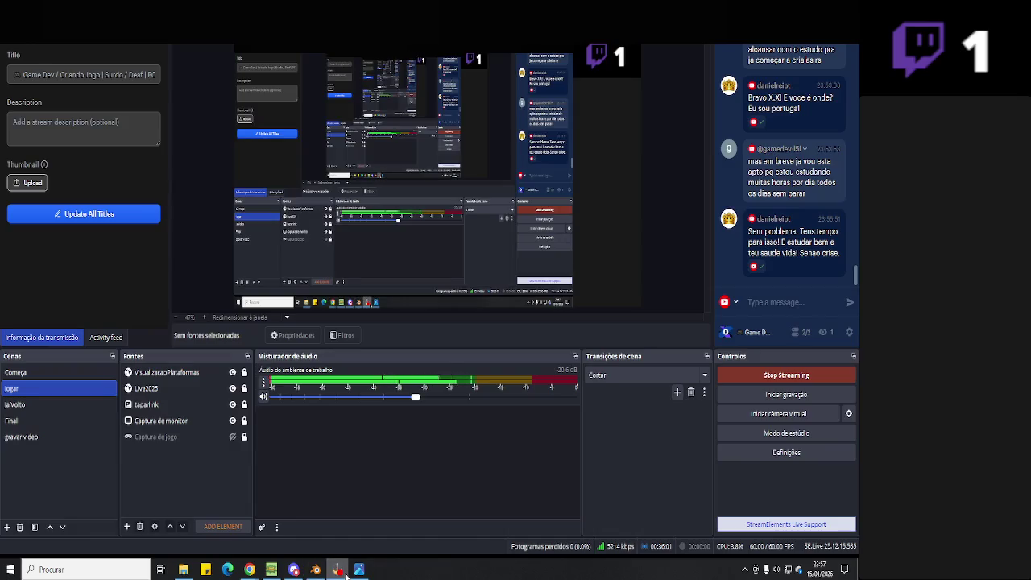
pyautogui.click(345, 574)
pyautogui.moveTo(435, 424)
pyautogui.mouseDown(button='middle')
pyautogui.moveTo(453, 428)
pyautogui.moveTo(411, 402)
pyautogui.moveTo(322, 376)
pyautogui.mouseUp(button='middle')
pyautogui.hotkey('ctrl', 's')
# - Move the slatted gate Cube.260 sideways along X
pyautogui.scroll(3, 521, 345)
pyautogui.click(322, 258)
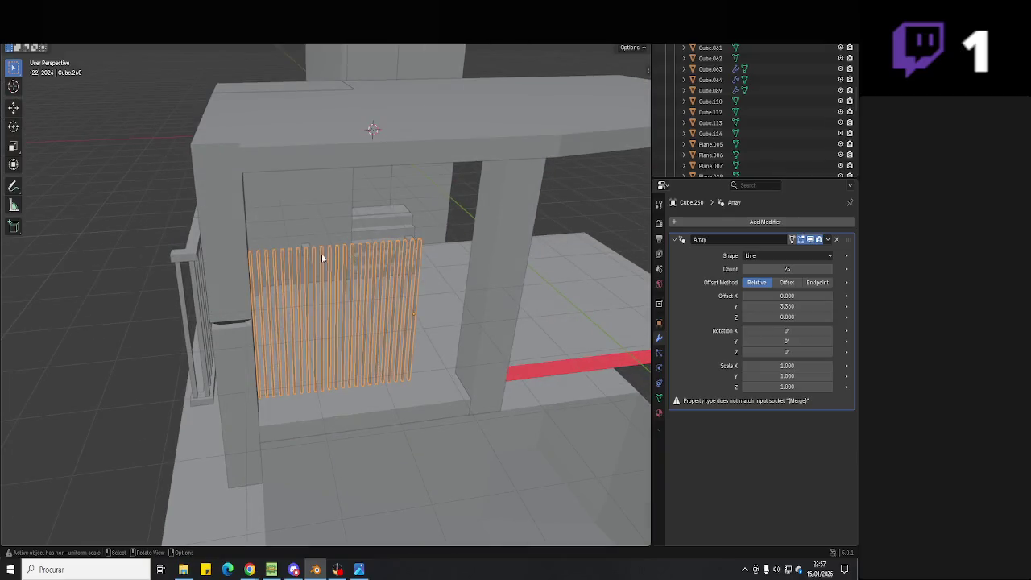
pyautogui.click(305, 248)
pyautogui.click(417, 254)
pyautogui.moveTo(410, 271); pyautogui.dragTo(401, 296, button='middle')
pyautogui.press('g')
pyautogui.press('x')
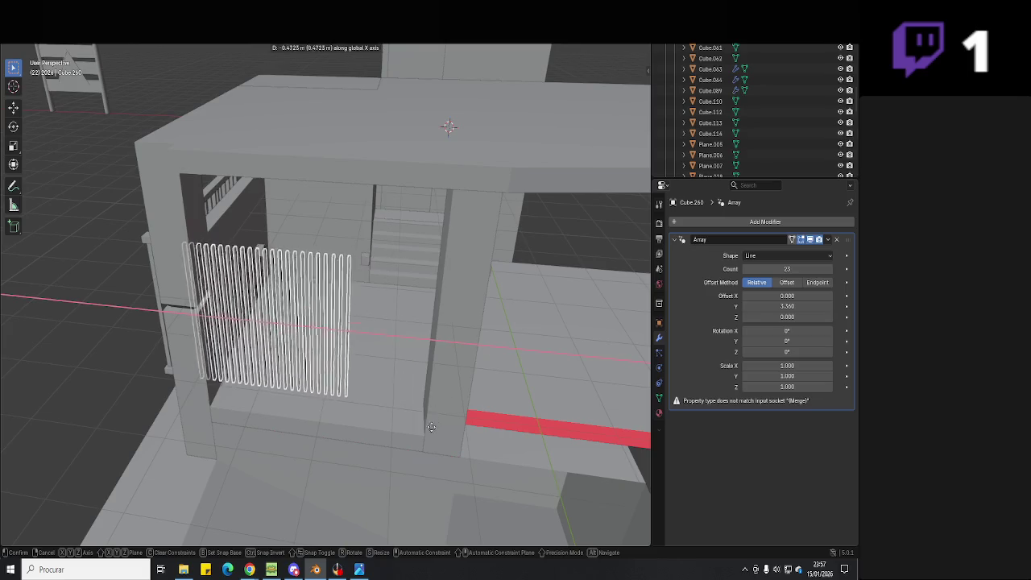
pyautogui.click(428, 444)
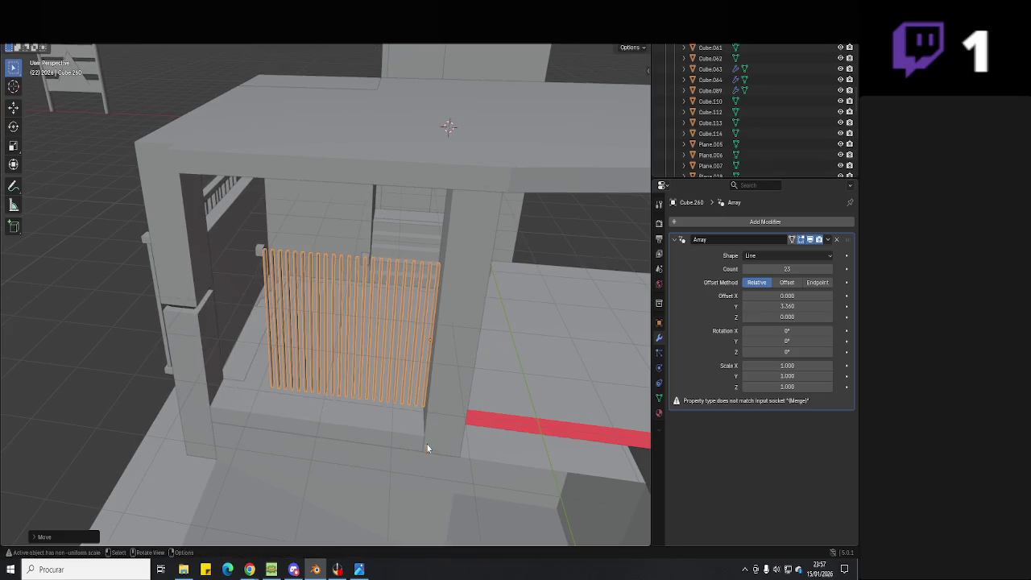
# - Set the gate's Array count to 31 bars
pyautogui.moveTo(787, 268)
pyautogui.mouseDown()
pyautogui.moveTo(775, 269)
pyautogui.moveTo(806, 268)
pyautogui.mouseUp()
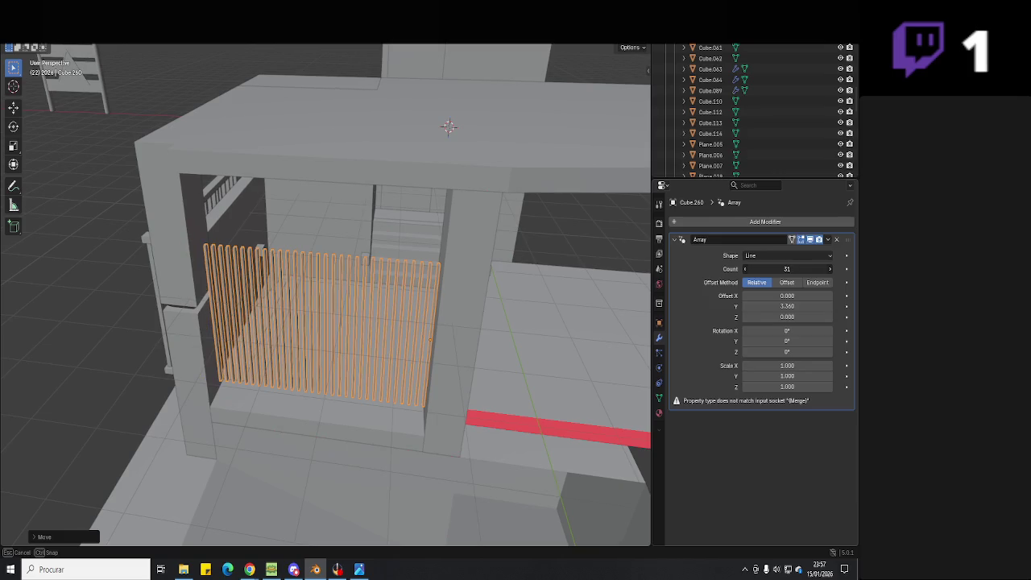
pyautogui.scroll(3, 369, 269)
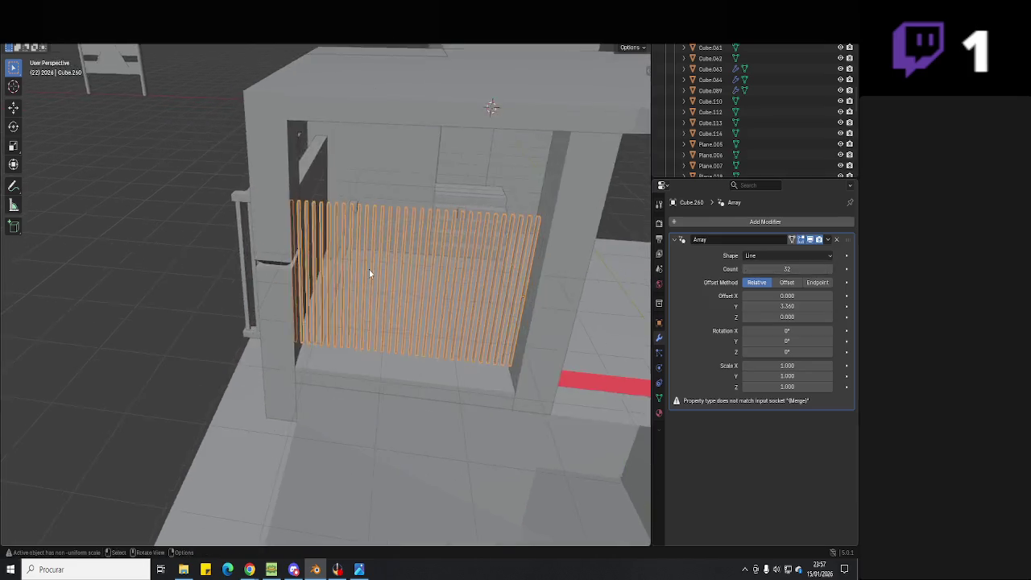
pyautogui.moveTo(369, 269)
pyautogui.mouseDown(button='middle')
pyautogui.moveTo(428, 375)
pyautogui.moveTo(417, 366)
pyautogui.mouseUp(button='middle')
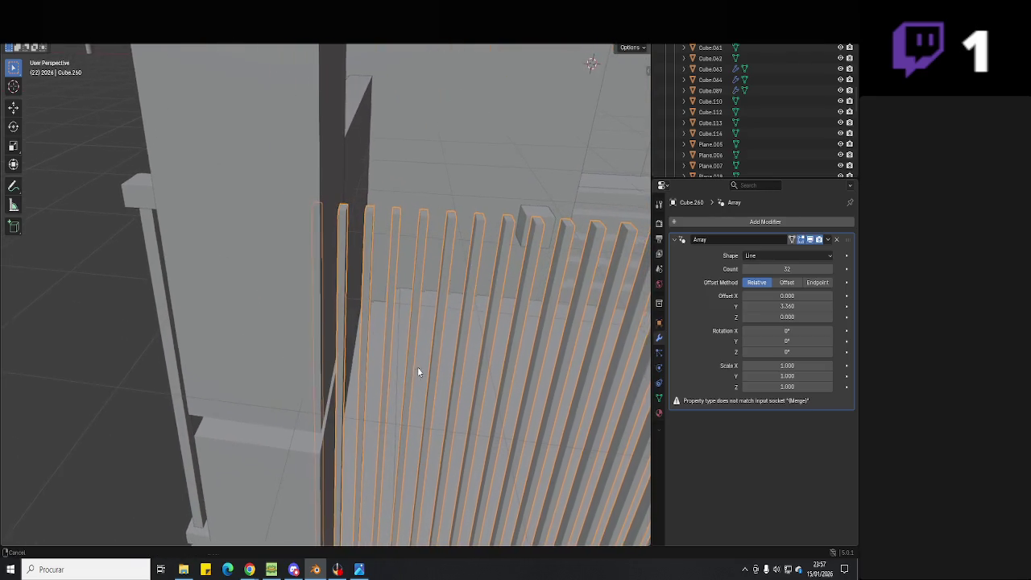
pyautogui.moveTo(788, 268); pyautogui.dragTo(781, 268)
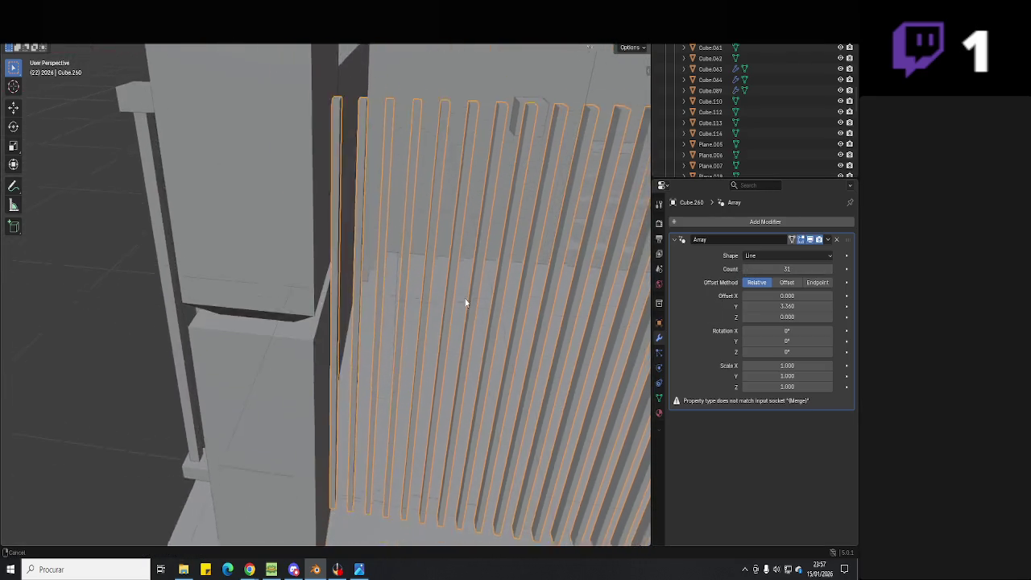
pyautogui.moveTo(472, 352)
pyautogui.mouseDown(button='middle')
pyautogui.moveTo(412, 316)
pyautogui.moveTo(283, 187)
pyautogui.mouseUp(button='middle')
# - Duplicate two small cubes along Z and extrude them down into full-height posts
pyautogui.click(259, 177)
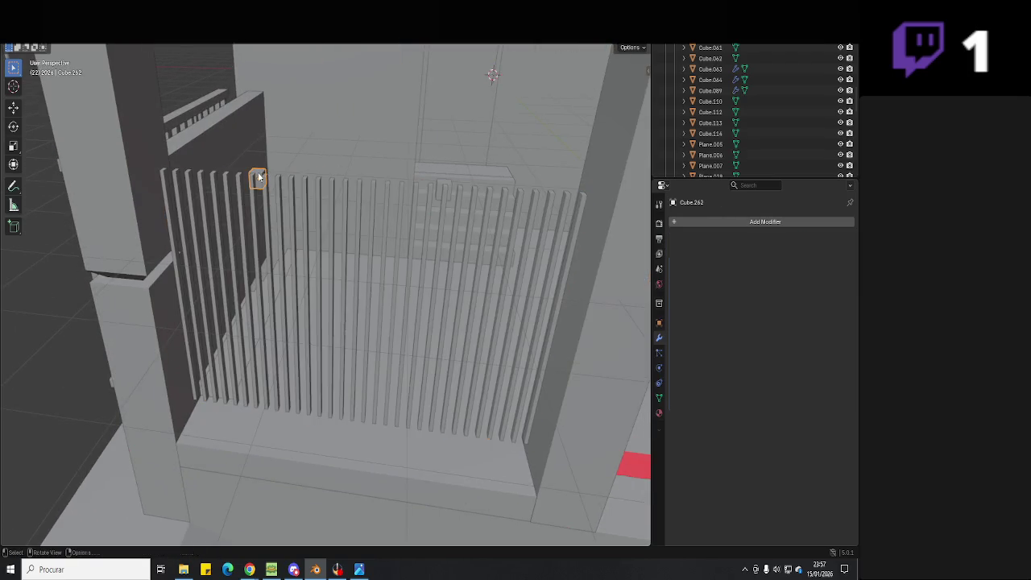
pyautogui.keyDown('shift'); pyautogui.click(443, 185); pyautogui.keyUp('shift')
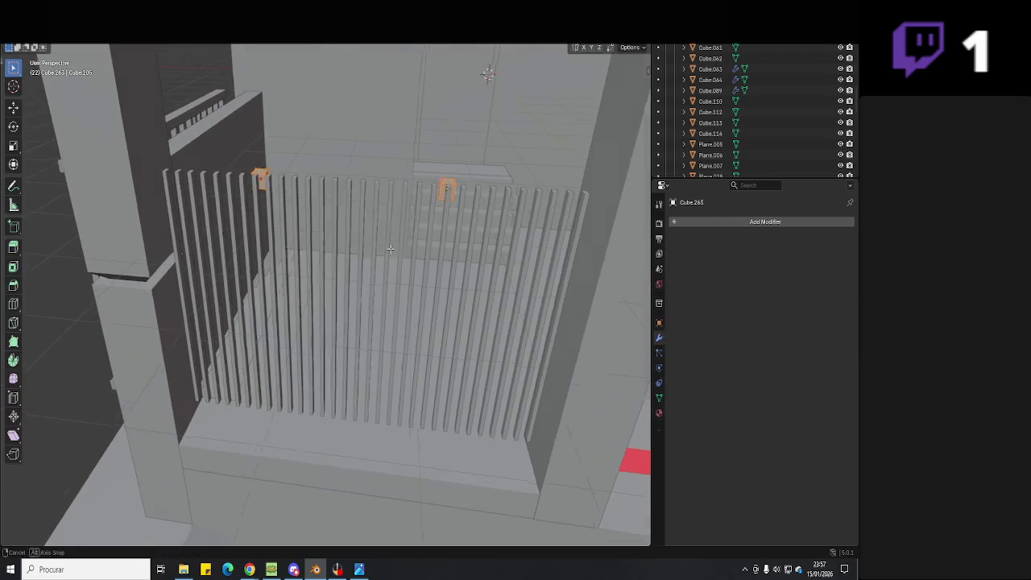
pyautogui.hotkey('shift', 'd')
pyautogui.press('z')
pyautogui.click(455, 402)
pyautogui.hotkey('shift', 'z')
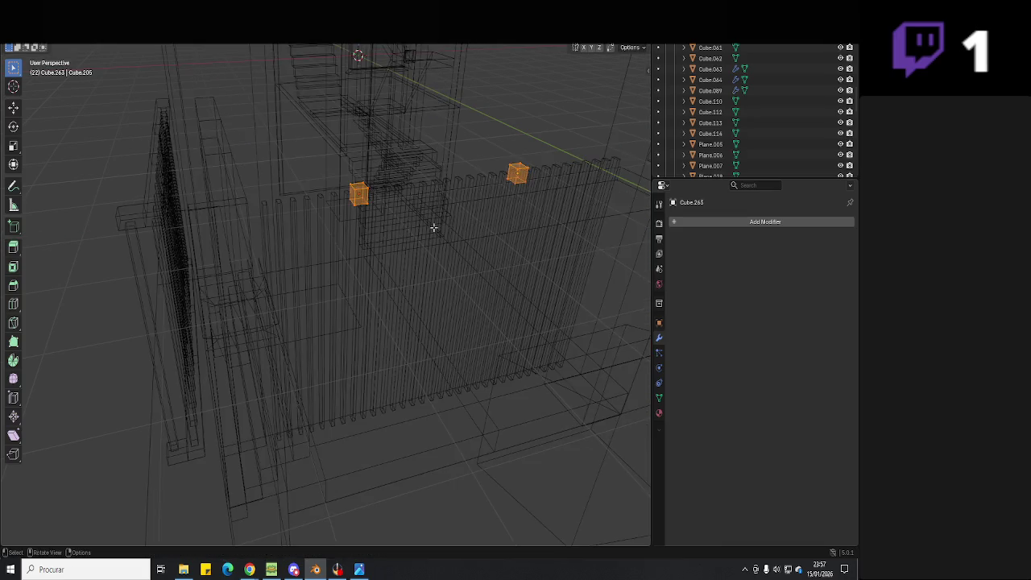
pyautogui.press('Tab')
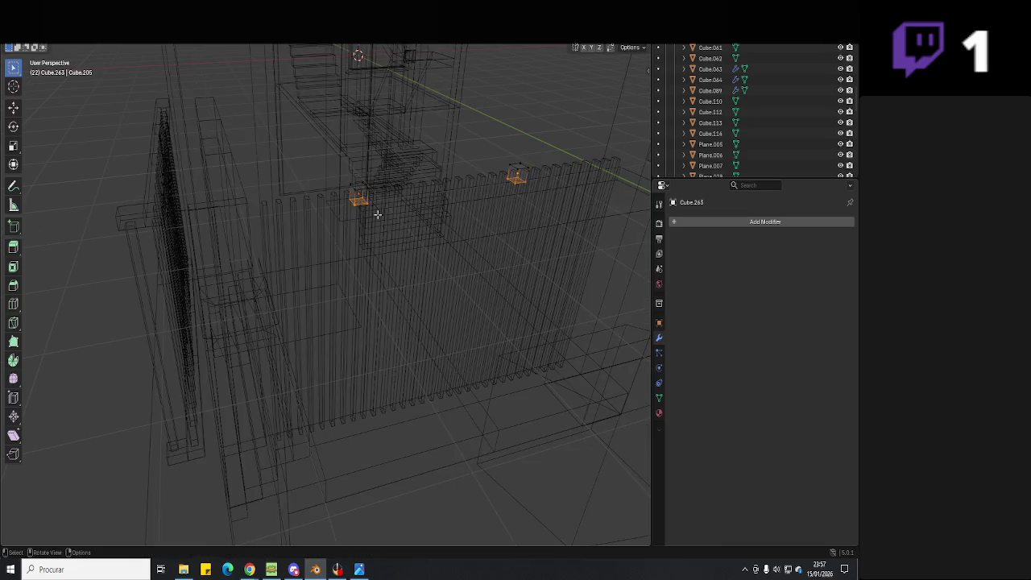
pyautogui.press('e')
pyautogui.click(565, 367)
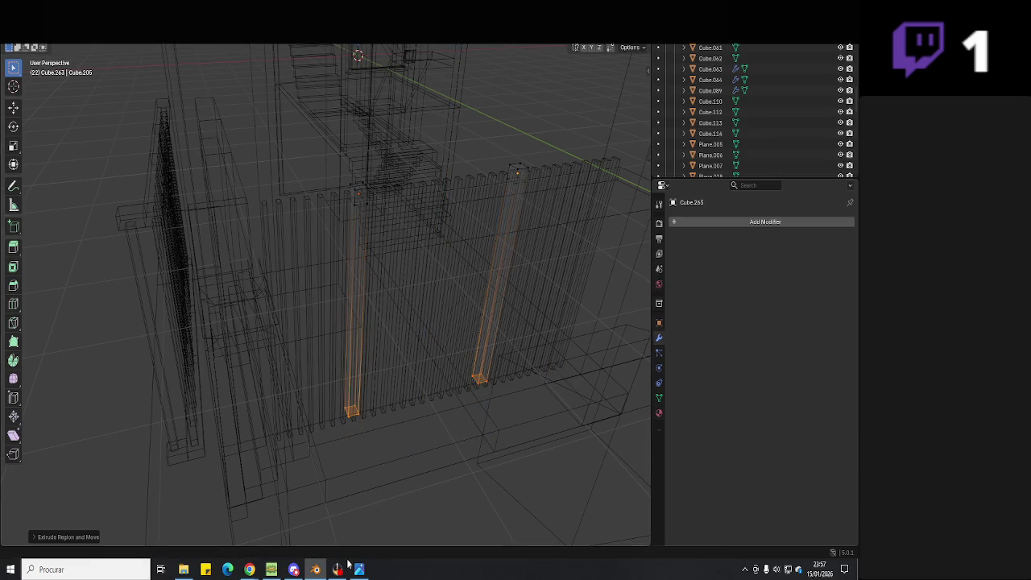
# - Zoom in and out on the gate and pillars in predio 1.jpg, then minimize Photos
pyautogui.click(359, 569)
pyautogui.scroll(2, 491, 378)
pyautogui.scroll(3, 491, 377)
pyautogui.scroll(2, 491, 378)
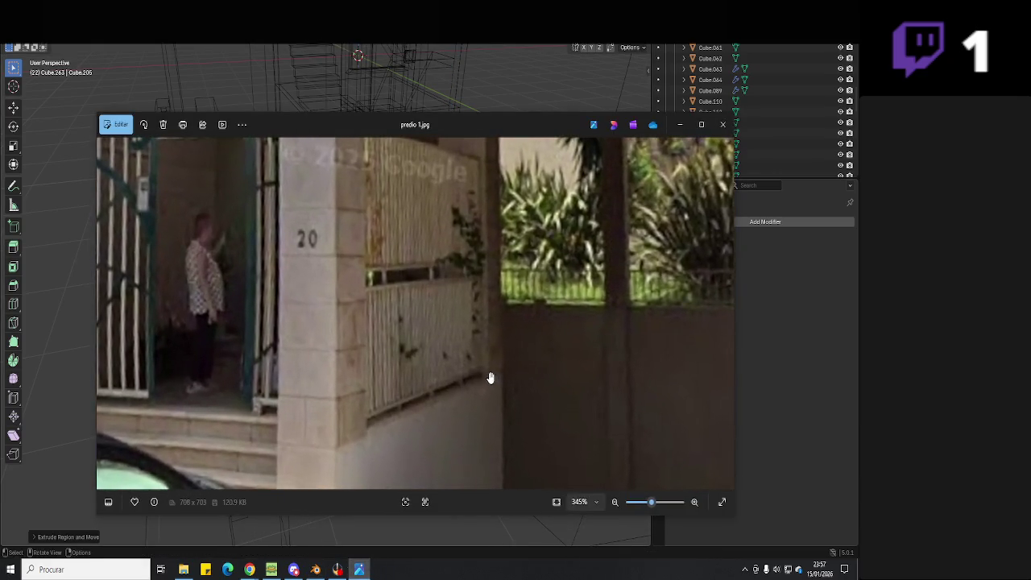
pyautogui.scroll(-3, 495, 376)
pyautogui.scroll(2, 496, 380)
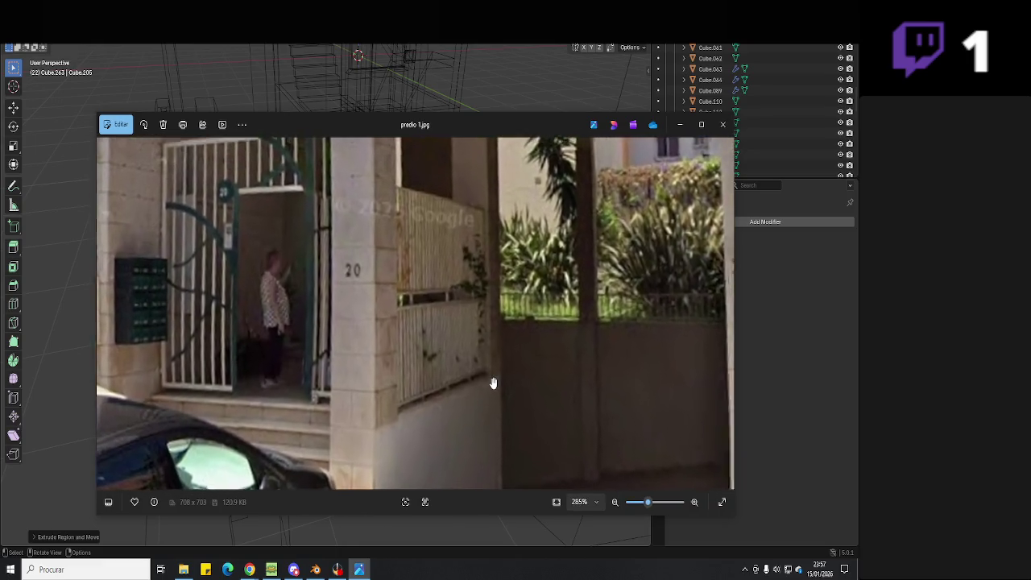
pyautogui.scroll(-3, 476, 396)
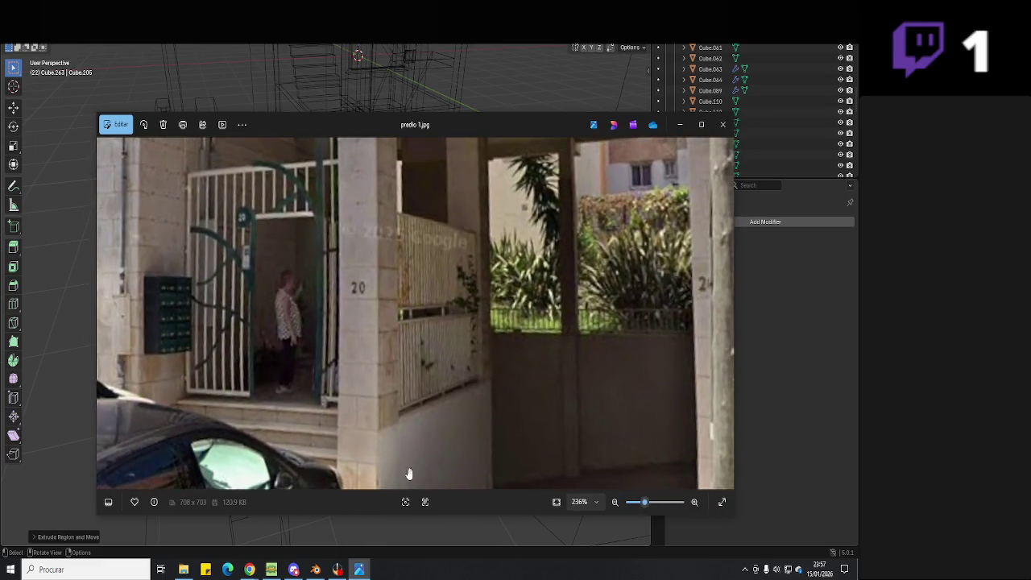
pyautogui.click(360, 569)
pyautogui.click(360, 570)
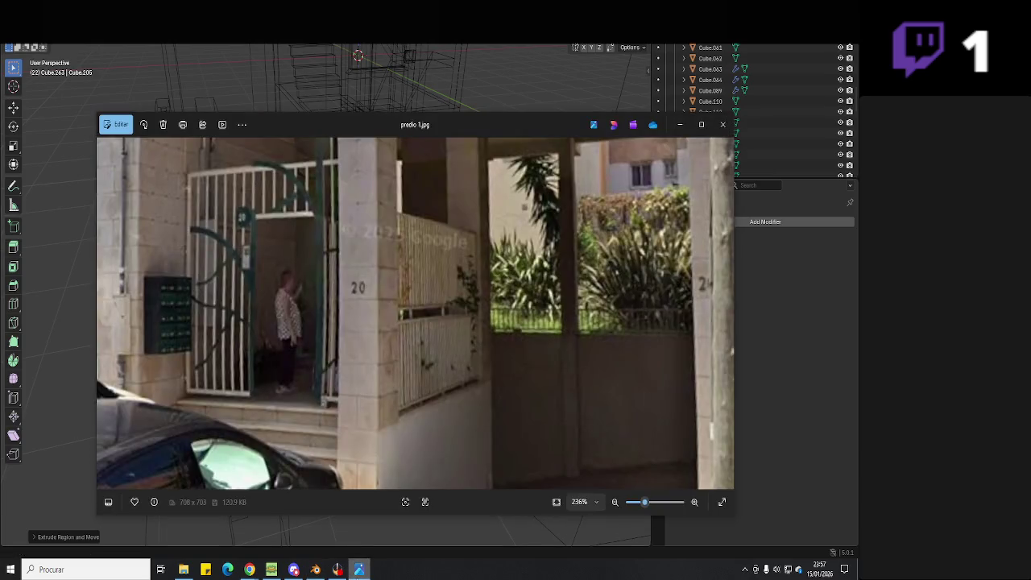
pyautogui.click(361, 570)
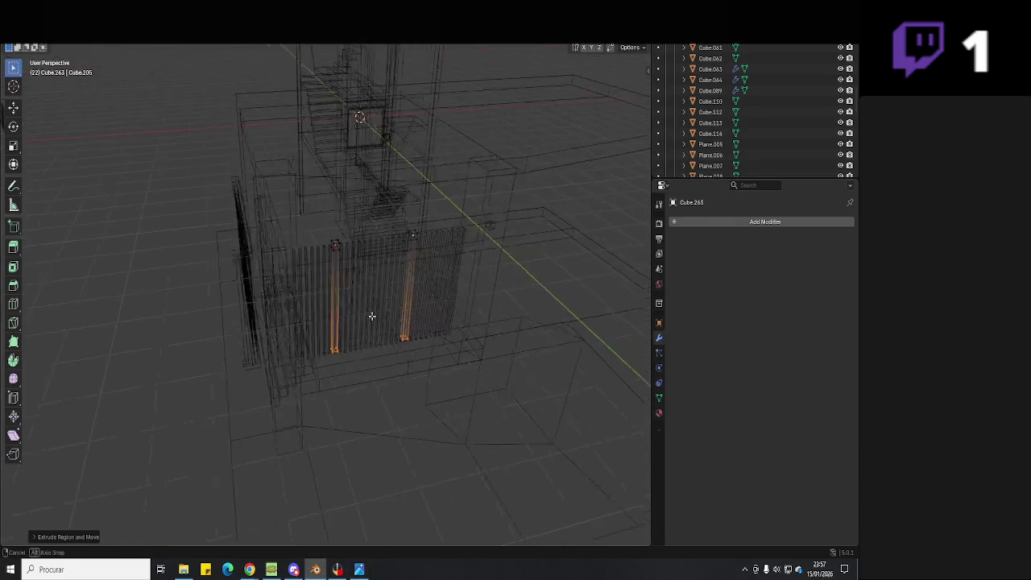
# - Lower the two selected gate bars slightly along Z using see-through view
pyautogui.moveTo(368, 315)
pyautogui.mouseDown(button='middle')
pyautogui.moveTo(329, 294)
pyautogui.moveTo(333, 279)
pyautogui.moveTo(357, 288)
pyautogui.moveTo(582, 81)
pyautogui.mouseUp(button='middle')
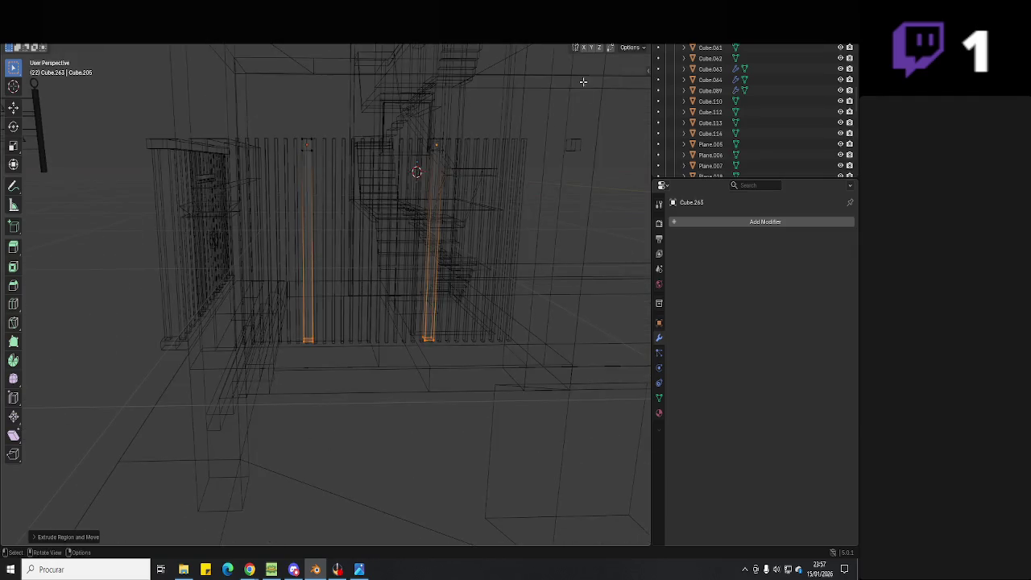
pyautogui.hotkey('shift', 'z')
pyautogui.moveTo(483, 355)
pyautogui.mouseDown(button='middle')
pyautogui.moveTo(483, 338)
pyautogui.moveTo(488, 351)
pyautogui.mouseUp(button='middle')
pyautogui.hotkey('alt', 'z')
pyautogui.press('g')
pyautogui.press('z')
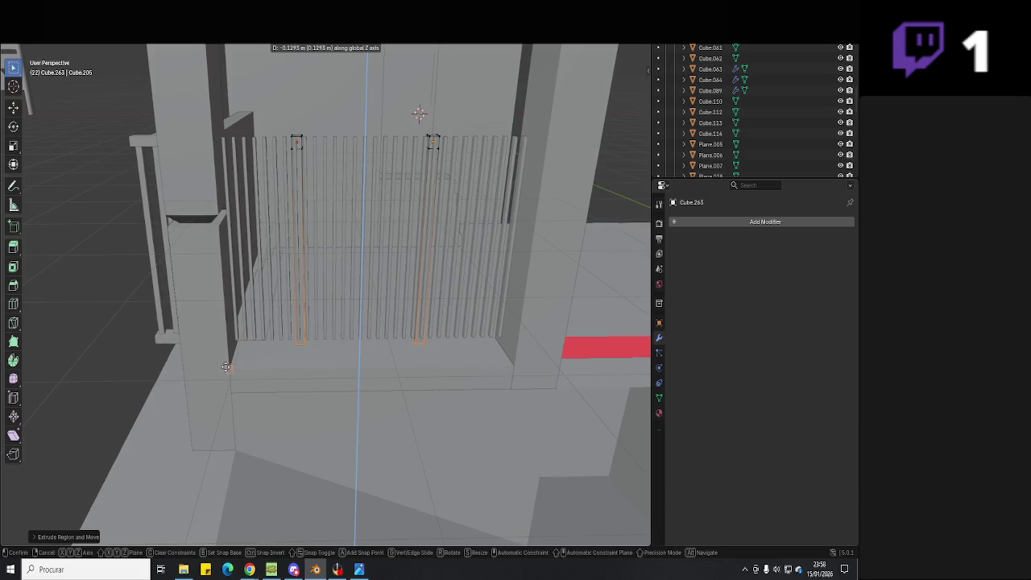
pyautogui.click(456, 368)
pyautogui.hotkey('alt', 'z')
pyautogui.moveTo(456, 368)
pyautogui.mouseDown(button='middle')
pyautogui.moveTo(347, 374)
pyautogui.moveTo(412, 373)
pyautogui.mouseUp(button='middle')
pyautogui.press('Tab')
# - Move the arrayed slat fence along Y so it sits between the entrance pillars
pyautogui.click(347, 374)
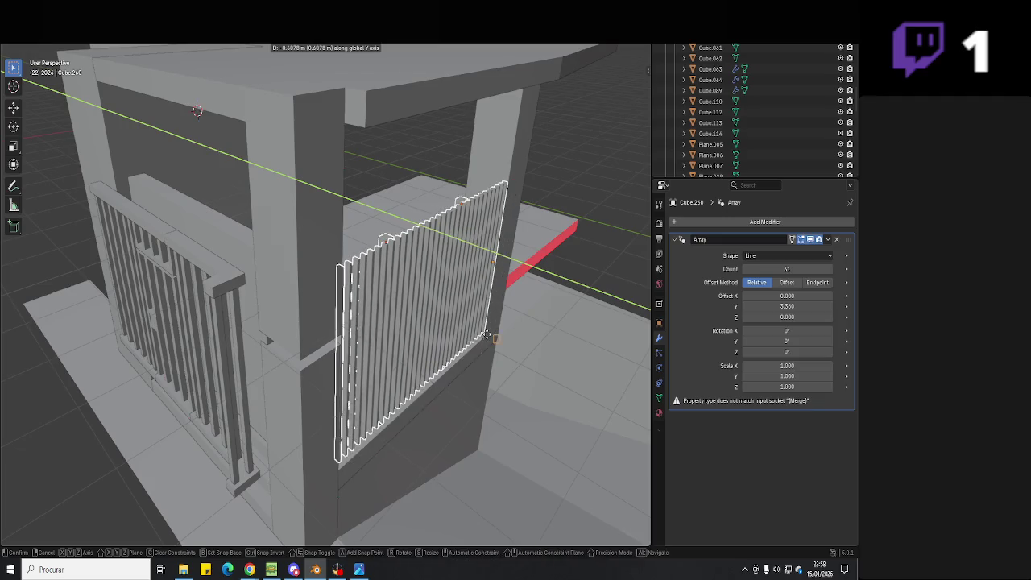
pyautogui.click(488, 341)
pyautogui.moveTo(488, 340)
pyautogui.mouseDown(button='middle')
pyautogui.moveTo(534, 395)
pyautogui.moveTo(430, 358)
pyautogui.mouseUp(button='middle')
pyautogui.hotkey('alt', 'a')
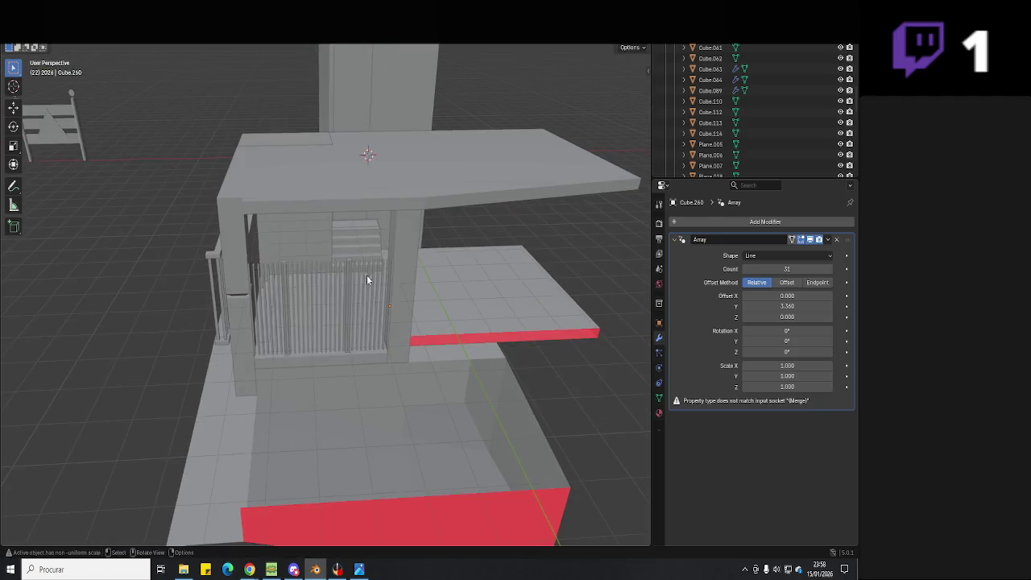
pyautogui.moveTo(366, 278); pyautogui.dragTo(334, 306, button='middle')
pyautogui.scroll(2, 334, 306)
pyautogui.moveTo(368, 356)
pyautogui.mouseDown(button='middle')
pyautogui.moveTo(368, 407)
pyautogui.moveTo(412, 350)
pyautogui.mouseUp(button='middle')
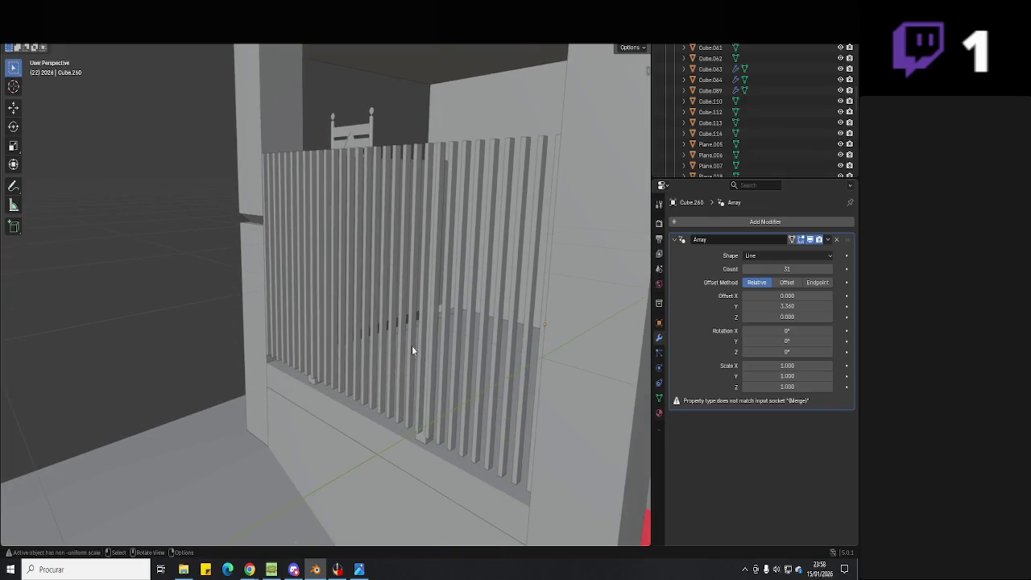
# - Post a reply in the stream chat, then return to the Blender fence
pyautogui.click(337, 570)
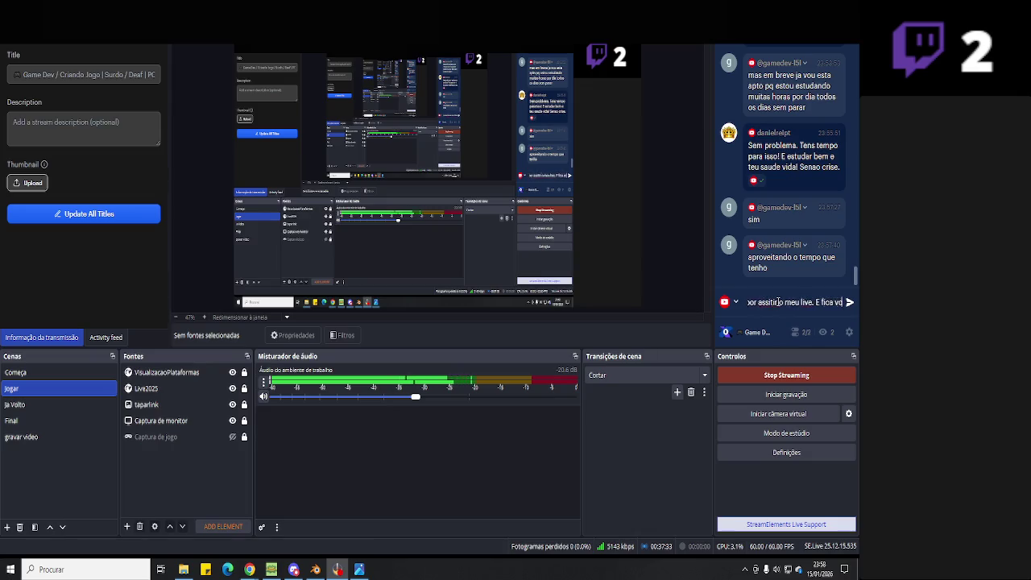
pyautogui.write('e')
pyautogui.press('Return')
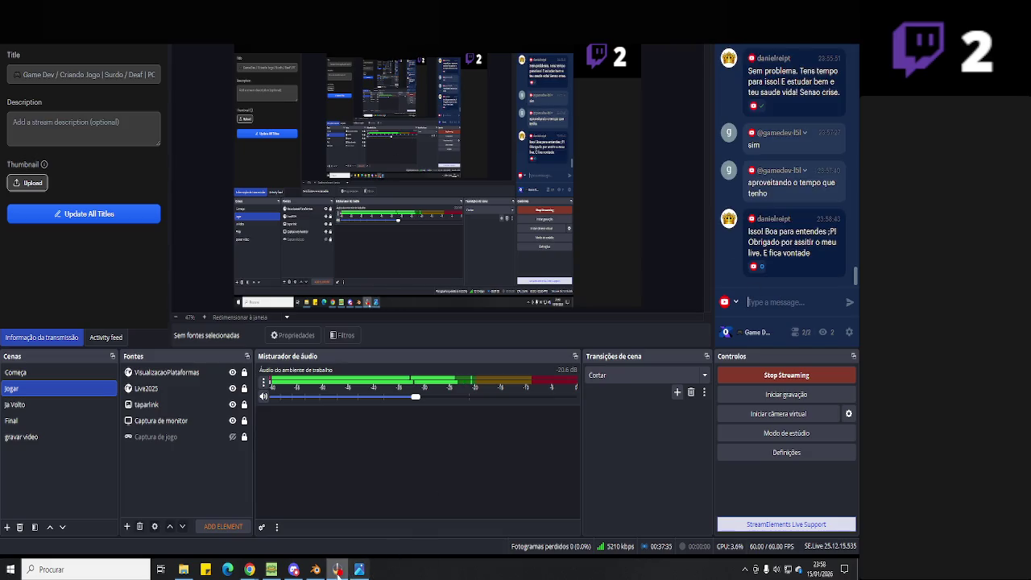
pyautogui.click(337, 570)
pyautogui.moveTo(449, 430)
pyautogui.mouseDown(button='middle')
pyautogui.moveTo(343, 380)
pyautogui.moveTo(385, 393)
pyautogui.mouseUp(button='middle')
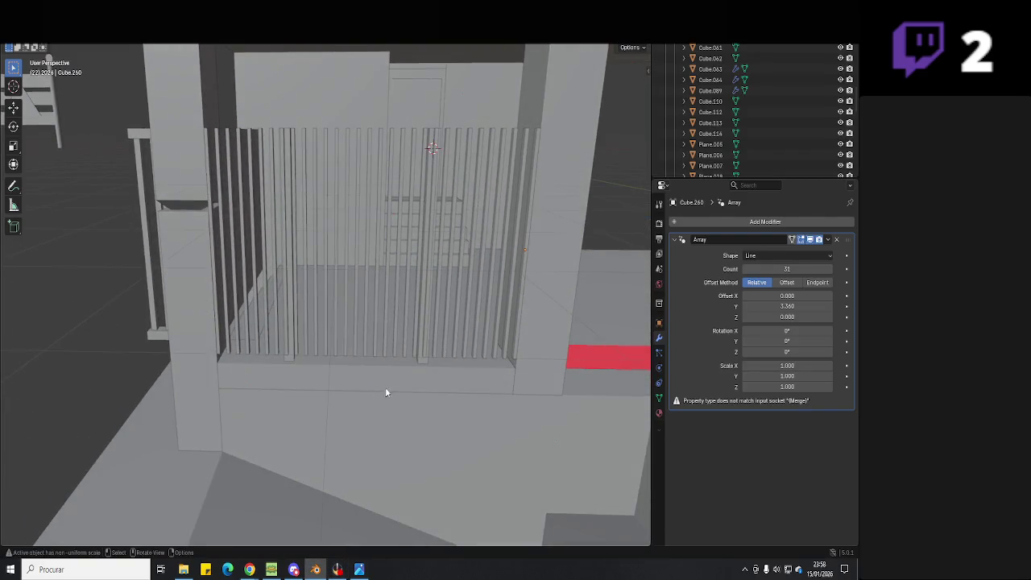
# - Lower the edge post Cube.261 along Z in wireframe Edit Mode
pyautogui.click(451, 327)
pyautogui.moveTo(450, 328); pyautogui.dragTo(242, 387, button='middle')
pyautogui.press('Tab')
pyautogui.hotkey('shift', 'z')
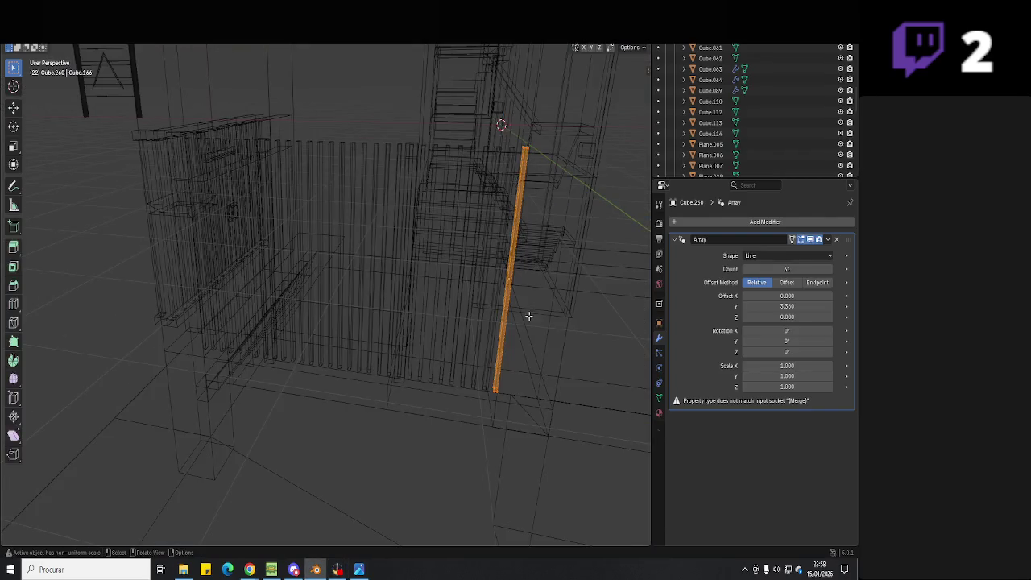
pyautogui.press('g')
pyautogui.press('z')
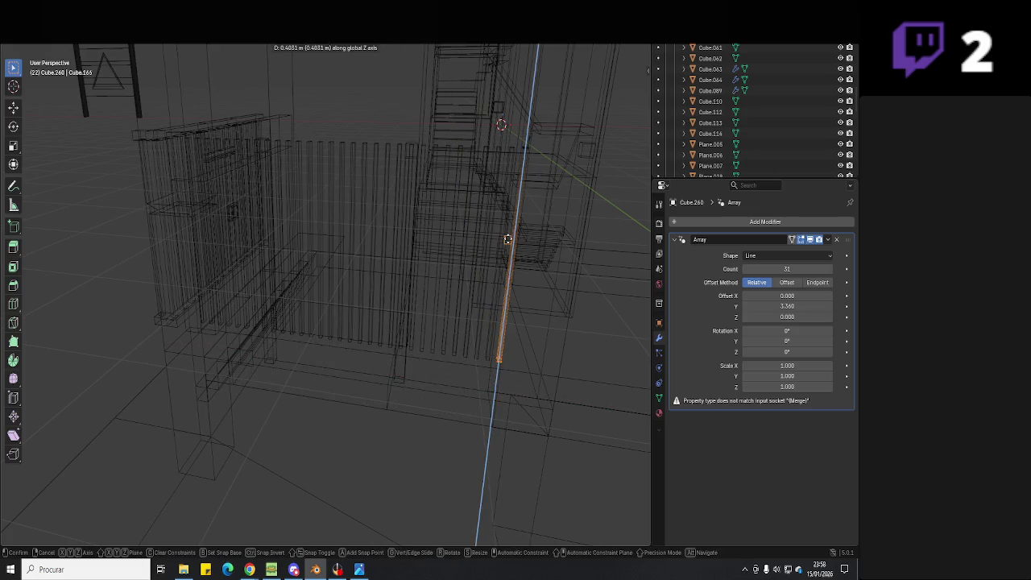
pyautogui.click(174, 243)
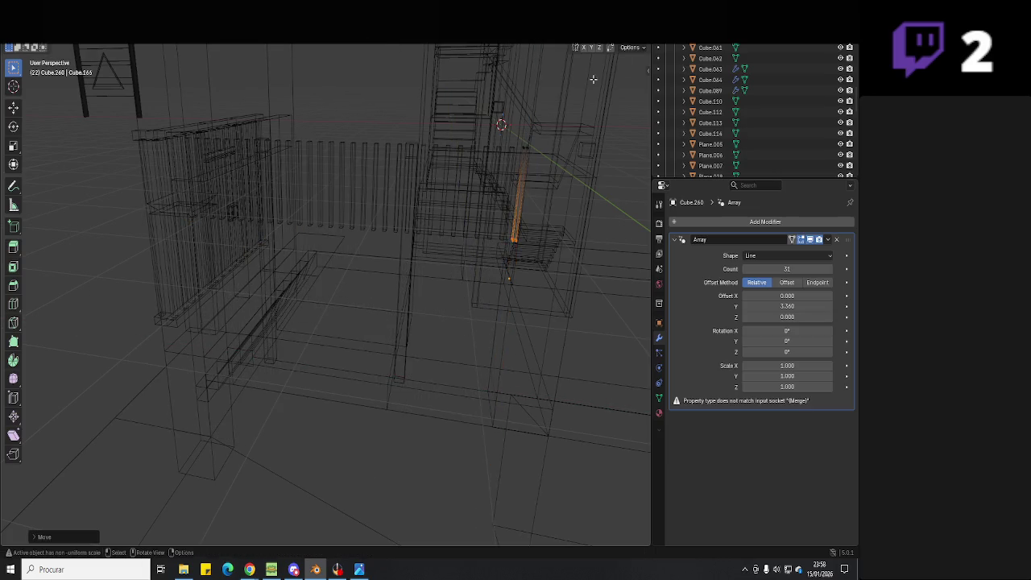
pyautogui.hotkey('shift', 'z')
# - Move the bar vertically along Z and glance at the predio 1.jpg reference photo
pyautogui.press('g')
pyautogui.press('z')
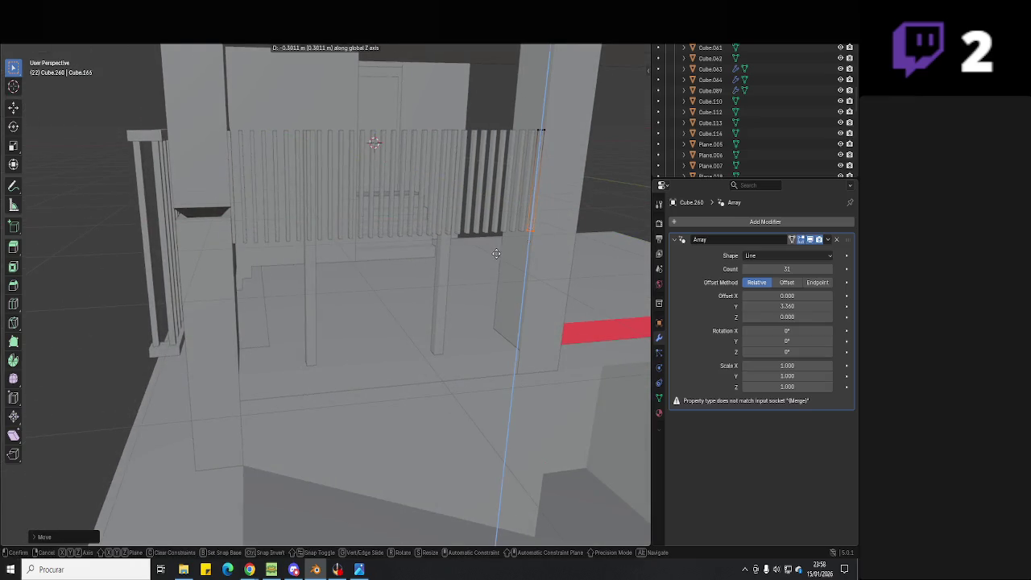
pyautogui.click(497, 254)
pyautogui.click(359, 569)
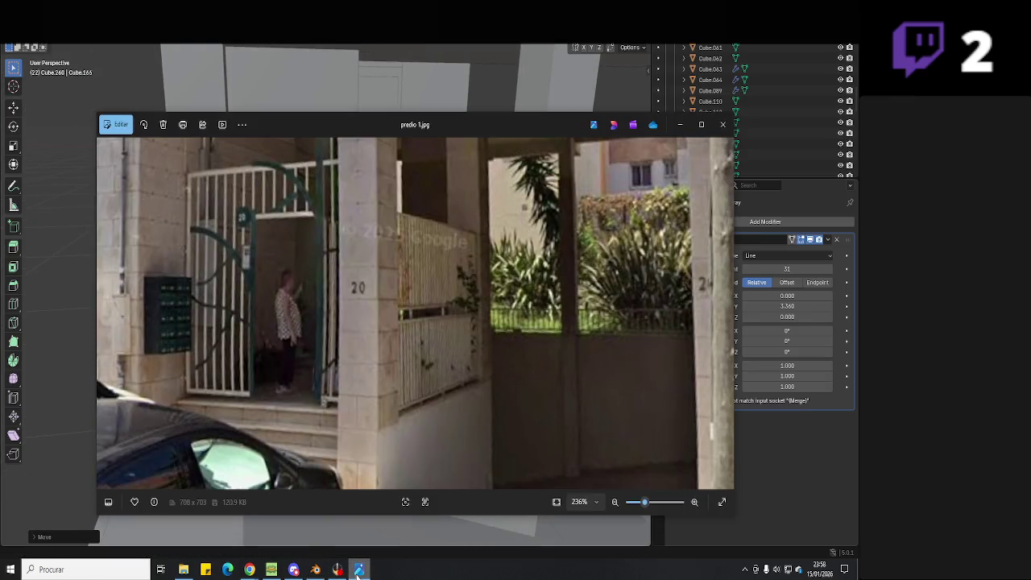
pyautogui.click(358, 570)
# - Leave Edit Mode, set the fence's new height, and start editing post Cube.262's geometry
pyautogui.moveTo(387, 483)
pyautogui.mouseDown(button='middle')
pyautogui.moveTo(449, 306)
pyautogui.moveTo(475, 295)
pyautogui.mouseUp(button='middle')
pyautogui.press('Tab')
pyautogui.hotkey('shift', 'z')
pyautogui.hotkey('shift', 'z')
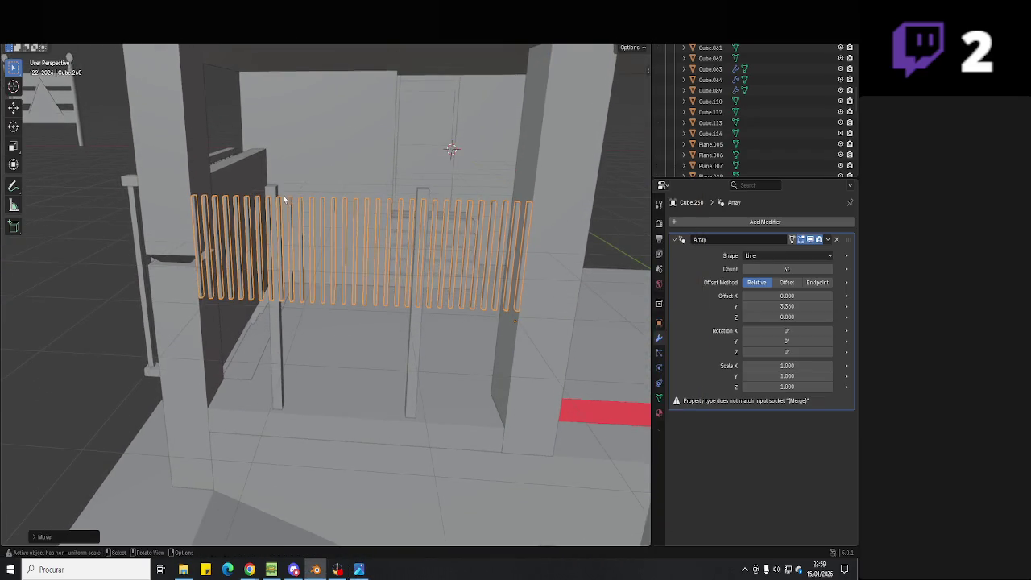
pyautogui.click(283, 195)
pyautogui.moveTo(283, 195); pyautogui.dragTo(308, 213, button='middle')
pyautogui.press('Tab')
pyautogui.moveTo(262, 249)
pyautogui.mouseDown(button='middle')
pyautogui.moveTo(362, 260)
pyautogui.moveTo(333, 281)
pyautogui.mouseUp(button='middle')
pyautogui.hotkey('shift', 'z')
# - Try extruding the post top along X into a beam, then undo it and exit Edit Mode
pyautogui.press('e')
pyautogui.press('x')
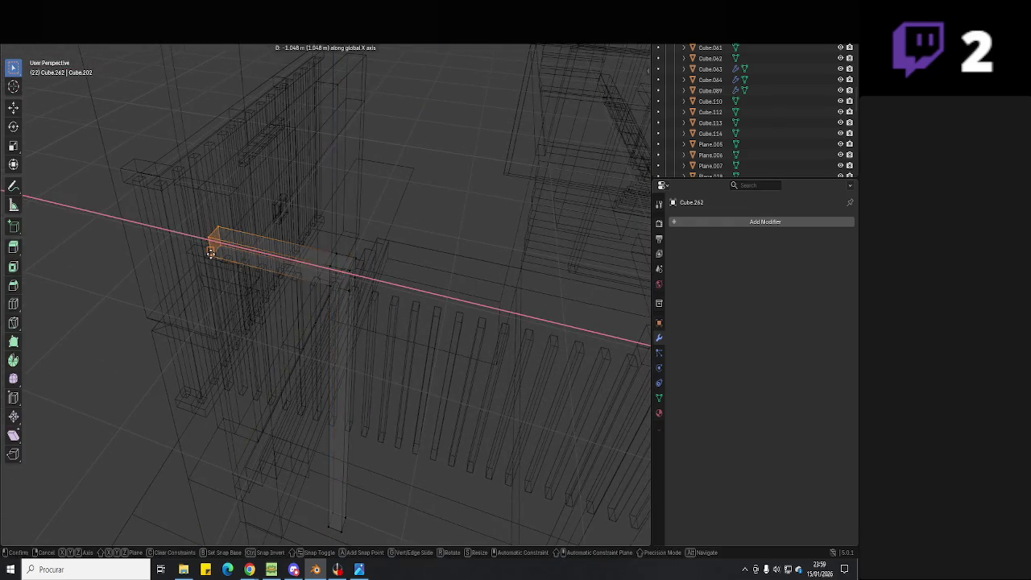
pyautogui.click(203, 256)
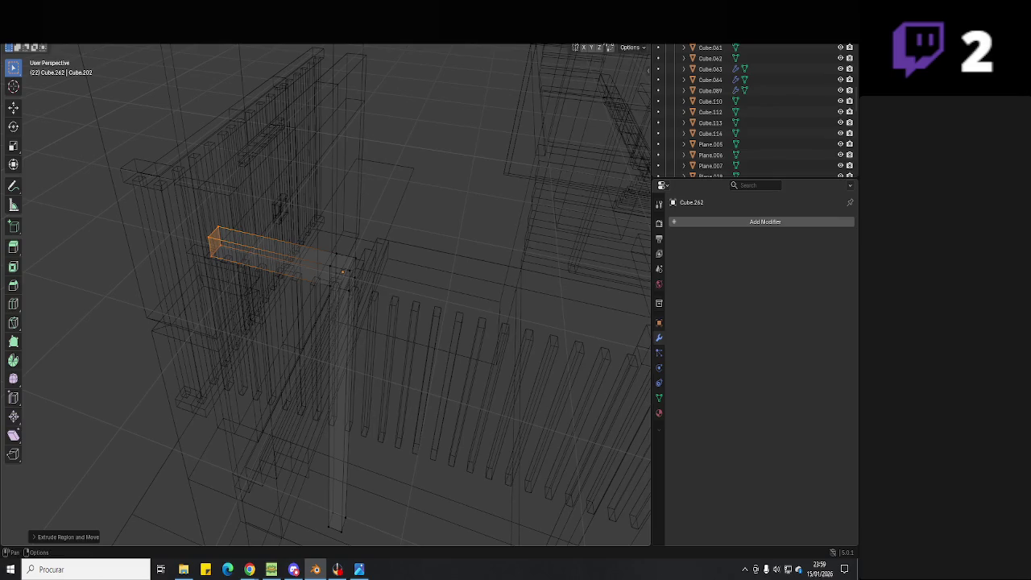
pyautogui.hotkey('shift', 'z')
pyautogui.moveTo(322, 241); pyautogui.dragTo(341, 223, button='middle')
pyautogui.hotkey('ctrl', 'z')
pyautogui.moveTo(281, 253); pyautogui.dragTo(289, 238, button='middle')
pyautogui.press('Tab')
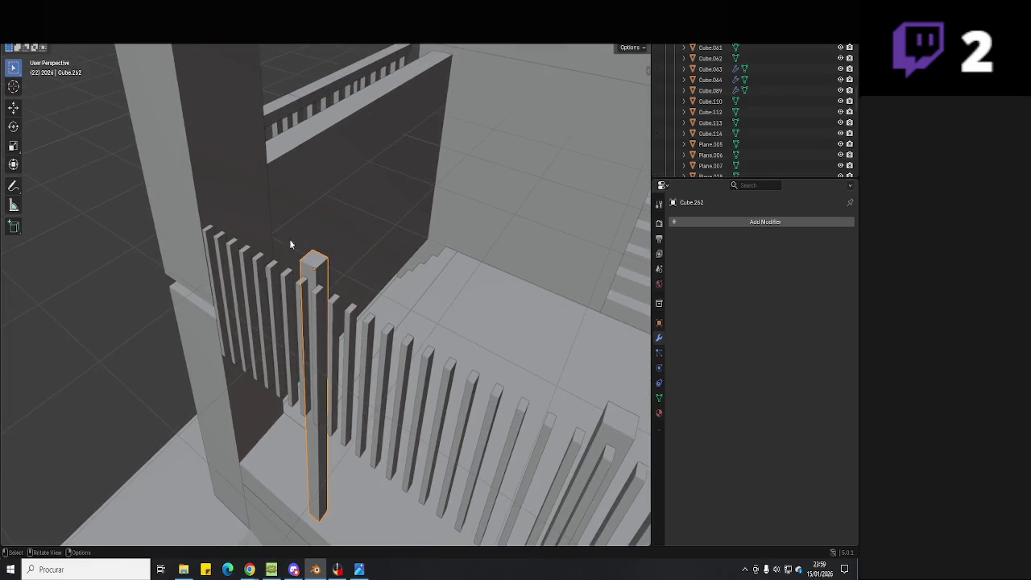
# - Paste a copy of rail Cube.261, shift it along X and rotate it 90° about Z
pyautogui.hotkey('shift', 'a')
pyautogui.press('Escape')
pyautogui.click(308, 107)
pyautogui.moveTo(298, 112); pyautogui.dragTo(382, 102, button='middle')
pyautogui.moveTo(491, 181); pyautogui.dragTo(416, 193, button='middle')
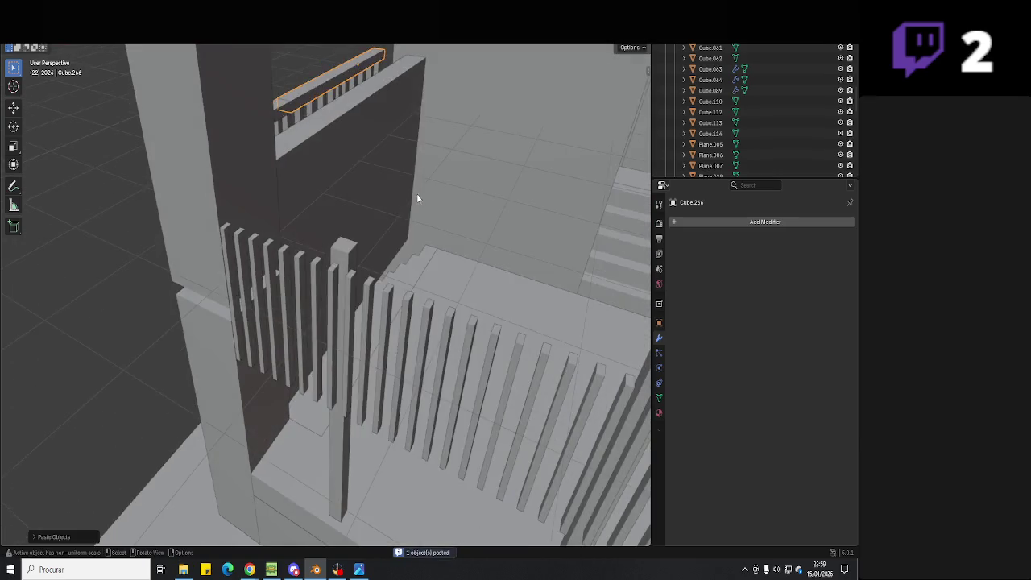
pyautogui.hotkey('ctrl', 'v')
pyautogui.press('g')
pyautogui.press('x')
pyautogui.click(346, 261)
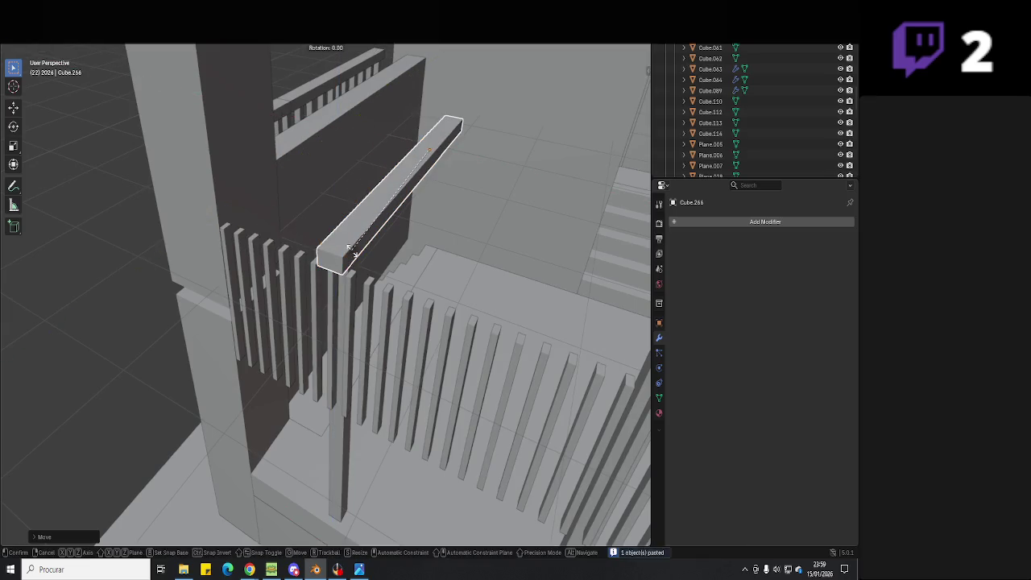
pyautogui.write('rz')
pyautogui.write('90')
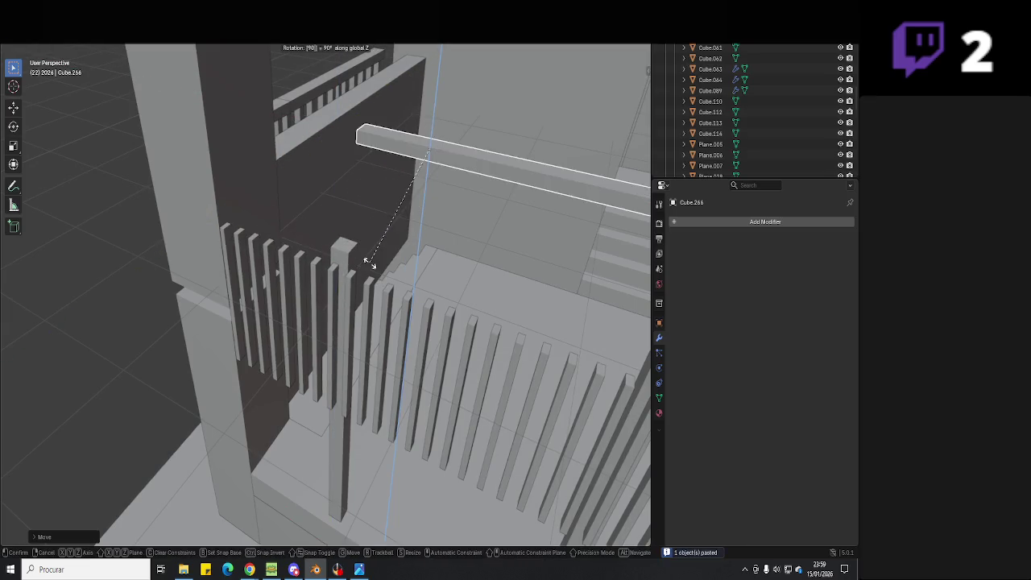
pyautogui.press('Return')
# - Position the rotated rail along Y in top view with wireframe shading
pyautogui.press('g')
pyautogui.press('y')
pyautogui.click(229, 239)
pyautogui.scroll(5, 229, 238)
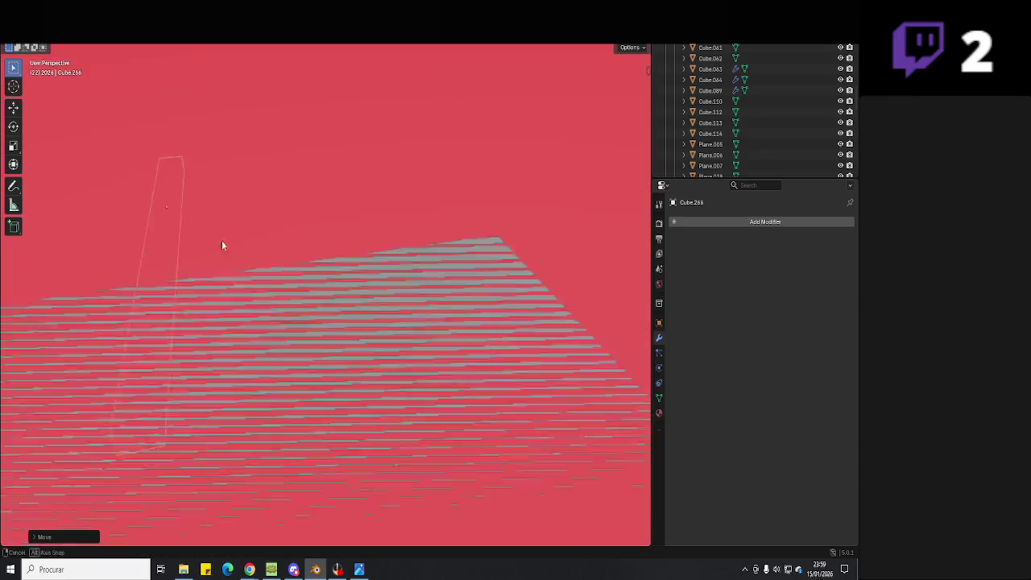
pyautogui.moveTo(223, 241); pyautogui.dragTo(396, 314, button='middle')
pyautogui.press('KP_7')
pyautogui.press('z')
pyautogui.click(173, 317)
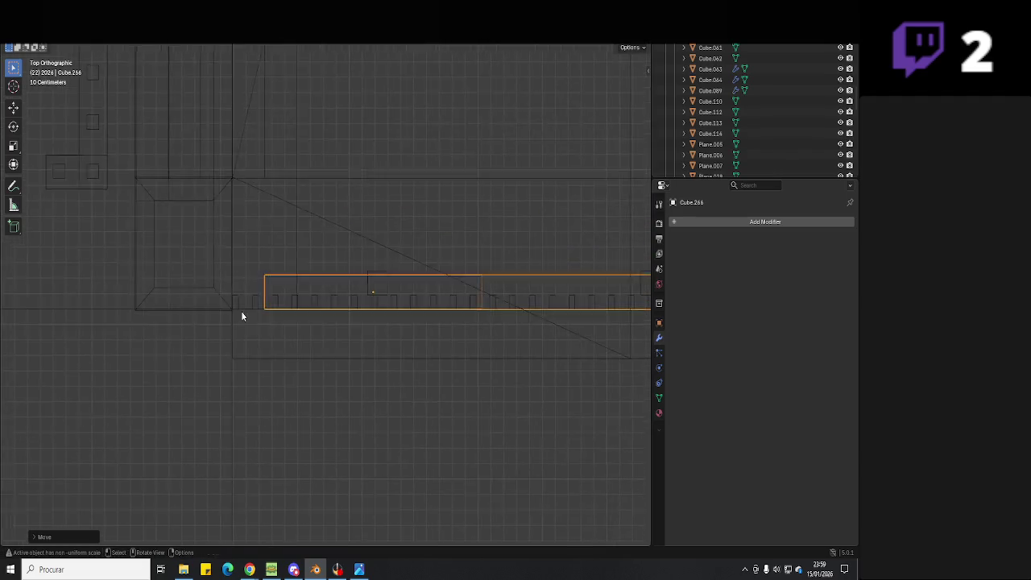
pyautogui.scroll(4, 246, 318)
pyautogui.press('g')
pyautogui.press('y')
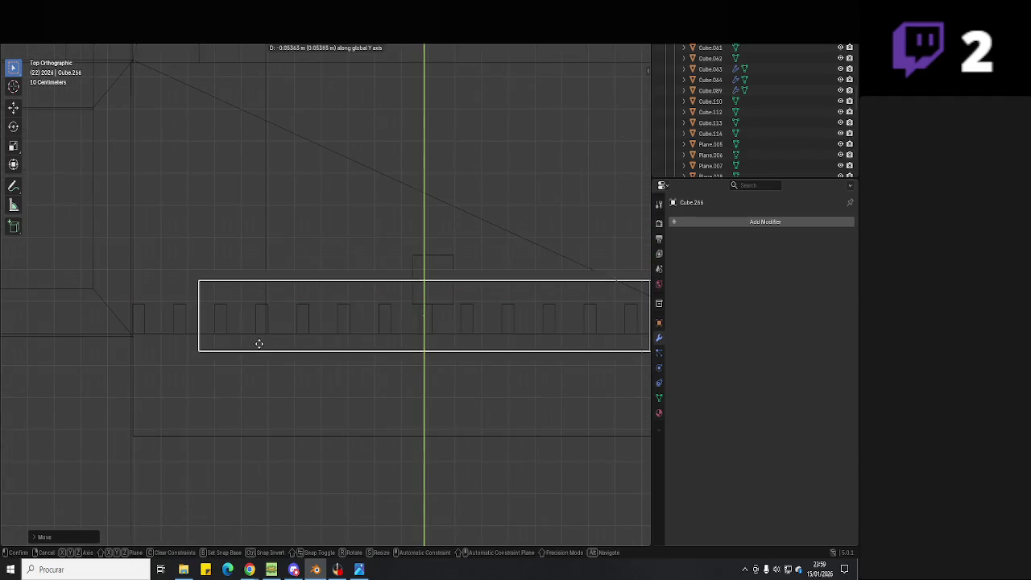
pyautogui.click(256, 350)
pyautogui.keyDown('shift'); pyautogui.moveTo(255, 349); pyautogui.dragTo(305, 347, button='middle'); pyautogui.keyUp('shift')
# - Fine-tune the rail's X and Y placement over the gate bars
pyautogui.press('g')
pyautogui.press('x')
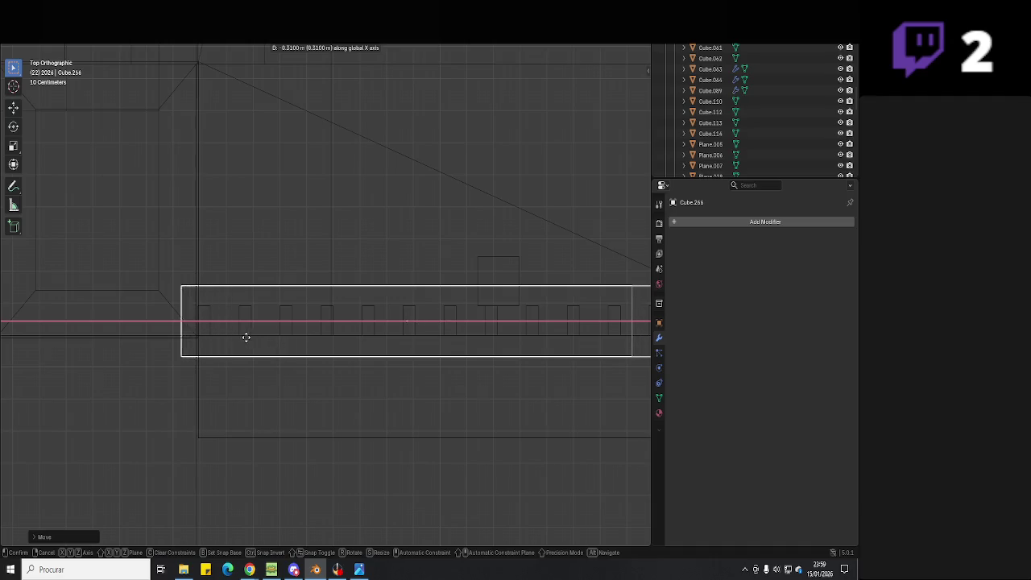
pyautogui.click(199, 339)
pyautogui.press('g')
pyautogui.press('y')
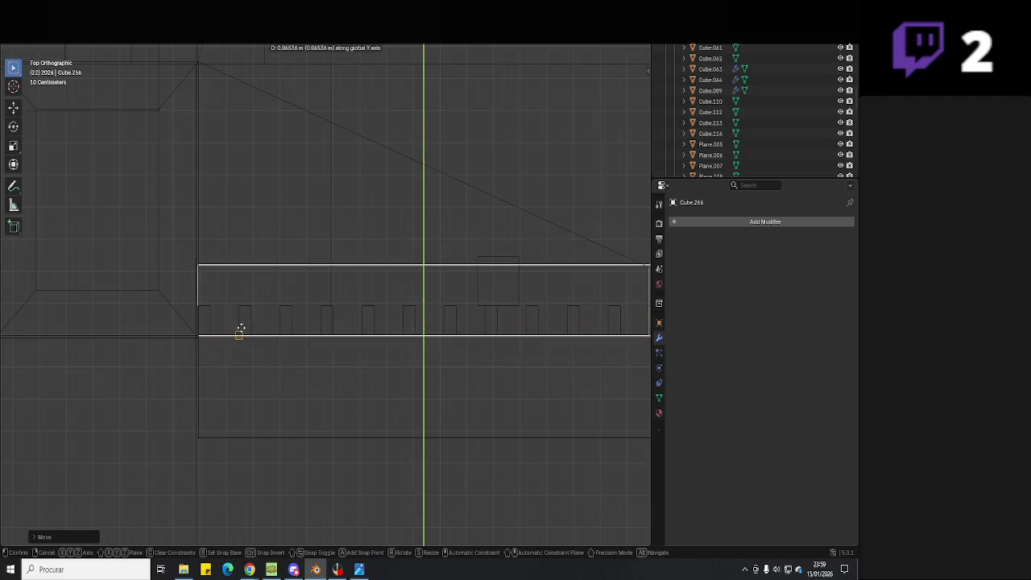
pyautogui.click(199, 339)
pyautogui.press('g')
pyautogui.press('y')
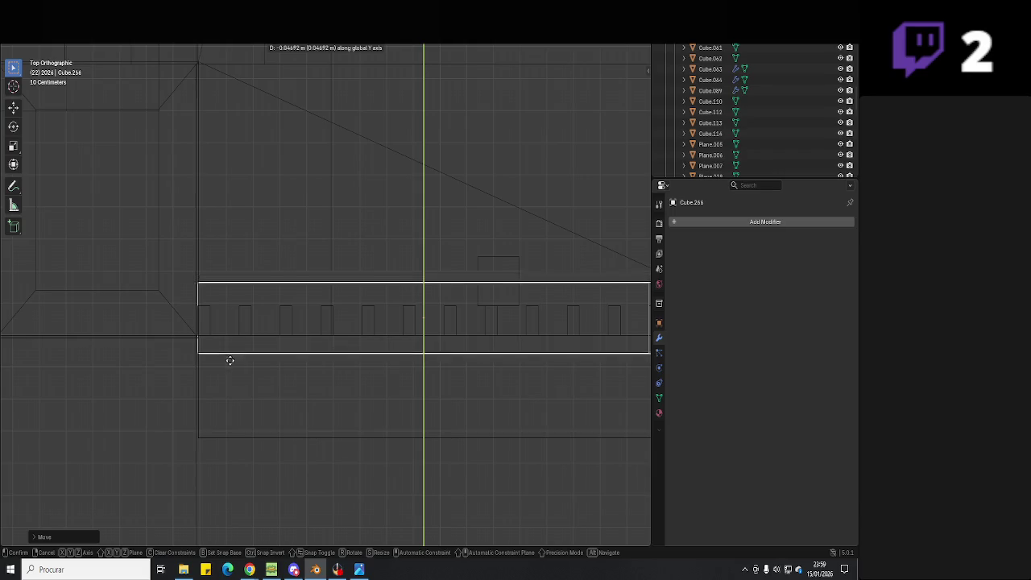
pyautogui.click(234, 362)
# - Scale the rail along Y and slide it to line up with the bar row
pyautogui.press('s')
pyautogui.press('y')
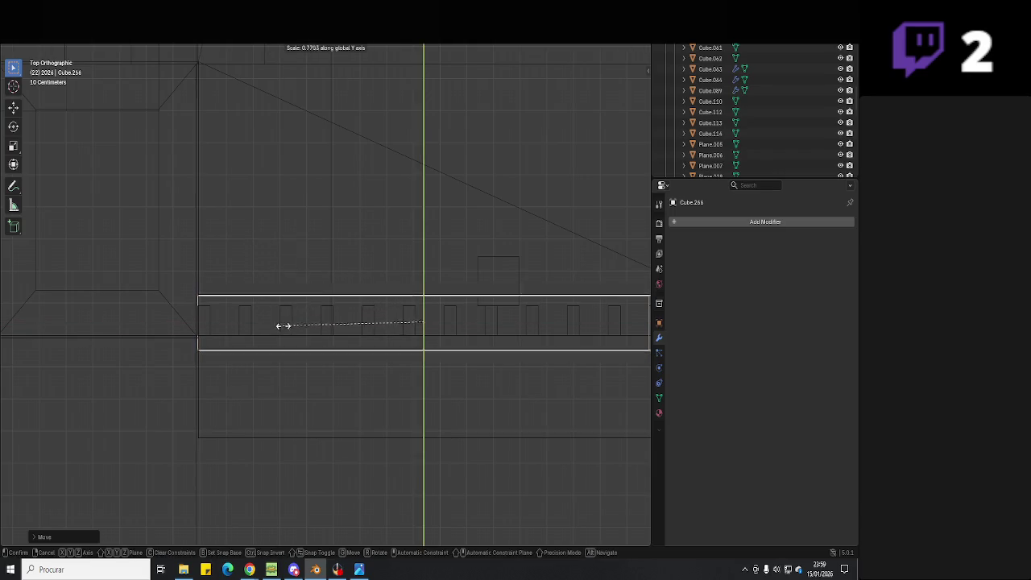
pyautogui.click(298, 332)
pyautogui.press('g')
pyautogui.press('y')
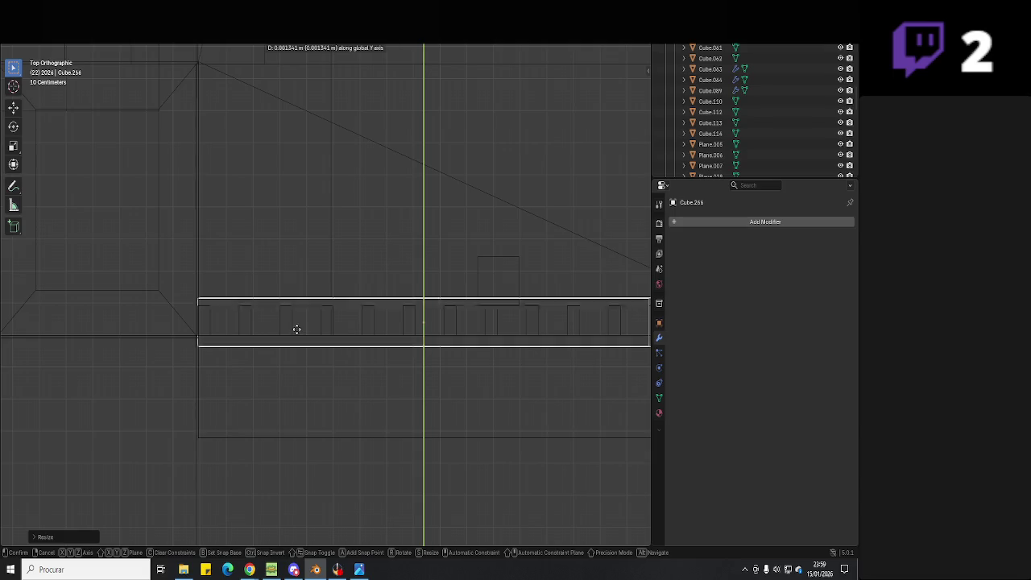
pyautogui.click(295, 328)
pyautogui.scroll(-3, 403, 330)
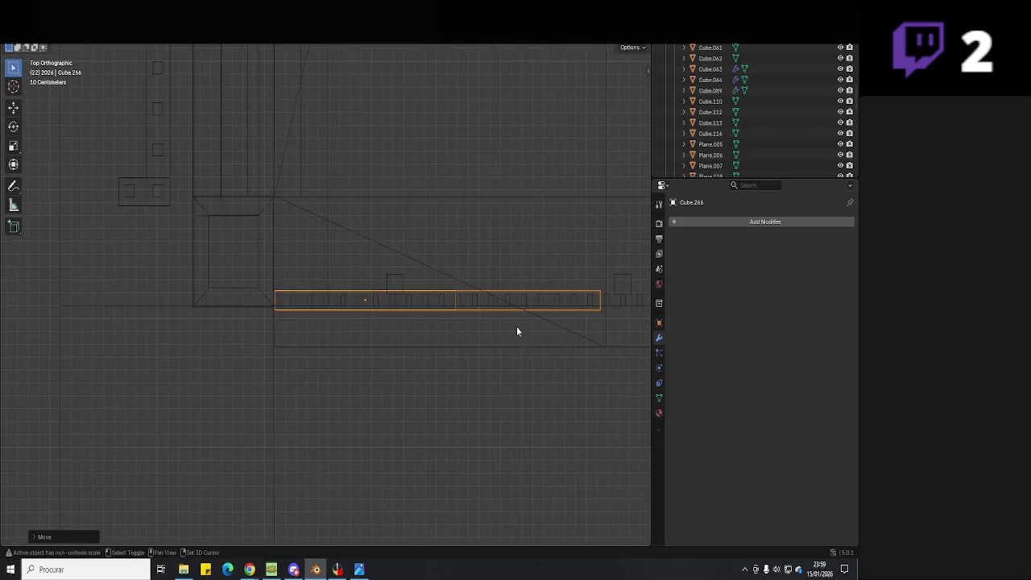
pyautogui.moveTo(516, 326)
pyautogui.keyDown('shift'); pyautogui.mouseDown(button='middle')
pyautogui.moveTo(400, 321)
pyautogui.moveTo(376, 301)
pyautogui.mouseUp(button='middle'); pyautogui.keyUp('shift')
# - Extend the rail's end vertices along X in Edit Mode, then select the gate slats
pyautogui.press('Tab')
pyautogui.moveTo(379, 262); pyautogui.dragTo(314, 362)
pyautogui.keyDown('ctrl'); pyautogui.scroll(-5, 345, 302); pyautogui.keyUp('ctrl')
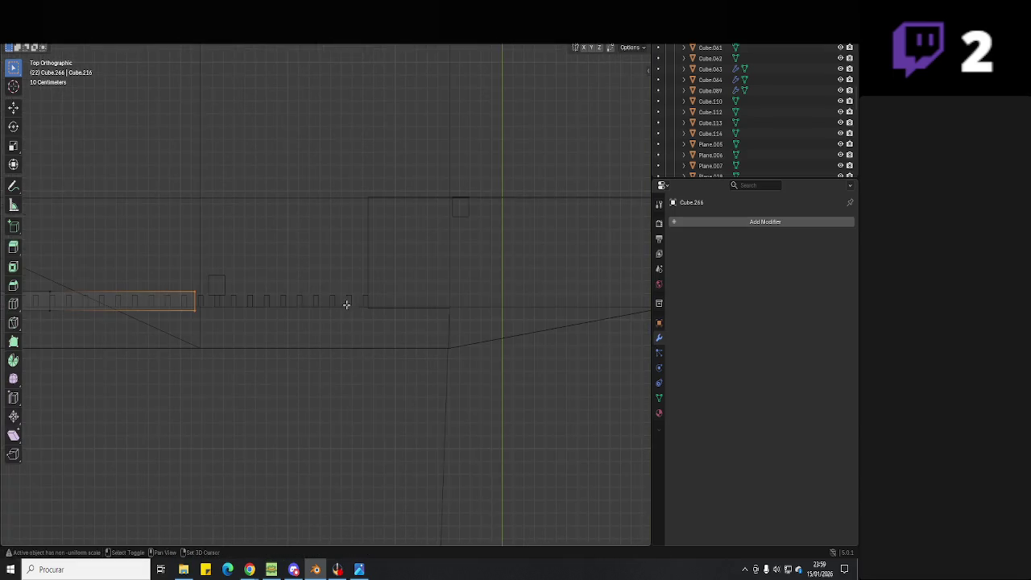
pyautogui.press('g')
pyautogui.press('x')
pyautogui.click(371, 309)
pyautogui.press('Tab')
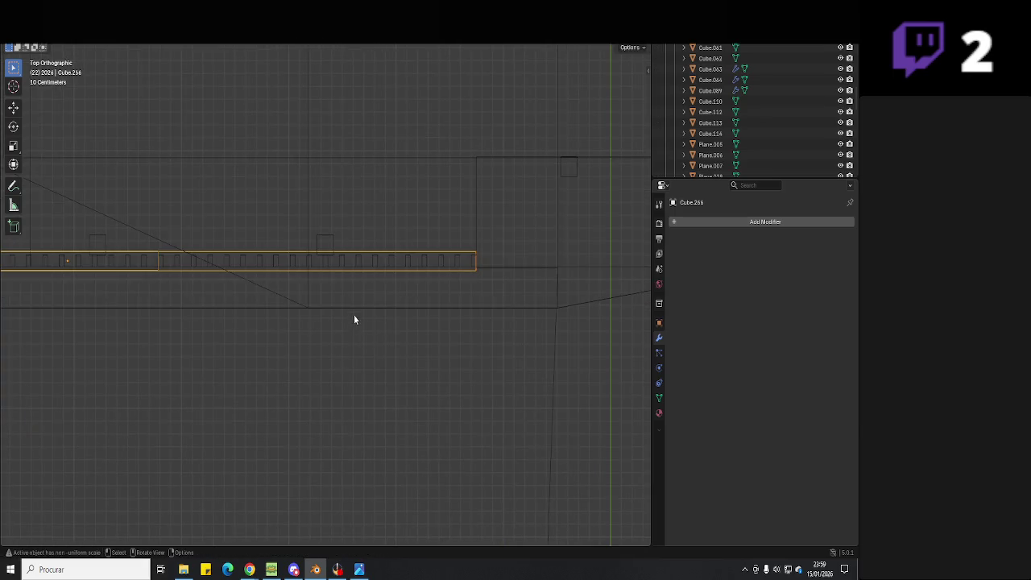
pyautogui.moveTo(353, 314)
pyautogui.mouseDown(button='middle')
pyautogui.moveTo(374, 251)
pyautogui.moveTo(450, 240)
pyautogui.mouseUp(button='middle')
pyautogui.click(451, 241)
pyautogui.click(465, 242)
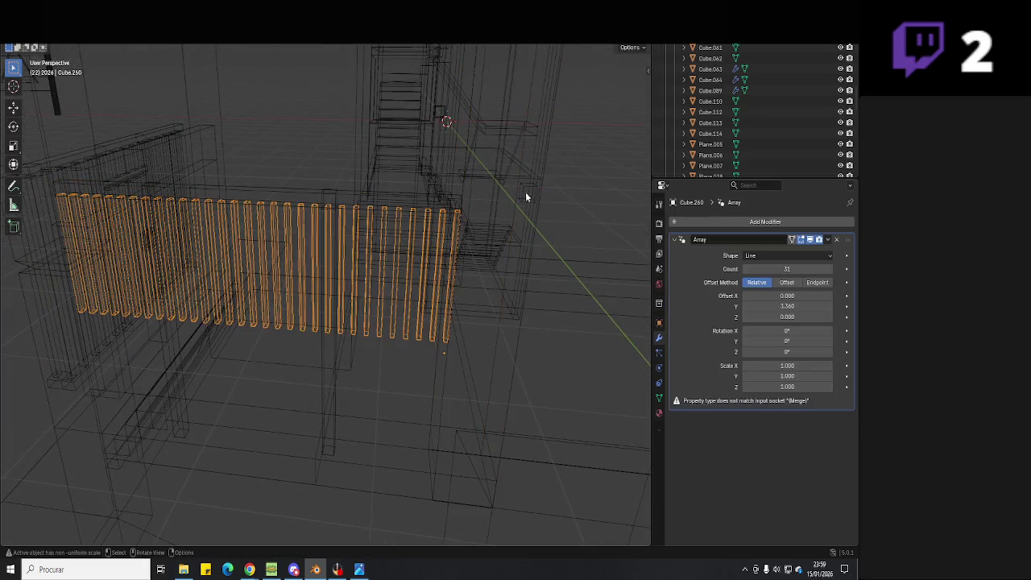
# - Return to solid shading and compare the gate against the predio 1.jpg photo
pyautogui.hotkey('shift', 'z')
pyautogui.scroll(2, 508, 232)
pyautogui.scroll(2, 476, 250)
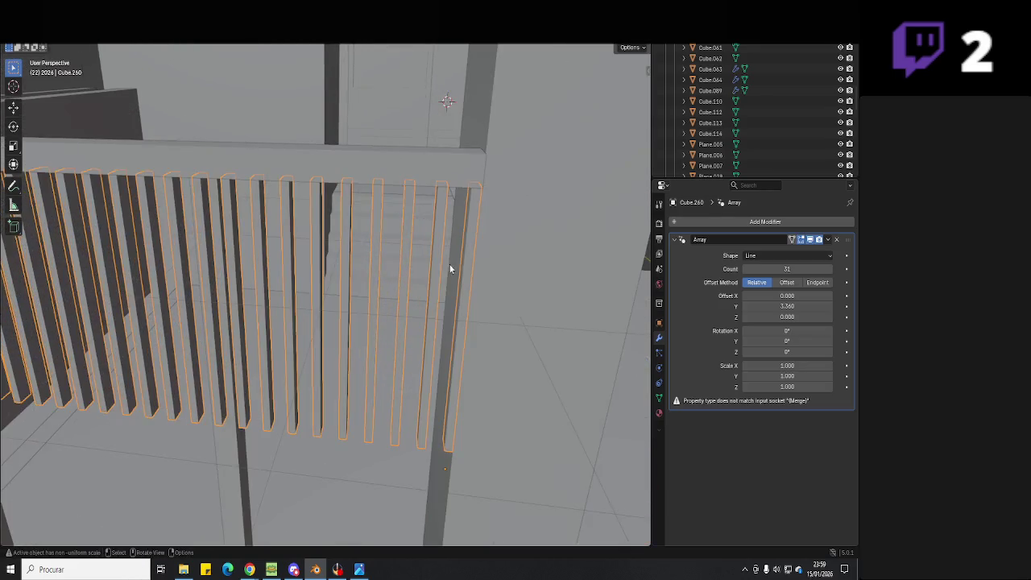
pyautogui.click(359, 569)
pyautogui.scroll(2, 475, 306)
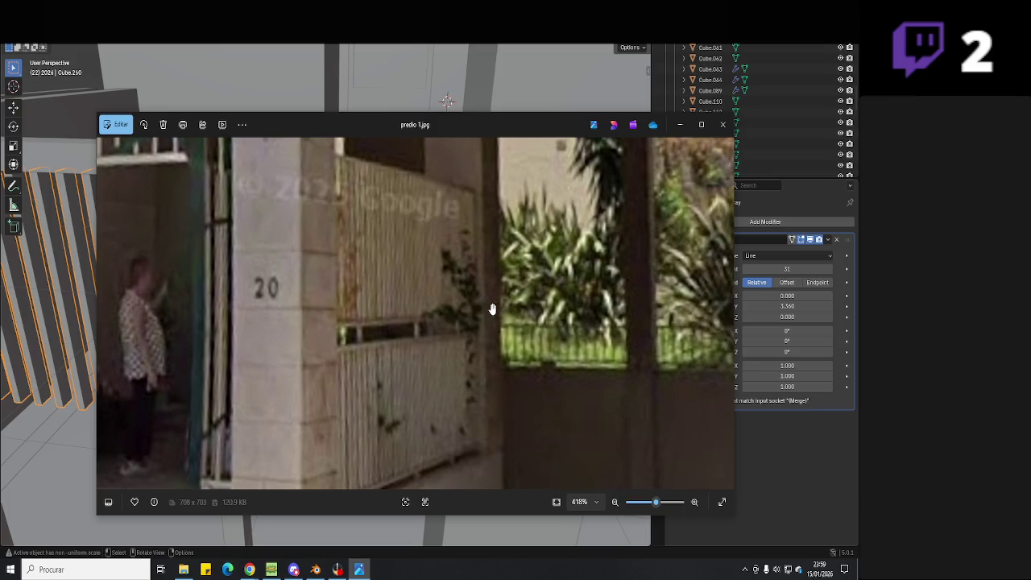
pyautogui.scroll(-3, 493, 308)
pyautogui.click(360, 570)
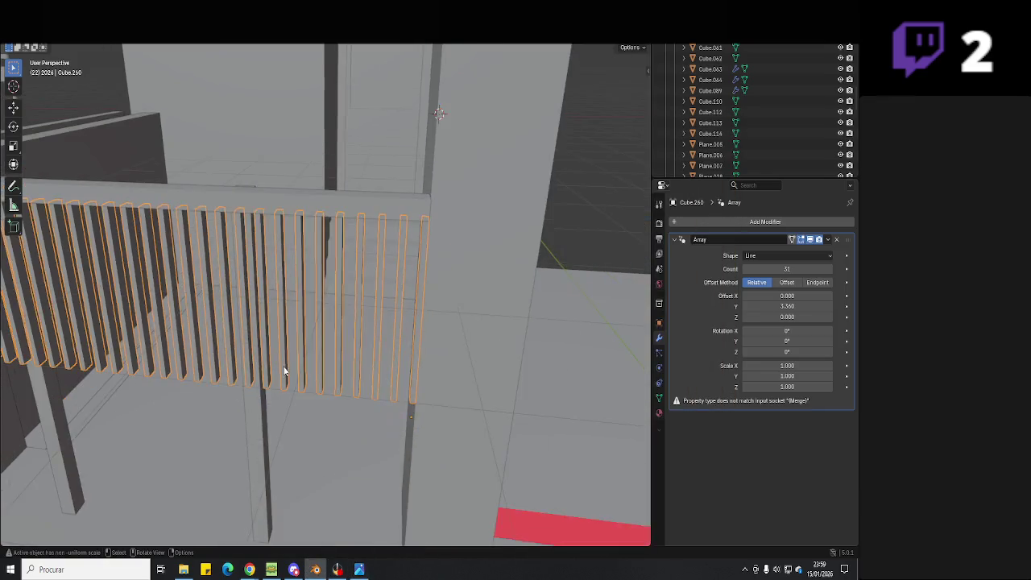
# - Thin top rail Cube.266 along Z and lower it onto the slat tops
pyautogui.moveTo(285, 373)
pyautogui.mouseDown(button='middle')
pyautogui.moveTo(329, 356)
pyautogui.moveTo(444, 358)
pyautogui.moveTo(405, 395)
pyautogui.mouseUp(button='middle')
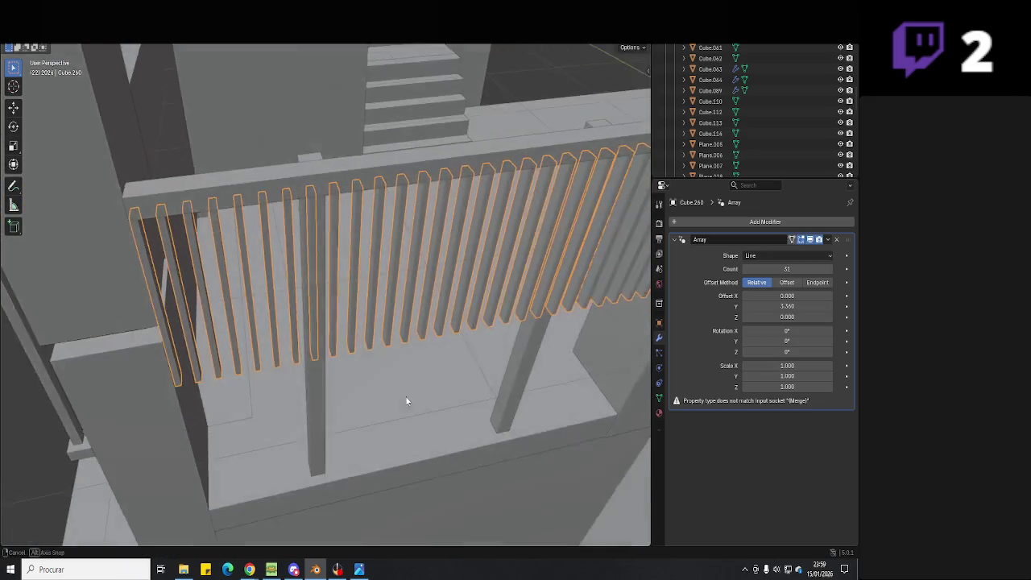
pyautogui.click(214, 208)
pyautogui.moveTo(213, 208)
pyautogui.mouseDown(button='middle')
pyautogui.moveTo(298, 213)
pyautogui.moveTo(306, 173)
pyautogui.moveTo(464, 201)
pyautogui.moveTo(214, 197)
pyautogui.mouseUp(button='middle')
pyautogui.press('s')
pyautogui.press('z')
pyautogui.click(300, 162)
pyautogui.scroll(3, 214, 196)
pyautogui.press('g')
pyautogui.press('z')
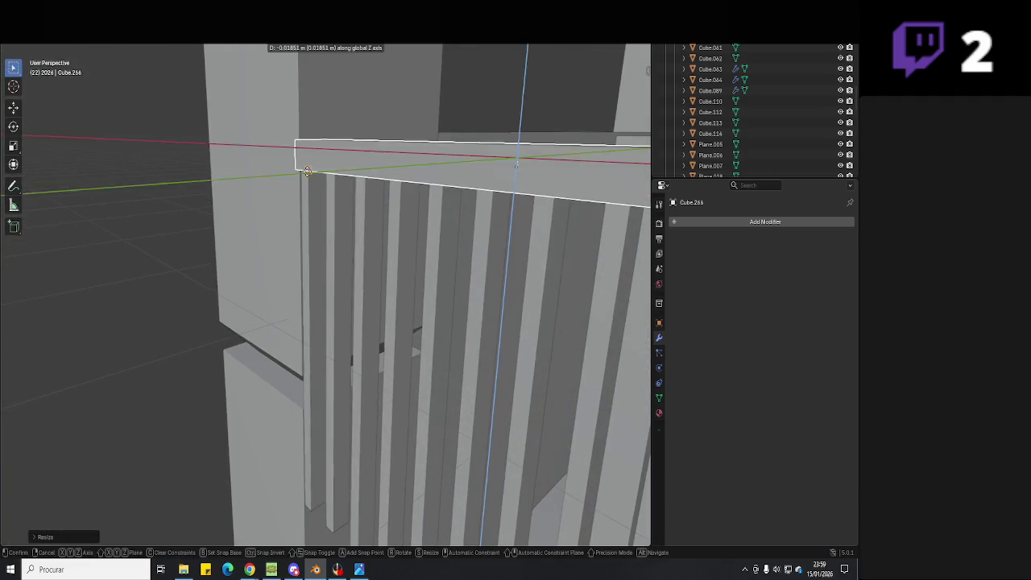
pyautogui.click(286, 196)
# - Check the adjusted railing against the reference photo again
pyautogui.moveTo(286, 200)
pyautogui.mouseDown(button='middle')
pyautogui.moveTo(322, 242)
pyautogui.moveTo(280, 237)
pyautogui.mouseUp(button='middle')
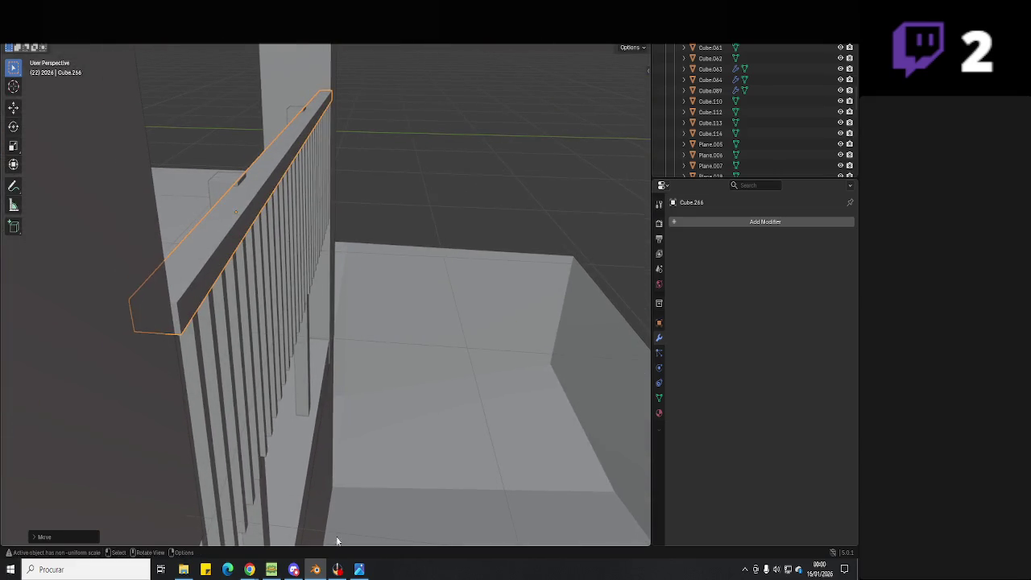
pyautogui.click(355, 570)
pyautogui.scroll(2, 421, 276)
pyautogui.scroll(2, 431, 290)
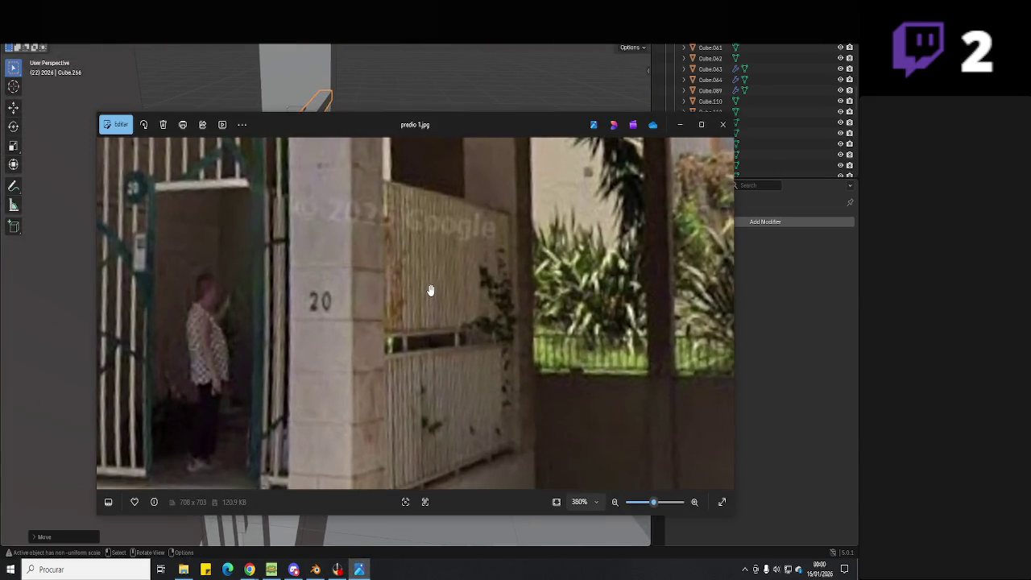
pyautogui.click(372, 564)
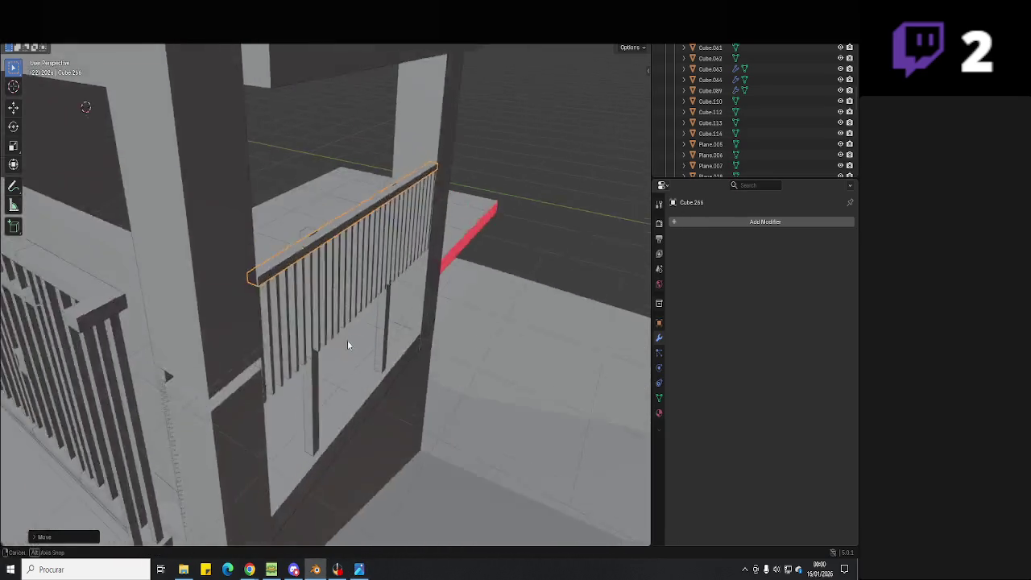
# - Join the gate slats and right post with Ctrl+J and raise them along Z
pyautogui.moveTo(347, 340); pyautogui.dragTo(336, 339, button='middle')
pyautogui.click(330, 338)
pyautogui.keyDown('shift'); pyautogui.click(423, 338); pyautogui.keyUp('shift')
pyautogui.hotkey('ctrl', 'j')
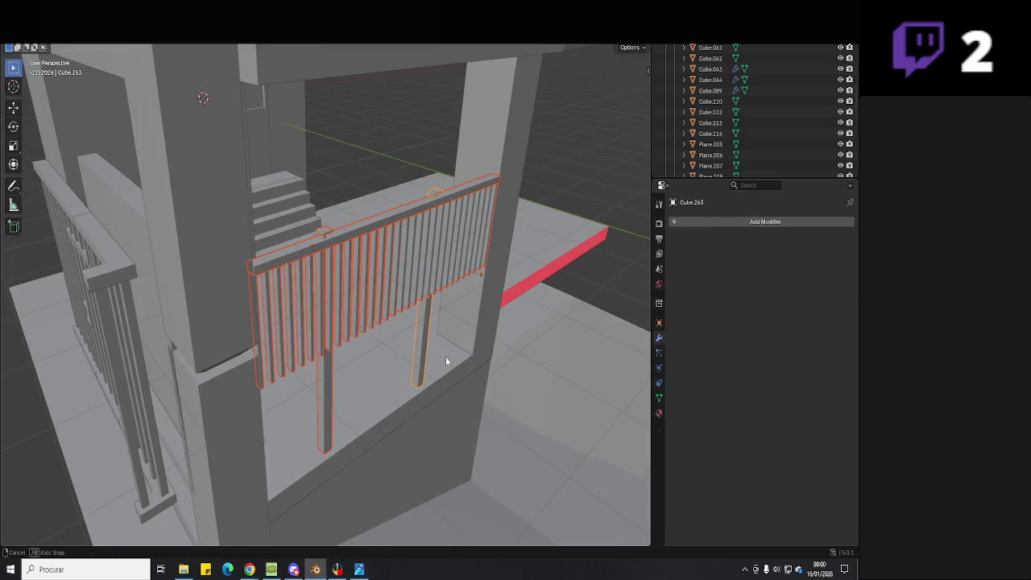
pyautogui.moveTo(446, 357); pyautogui.dragTo(459, 357, button='middle')
pyautogui.press('g')
pyautogui.press('z')
pyautogui.click(465, 353)
# - Readjust the railing's height and slide it along Y between the pillars
pyautogui.press('g')
pyautogui.press('z')
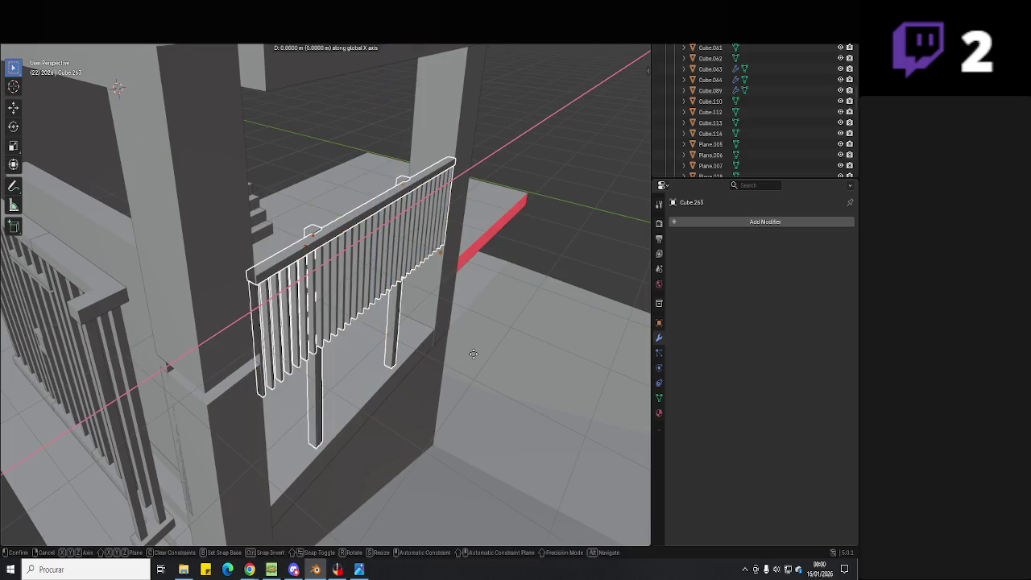
pyautogui.click(475, 360)
pyautogui.press('g')
pyautogui.press('y')
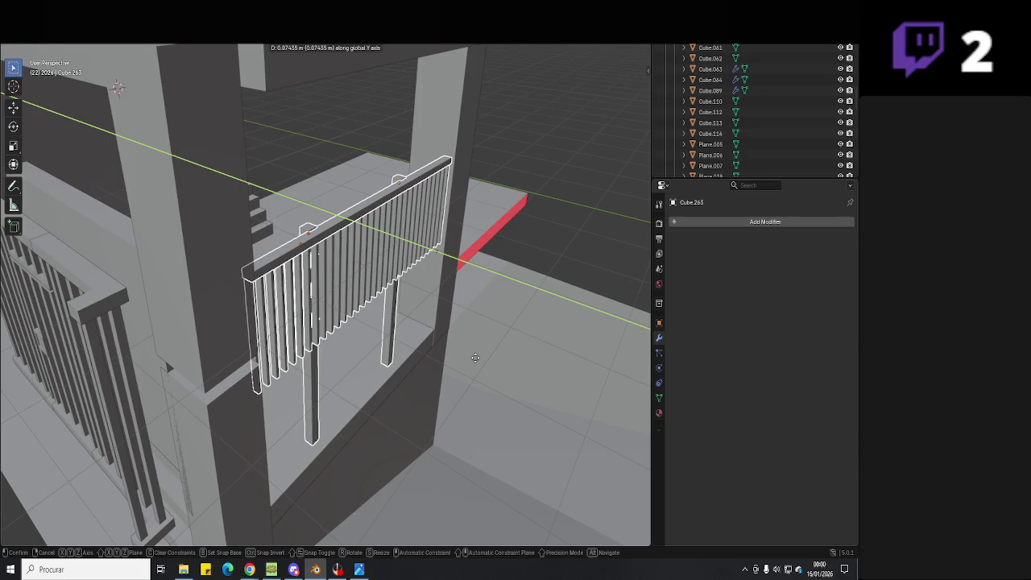
pyautogui.click(475, 357)
pyautogui.click(338, 570)
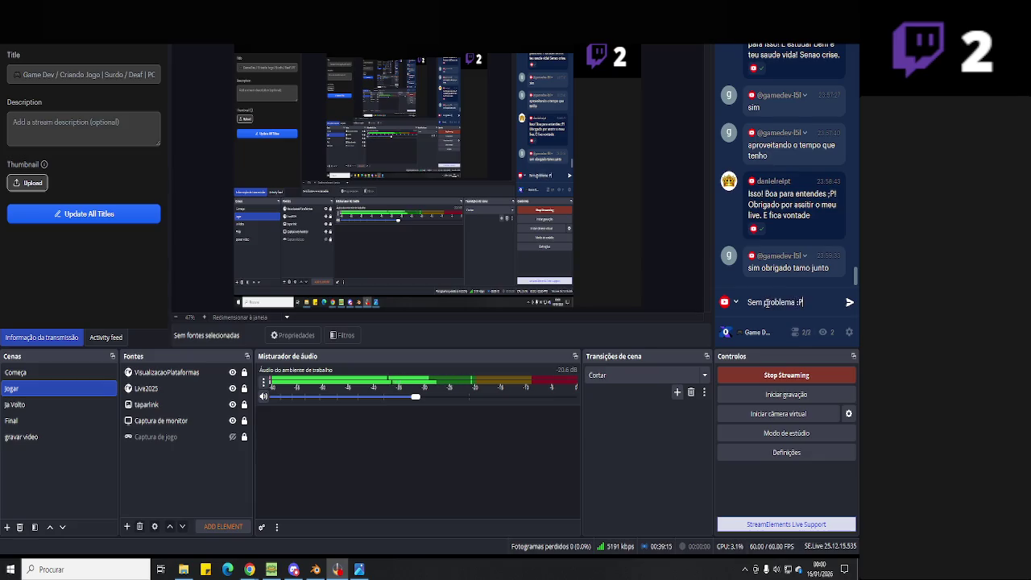
# - Post the 'Sem problema :P' reply in the OBS chat and go back to Blender
pyautogui.press('Return')
pyautogui.click(314, 571)
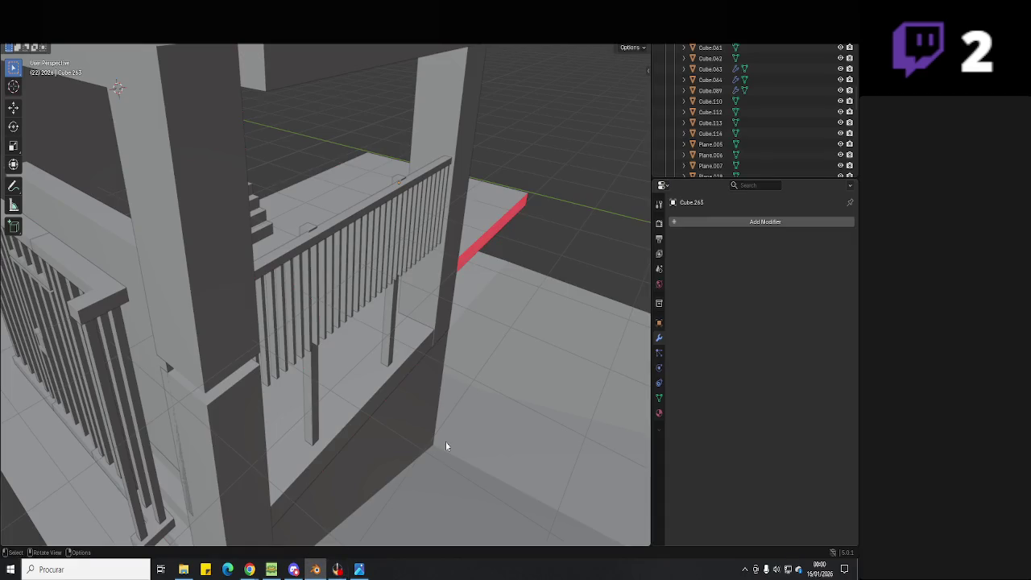
# - Duplicate the end baluster and place the copy along Y at the railing's far end
pyautogui.moveTo(446, 441); pyautogui.dragTo(419, 368, button='middle')
pyautogui.scroll(3, 283, 277)
pyautogui.moveTo(284, 277); pyautogui.dragTo(321, 317, button='middle')
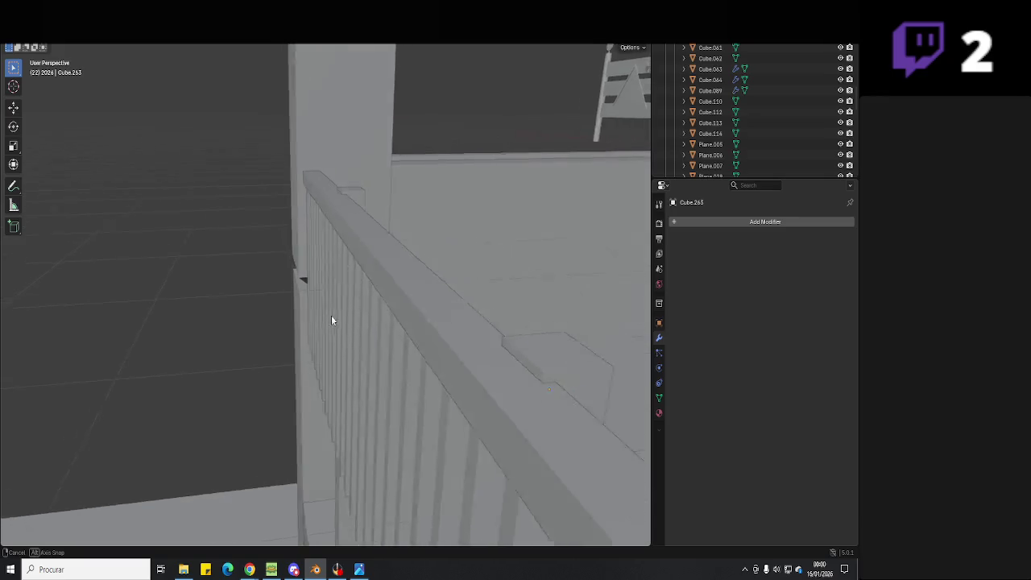
pyautogui.moveTo(320, 322); pyautogui.dragTo(336, 246, button='middle')
pyautogui.click(336, 258)
pyautogui.hotkey('shift', 'd')
pyautogui.press('y')
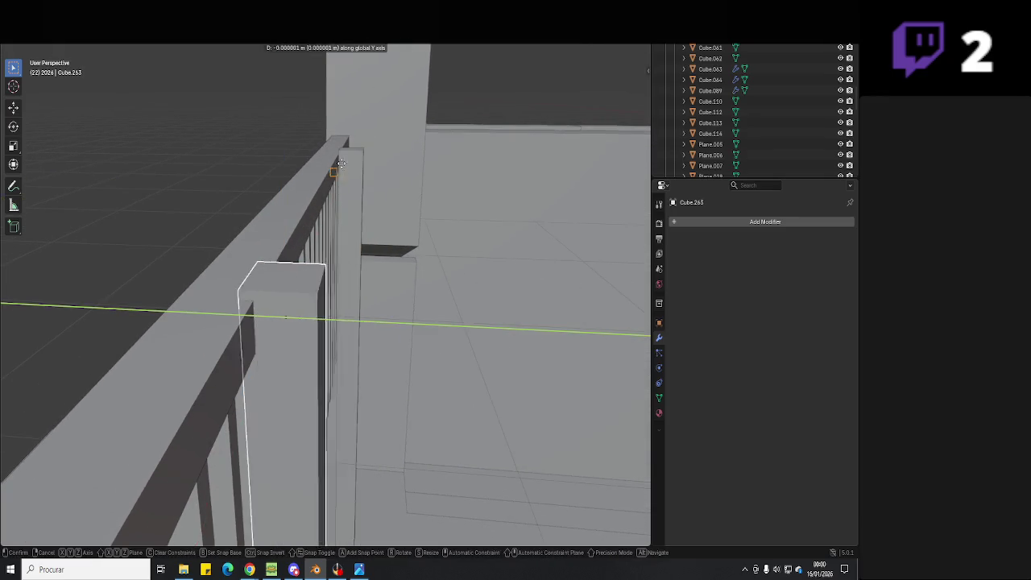
pyautogui.click(321, 314)
# - Save Hell Neighbour 3D.blend and select the row of gate slats
pyautogui.hotkey('ctrl', 's')
pyautogui.moveTo(342, 157)
pyautogui.mouseDown(button='middle')
pyautogui.moveTo(350, 238)
pyautogui.moveTo(412, 229)
pyautogui.moveTo(430, 250)
pyautogui.moveTo(450, 235)
pyautogui.moveTo(443, 248)
pyautogui.mouseUp(button='middle')
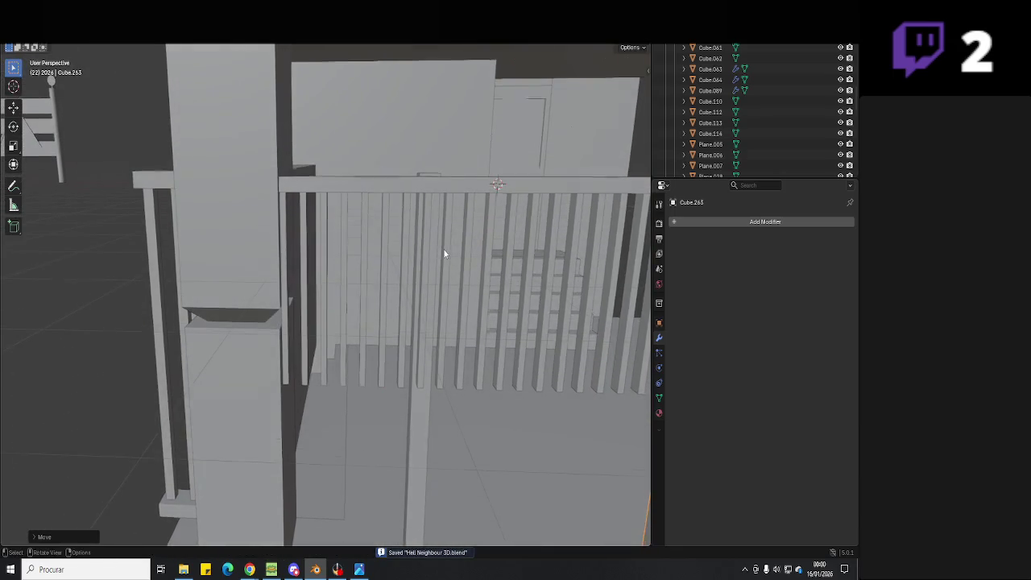
pyautogui.click(288, 312)
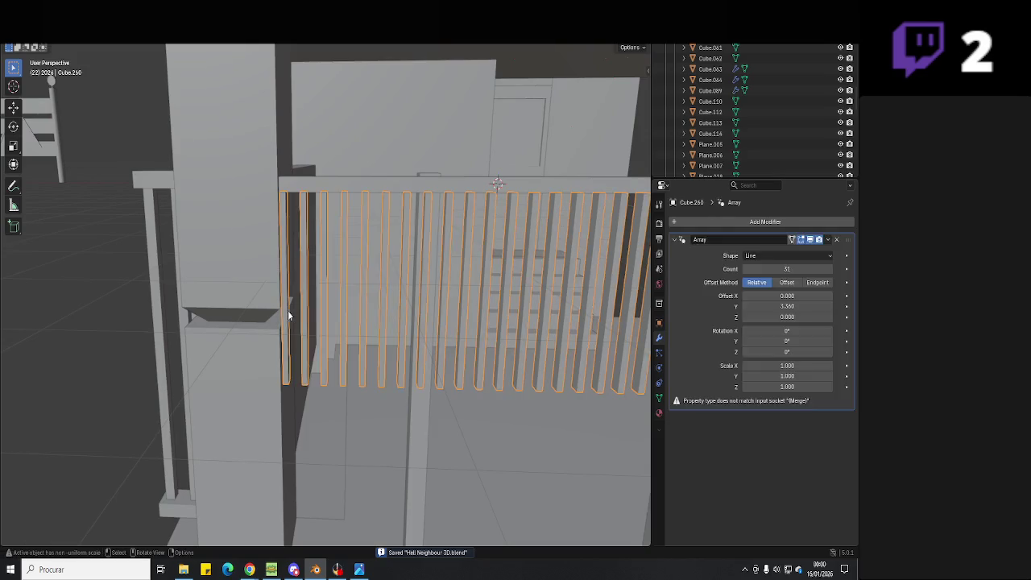
# - Set the slat array count to 30 and shift the slat row along Y and X
pyautogui.click(745, 269)
pyautogui.press('g')
pyautogui.press('y')
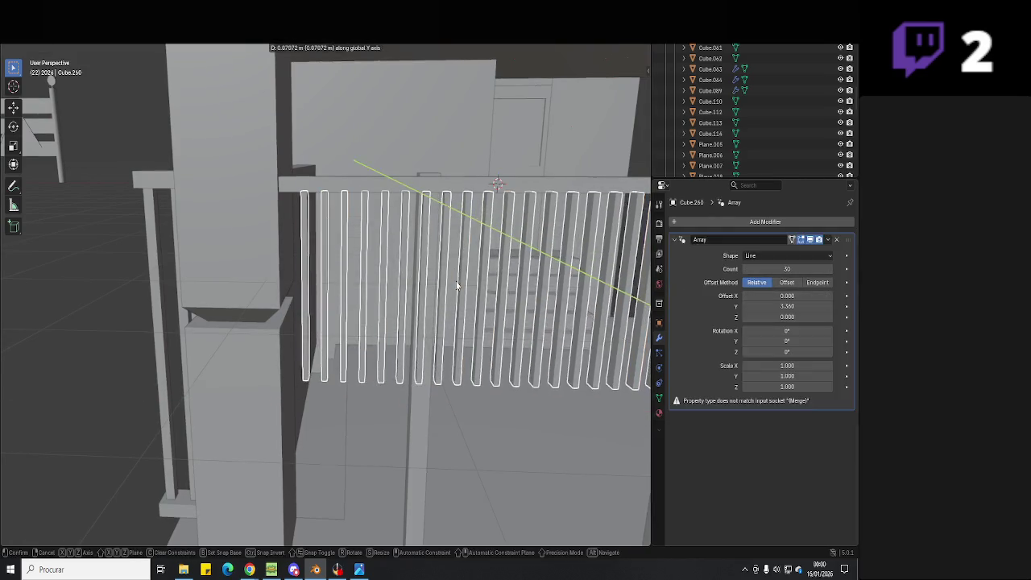
pyautogui.click(502, 290)
pyautogui.press('g')
pyautogui.press('x')
pyautogui.click(515, 291)
# - Nudge the slat row again along Y and X so it sits neatly under the rail
pyautogui.moveTo(516, 290)
pyautogui.mouseDown(button='middle')
pyautogui.moveTo(545, 293)
pyautogui.moveTo(398, 289)
pyautogui.moveTo(236, 310)
pyautogui.moveTo(394, 320)
pyautogui.moveTo(426, 296)
pyautogui.mouseUp(button='middle')
pyautogui.scroll(3, 338, 298)
pyautogui.press('g')
pyautogui.press('y')
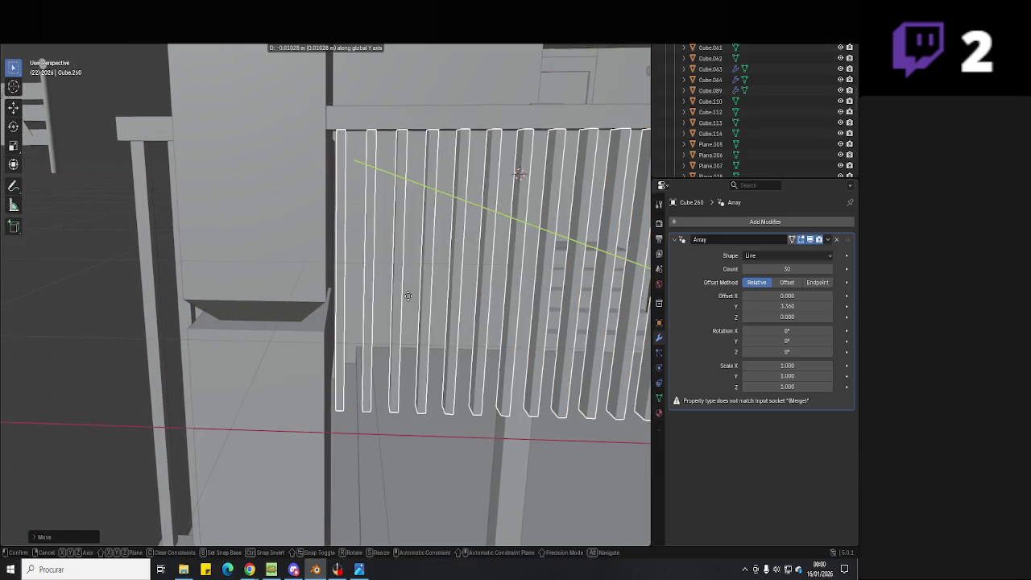
pyautogui.click(409, 296)
pyautogui.press('g')
pyautogui.press('x')
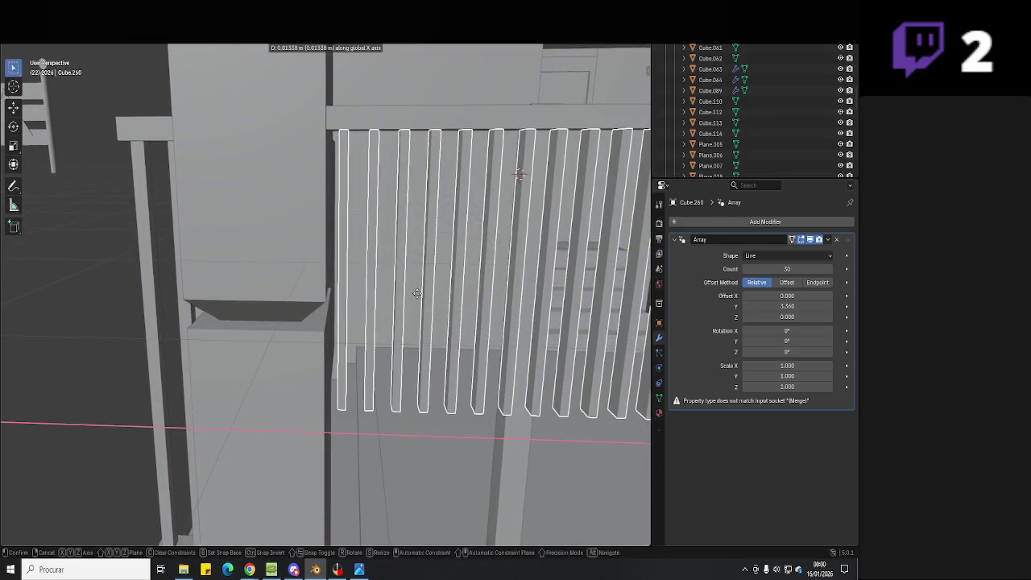
pyautogui.click(416, 297)
# - Save the file and orbit over the stairs onto the top of the railing
pyautogui.hotkey('ctrl', 's')
pyautogui.scroll(-5, 415, 297)
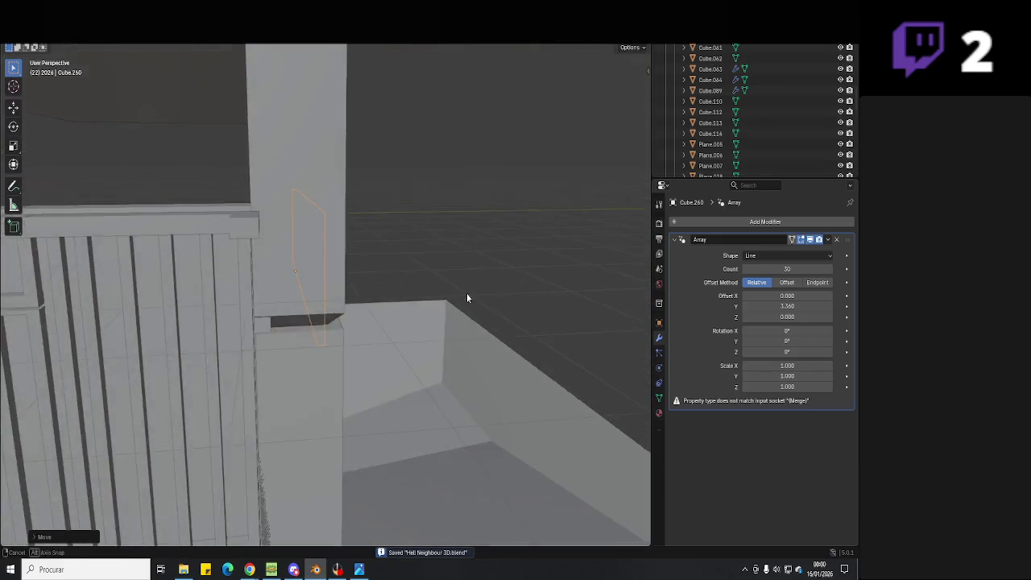
pyautogui.moveTo(508, 311)
pyautogui.mouseDown(button='middle')
pyautogui.moveTo(515, 330)
pyautogui.moveTo(375, 311)
pyautogui.moveTo(379, 276)
pyautogui.moveTo(386, 298)
pyautogui.moveTo(428, 318)
pyautogui.moveTo(435, 298)
pyautogui.moveTo(366, 299)
pyautogui.moveTo(396, 295)
pyautogui.moveTo(406, 297)
pyautogui.moveTo(344, 298)
pyautogui.moveTo(349, 313)
pyautogui.moveTo(237, 306)
pyautogui.moveTo(251, 353)
pyautogui.moveTo(214, 317)
pyautogui.moveTo(315, 289)
pyautogui.mouseUp(button='middle')
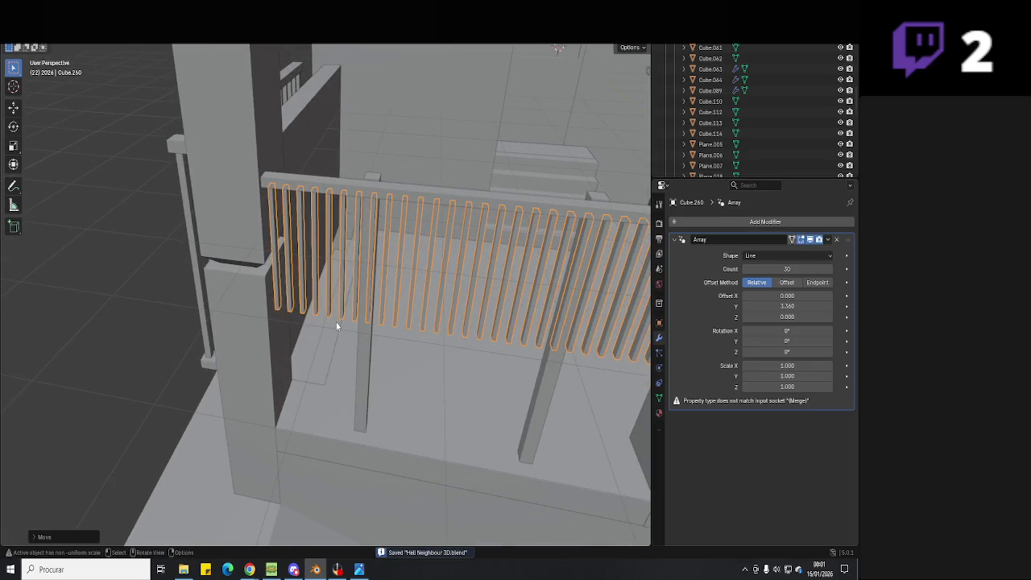
pyautogui.moveTo(344, 315); pyautogui.dragTo(381, 233, button='middle')
pyautogui.click(390, 157)
pyautogui.moveTo(395, 198)
pyautogui.mouseDown(button='middle')
pyautogui.moveTo(317, 229)
pyautogui.moveTo(333, 207)
pyautogui.moveTo(394, 214)
pyautogui.moveTo(392, 237)
pyautogui.moveTo(487, 203)
pyautogui.moveTo(493, 285)
pyautogui.moveTo(477, 334)
pyautogui.moveTo(436, 297)
pyautogui.moveTo(413, 295)
pyautogui.mouseUp(button='middle')
pyautogui.press('s')
pyautogui.press('y')
pyautogui.click(405, 211)
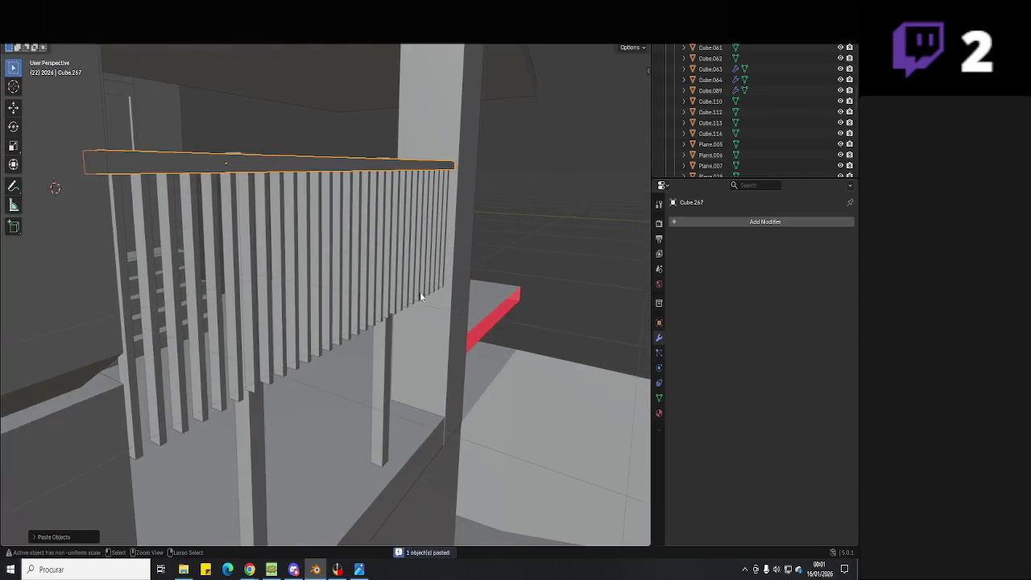
pyautogui.press('g')
pyautogui.click(438, 327)
pyautogui.moveTo(438, 327)
pyautogui.mouseDown(button='middle')
pyautogui.moveTo(368, 249)
pyautogui.moveTo(377, 267)
pyautogui.mouseUp(button='middle')
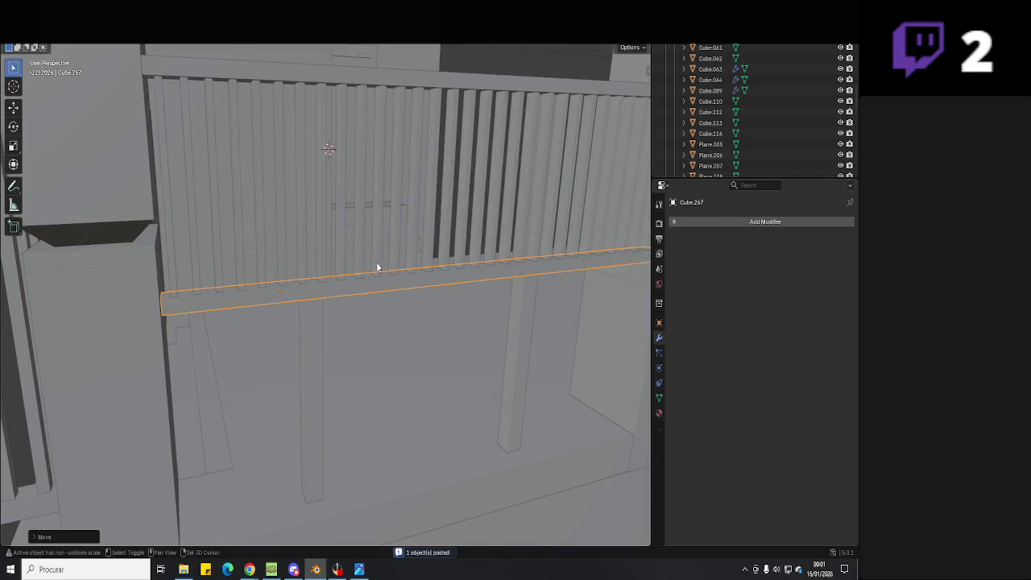
pyautogui.scroll(-5, 377, 266)
pyautogui.keyDown('shift'); pyautogui.click(376, 242); pyautogui.keyUp('shift')
pyautogui.hotkey('ctrl', 'v')
pyautogui.moveTo(332, 132); pyautogui.dragTo(386, 177, button='middle')
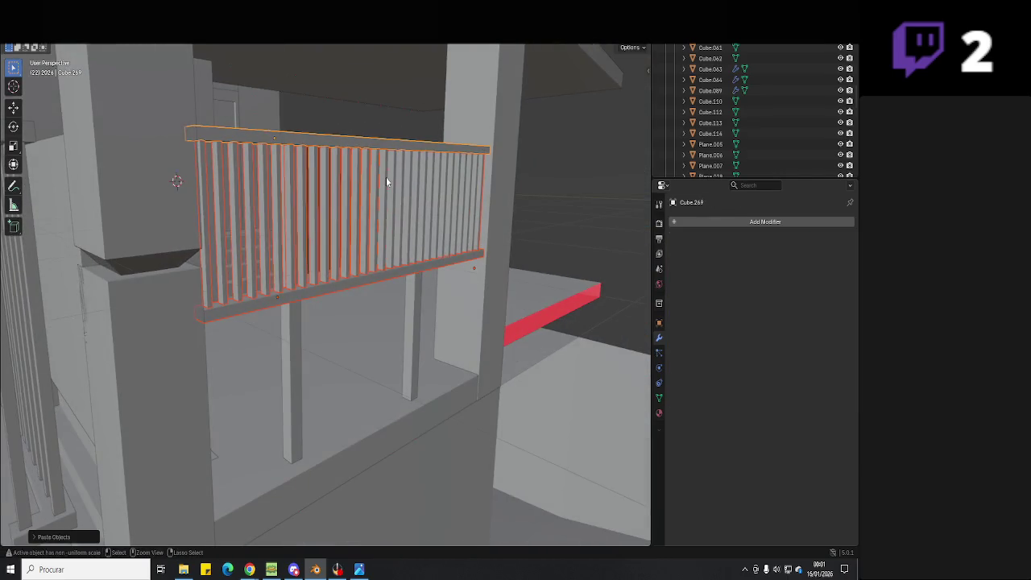
pyautogui.press('g')
pyautogui.press('z')
pyautogui.click(374, 346)
pyautogui.moveTo(375, 347)
pyautogui.mouseDown(button='middle')
pyautogui.moveTo(372, 296)
pyautogui.moveTo(429, 319)
pyautogui.moveTo(253, 311)
pyautogui.moveTo(337, 318)
pyautogui.moveTo(603, 261)
pyautogui.moveTo(438, 346)
pyautogui.moveTo(391, 333)
pyautogui.moveTo(414, 329)
pyautogui.moveTo(364, 461)
pyautogui.mouseUp(button='middle')
pyautogui.press('g')
pyautogui.press('z')
pyautogui.click(370, 304)
pyautogui.hotkey('ctrl', 's')
pyautogui.click(339, 571)
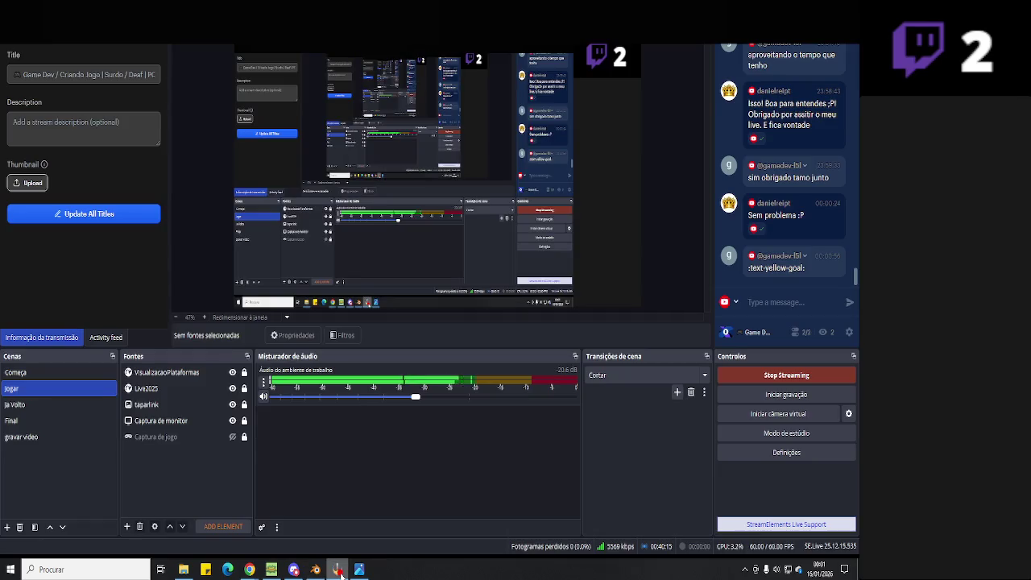
pyautogui.click(339, 572)
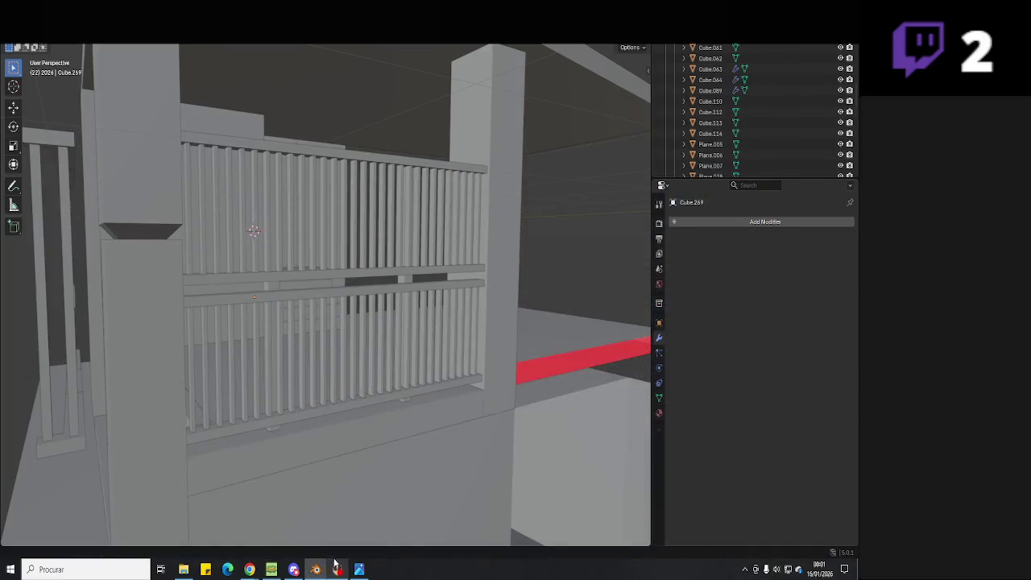
pyautogui.click(355, 574)
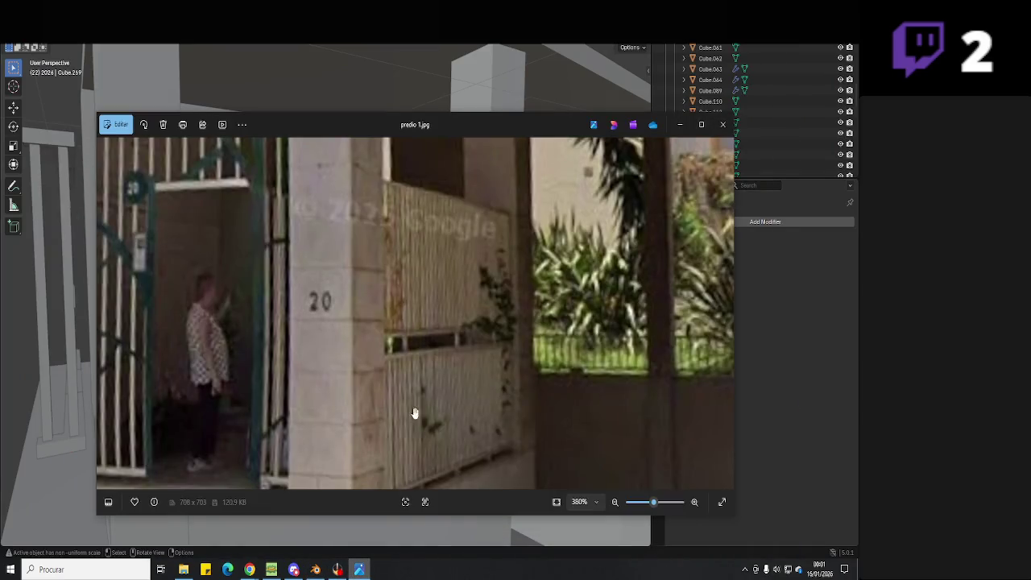
pyautogui.scroll(-2, 459, 344)
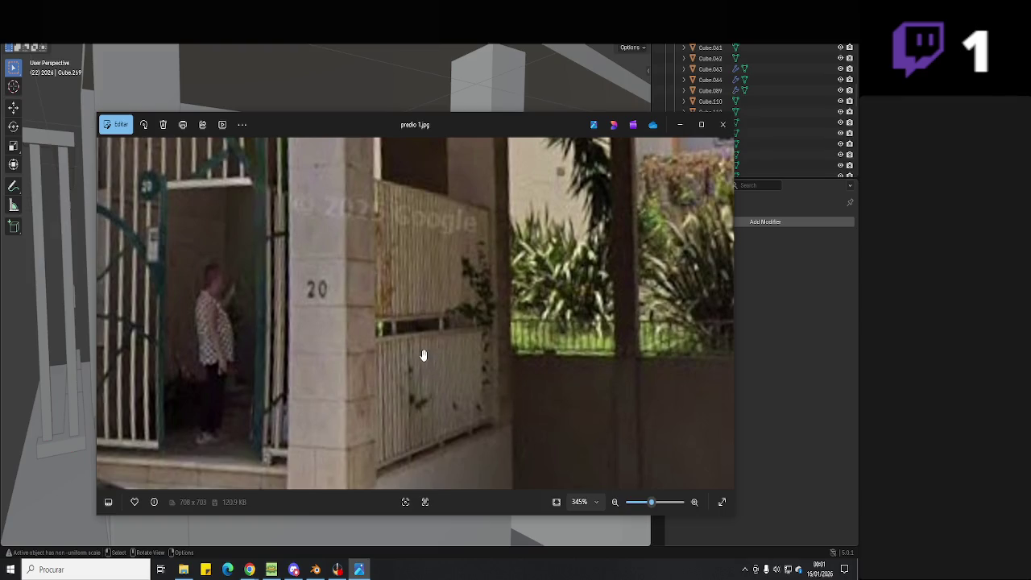
pyautogui.moveTo(423, 355)
pyautogui.mouseDown()
pyautogui.moveTo(421, 367)
pyautogui.moveTo(422, 349)
pyautogui.mouseUp()
pyautogui.click(360, 569)
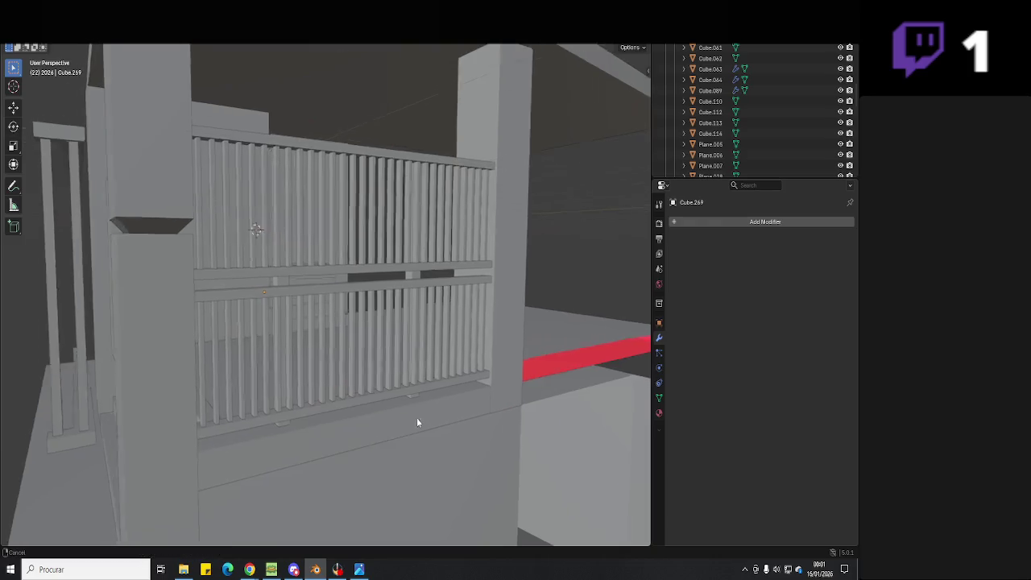
pyautogui.moveTo(417, 418)
pyautogui.mouseDown(button='middle')
pyautogui.moveTo(365, 444)
pyautogui.moveTo(389, 379)
pyautogui.mouseUp(button='middle')
pyautogui.click(337, 570)
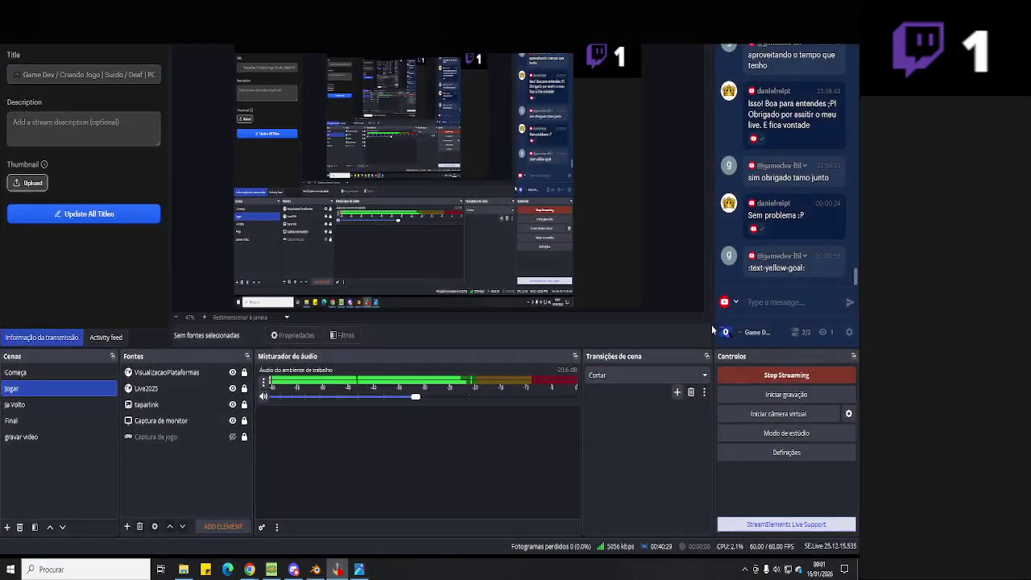
# - Check the connected streaming channels in OBS, then bring up the YouTube live page in Chrome
pyautogui.click(795, 333)
pyautogui.click(780, 331)
pyautogui.moveTo(250, 569)
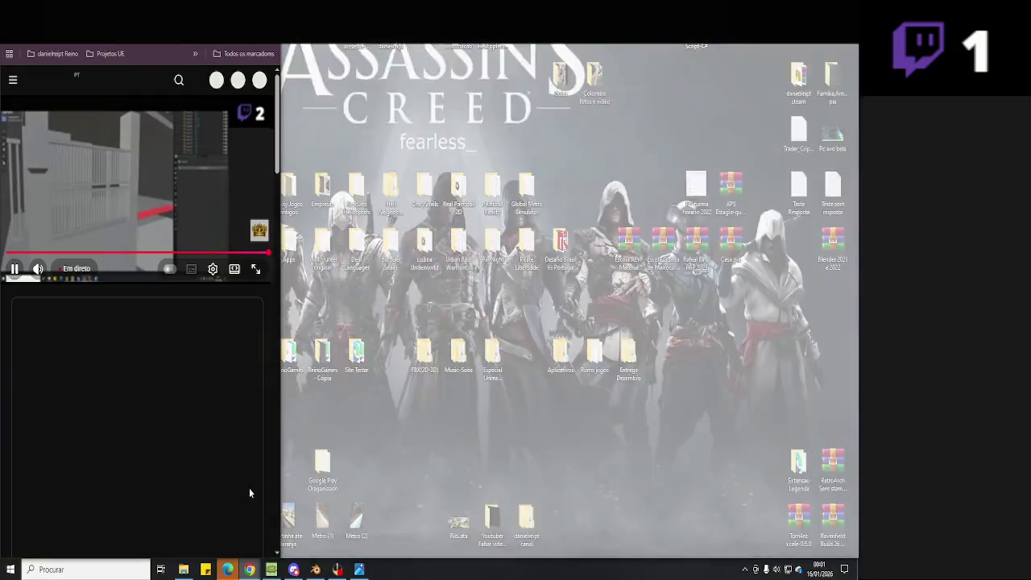
pyautogui.click(249, 488)
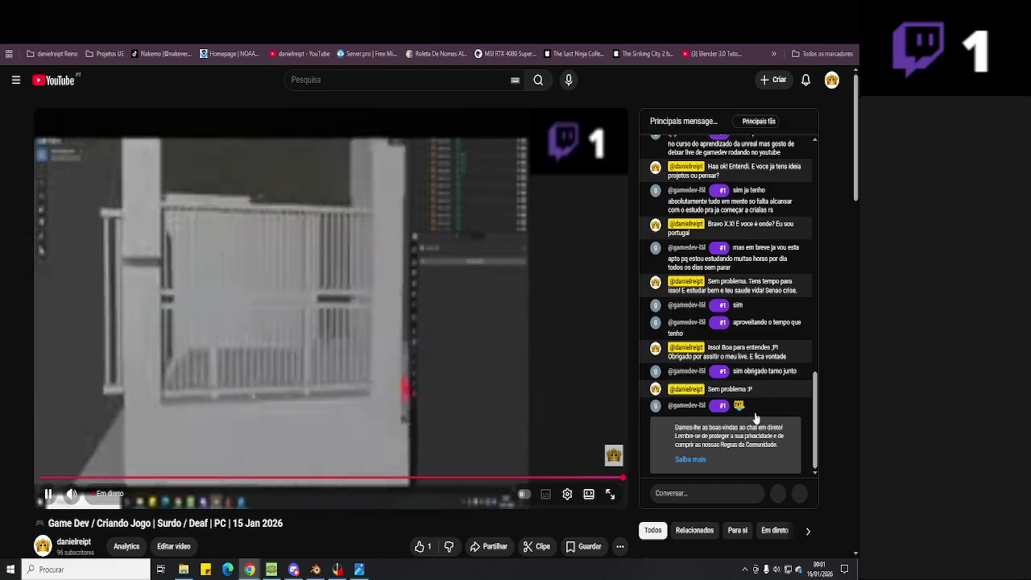
# - Post an emoji in the YouTube live chat and like the stream
pyautogui.click(756, 494)
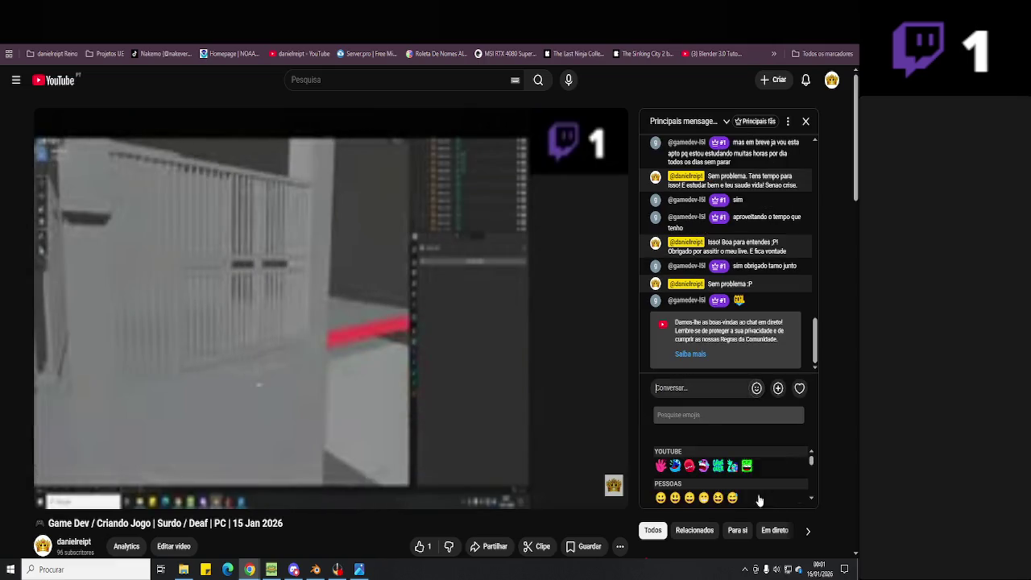
pyautogui.scroll(-1, 718, 471)
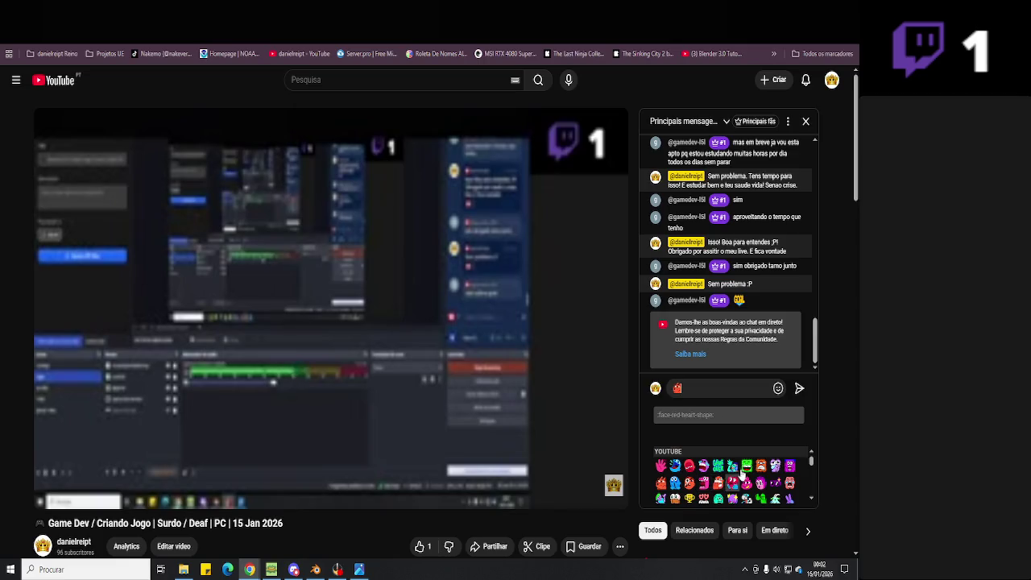
pyautogui.scroll(-1, 743, 476)
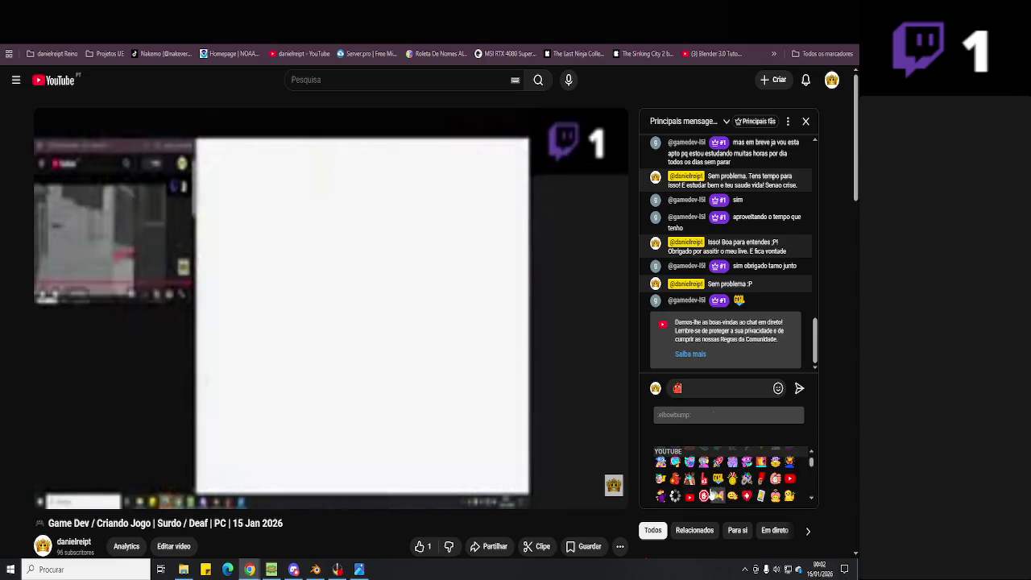
pyautogui.click(800, 388)
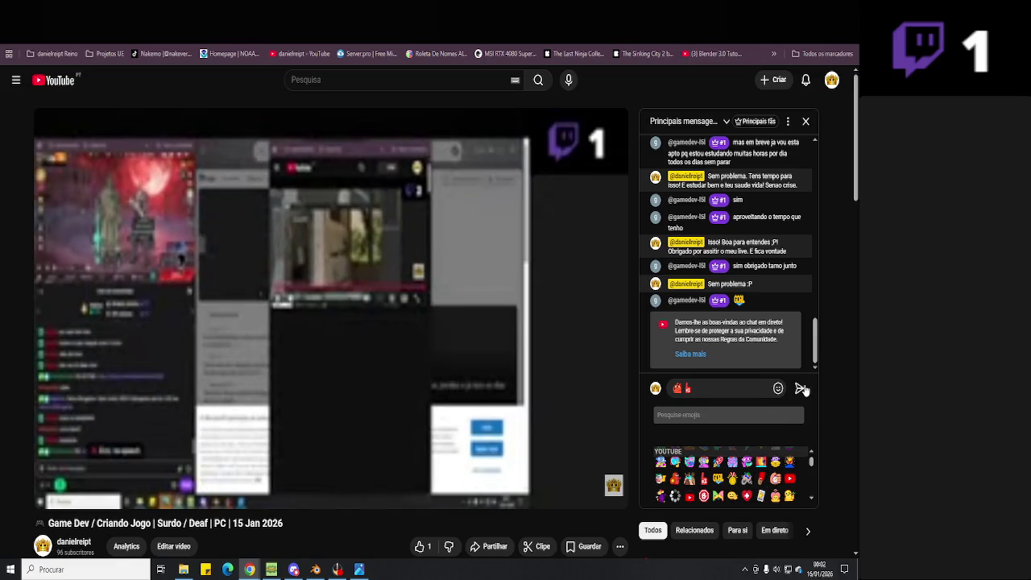
pyautogui.scroll(-2, 467, 394)
pyautogui.click(419, 364)
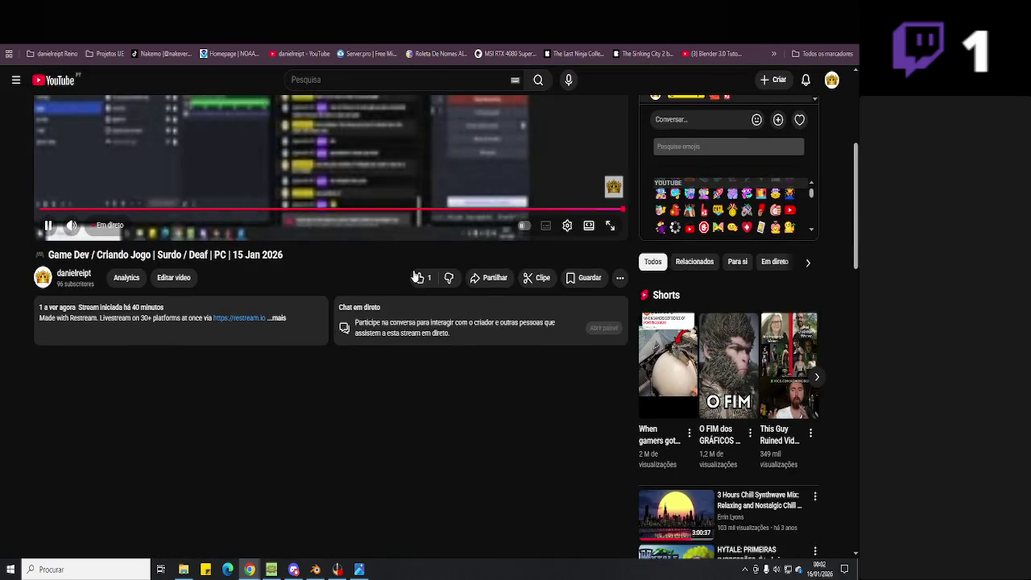
pyautogui.scroll(2, 417, 284)
# - Return to Blender, save the Hell Neighbour project, and select the floor slab by the entrance
pyautogui.hotkey('alt', 'Tab')
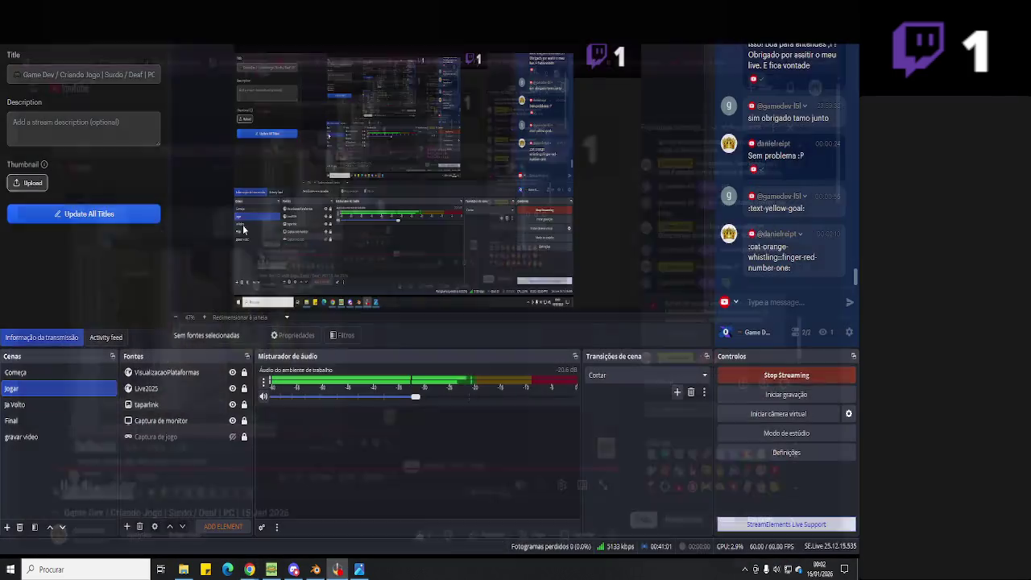
pyautogui.click(353, 573)
pyautogui.click(313, 571)
pyautogui.hotkey('ctrl', 's')
pyautogui.moveTo(419, 397)
pyautogui.mouseDown(button='middle')
pyautogui.moveTo(421, 364)
pyautogui.moveTo(347, 346)
pyautogui.moveTo(328, 363)
pyautogui.moveTo(421, 364)
pyautogui.moveTo(477, 409)
pyautogui.moveTo(306, 371)
pyautogui.moveTo(370, 347)
pyautogui.moveTo(431, 355)
pyautogui.mouseUp(button='middle')
pyautogui.click(338, 370)
pyautogui.click(371, 348)
# - Compare the slab with the reference photo, then undo the railing join back to the arrayed slats
pyautogui.hotkey('alt', 'Tab')
pyautogui.moveTo(443, 374); pyautogui.dragTo(413, 407)
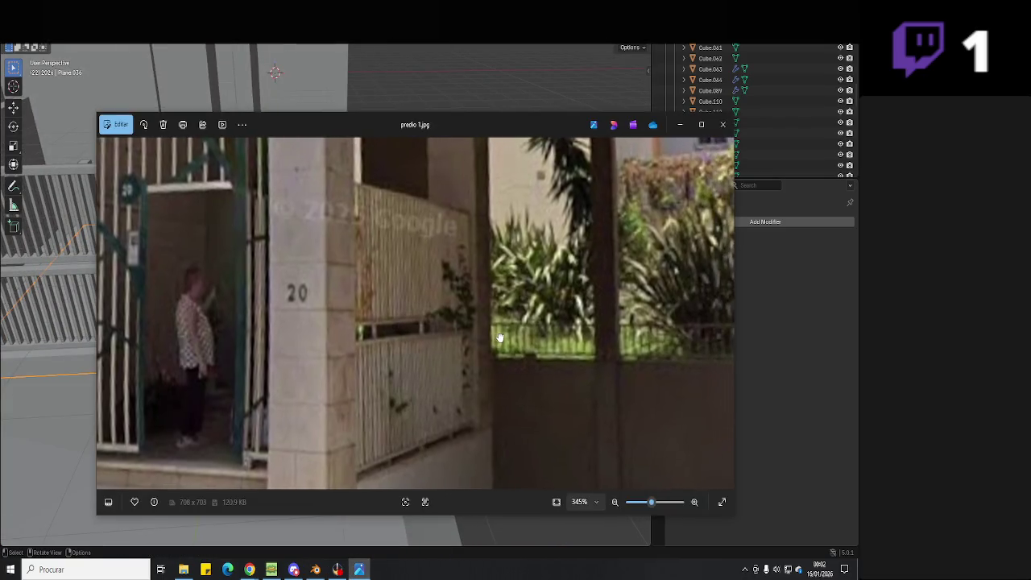
pyautogui.click(359, 570)
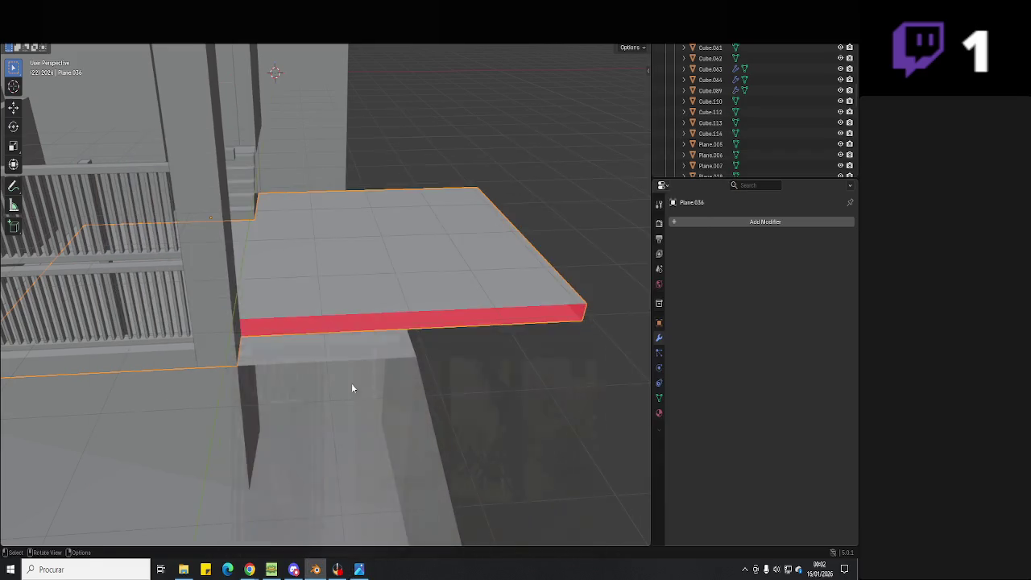
pyautogui.moveTo(352, 383); pyautogui.dragTo(403, 323, button='middle')
pyautogui.click(321, 310)
pyautogui.scroll(3, 321, 310)
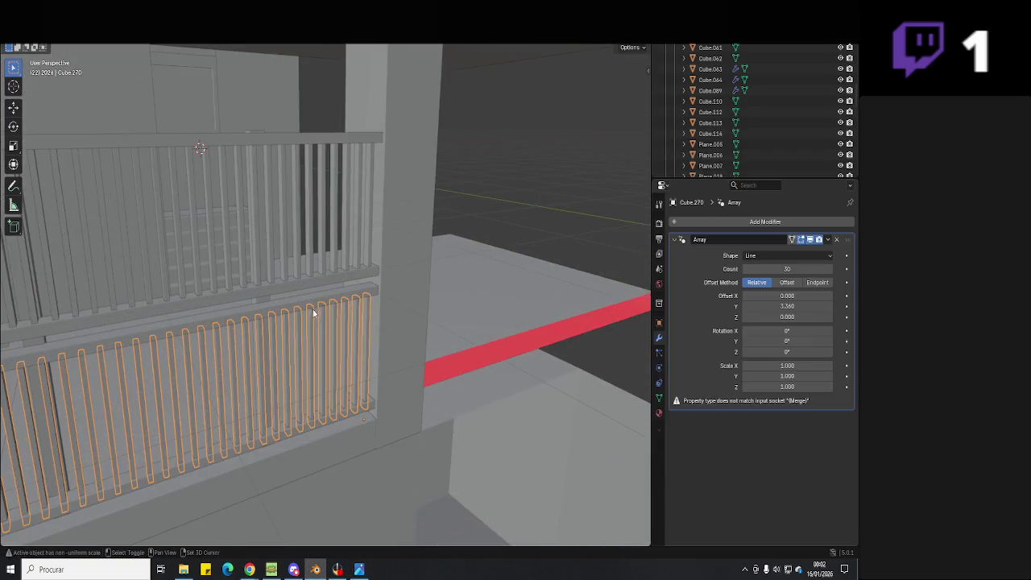
pyautogui.keyDown('shift'); pyautogui.click(313, 349); pyautogui.keyUp('shift')
pyautogui.moveTo(324, 427); pyautogui.dragTo(415, 415, button='middle')
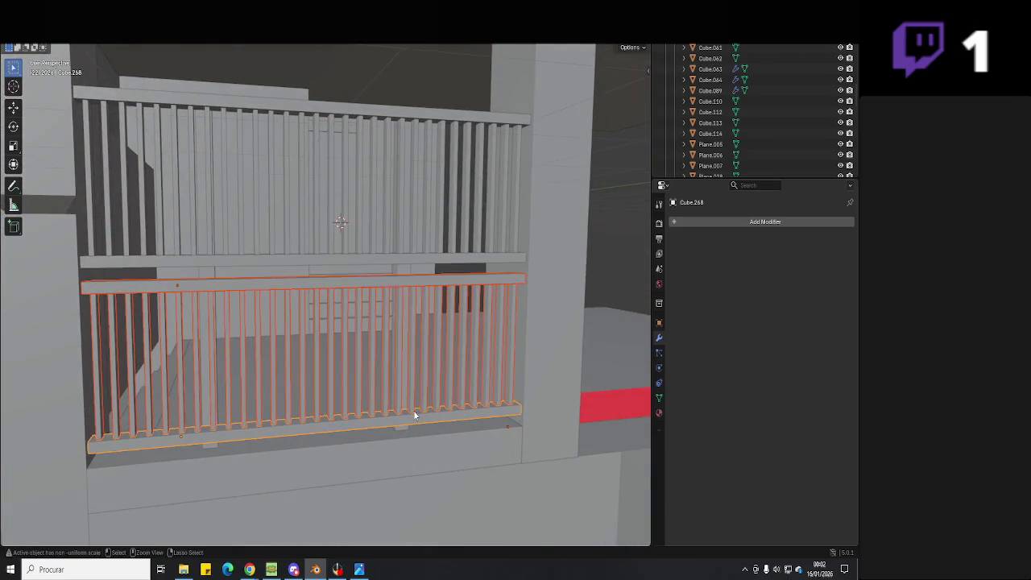
pyautogui.hotkey('ctrl', 'z')
pyautogui.hotkey('ctrl', 'z')
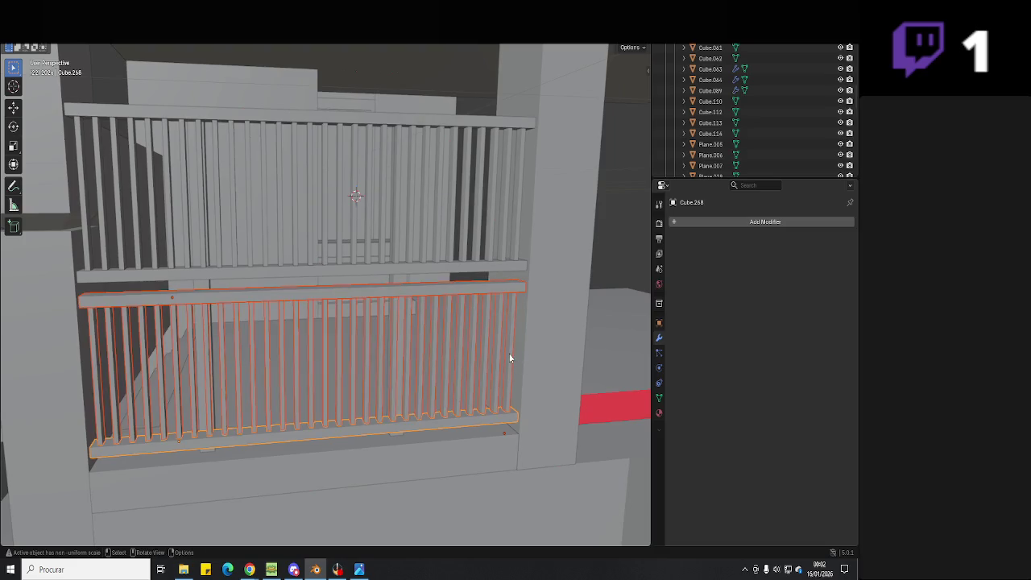
pyautogui.hotkey('ctrl', 'z')
# - Apply the Array modifiers on both the upper and lower slat rows
pyautogui.keyDown('shift'); pyautogui.click(519, 241); pyautogui.keyUp('shift')
pyautogui.click(828, 240)
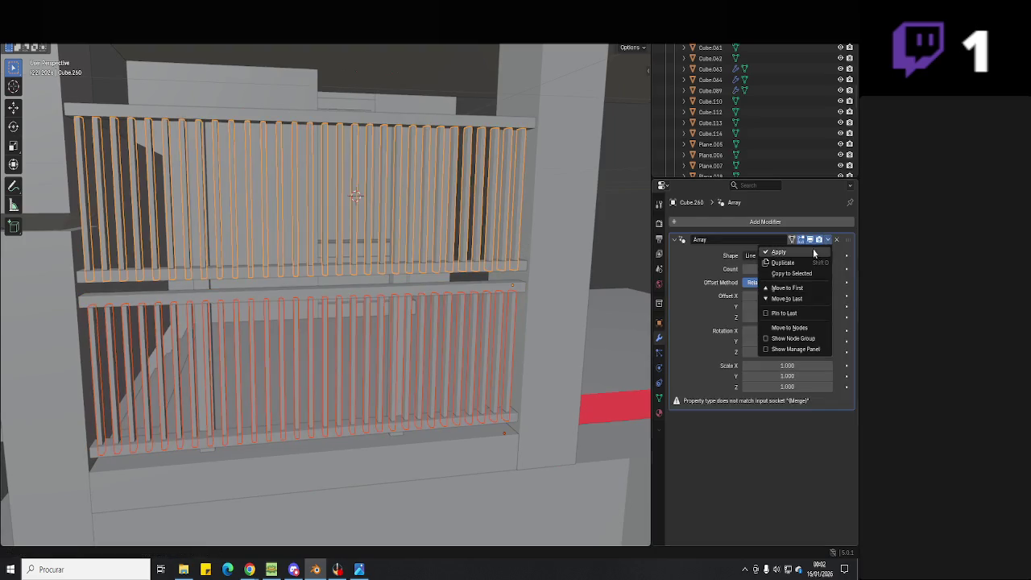
pyautogui.click(808, 253)
pyautogui.hotkey('ctrl', 'z')
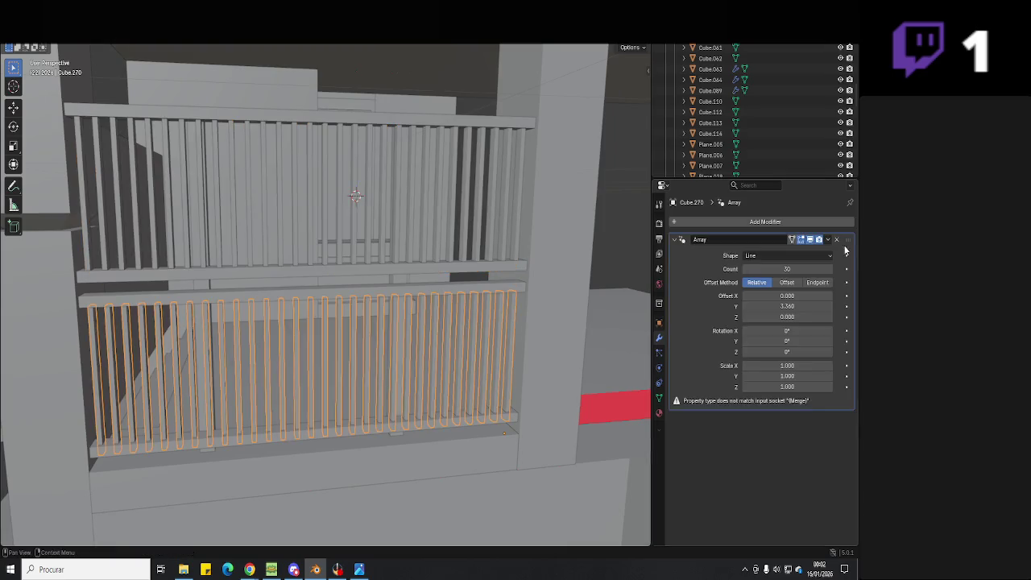
pyautogui.click(835, 240)
pyautogui.hotkey('ctrl', 'z')
pyautogui.click(829, 240)
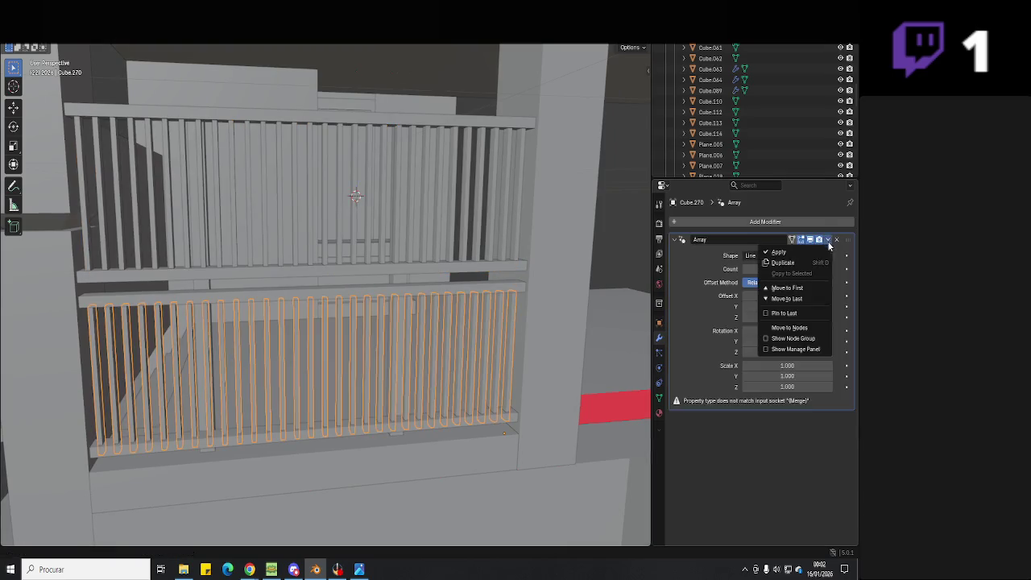
pyautogui.click(779, 252)
# - Select the gate's rails and slat rows from a new angle
pyautogui.moveTo(483, 322); pyautogui.dragTo(434, 327, button='middle')
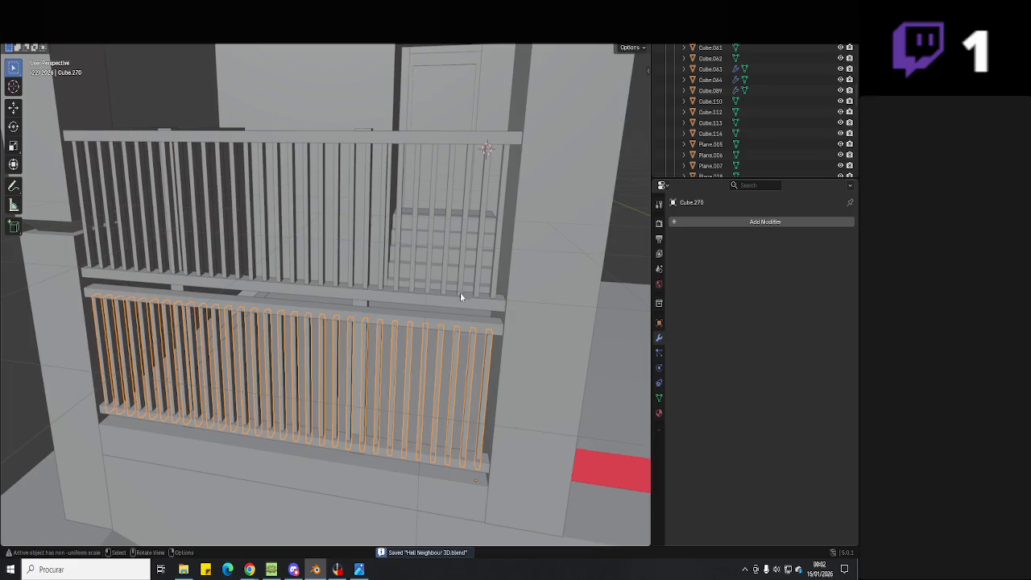
pyautogui.click(446, 292)
pyautogui.click(442, 174)
pyautogui.keyDown('shift'); pyautogui.click(440, 133); pyautogui.keyUp('shift')
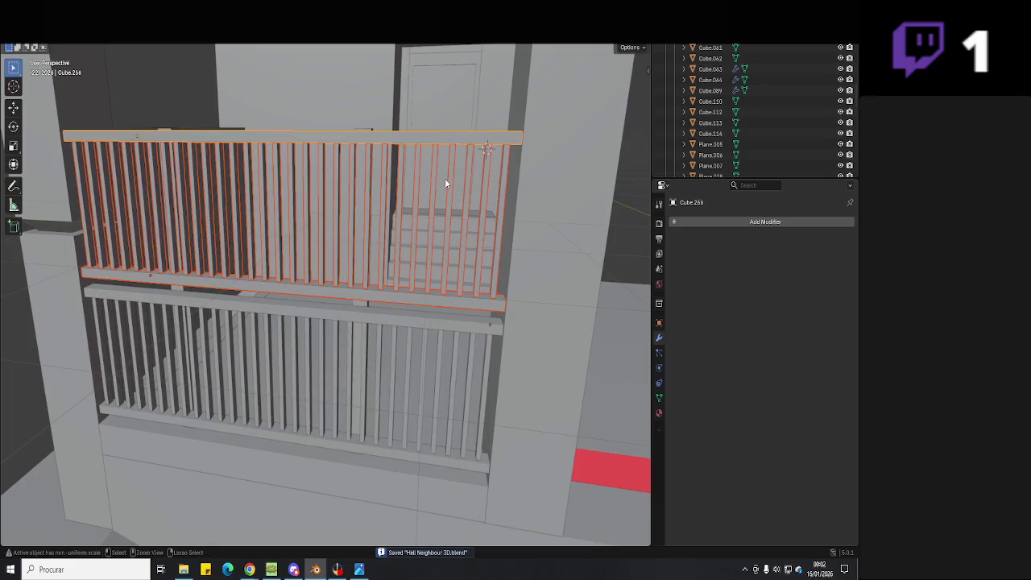
pyautogui.click(414, 327)
pyautogui.keyDown('shift'); pyautogui.click(405, 434); pyautogui.keyUp('shift')
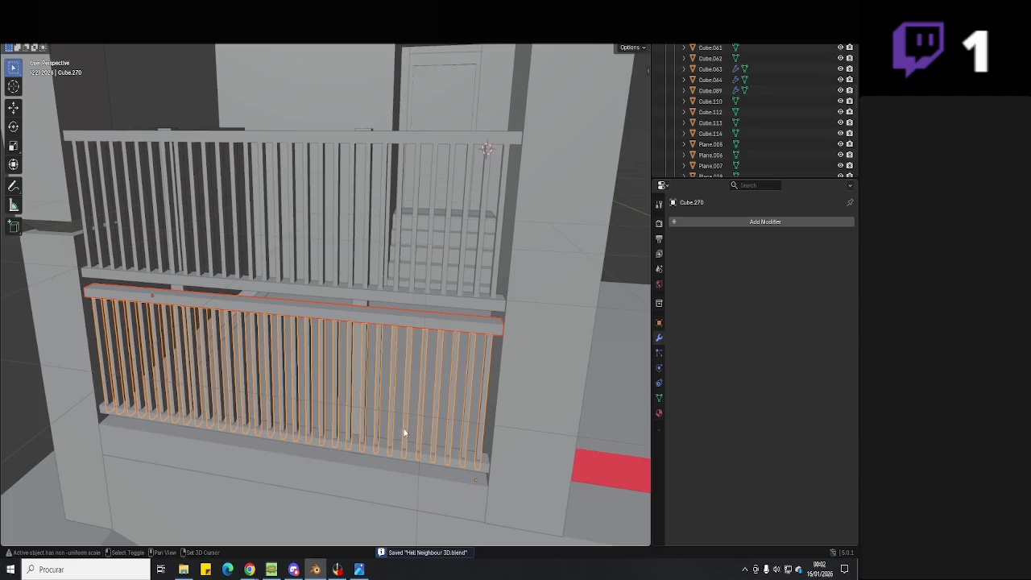
pyautogui.click(361, 336)
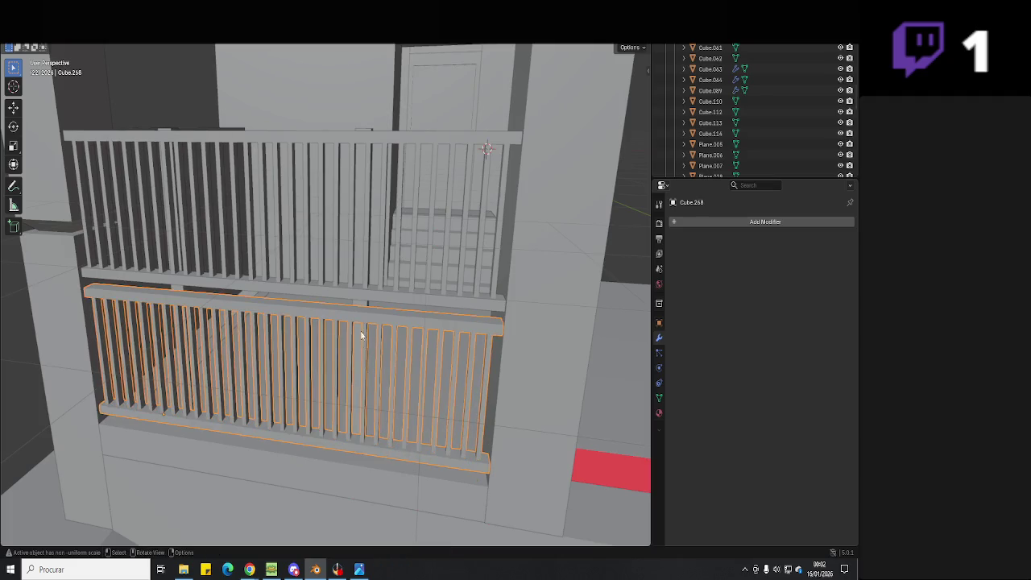
# - Select the upper and lower railings with the lower railing active
pyautogui.moveTo(361, 308)
pyautogui.mouseDown(button='middle')
pyautogui.moveTo(384, 306)
pyautogui.moveTo(248, 307)
pyautogui.mouseUp(button='middle')
pyautogui.click(391, 296)
pyautogui.keyDown('shift'); pyautogui.click(247, 307); pyautogui.keyUp('shift')
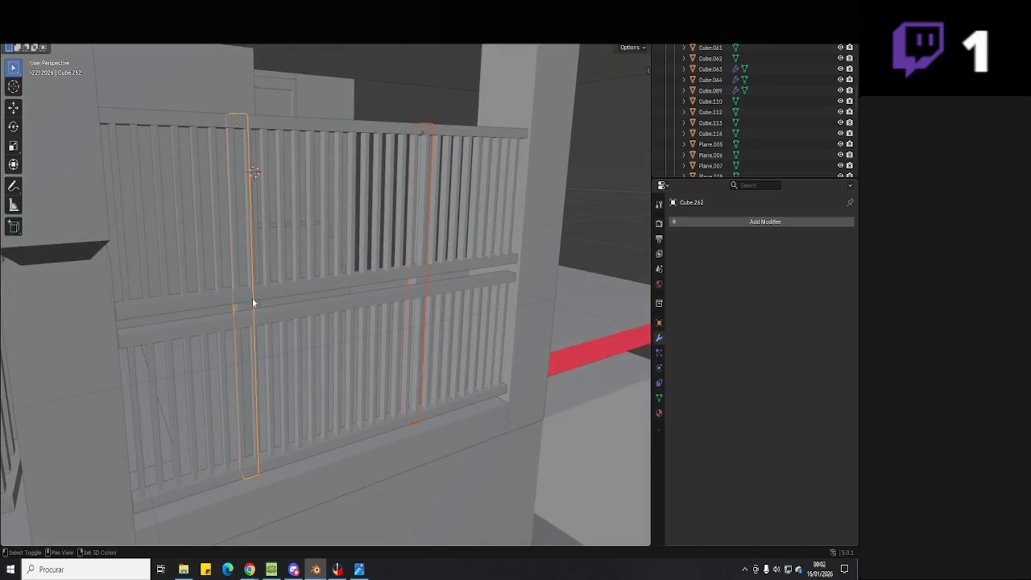
pyautogui.keyDown('shift'); pyautogui.click(252, 322); pyautogui.keyUp('shift')
pyautogui.keyDown('shift'); pyautogui.click(364, 315); pyautogui.keyUp('shift')
pyautogui.moveTo(364, 315)
pyautogui.mouseDown(button='middle')
pyautogui.moveTo(310, 339)
pyautogui.moveTo(419, 361)
pyautogui.moveTo(304, 362)
pyautogui.mouseUp(button='middle')
# - Join the two railings into one gate with Ctrl+J, then copy and paste it
pyautogui.hotkey('ctrl', 'j')
pyautogui.scroll(-3, 312, 335)
pyautogui.hotkey('ctrl', 'c')
pyautogui.hotkey('ctrl', 'v')
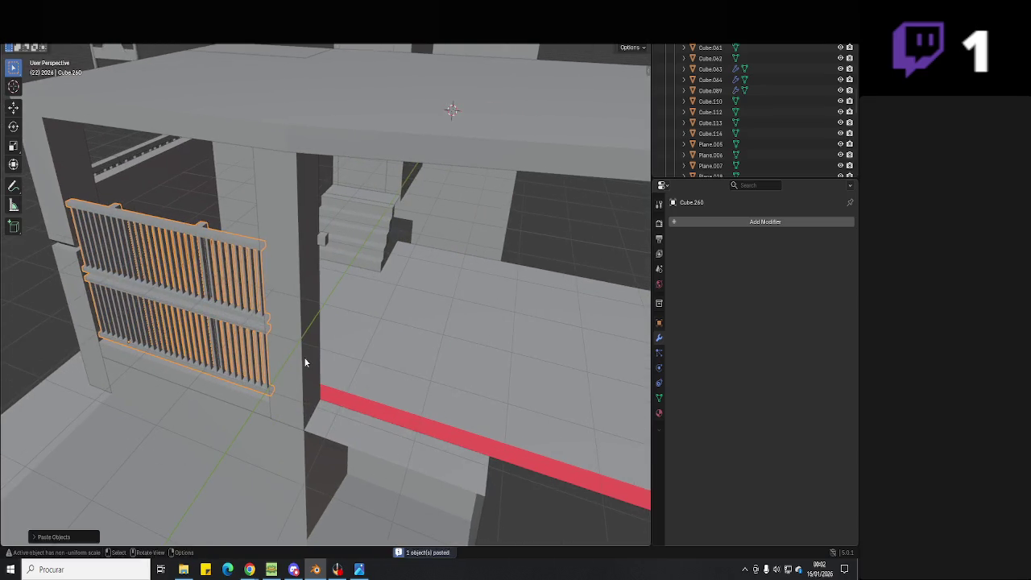
# - Move the pasted gate copy into its new spot by the entrance
pyautogui.press('g')
pyautogui.scroll(-5, 362, 363)
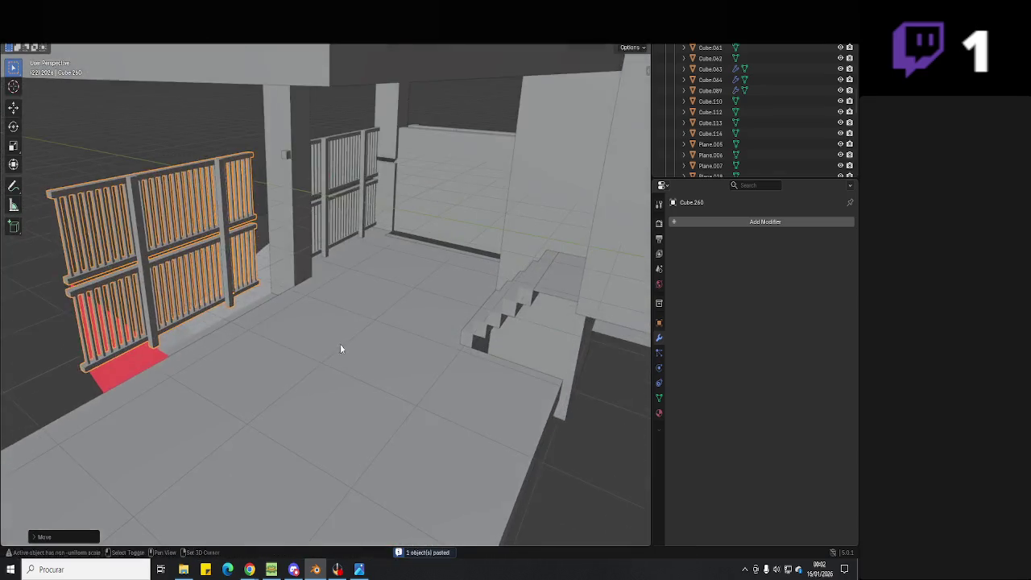
pyautogui.click(258, 384)
pyautogui.scroll(5, 306, 379)
pyautogui.moveTo(258, 384); pyautogui.dragTo(378, 389, button='middle')
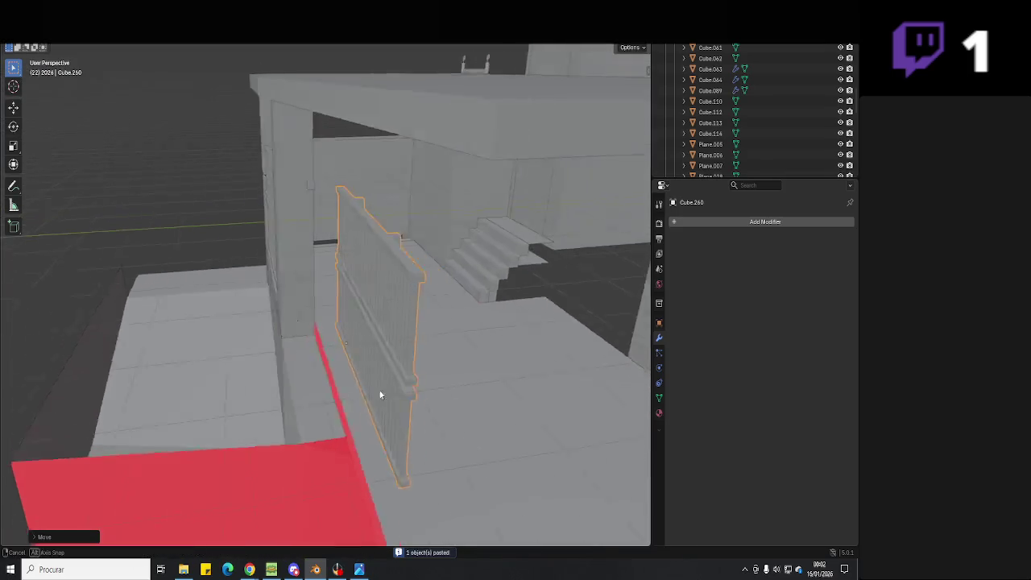
pyautogui.scroll(3, 361, 412)
# - In top view, rotate the gate along the angled entrance line, then return to solid shading
pyautogui.press('KP_7')
pyautogui.scroll(-5, 370, 342)
pyautogui.keyDown('shift'); pyautogui.moveTo(371, 347); pyautogui.dragTo(419, 362, button='middle'); pyautogui.keyUp('shift')
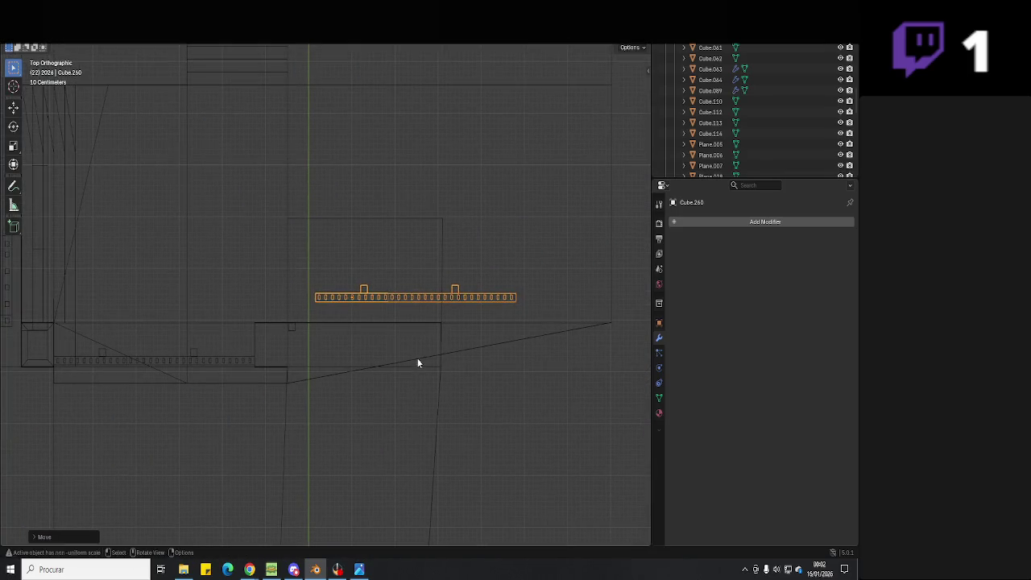
pyautogui.press('r')
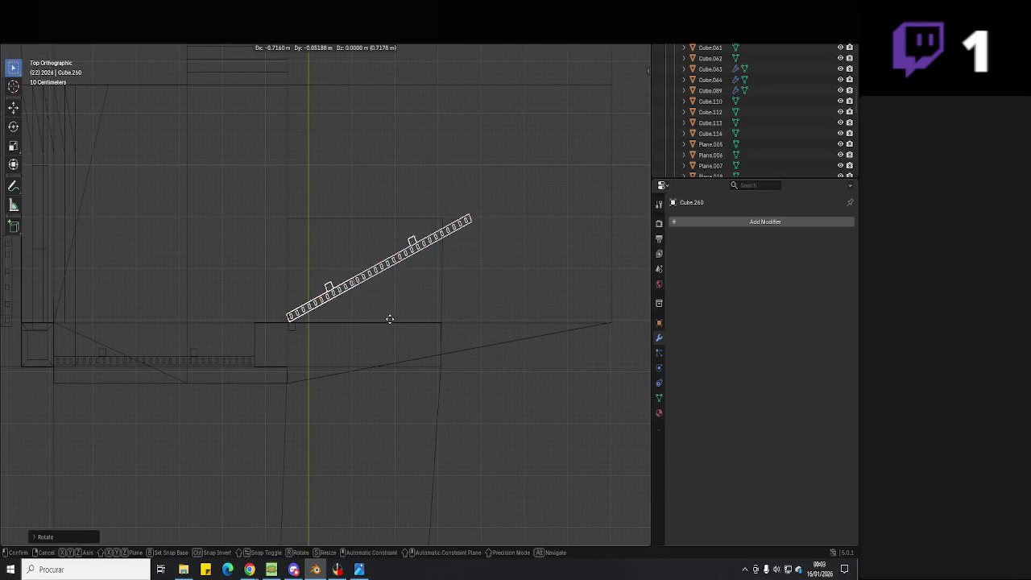
pyautogui.click(391, 319)
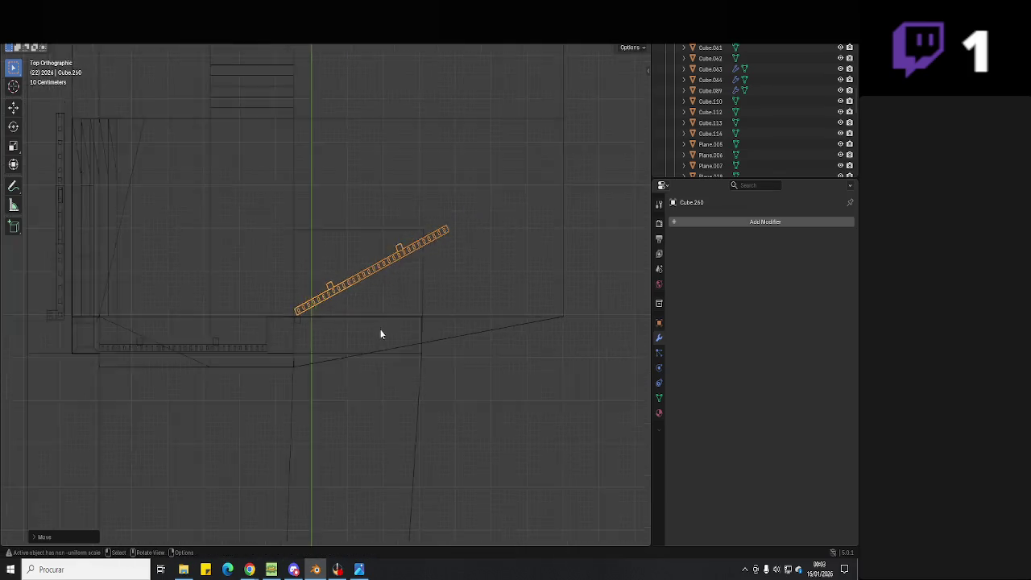
pyautogui.moveTo(379, 334)
pyautogui.mouseDown(button='middle')
pyautogui.moveTo(338, 248)
pyautogui.moveTo(490, 205)
pyautogui.mouseUp(button='middle')
pyautogui.hotkey('shift', 'z')
pyautogui.moveTo(484, 266)
pyautogui.mouseDown(button='middle')
pyautogui.moveTo(483, 322)
pyautogui.moveTo(419, 355)
pyautogui.mouseUp(button='middle')
# - In Edit Mode on the floor slab, extend its front edge along Y
pyautogui.click(419, 354)
pyautogui.press('KP_Decimal')
pyautogui.press('Tab')
pyautogui.press('g')
pyautogui.press('x')
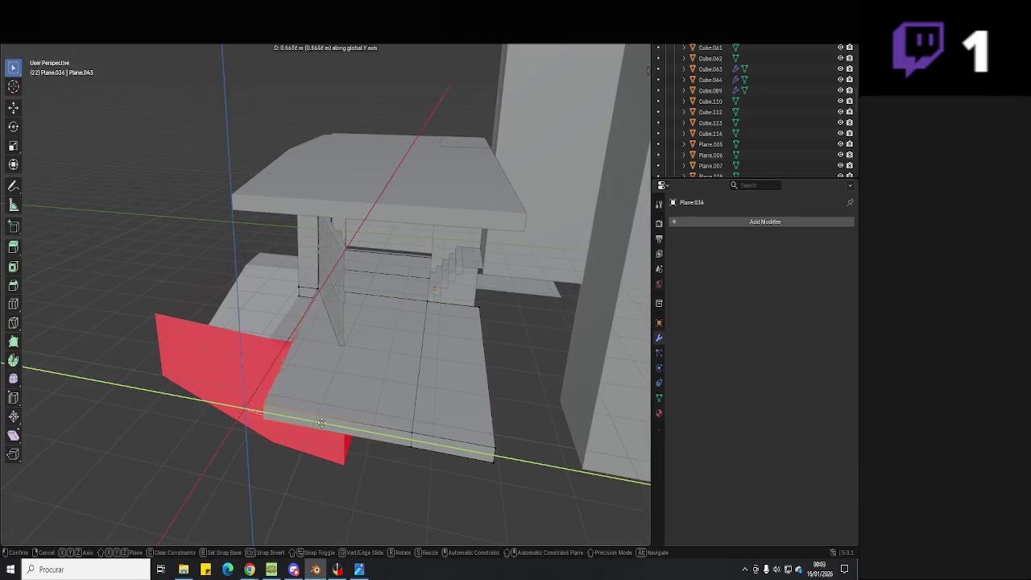
pyautogui.press('y')
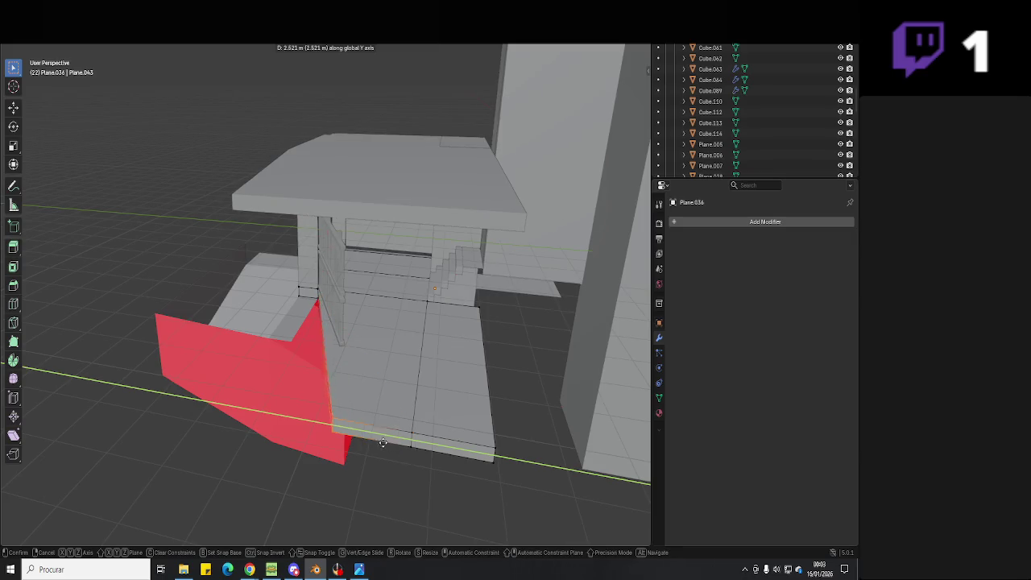
pyautogui.click(347, 350)
pyautogui.moveTo(347, 350)
pyautogui.mouseDown(button='middle')
pyautogui.moveTo(413, 369)
pyautogui.moveTo(334, 373)
pyautogui.moveTo(424, 373)
pyautogui.moveTo(332, 396)
pyautogui.moveTo(540, 410)
pyautogui.mouseUp(button='middle')
# - Widen the slab by shifting its side faces along Y and then X
pyautogui.press('g')
pyautogui.press('y')
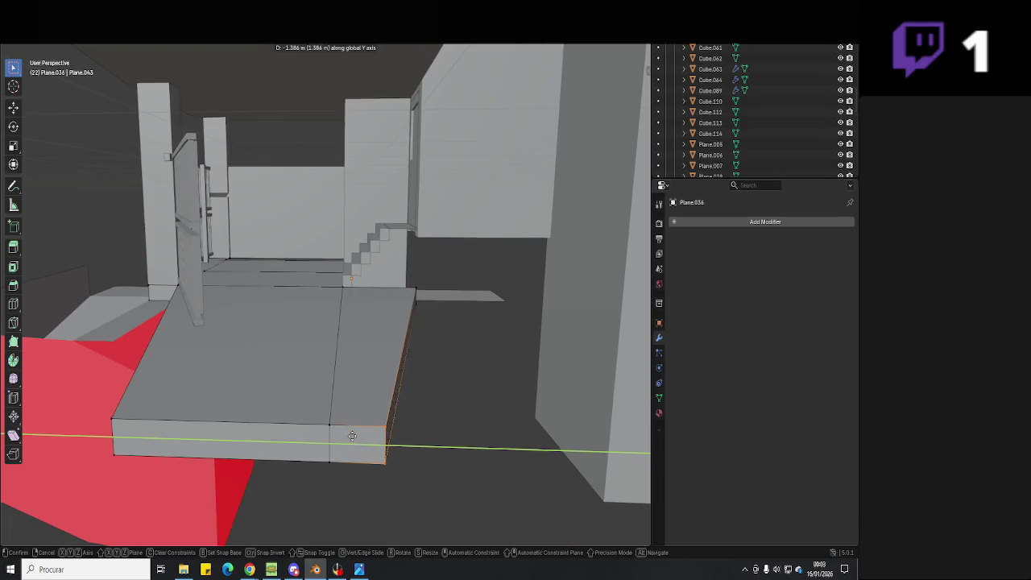
pyautogui.click(431, 436)
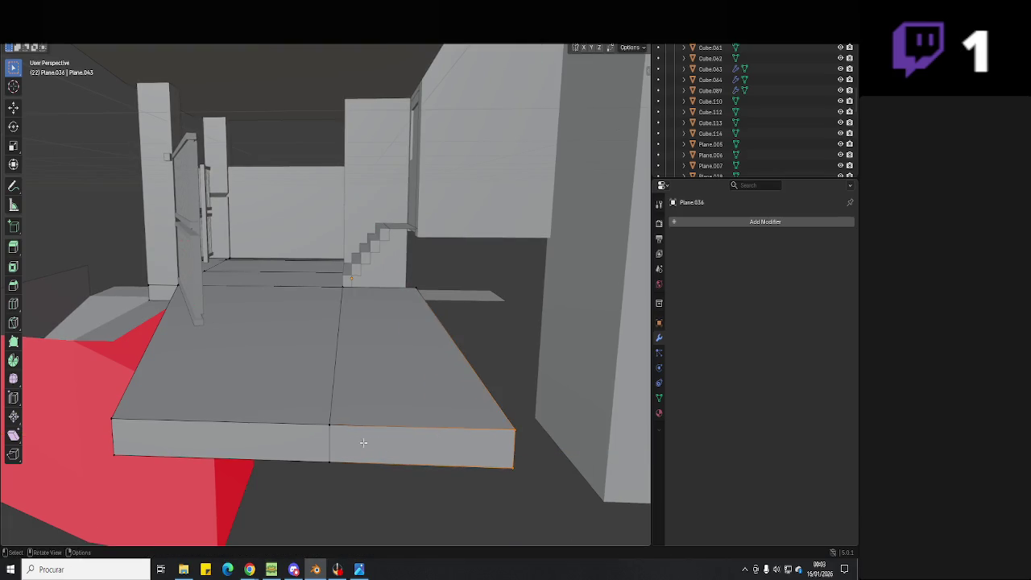
pyautogui.moveTo(362, 437)
pyautogui.mouseDown(button='middle')
pyautogui.moveTo(473, 442)
pyautogui.moveTo(430, 417)
pyautogui.moveTo(421, 426)
pyautogui.moveTo(465, 350)
pyautogui.moveTo(368, 364)
pyautogui.moveTo(350, 378)
pyautogui.mouseUp(button='middle')
pyautogui.press('g')
pyautogui.press('x')
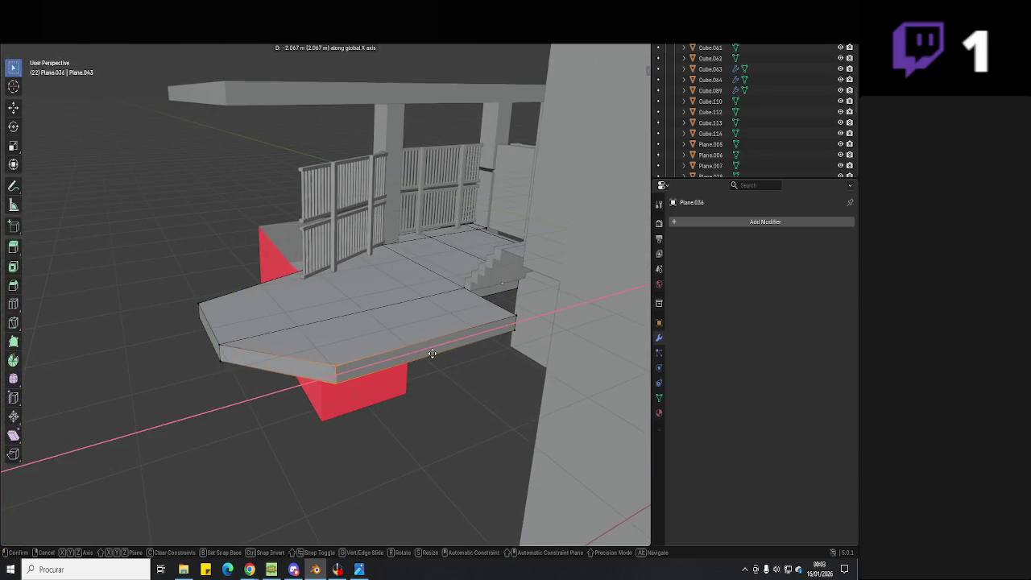
pyautogui.click(433, 354)
pyautogui.moveTo(494, 326)
pyautogui.mouseDown(button='middle')
pyautogui.moveTo(460, 304)
pyautogui.moveTo(396, 349)
pyautogui.moveTo(289, 297)
pyautogui.mouseUp(button='middle')
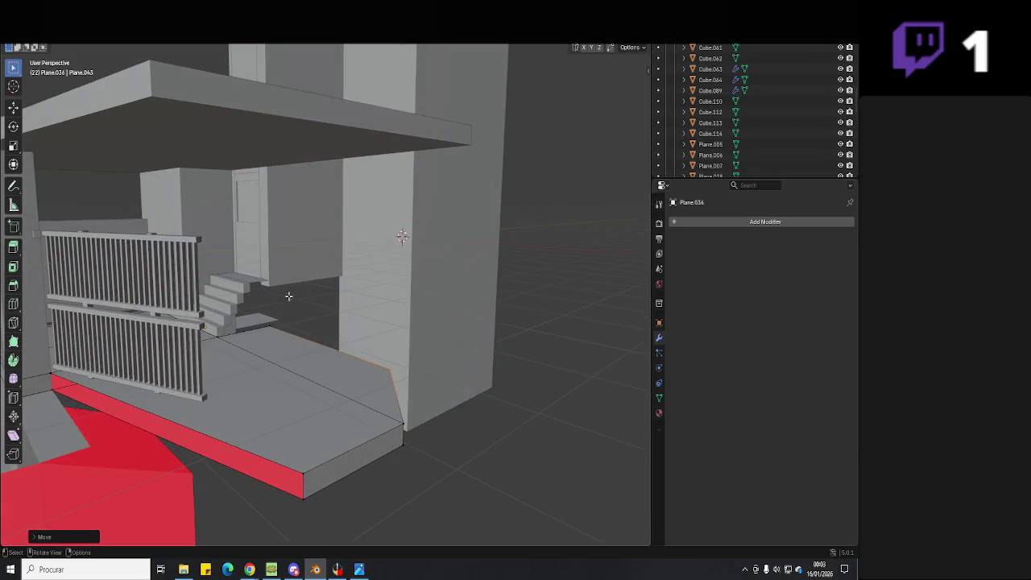
pyautogui.moveTo(399, 359); pyautogui.dragTo(322, 327, button='middle')
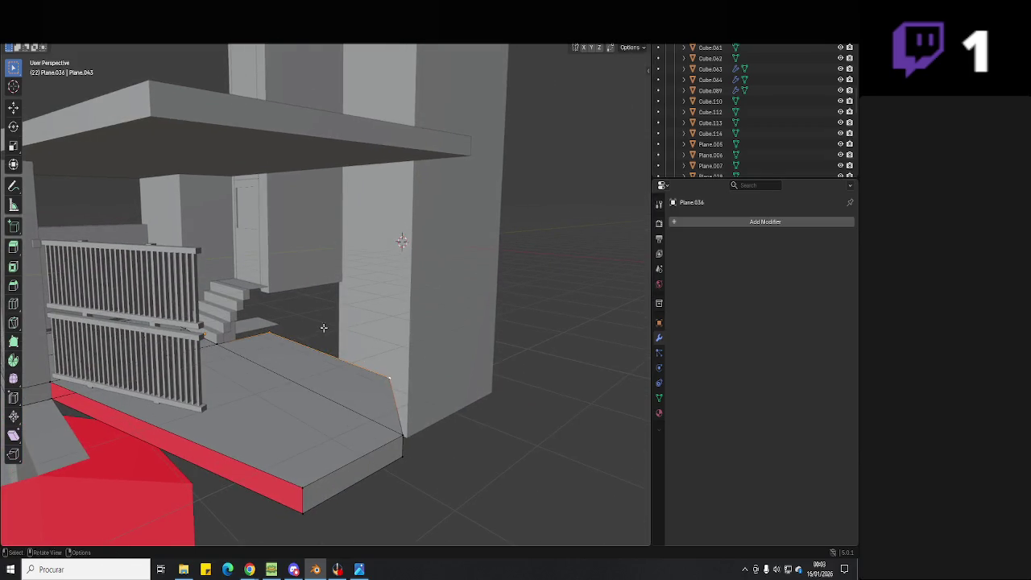
# - Extrude a slab edge straight up along Z into a new wall
pyautogui.press('e')
pyautogui.press('z')
pyautogui.click(470, 161)
pyautogui.moveTo(470, 161)
pyautogui.mouseDown(button='middle')
pyautogui.moveTo(312, 391)
pyautogui.moveTo(352, 416)
pyautogui.moveTo(302, 430)
pyautogui.moveTo(367, 398)
pyautogui.mouseUp(button='middle')
pyautogui.moveTo(367, 398); pyautogui.dragTo(287, 456)
# - Reposition the slab's bottom front edge after undoing a trial merge
pyautogui.moveTo(288, 456)
pyautogui.mouseDown(button='middle')
pyautogui.moveTo(323, 433)
pyautogui.moveTo(295, 462)
pyautogui.mouseUp(button='middle')
pyautogui.press('m')
pyautogui.click(338, 451)
pyautogui.hotkey('ctrl', 'z')
pyautogui.press('g')
pyautogui.press('z')
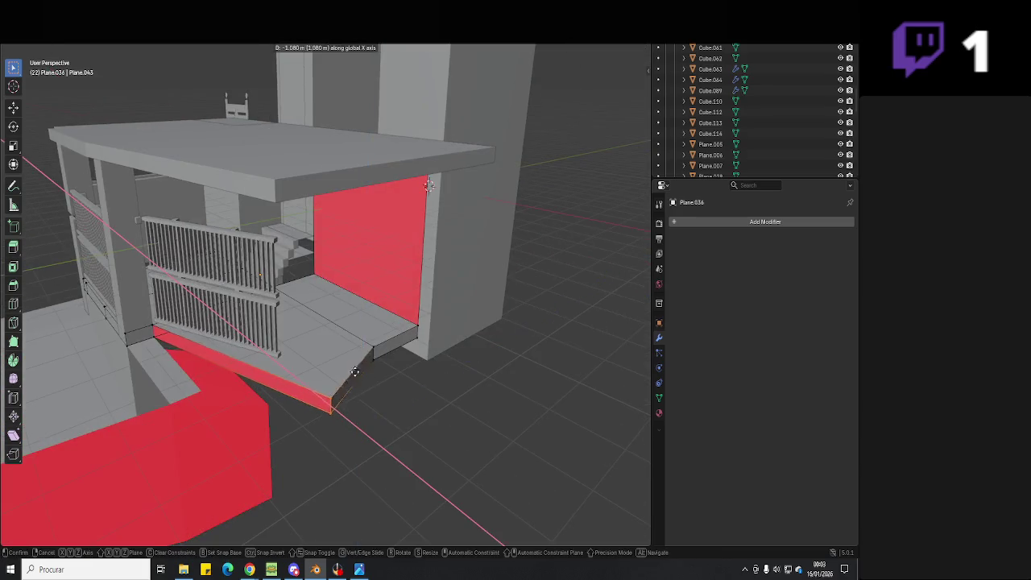
pyautogui.click(346, 419)
pyautogui.moveTo(347, 419)
pyautogui.mouseDown(button='middle')
pyautogui.moveTo(398, 375)
pyautogui.moveTo(393, 383)
pyautogui.mouseUp(button='middle')
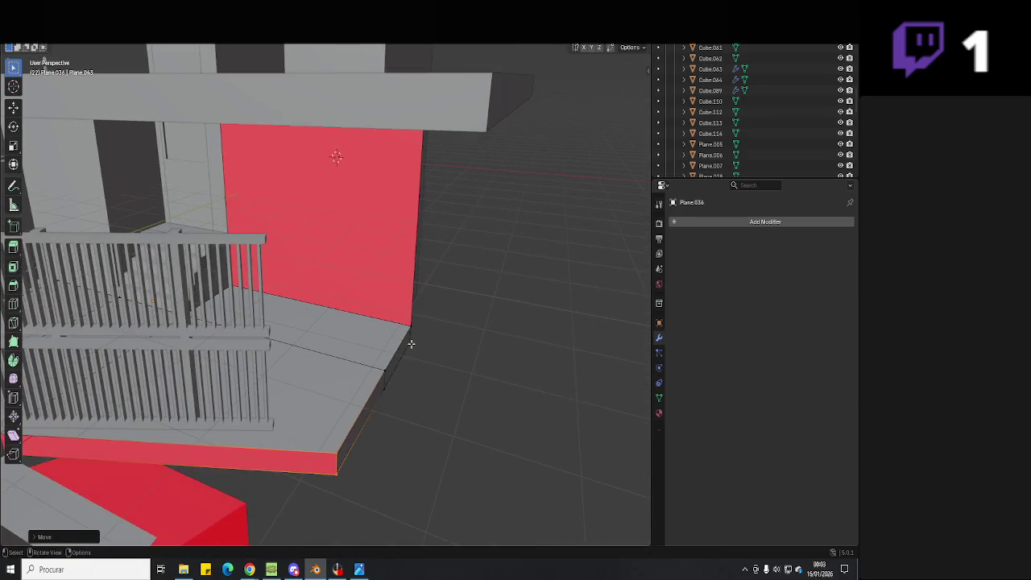
# - Extrude the slab edge outward along X to form the front step
pyautogui.press('e')
pyautogui.press('x')
pyautogui.click(482, 487)
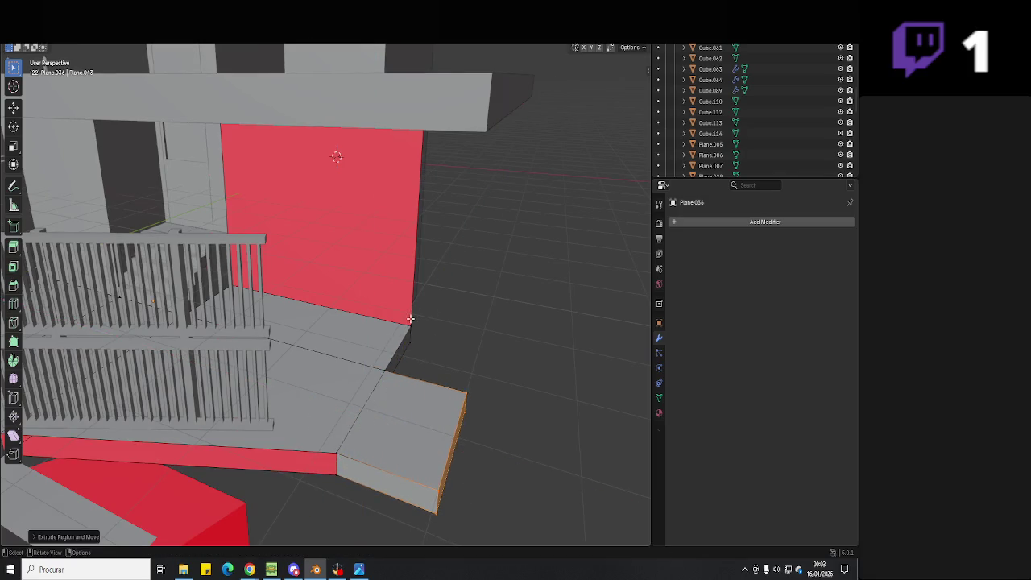
pyautogui.moveTo(410, 319); pyautogui.dragTo(387, 307, button='middle')
# - Extrude edges straight up along Z into walls, including one beside the stairs
pyautogui.press('e')
pyautogui.press('z')
pyautogui.click(379, 202)
pyautogui.moveTo(379, 201)
pyautogui.mouseDown(button='middle')
pyautogui.moveTo(229, 265)
pyautogui.moveTo(338, 348)
pyautogui.mouseUp(button='middle')
pyautogui.click(283, 366)
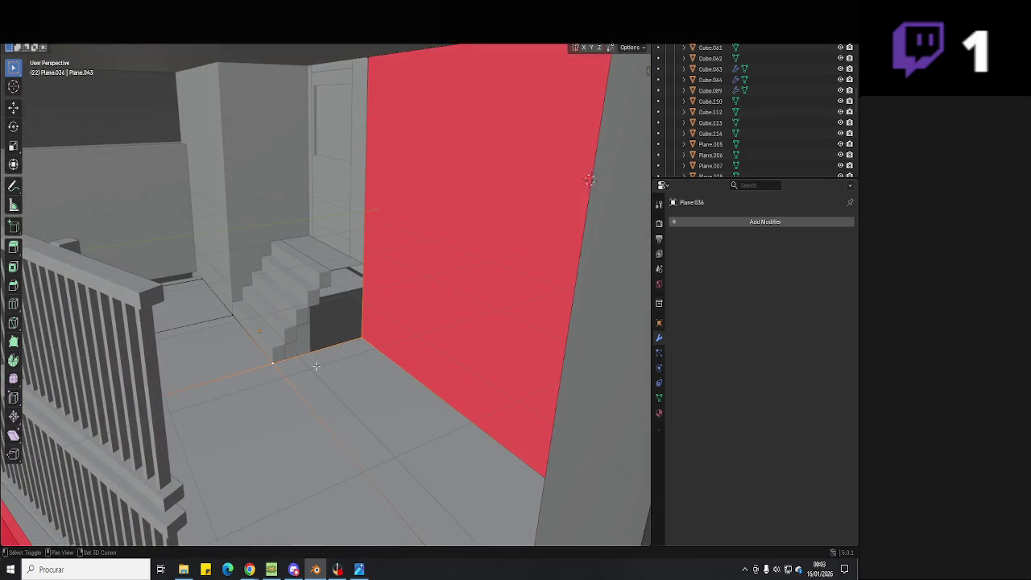
pyautogui.press('e')
pyautogui.press('z')
pyautogui.click(333, 274)
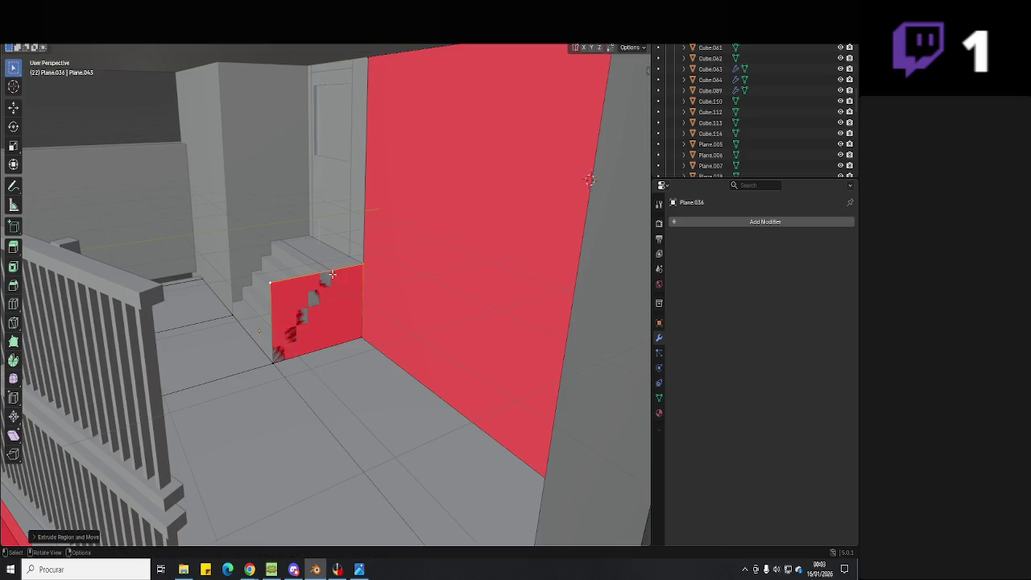
pyautogui.moveTo(338, 294)
pyautogui.mouseDown(button='middle')
pyautogui.moveTo(375, 297)
pyautogui.moveTo(357, 357)
pyautogui.moveTo(253, 323)
pyautogui.moveTo(268, 338)
pyautogui.mouseUp(button='middle')
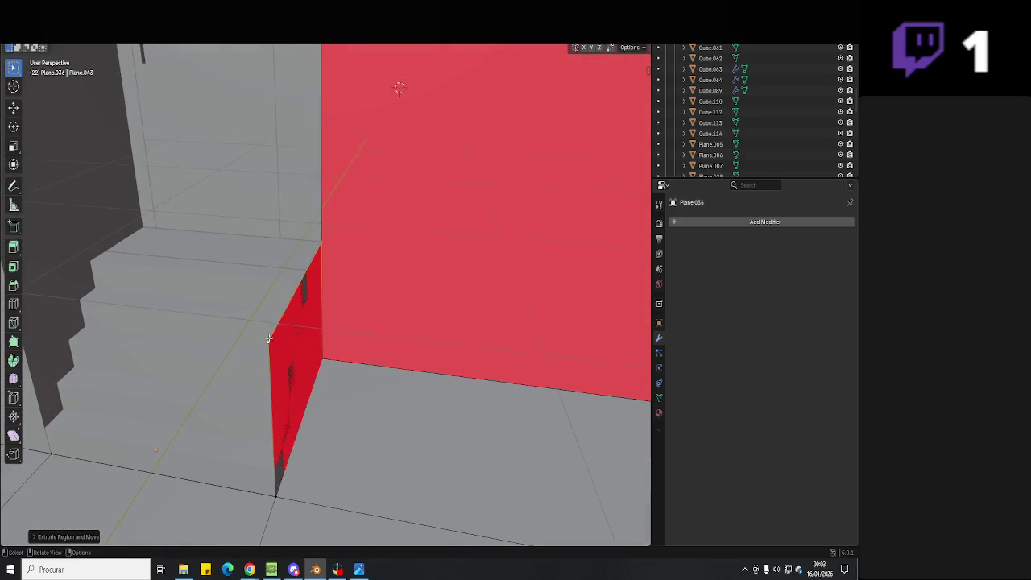
pyautogui.moveTo(307, 379); pyautogui.dragTo(295, 373, button='middle')
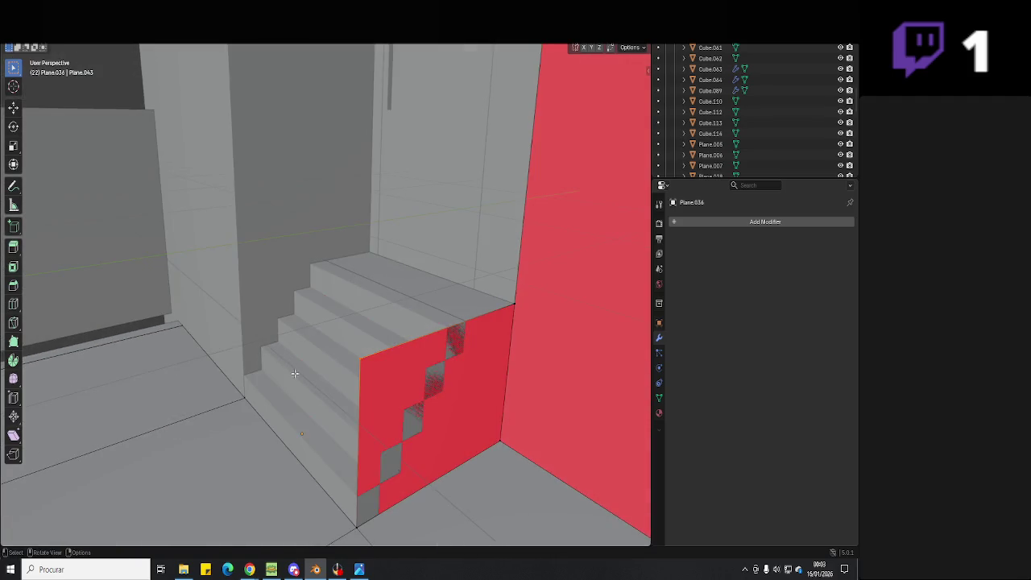
# - Delete the stair-side wall face, then undo a triangular gap fill
pyautogui.press('x')
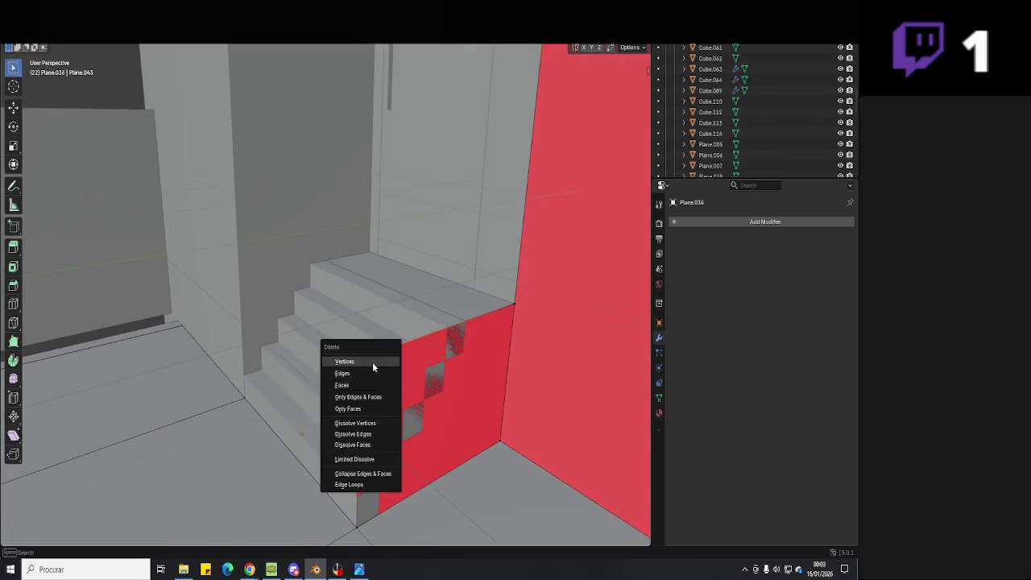
pyautogui.click(373, 362)
pyautogui.moveTo(373, 361); pyautogui.dragTo(452, 322, button='middle')
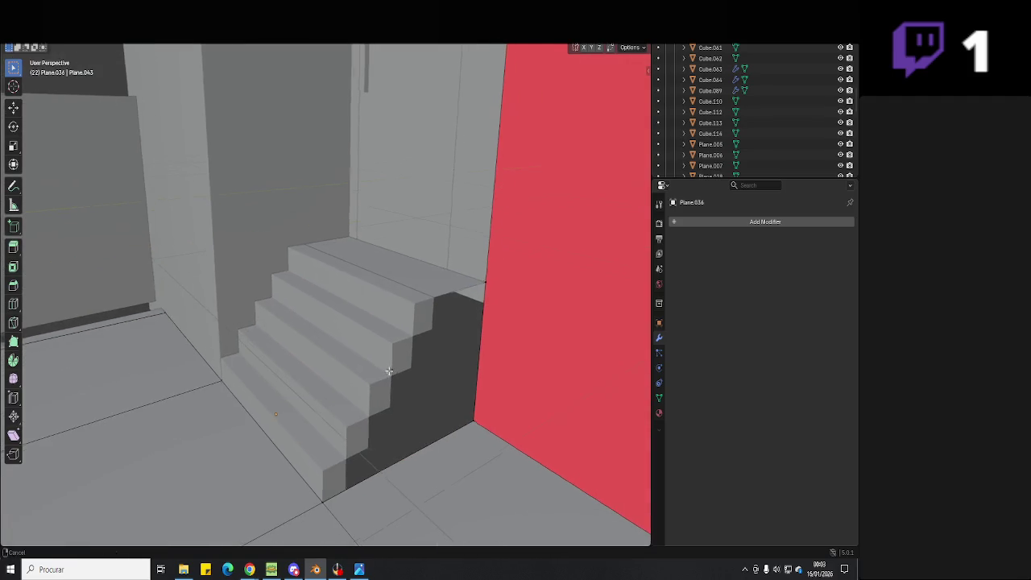
pyautogui.keyDown('shift'); pyautogui.click(479, 419); pyautogui.keyUp('shift')
pyautogui.press('f')
pyautogui.moveTo(371, 442); pyautogui.dragTo(345, 449, button='middle')
pyautogui.scroll(3, 341, 436)
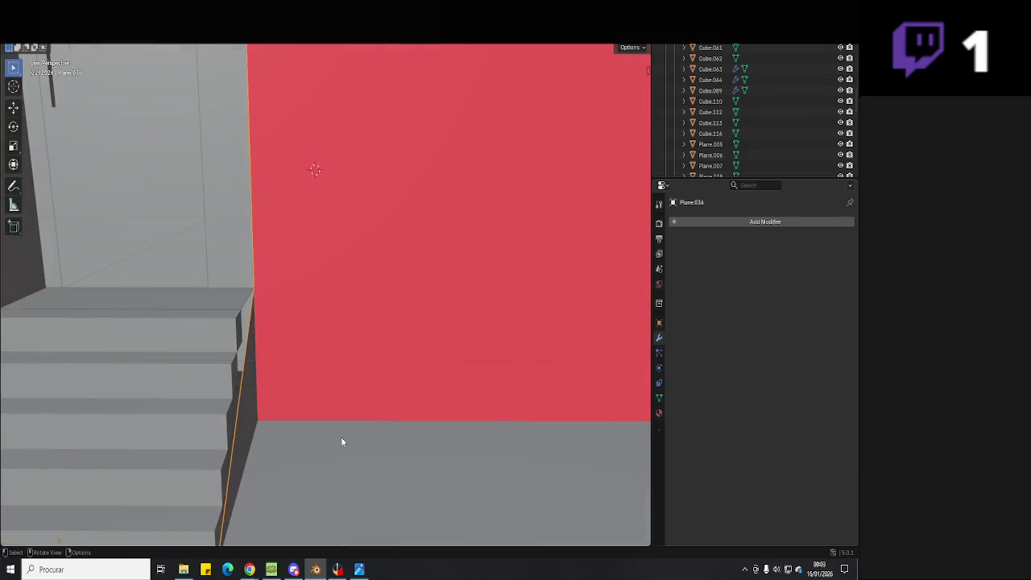
pyautogui.scroll(-3, 340, 437)
pyautogui.hotkey('ctrl', 'z')
# - Save Hell Neighbour 3D.blend and return to editing the floor mesh
pyautogui.hotkey('ctrl', 's')
pyautogui.press('Tab')
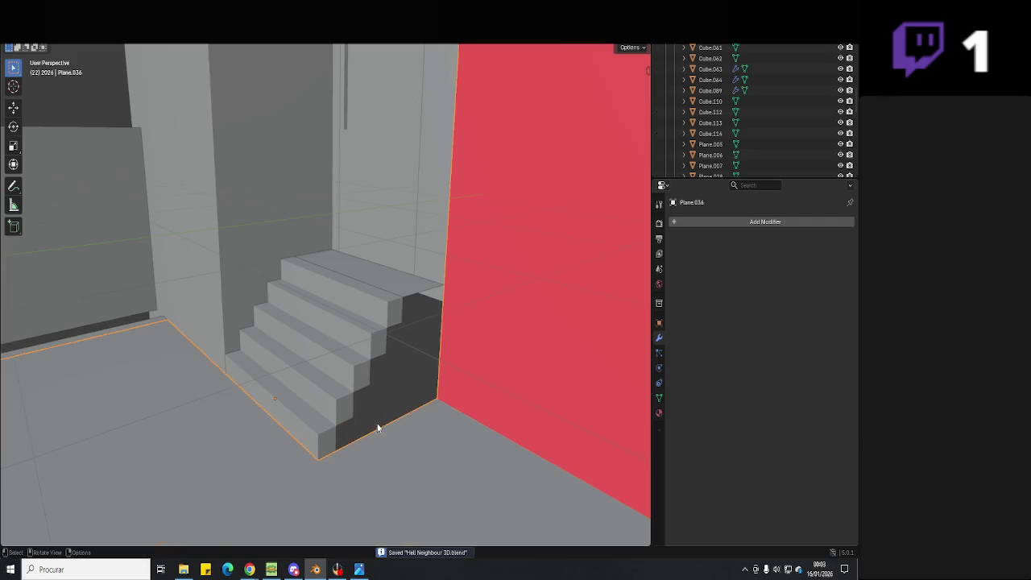
pyautogui.moveTo(375, 426)
pyautogui.mouseDown(button='middle')
pyautogui.moveTo(422, 359)
pyautogui.moveTo(352, 320)
pyautogui.moveTo(311, 370)
pyautogui.moveTo(352, 357)
pyautogui.moveTo(375, 341)
pyautogui.moveTo(375, 327)
pyautogui.moveTo(364, 375)
pyautogui.mouseUp(button='middle')
pyautogui.scroll(3, 364, 376)
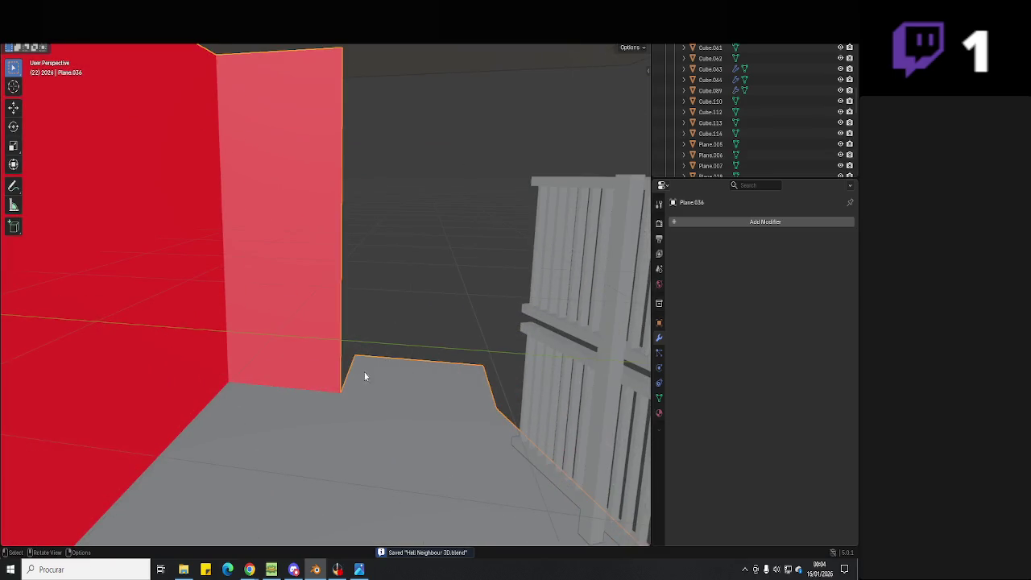
pyautogui.press('Tab')
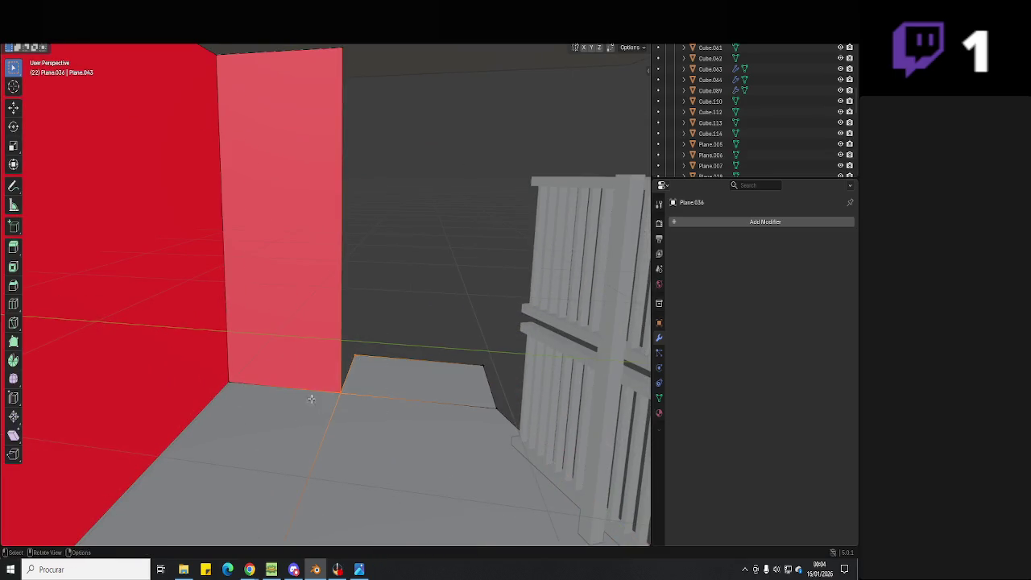
pyautogui.moveTo(311, 398); pyautogui.dragTo(361, 204, button='middle')
# - Shift the wall edge along the Y axis
pyautogui.press('Escape')
pyautogui.press('g')
pyautogui.press('y')
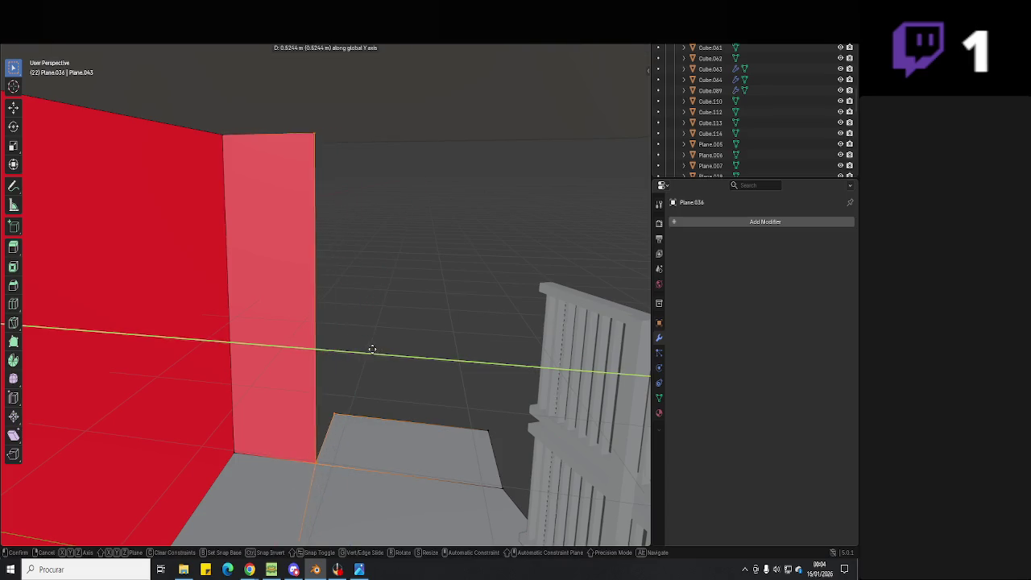
pyautogui.click(372, 349)
pyautogui.moveTo(372, 349)
pyautogui.mouseDown(button='middle')
pyautogui.moveTo(405, 209)
pyautogui.moveTo(357, 341)
pyautogui.mouseUp(button='middle')
pyautogui.scroll(3, 343, 357)
pyautogui.scroll(-5, 357, 393)
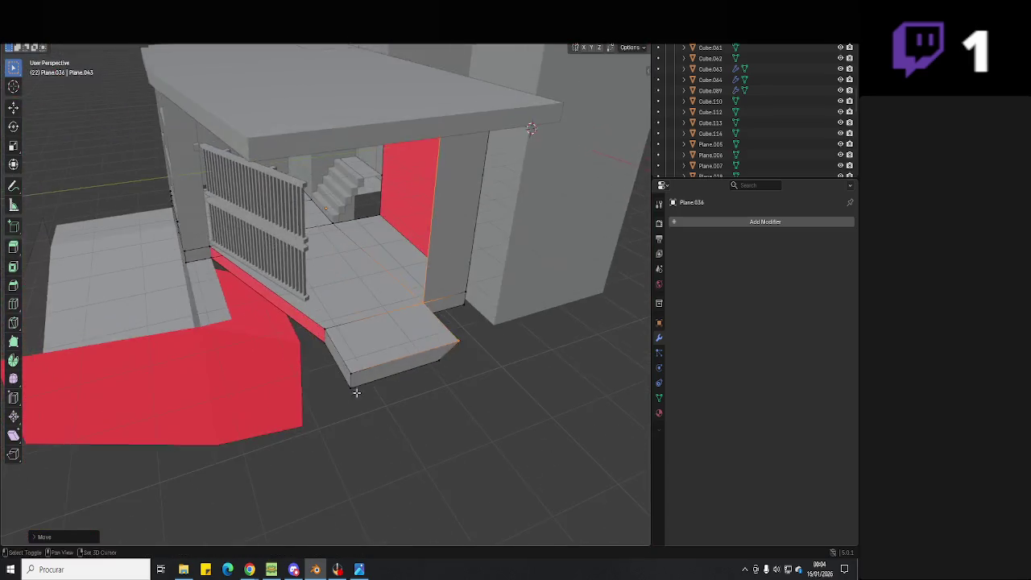
pyautogui.moveTo(357, 392)
pyautogui.mouseDown(button='middle')
pyautogui.moveTo(446, 221)
pyautogui.moveTo(418, 239)
pyautogui.moveTo(379, 382)
pyautogui.moveTo(377, 362)
pyautogui.mouseUp(button='middle')
# - Slide the front step's edges along Y and leave Edit Mode
pyautogui.press('g')
pyautogui.press('y')
pyautogui.click(433, 244)
pyautogui.press('Escape')
pyautogui.press('g')
pyautogui.press('y')
pyautogui.moveTo(317, 324)
pyautogui.mouseDown(button='middle')
pyautogui.moveTo(387, 319)
pyautogui.moveTo(422, 400)
pyautogui.moveTo(315, 353)
pyautogui.mouseUp(button='middle')
pyautogui.click(382, 305)
pyautogui.press('Tab')
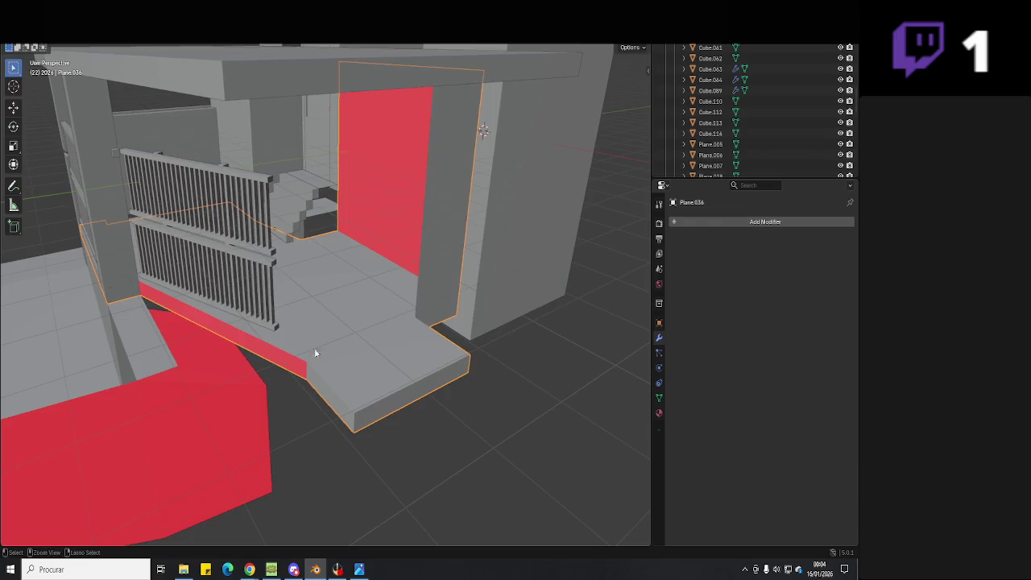
pyautogui.click(240, 319)
pyautogui.moveTo(240, 319); pyautogui.dragTo(341, 330, button='middle')
# - In top wireframe view, rotate and move railing Cube.260 toward the slab edge
pyautogui.scroll(3, 341, 329)
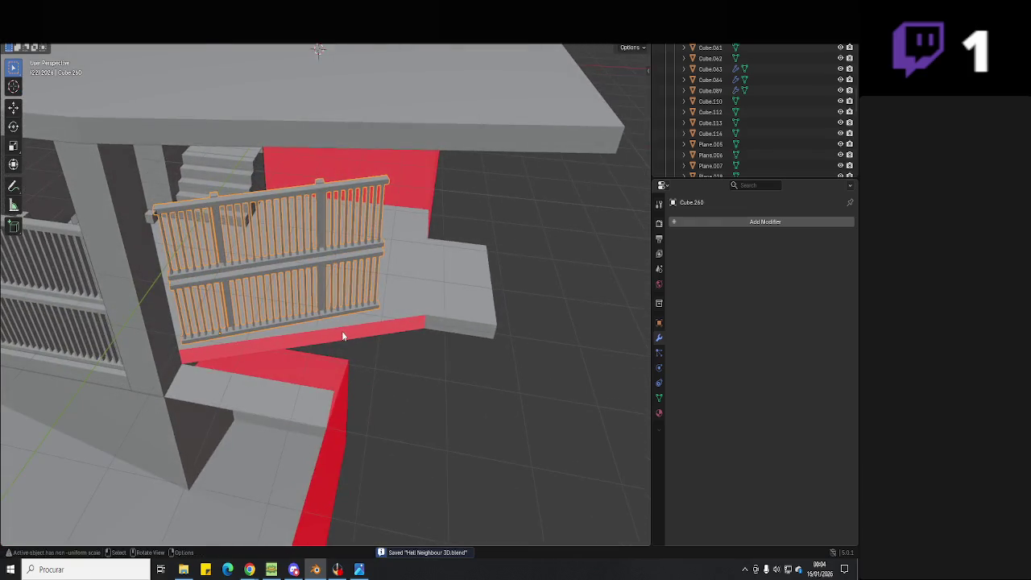
pyautogui.press('KP_7')
pyautogui.hotkey('shift', 'z')
pyautogui.scroll(3, 385, 319)
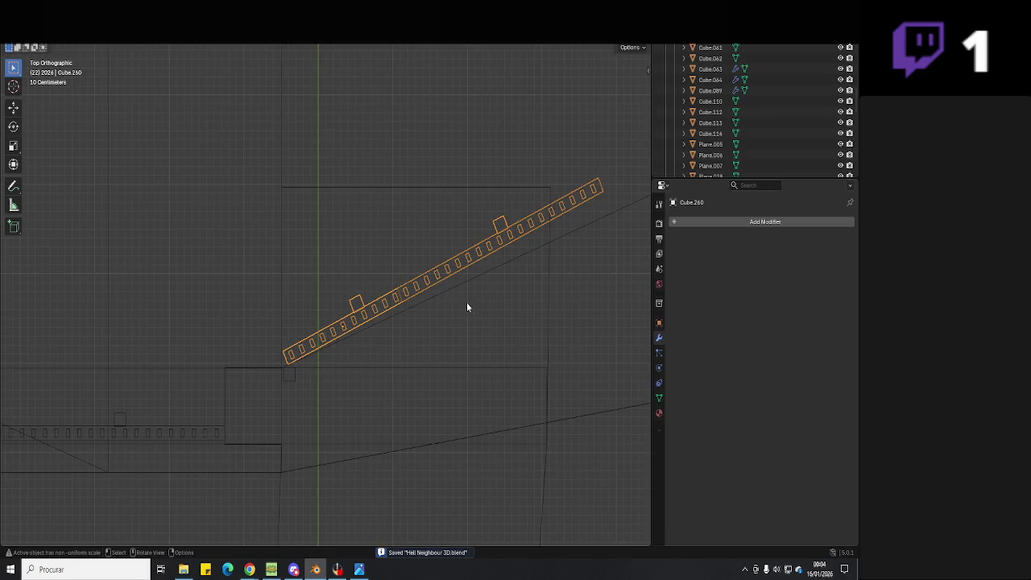
pyautogui.keyDown('shift'); pyautogui.moveTo(466, 307); pyautogui.dragTo(472, 292, button='middle'); pyautogui.keyUp('shift')
pyautogui.press('r')
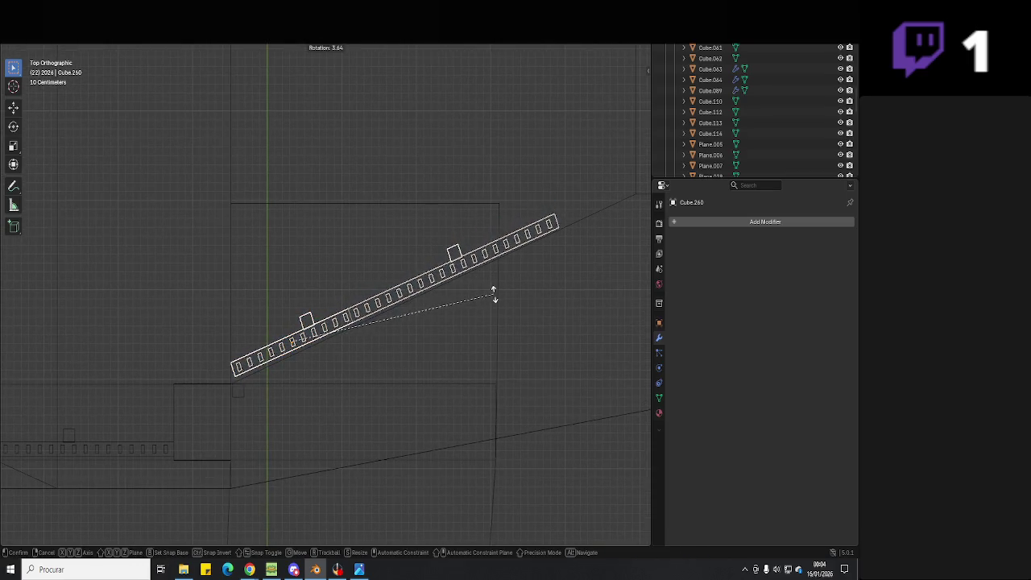
pyautogui.click(493, 296)
pyautogui.press('g')
pyautogui.click(493, 296)
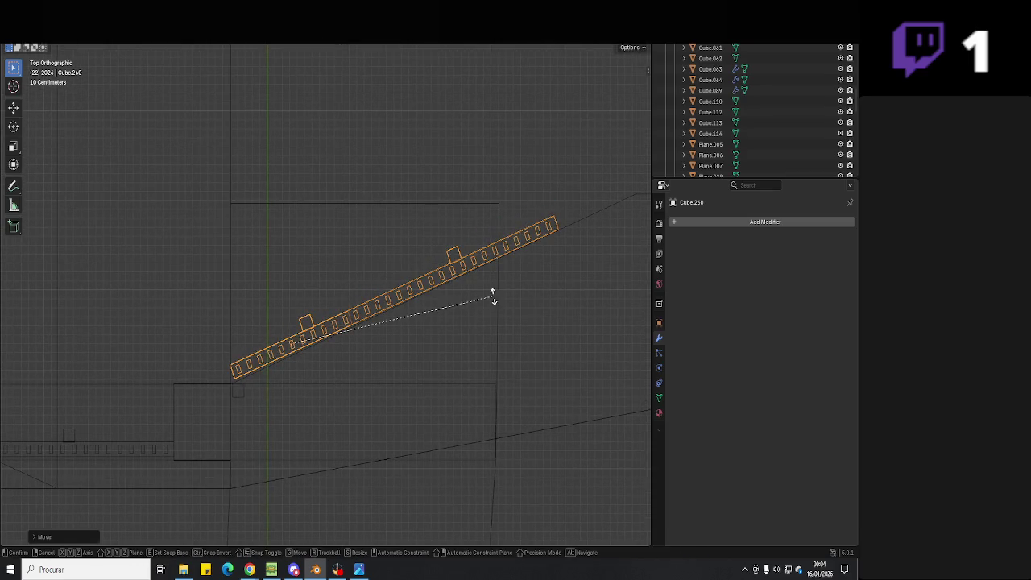
# - Nudge and re-rotate the railing into alignment, then return to solid perspective view
pyautogui.press('g')
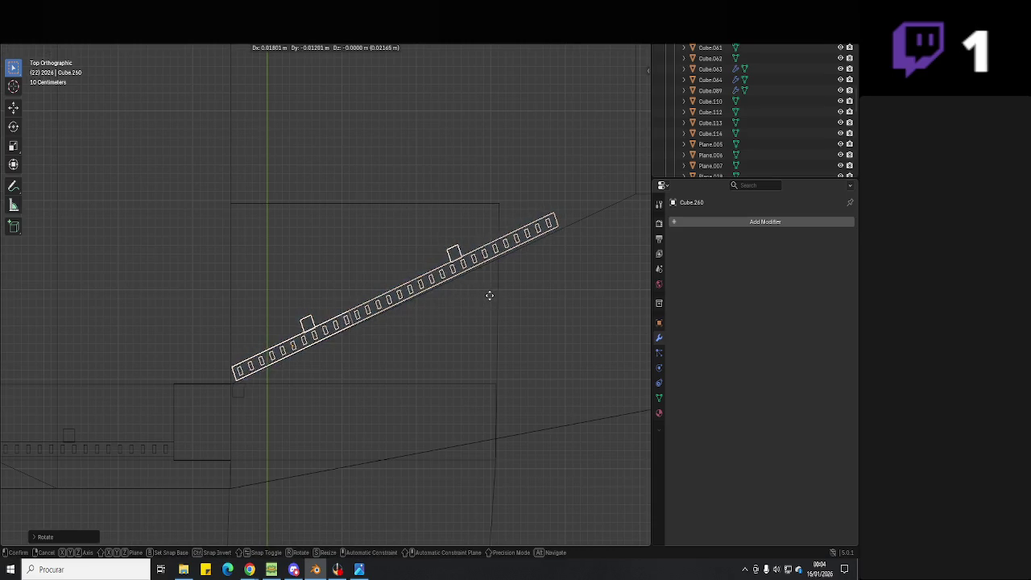
pyautogui.click(490, 297)
pyautogui.press('r')
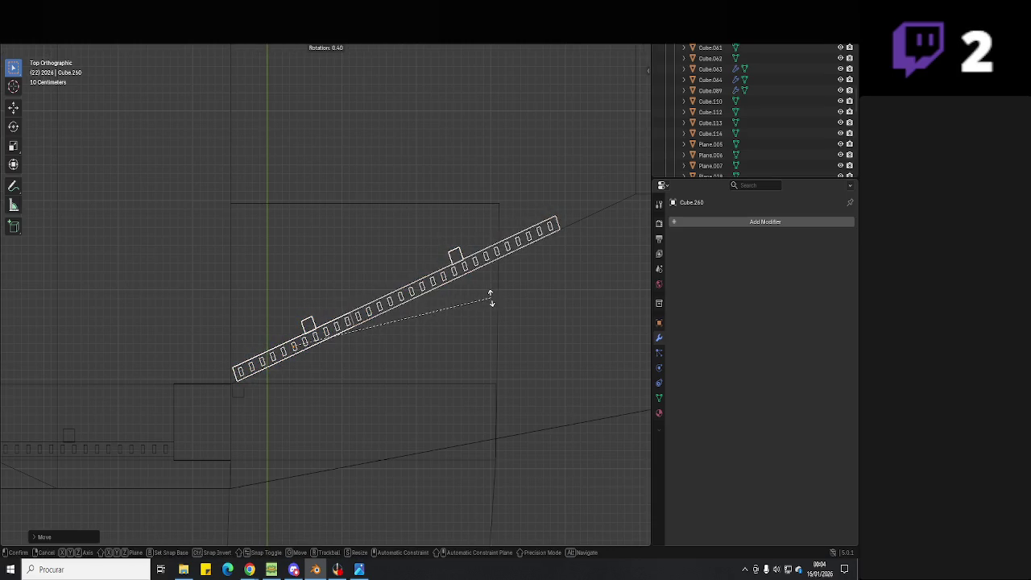
pyautogui.click(490, 297)
pyautogui.moveTo(458, 318)
pyautogui.mouseDown(button='middle')
pyautogui.moveTo(410, 245)
pyautogui.moveTo(361, 362)
pyautogui.moveTo(354, 334)
pyautogui.mouseUp(button='middle')
pyautogui.hotkey('shift', 'z')
pyautogui.click(353, 335)
pyautogui.press('Tab')
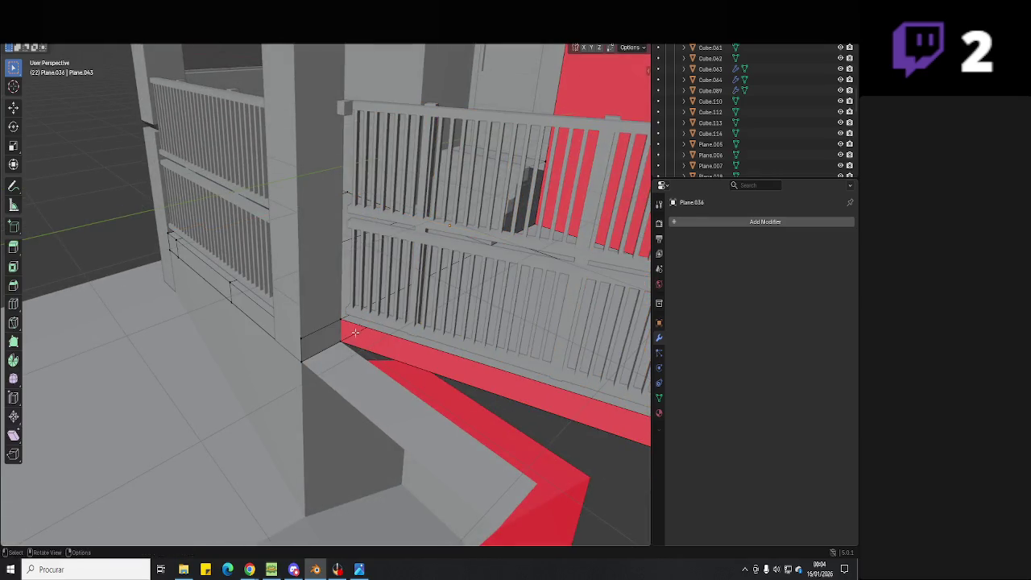
# - Leave Edit Mode on the floor plane and paste a pillar copy, Cube.262
pyautogui.moveTo(516, 392)
pyautogui.keyDown('shift'); pyautogui.mouseDown(button='middle')
pyautogui.moveTo(387, 360)
pyautogui.moveTo(279, 355)
pyautogui.moveTo(324, 345)
pyautogui.mouseUp(button='middle'); pyautogui.keyUp('shift')
pyautogui.scroll(4, 279, 354)
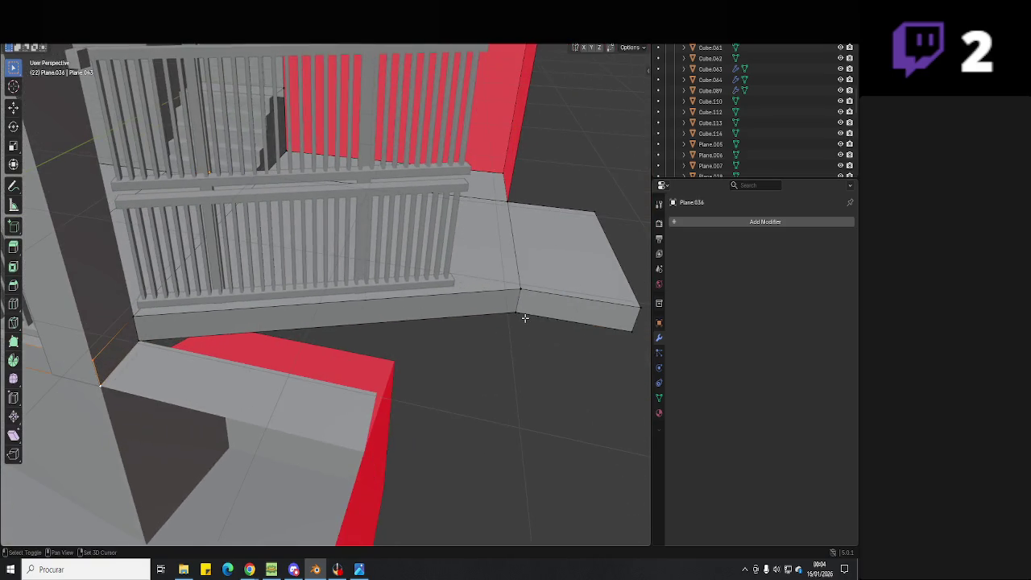
pyautogui.moveTo(524, 287); pyautogui.dragTo(203, 355, button='middle')
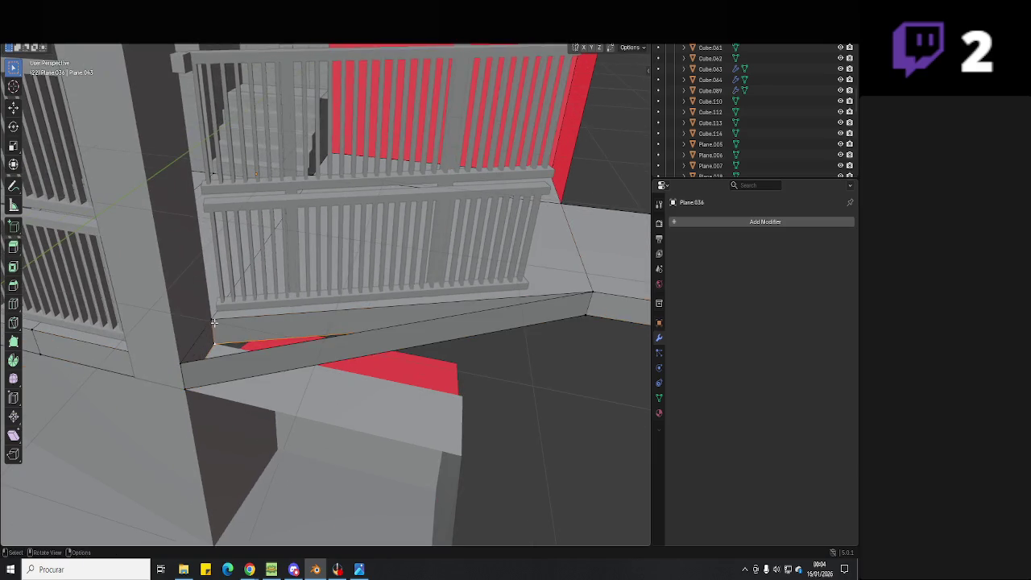
pyautogui.press('Tab')
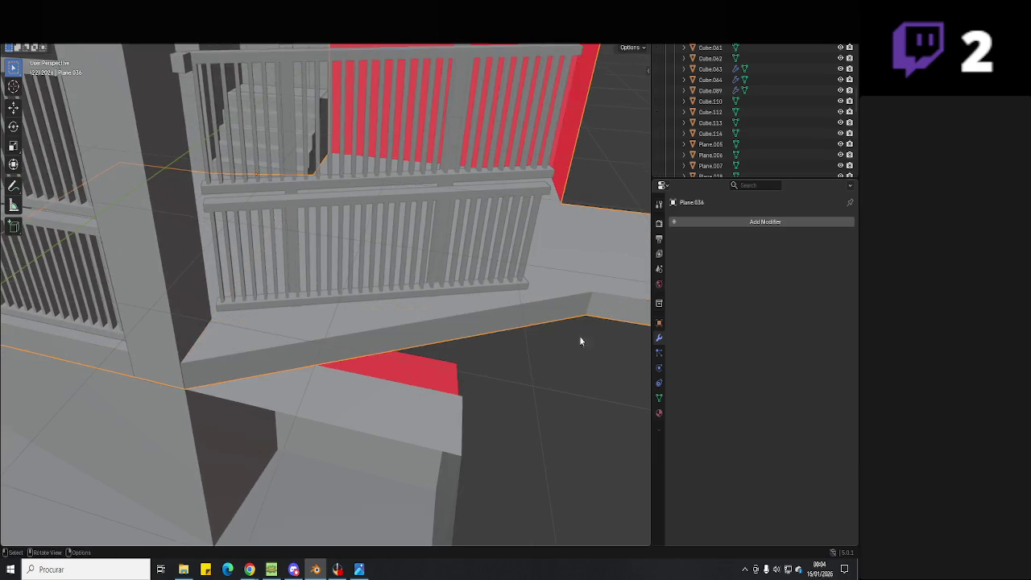
pyautogui.moveTo(589, 347)
pyautogui.mouseDown(button='middle')
pyautogui.moveTo(476, 362)
pyautogui.moveTo(199, 319)
pyautogui.mouseUp(button='middle')
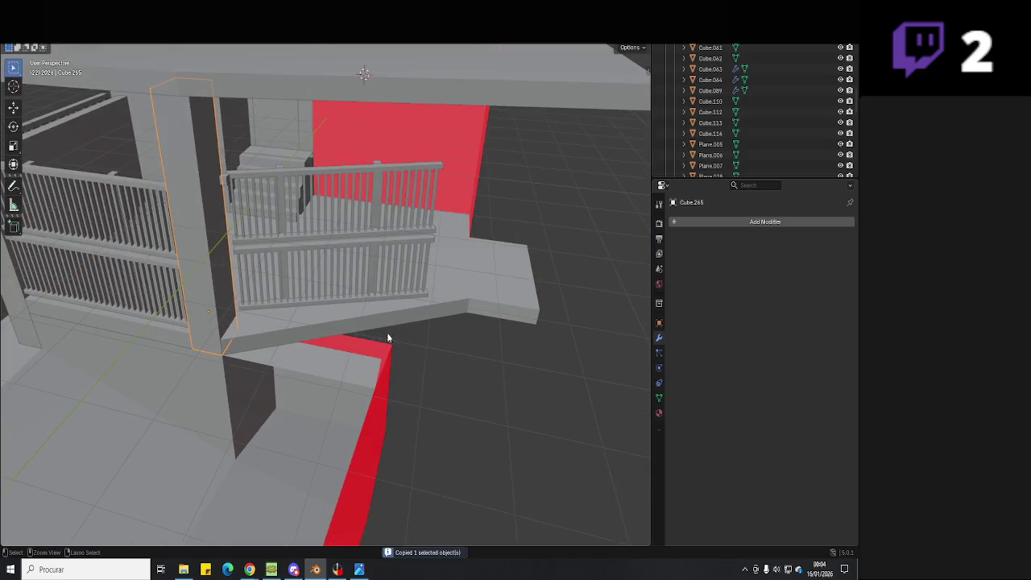
pyautogui.hotkey('ctrl', 'v')
pyautogui.moveTo(387, 339)
pyautogui.mouseDown(button='middle')
pyautogui.moveTo(440, 315)
pyautogui.moveTo(355, 293)
pyautogui.moveTo(310, 352)
pyautogui.moveTo(427, 352)
pyautogui.mouseUp(button='middle')
# - Move the pasted pillar Cube.262 along the X axis toward the slab corner
pyautogui.press('g')
pyautogui.press('x')
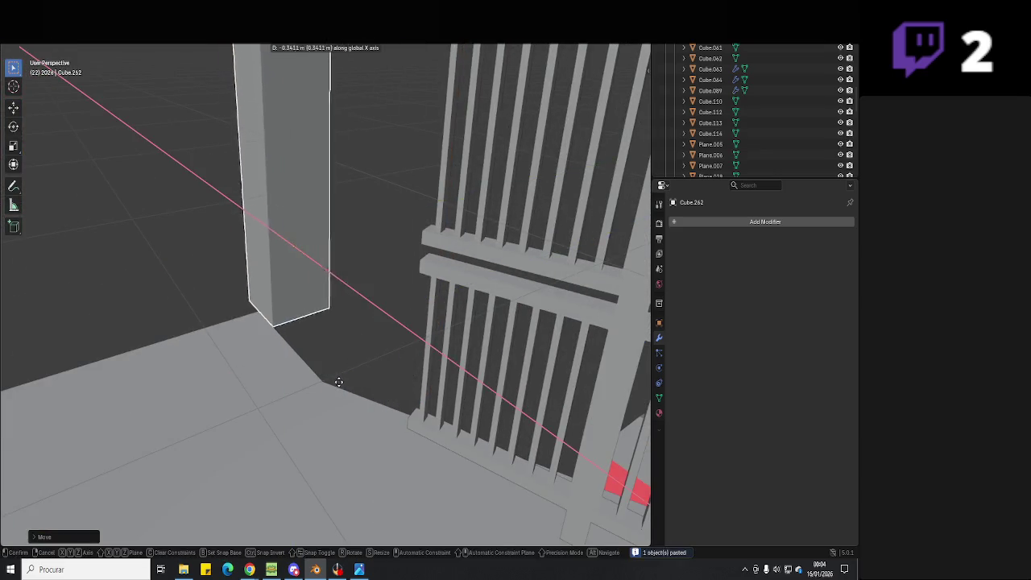
pyautogui.click(353, 377)
pyautogui.press('KP_Decimal')
pyautogui.scroll(-5, 410, 353)
pyautogui.scroll(2, 379, 346)
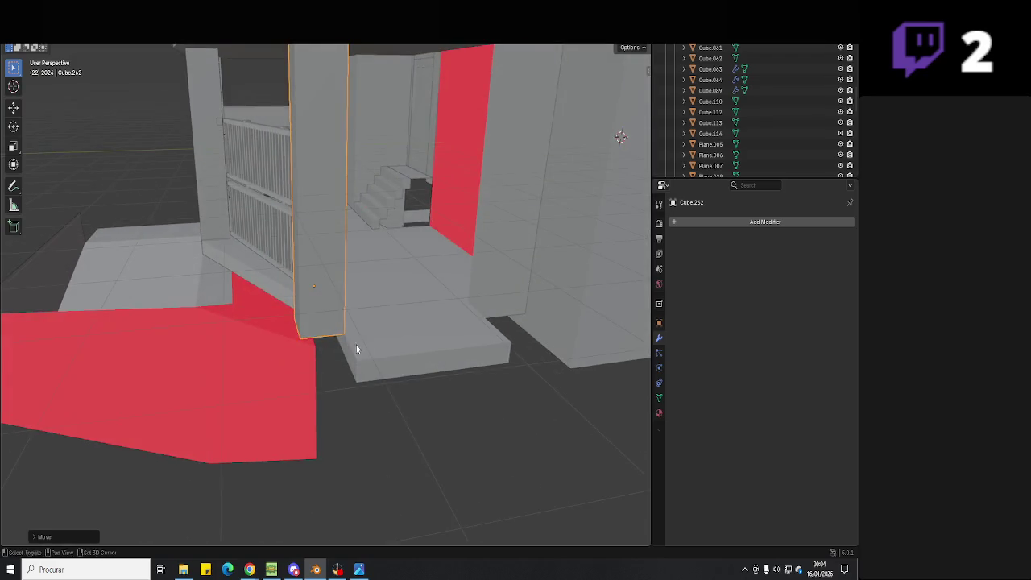
pyautogui.moveTo(356, 348)
pyautogui.mouseDown(button='middle')
pyautogui.moveTo(391, 369)
pyautogui.moveTo(374, 372)
pyautogui.moveTo(408, 381)
pyautogui.moveTo(250, 355)
pyautogui.moveTo(550, 351)
pyautogui.moveTo(354, 405)
pyautogui.moveTo(415, 399)
pyautogui.moveTo(331, 438)
pyautogui.moveTo(273, 426)
pyautogui.moveTo(296, 431)
pyautogui.moveTo(476, 397)
pyautogui.moveTo(420, 399)
pyautogui.mouseUp(button='middle')
pyautogui.scroll(2, 365, 406)
# - Move the pillar -0.4853 m along Y onto the front step and save
pyautogui.press('g')
pyautogui.press('y')
pyautogui.click(330, 403)
pyautogui.hotkey('ctrl', 's')
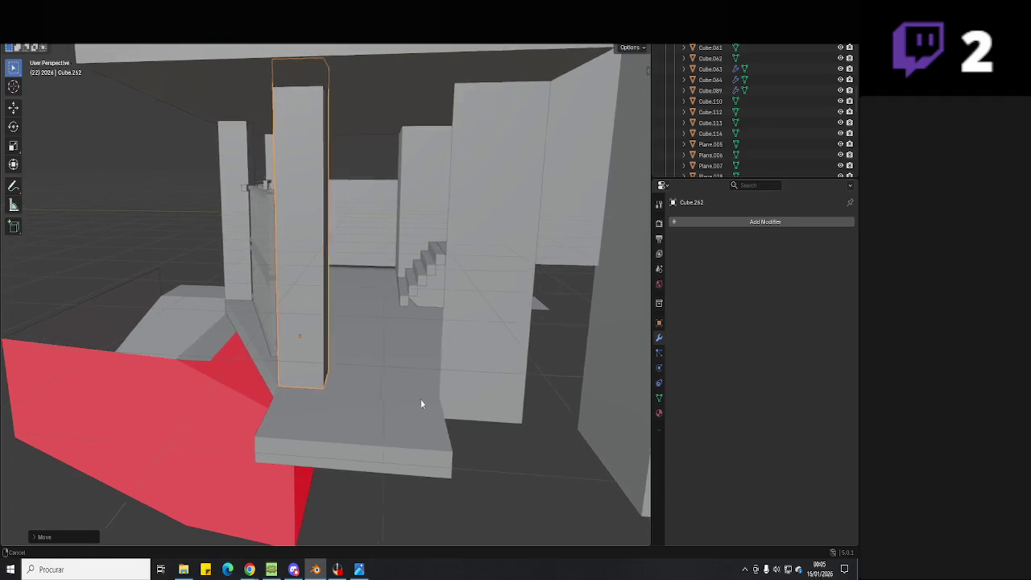
pyautogui.click(444, 416)
pyautogui.press('Tab')
# - Move the slab's selected front edges forward along Y in two passes, using wireframe view
pyautogui.moveTo(382, 428)
pyautogui.mouseDown(button='middle')
pyautogui.moveTo(329, 426)
pyautogui.moveTo(327, 367)
pyautogui.moveTo(344, 299)
pyautogui.mouseUp(button='middle')
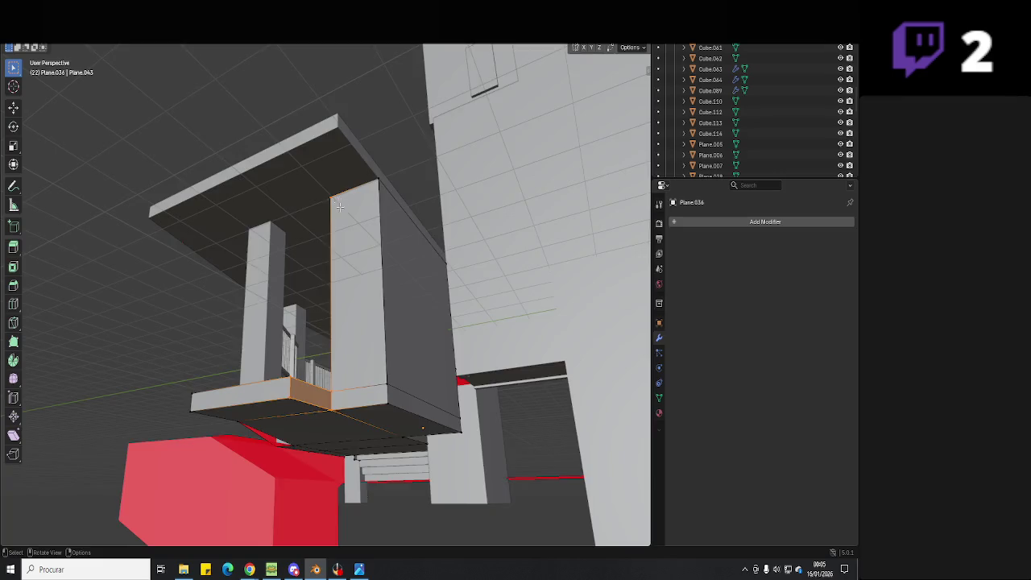
pyautogui.moveTo(339, 207)
pyautogui.mouseDown(button='middle')
pyautogui.moveTo(359, 387)
pyautogui.moveTo(386, 394)
pyautogui.mouseUp(button='middle')
pyautogui.press('g')
pyautogui.press('y')
pyautogui.click(365, 392)
pyautogui.hotkey('shift', 'z')
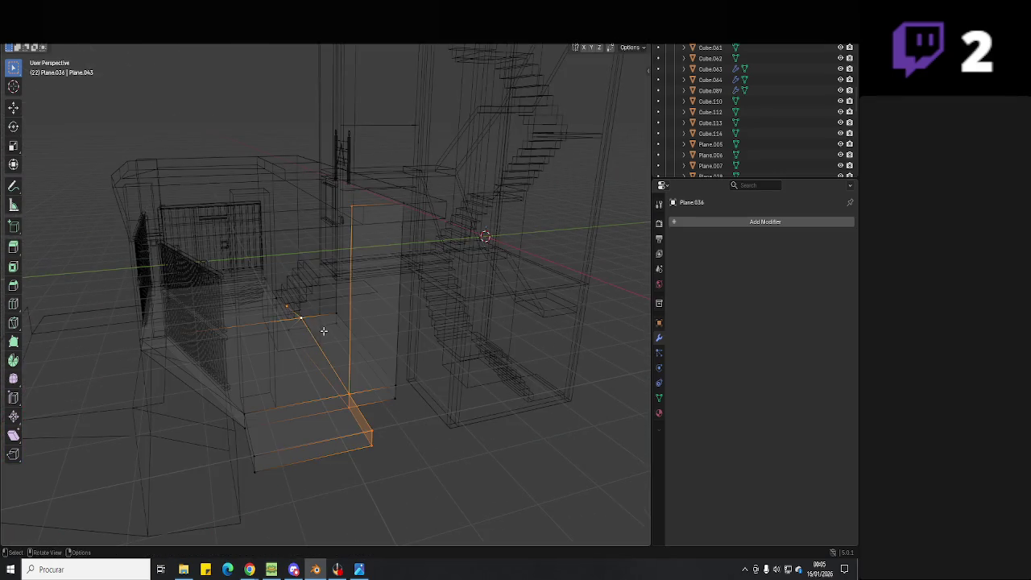
pyautogui.press('g')
pyautogui.press('y')
pyautogui.click(338, 335)
# - Select the next slab edges and extend them along Y
pyautogui.moveTo(336, 349); pyautogui.dragTo(325, 346, button='middle')
pyautogui.press('g')
pyautogui.press('y')
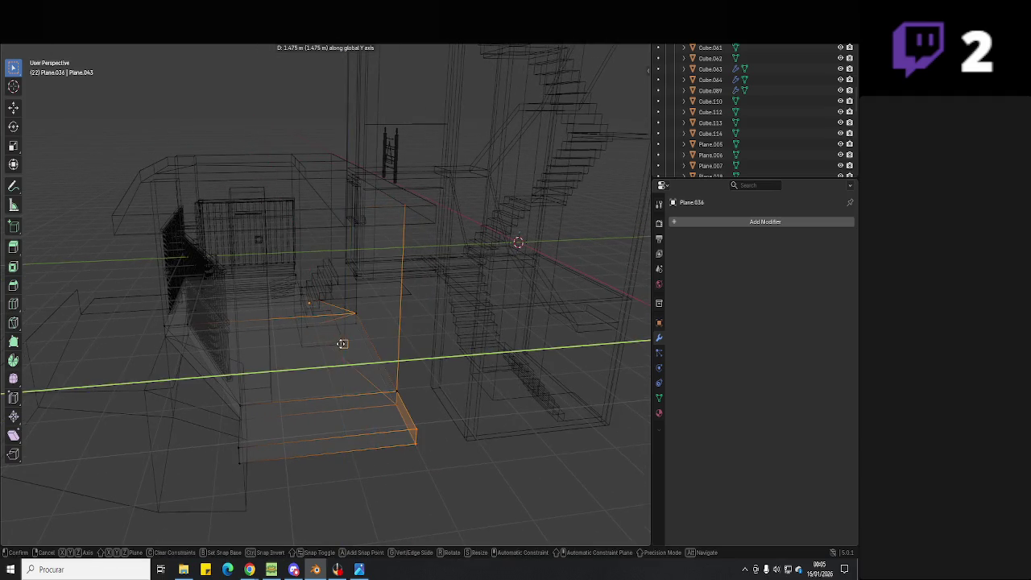
pyautogui.click(346, 348)
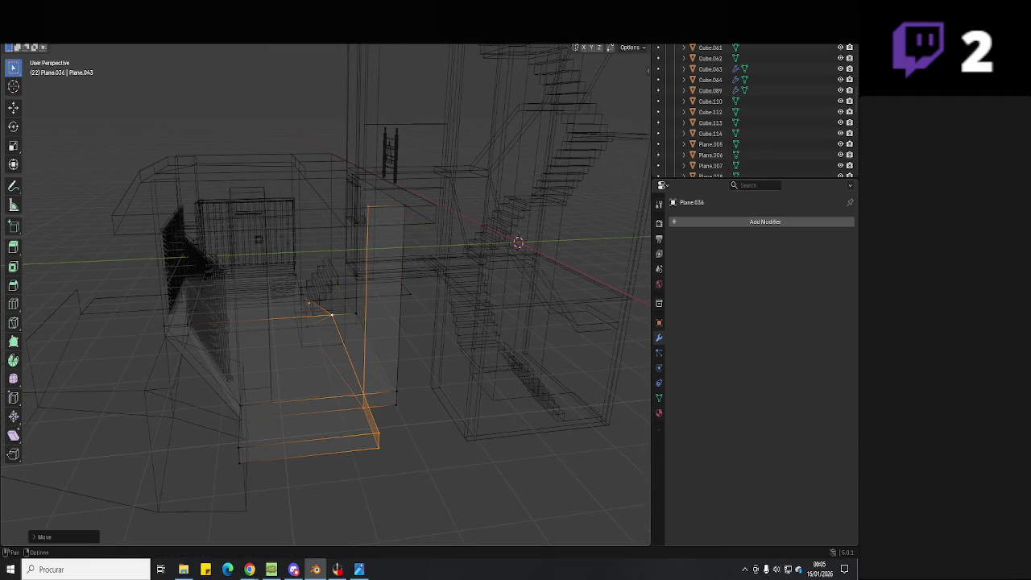
pyautogui.hotkey('shift', 'z')
# - Slide a single slab corner vertex along Y toward the foot of the stairs
pyautogui.scroll(4, 375, 334)
pyautogui.moveTo(346, 338)
pyautogui.mouseDown(button='middle')
pyautogui.moveTo(374, 334)
pyautogui.moveTo(379, 363)
pyautogui.moveTo(357, 328)
pyautogui.mouseUp(button='middle')
pyautogui.hotkey('shift', 'z')
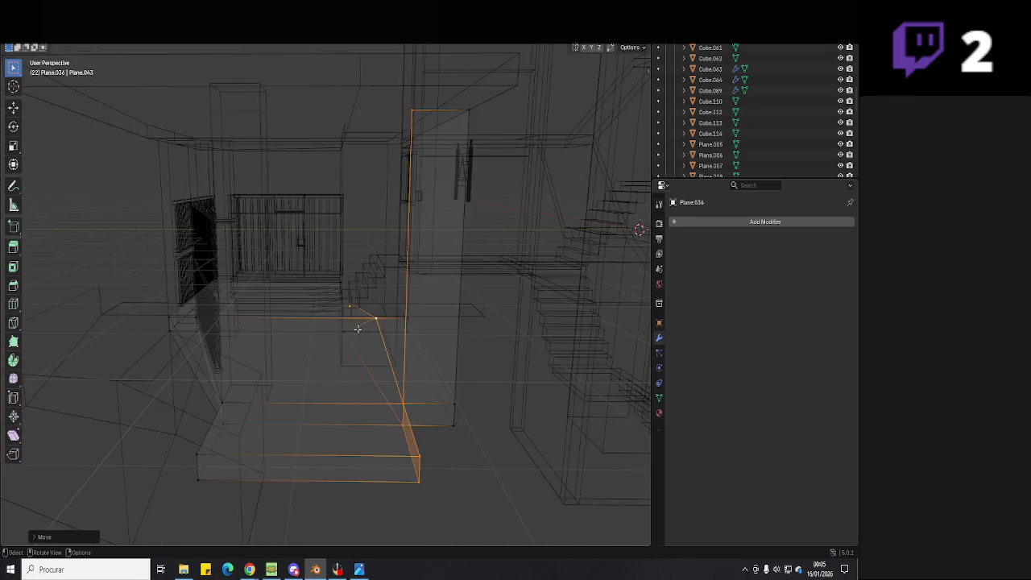
pyautogui.click(358, 329)
pyautogui.press('g')
pyautogui.press('y')
pyautogui.click(370, 324)
pyautogui.press('g')
pyautogui.press('y')
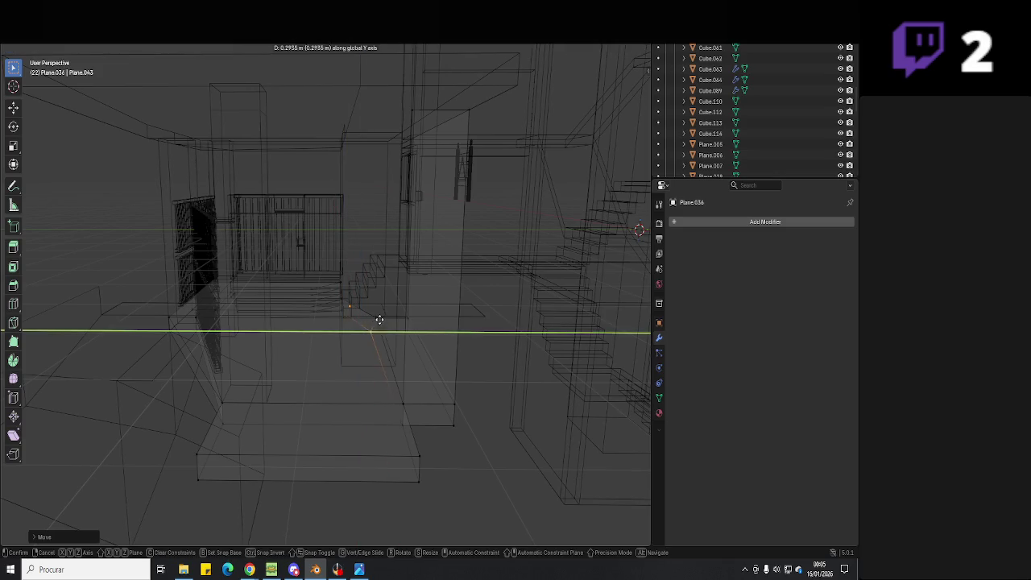
pyautogui.click(380, 319)
pyautogui.hotkey('shift', 'z')
# - Leave Edit Mode and inspect the extended slab against the railing and stairs
pyautogui.moveTo(429, 274); pyautogui.dragTo(370, 325, button='middle')
pyautogui.press('Tab')
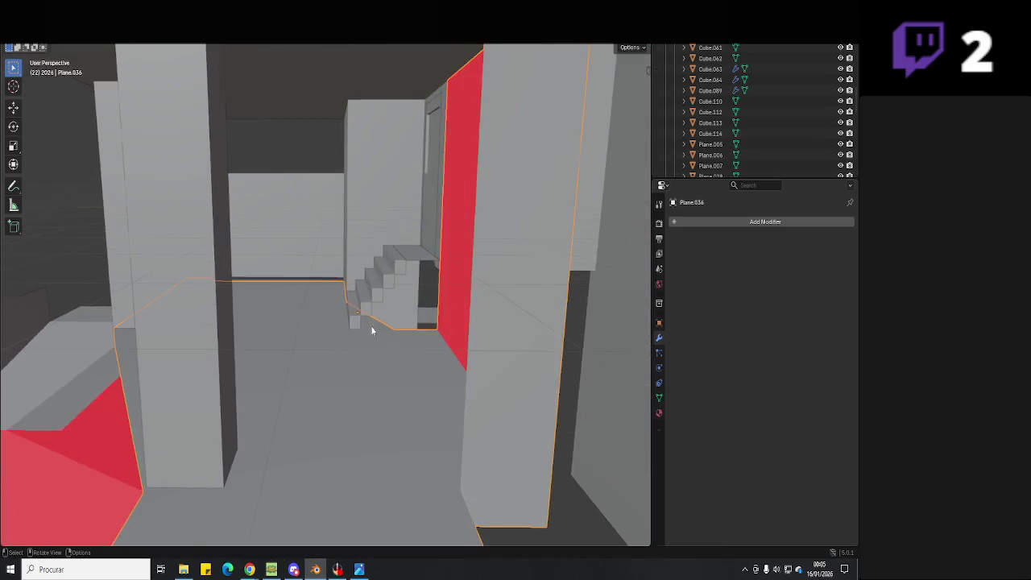
pyautogui.scroll(5, 371, 325)
pyautogui.moveTo(457, 357)
pyautogui.mouseDown(button='middle')
pyautogui.moveTo(206, 367)
pyautogui.moveTo(478, 282)
pyautogui.moveTo(406, 347)
pyautogui.moveTo(443, 318)
pyautogui.mouseUp(button='middle')
pyautogui.press('Tab')
pyautogui.moveTo(321, 331); pyautogui.dragTo(377, 326, button='middle')
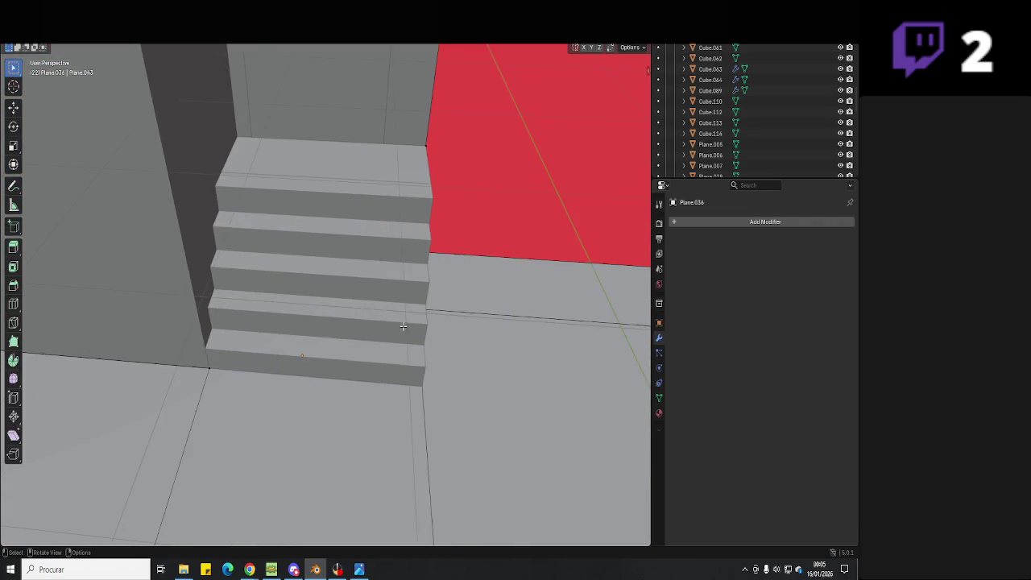
pyautogui.press('Tab')
# - Orbit around the stairs and red walls, then select the slatted gate railing
pyautogui.click(338, 568)
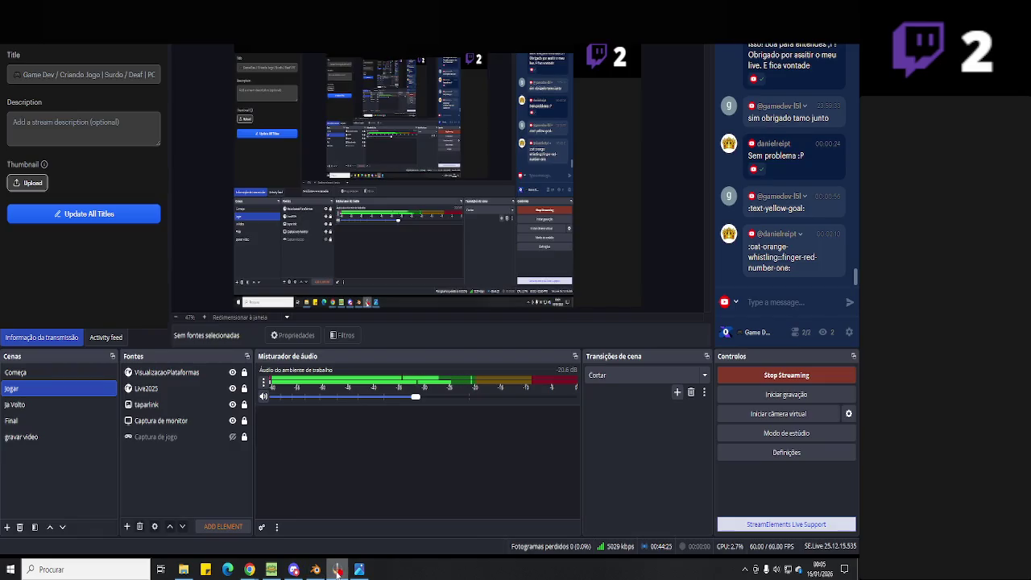
pyautogui.click(338, 568)
pyautogui.moveTo(399, 464)
pyautogui.mouseDown(button='middle')
pyautogui.moveTo(497, 317)
pyautogui.moveTo(356, 337)
pyautogui.moveTo(346, 341)
pyautogui.moveTo(354, 350)
pyautogui.moveTo(280, 323)
pyautogui.mouseUp(button='middle')
pyautogui.scroll(3, 398, 350)
pyautogui.click(335, 322)
# - In top-down X-ray view, move and rotate the gate railing toward the slab edge
pyautogui.press('KP_7')
pyautogui.hotkey('alt', 'z')
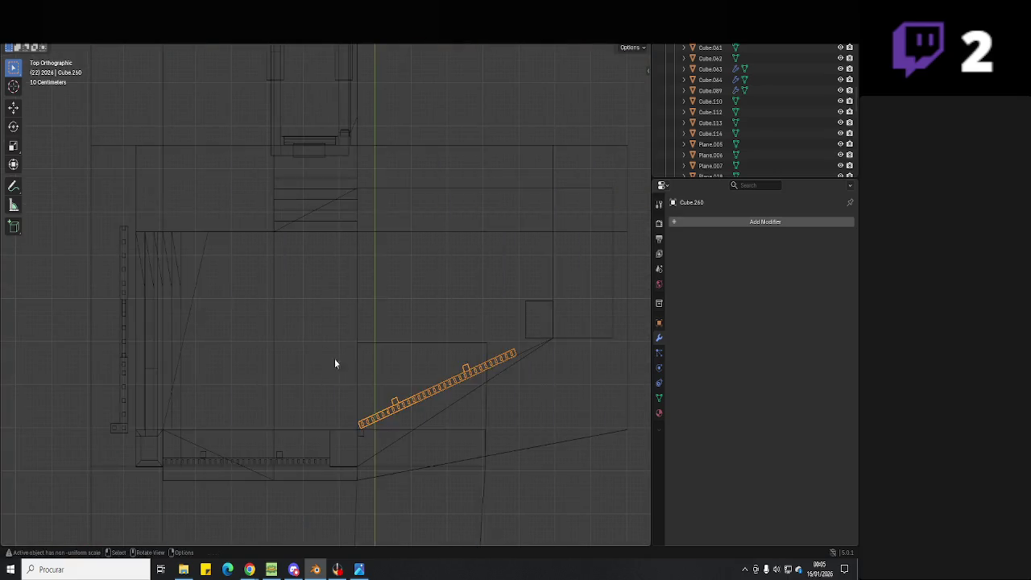
pyautogui.scroll(3, 335, 364)
pyautogui.press('g')
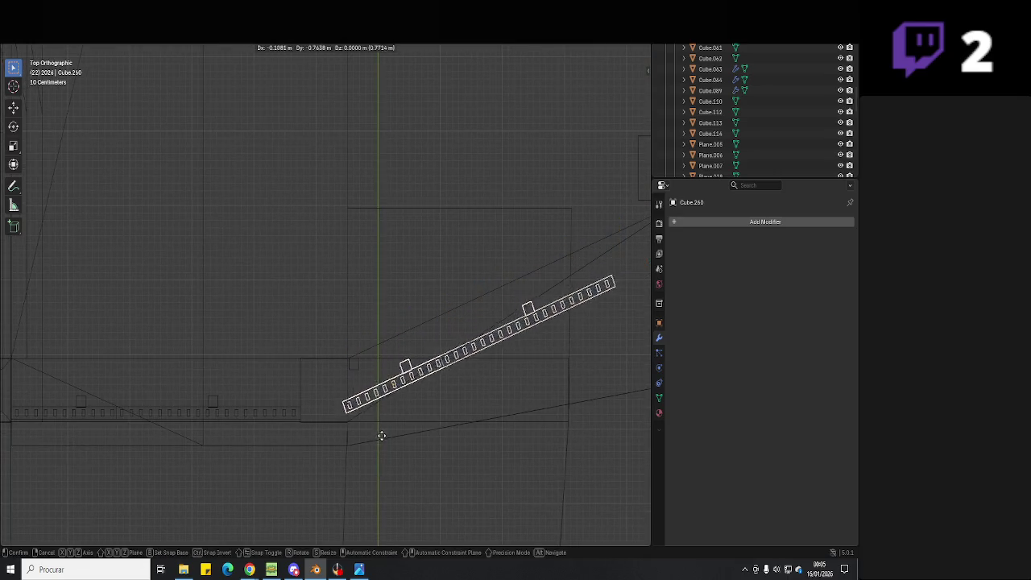
pyautogui.click(382, 435)
pyautogui.press('r')
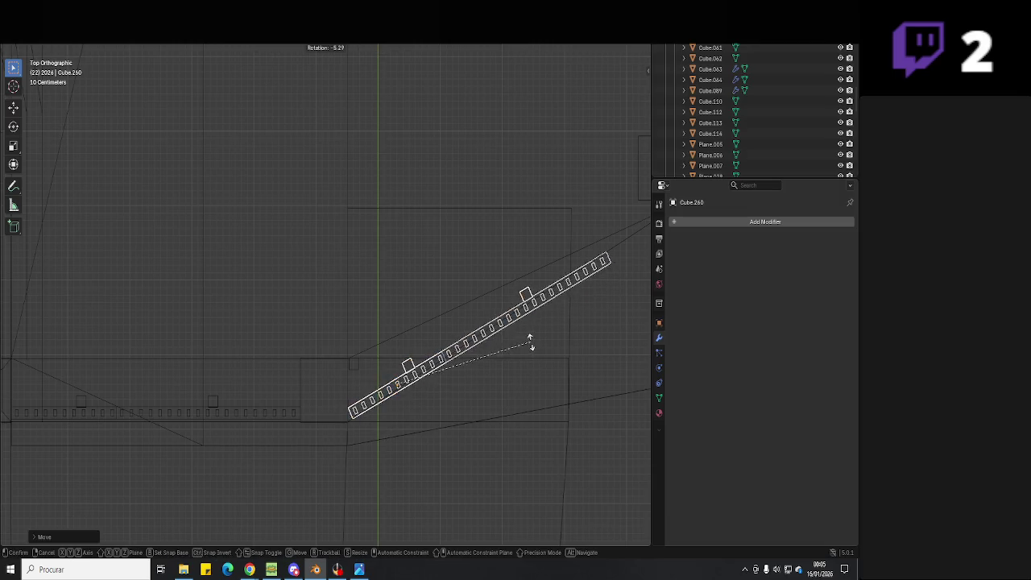
pyautogui.click(526, 333)
pyautogui.keyDown('shift'); pyautogui.moveTo(526, 334); pyautogui.dragTo(472, 359, button='middle'); pyautogui.keyUp('shift')
# - Reposition the railing again and return to the top-down view
pyautogui.press('g')
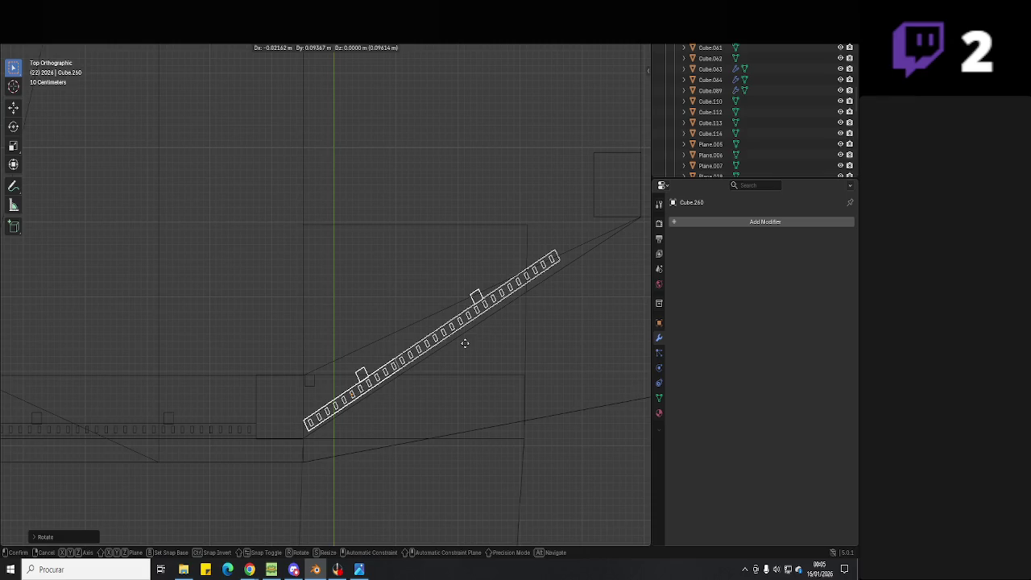
pyautogui.click(465, 343)
pyautogui.moveTo(506, 323)
pyautogui.keyDown('shift'); pyautogui.mouseDown(button='middle')
pyautogui.moveTo(476, 336)
pyautogui.moveTo(525, 324)
pyautogui.moveTo(497, 276)
pyautogui.moveTo(532, 299)
pyautogui.moveTo(453, 338)
pyautogui.moveTo(454, 350)
pyautogui.moveTo(483, 324)
pyautogui.moveTo(464, 331)
pyautogui.mouseUp(button='middle'); pyautogui.keyUp('shift')
pyautogui.press('Tab')
pyautogui.press('Tab')
pyautogui.press('KP_7')
pyautogui.scroll(2, 412, 347)
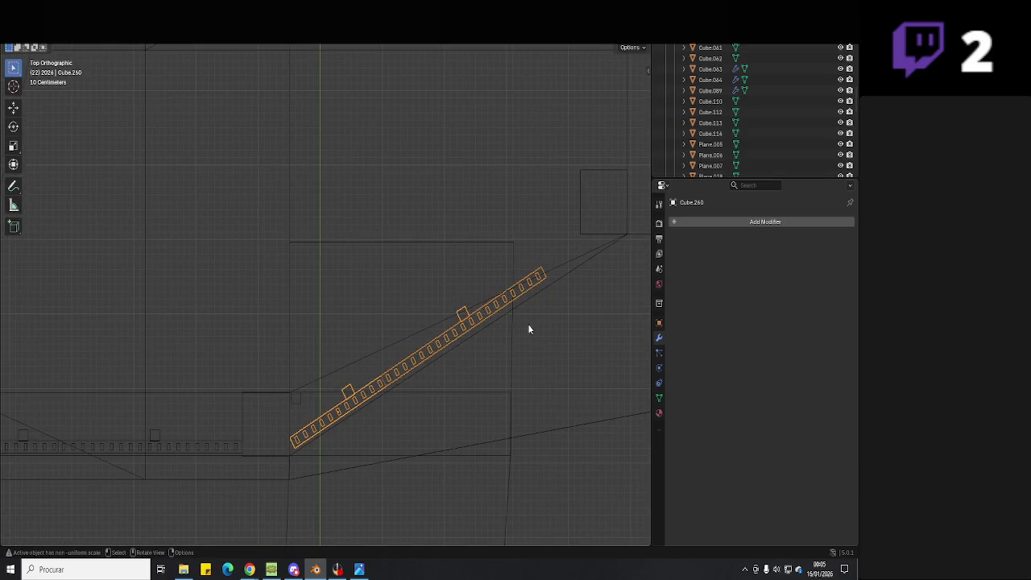
# - Set the railing along the angled slab edge and save the blend file
pyautogui.press('g')
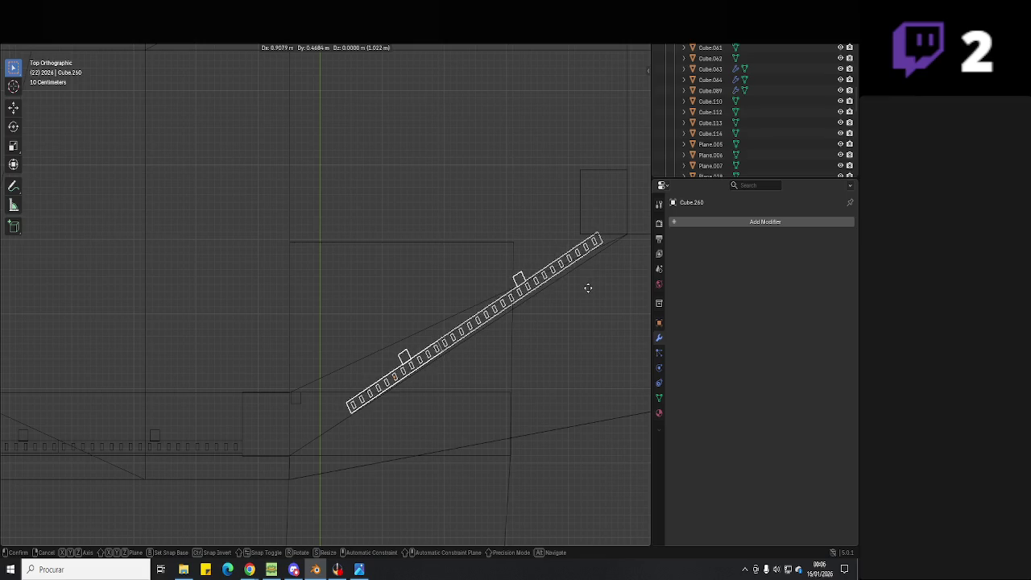
pyautogui.click(532, 313)
pyautogui.moveTo(532, 313); pyautogui.dragTo(487, 255, button='middle')
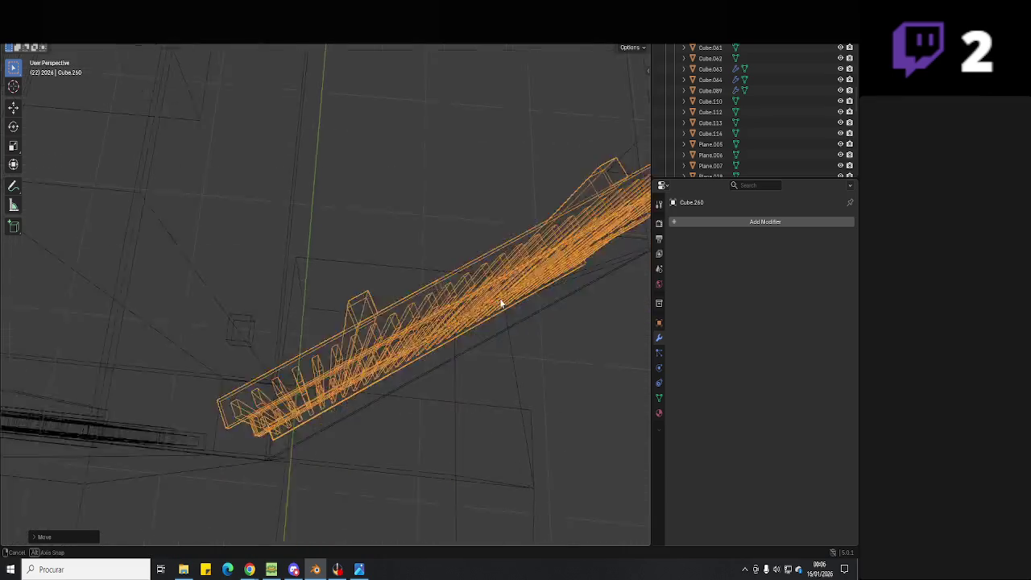
pyautogui.hotkey('shift', 'z')
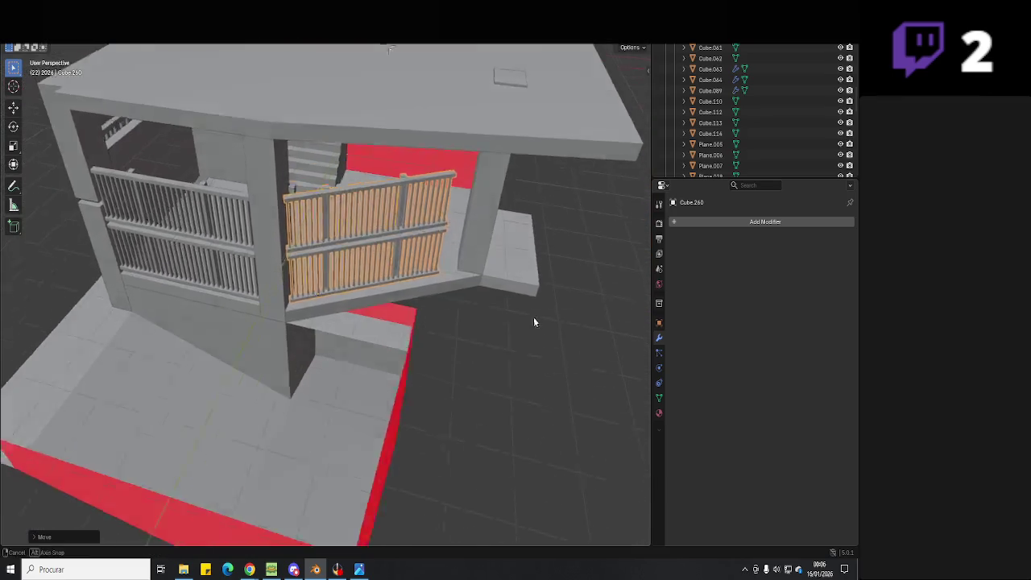
pyautogui.hotkey('ctrl', 's')
pyautogui.moveTo(533, 317)
pyautogui.mouseDown(button='middle')
pyautogui.moveTo(428, 351)
pyautogui.moveTo(480, 323)
pyautogui.mouseUp(button='middle')
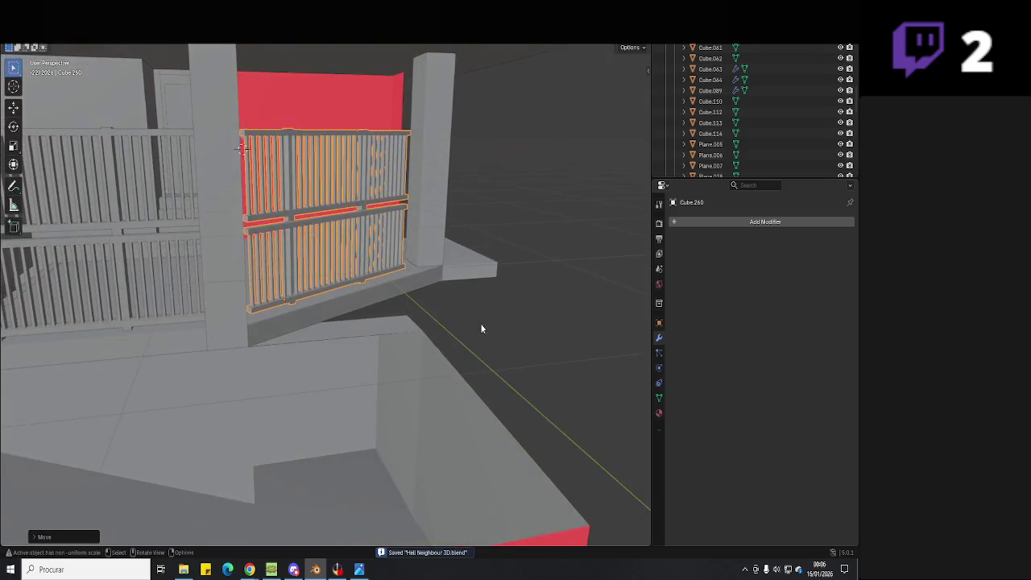
pyautogui.click(418, 330)
# - Glance at predio 1.jpg, then orbit the Blender model around the red block
pyautogui.click(359, 570)
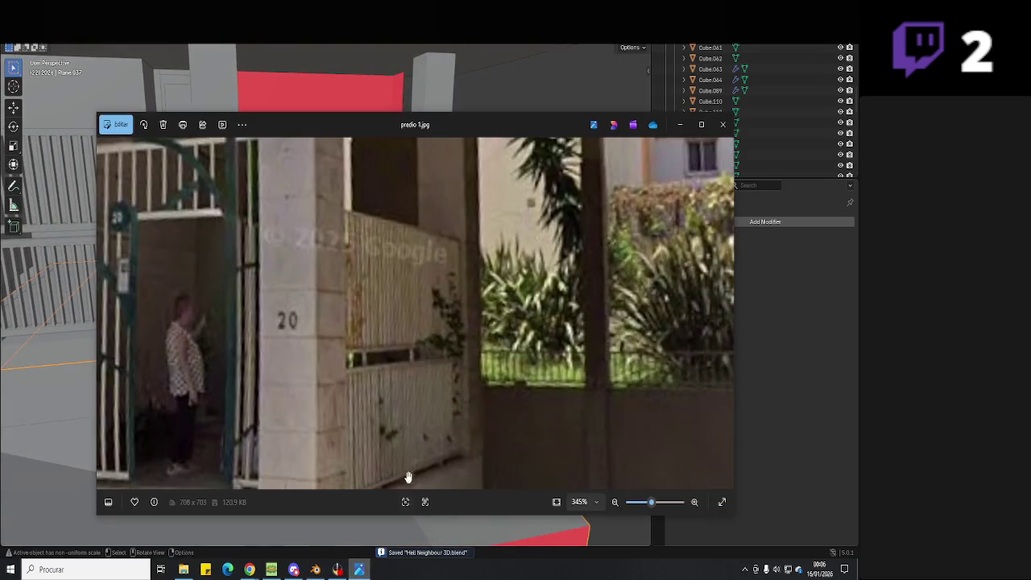
pyautogui.moveTo(437, 414)
pyautogui.mouseDown()
pyautogui.moveTo(458, 400)
pyautogui.moveTo(416, 378)
pyautogui.mouseUp()
pyautogui.scroll(-1, 458, 401)
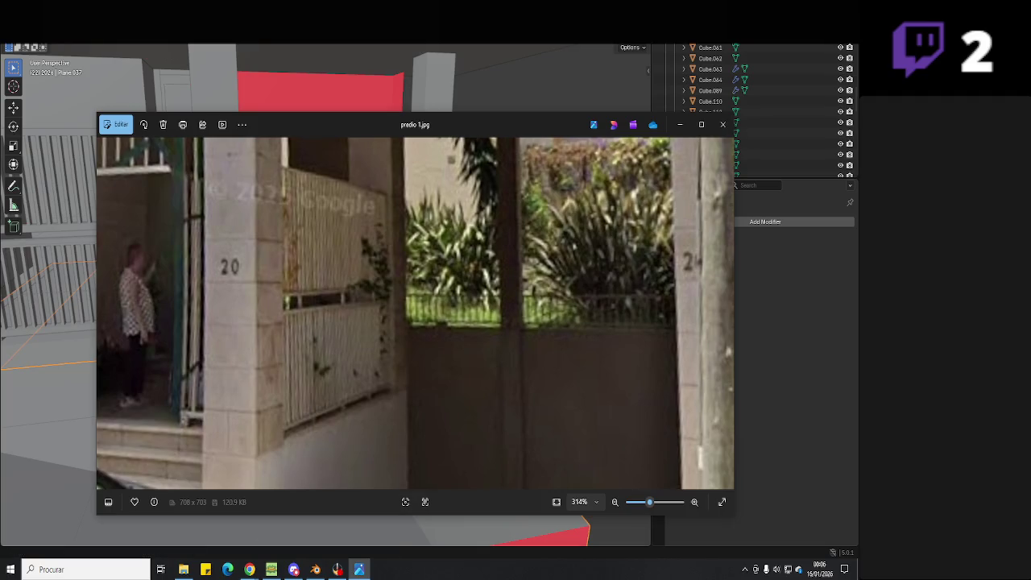
pyautogui.click(427, 527)
pyautogui.moveTo(426, 405); pyautogui.dragTo(403, 405, button='middle')
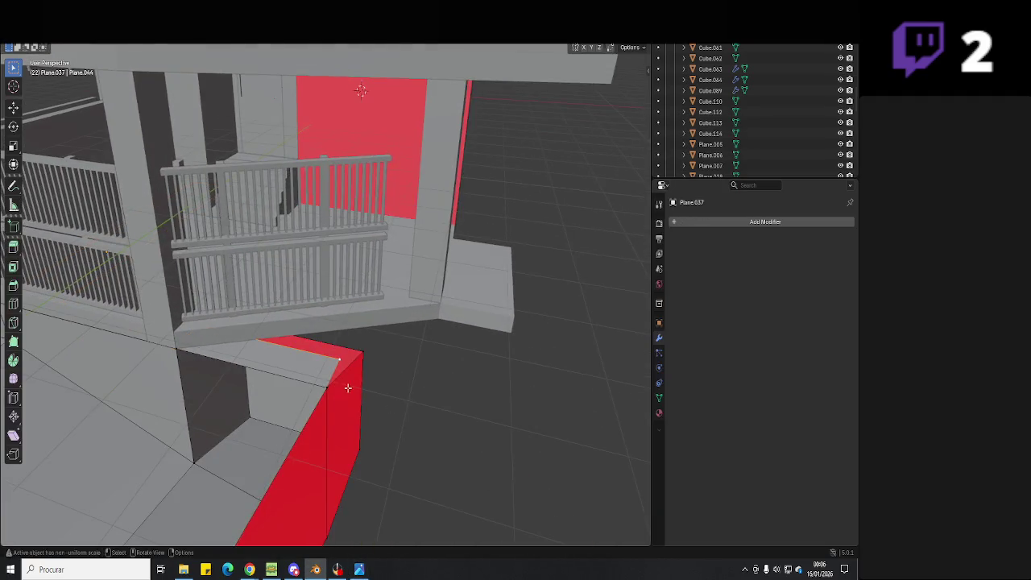
pyautogui.scroll(2, 394, 354)
pyautogui.moveTo(400, 331); pyautogui.dragTo(292, 317, button='middle')
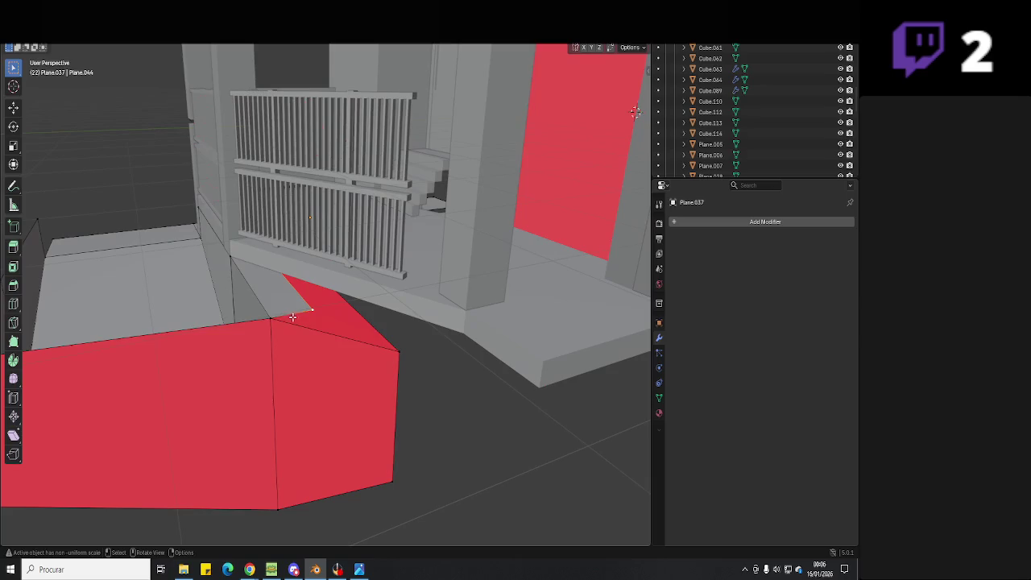
# - Zoom out and pan predio 1.jpg to compare its pillars and gate
pyautogui.click(360, 569)
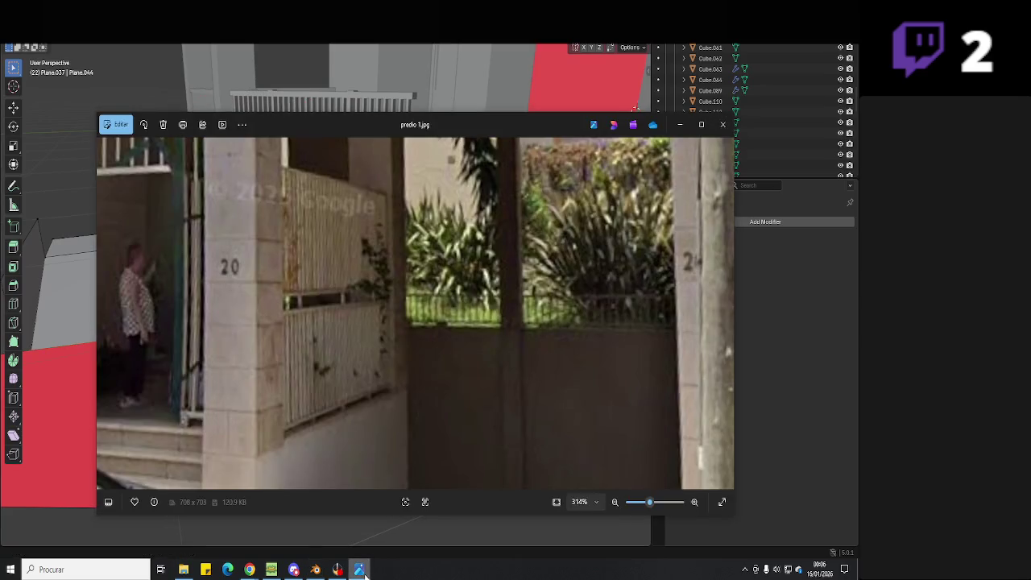
pyautogui.scroll(-2, 487, 403)
pyautogui.moveTo(502, 387); pyautogui.dragTo(516, 324)
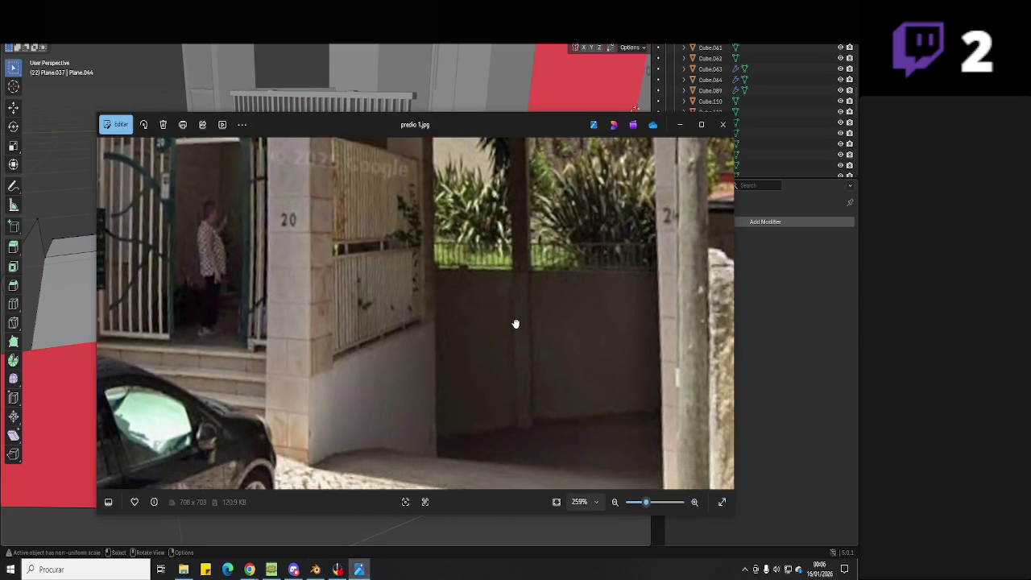
pyautogui.scroll(-1, 516, 327)
pyautogui.moveTo(502, 373)
pyautogui.mouseDown()
pyautogui.moveTo(497, 416)
pyautogui.moveTo(524, 460)
pyautogui.mouseUp()
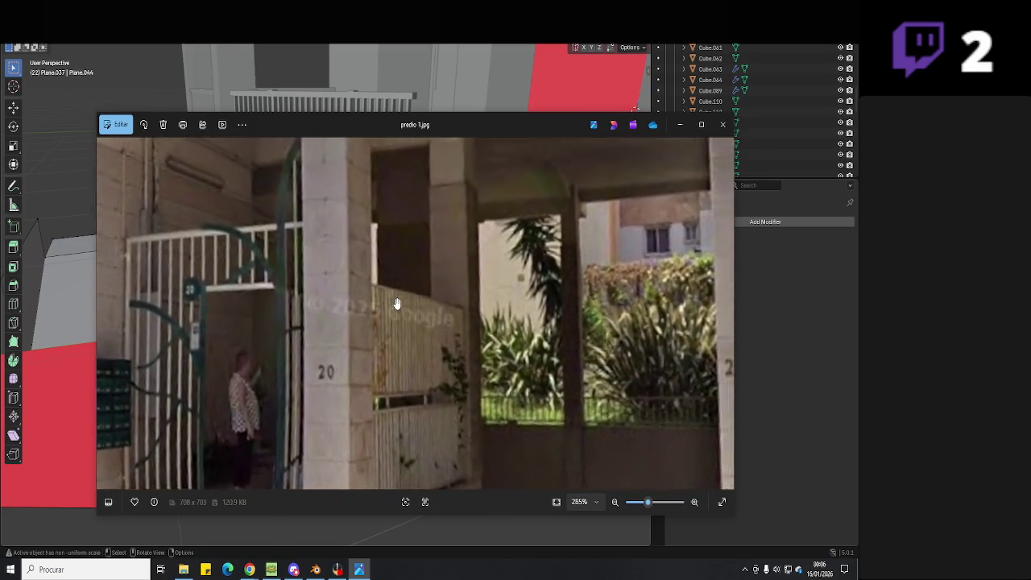
pyautogui.moveTo(396, 304); pyautogui.dragTo(382, 533)
pyautogui.click(360, 569)
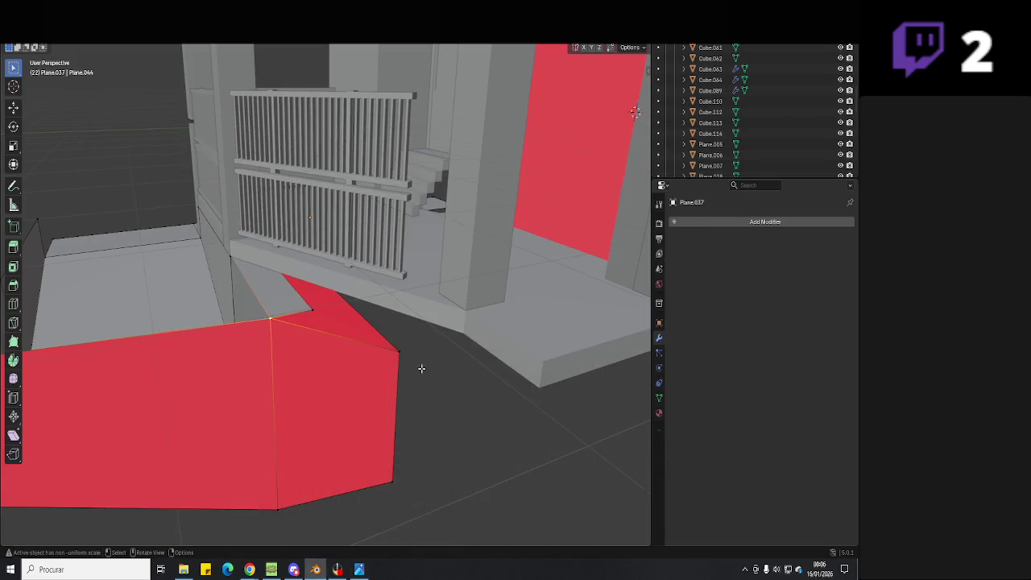
# - View the whole entrance model, save Hell Neighbour 3D.blend, and select the gate railing
pyautogui.moveTo(427, 359)
pyautogui.mouseDown(button='middle')
pyautogui.moveTo(357, 379)
pyautogui.moveTo(386, 379)
pyautogui.moveTo(368, 363)
pyautogui.moveTo(464, 337)
pyautogui.mouseUp(button='middle')
pyautogui.scroll(-2, 383, 374)
pyautogui.hotkey('ctrl', 's')
pyautogui.scroll(2, 411, 353)
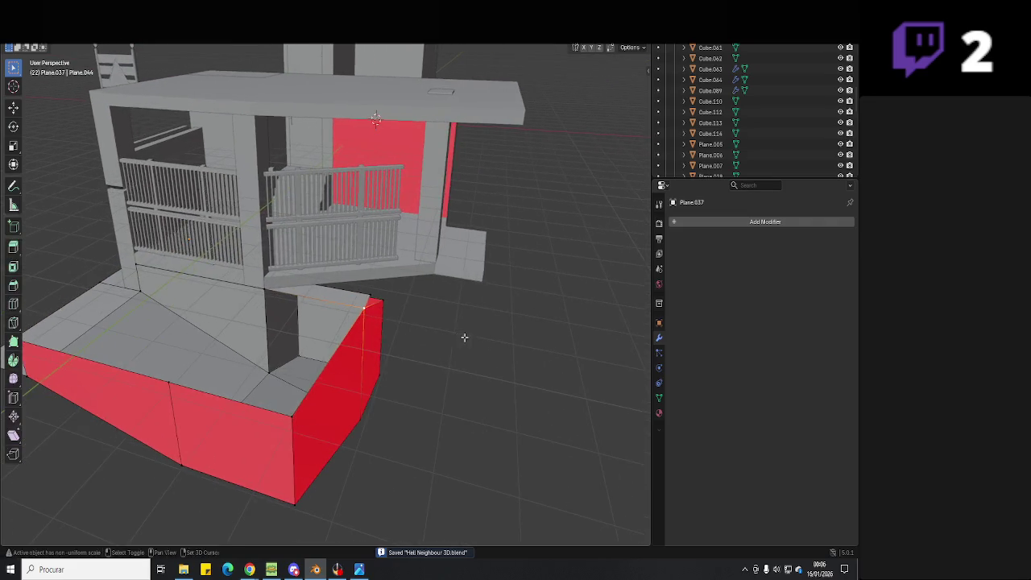
pyautogui.click(359, 570)
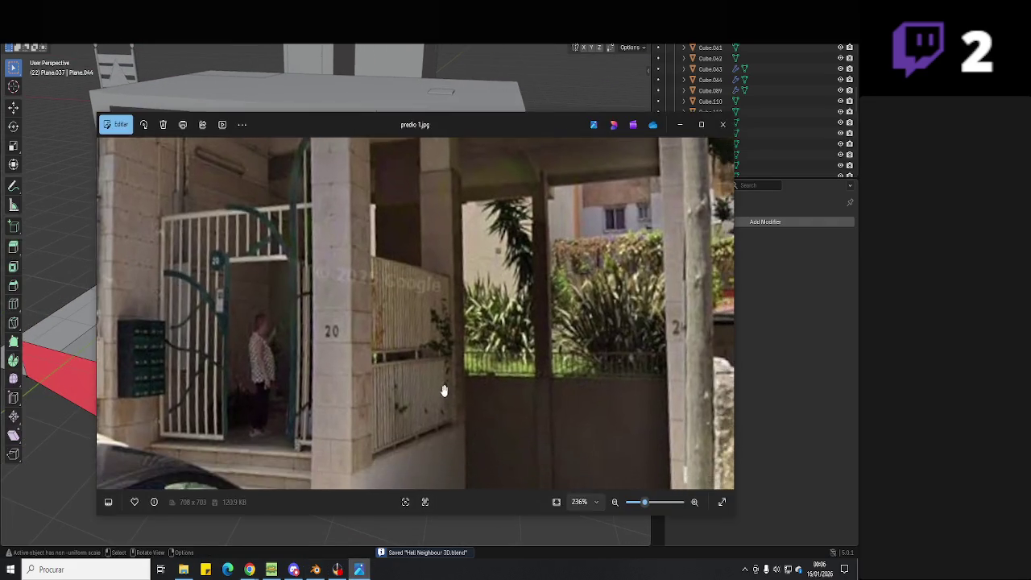
pyautogui.click(361, 573)
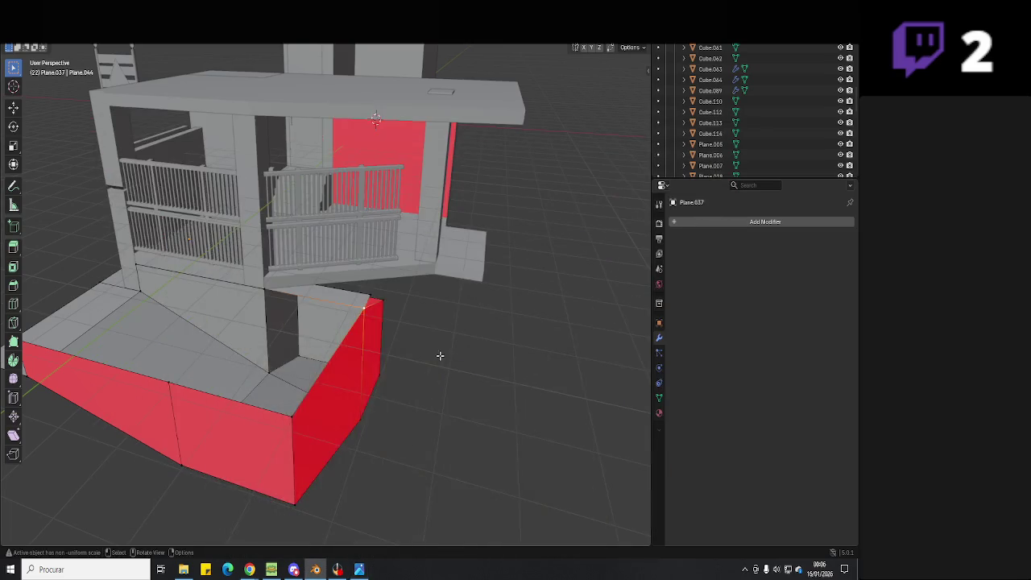
pyautogui.moveTo(439, 354)
pyautogui.mouseDown(button='middle')
pyautogui.moveTo(414, 352)
pyautogui.moveTo(439, 370)
pyautogui.mouseUp(button='middle')
pyautogui.scroll(4, 394, 361)
pyautogui.click(399, 326)
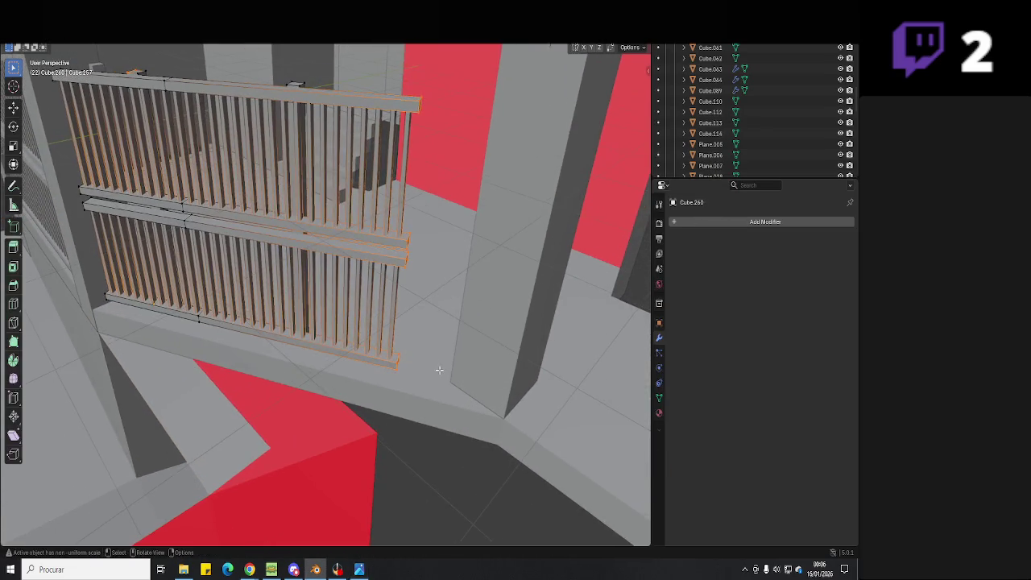
# - Select the gate rail ends and push them out along their normal
pyautogui.moveTo(362, 411); pyautogui.dragTo(362, 409)
pyautogui.press('g')
pyautogui.press('x')
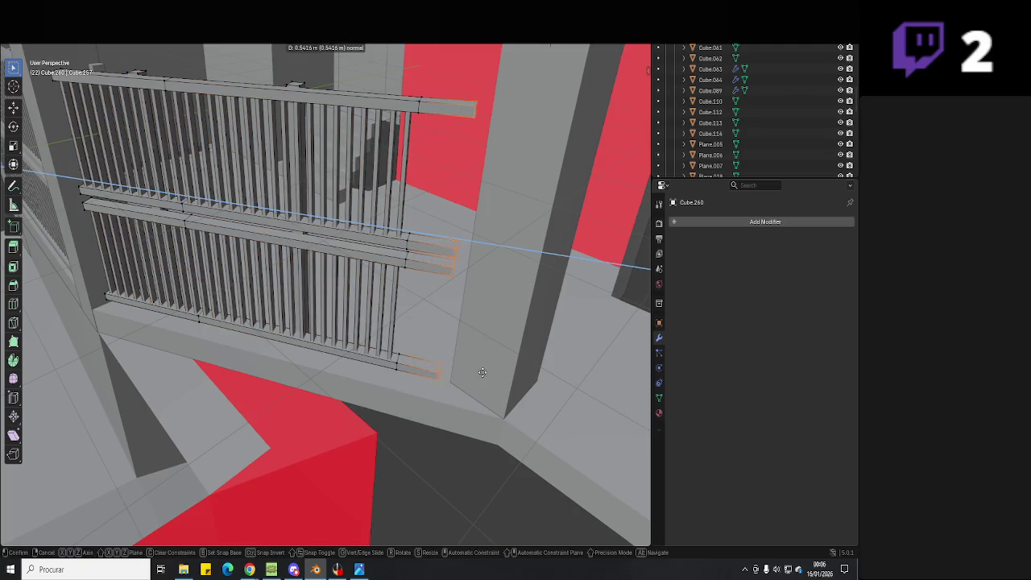
pyautogui.press('x')
pyautogui.press('x')
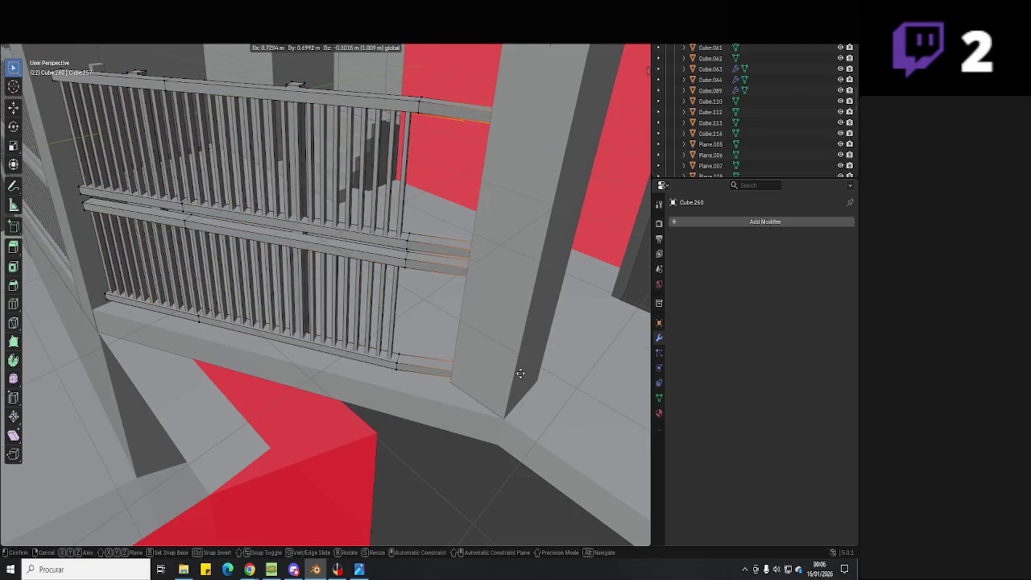
pyautogui.press('z')
pyautogui.press('z')
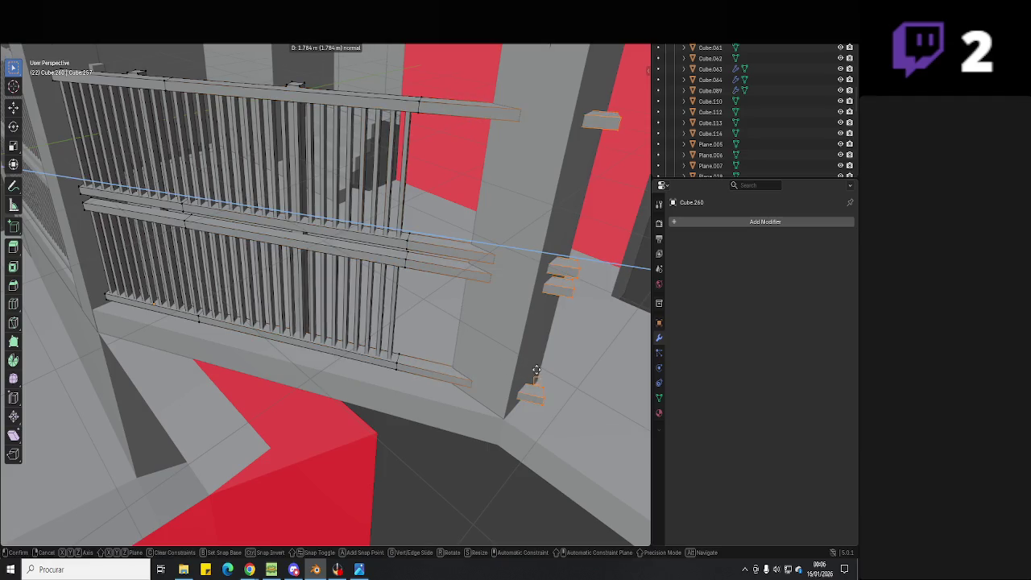
pyautogui.click(455, 383)
pyautogui.moveTo(456, 383)
pyautogui.mouseDown(button='middle')
pyautogui.moveTo(395, 302)
pyautogui.moveTo(425, 352)
pyautogui.moveTo(476, 371)
pyautogui.moveTo(466, 397)
pyautogui.moveTo(531, 435)
pyautogui.moveTo(362, 338)
pyautogui.moveTo(444, 459)
pyautogui.moveTo(379, 426)
pyautogui.moveTo(293, 419)
pyautogui.moveTo(299, 384)
pyautogui.moveTo(339, 368)
pyautogui.mouseUp(button='middle')
pyautogui.scroll(2, 427, 353)
pyautogui.press('Tab')
pyautogui.press('Tab')
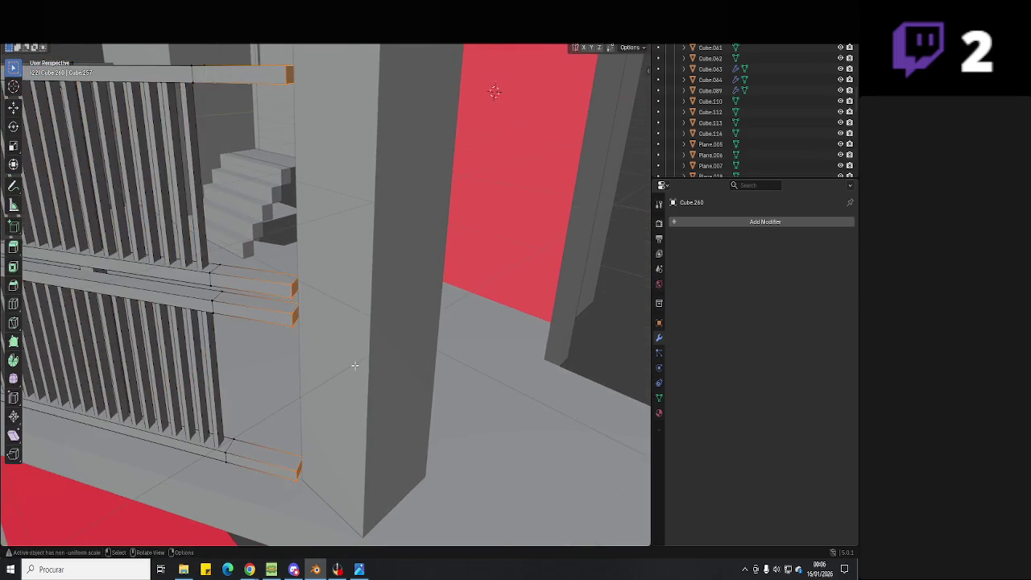
# - Shift the rail vertices along the Y axis
pyautogui.press('g')
pyautogui.press('x')
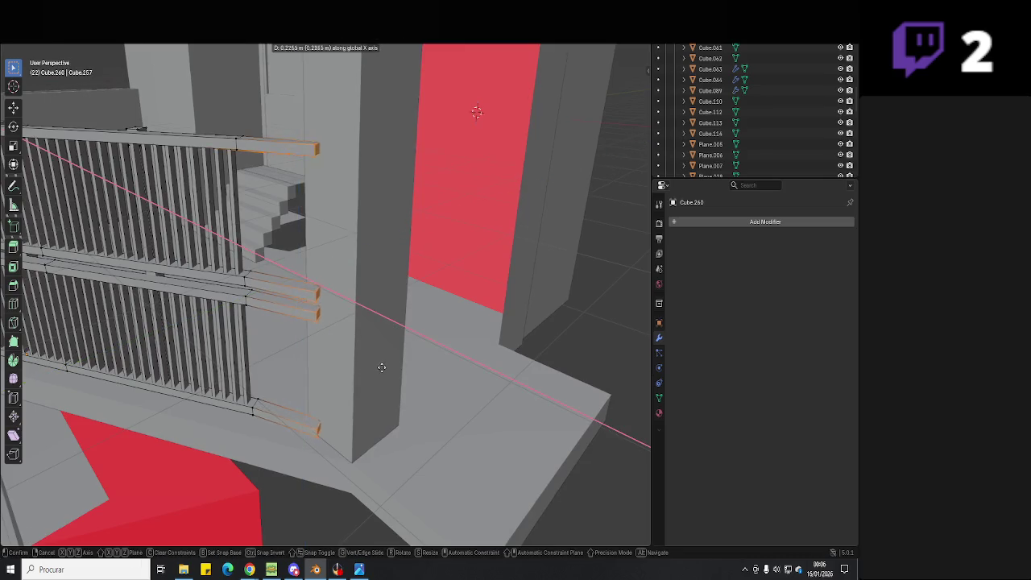
pyautogui.press('y')
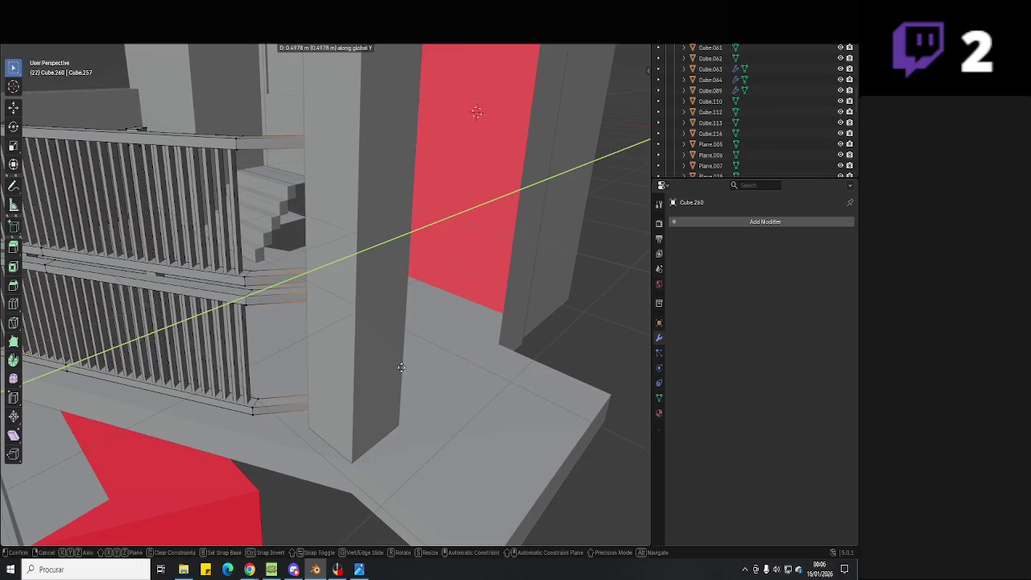
pyautogui.click(406, 369)
pyautogui.press('Tab')
pyautogui.moveTo(406, 368); pyautogui.dragTo(319, 401, button='middle')
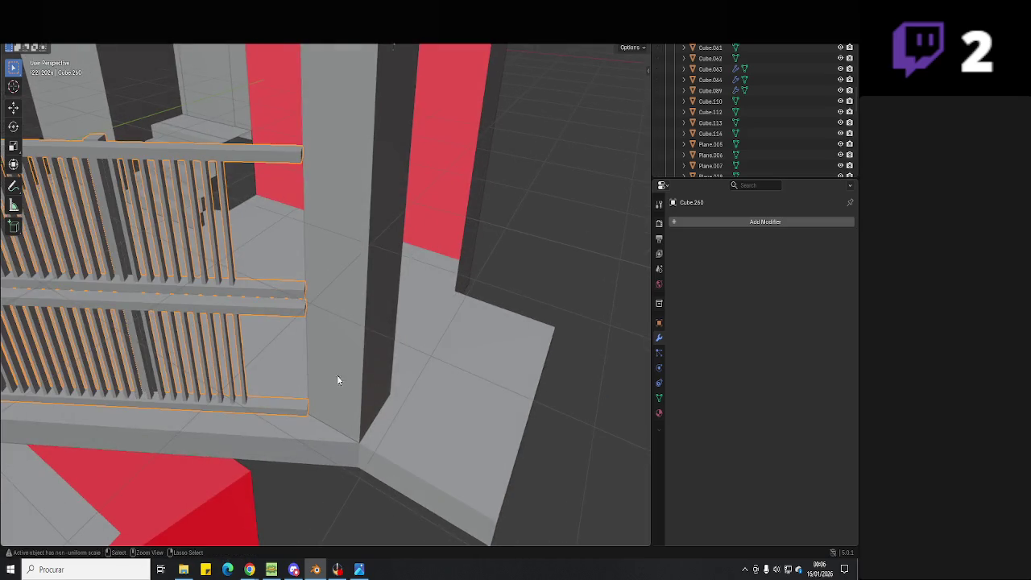
# - Extrude the rail ends along their normal until they reach the neighbouring pillar
pyautogui.press('Tab')
pyautogui.press('g')
pyautogui.press('z')
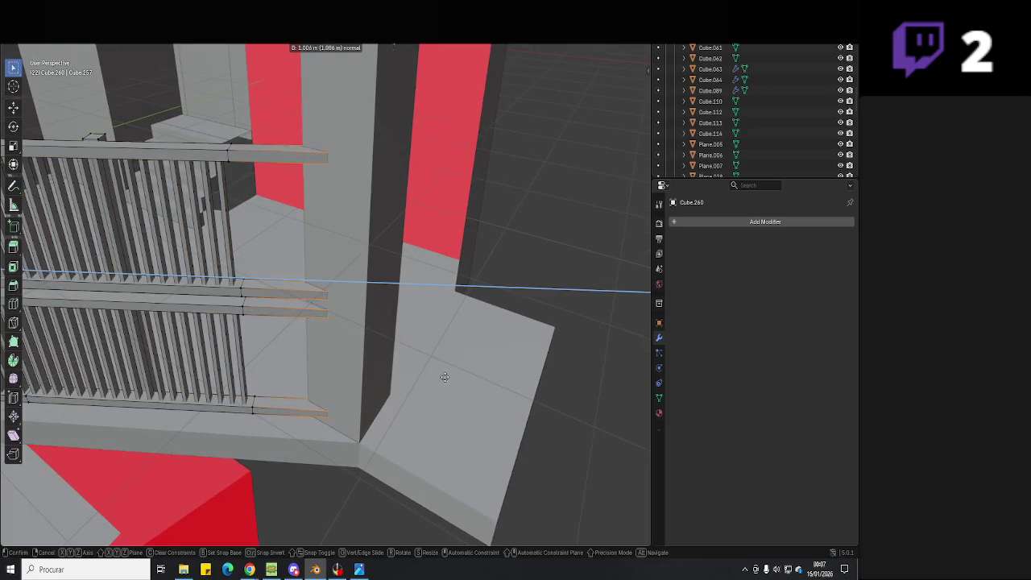
pyautogui.click(448, 377)
pyautogui.moveTo(448, 377); pyautogui.dragTo(371, 344, button='middle')
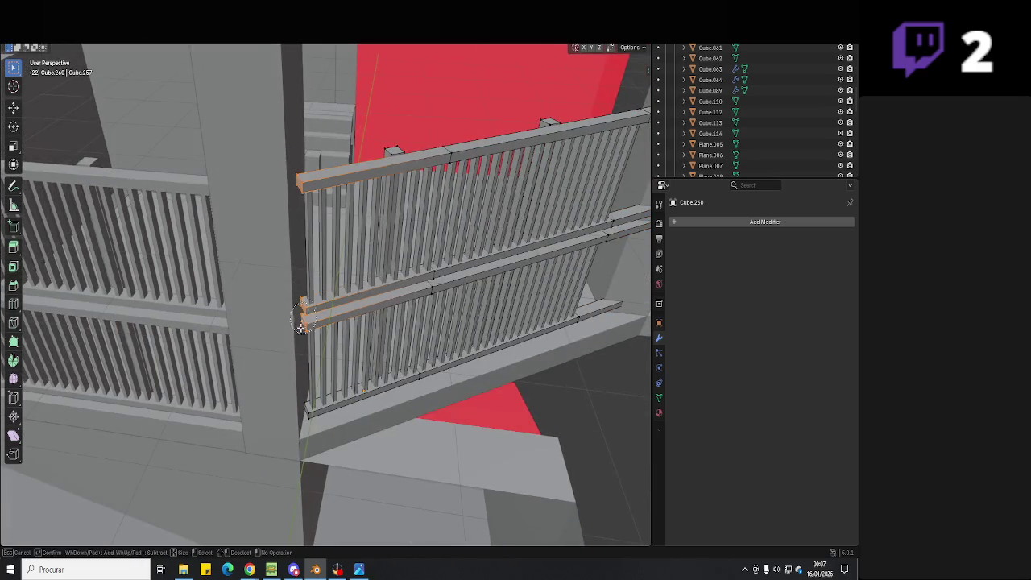
pyautogui.press('g')
pyautogui.press('z')
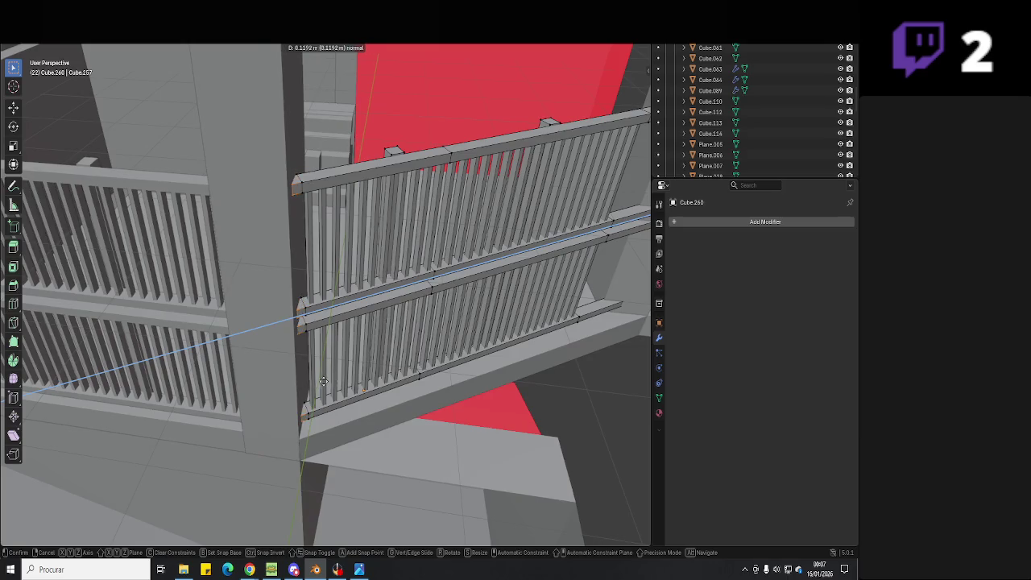
pyautogui.click(319, 383)
pyautogui.press('Tab')
pyautogui.moveTo(407, 379)
pyautogui.mouseDown(button='middle')
pyautogui.moveTo(433, 395)
pyautogui.moveTo(294, 396)
pyautogui.mouseUp(button='middle')
pyautogui.click(408, 395)
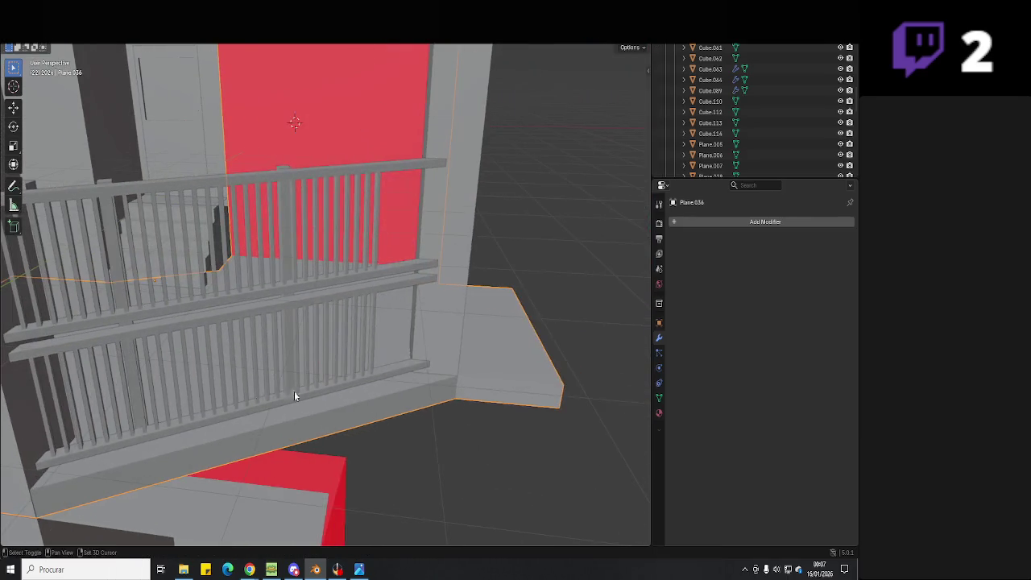
# - Edit the gate railing in X-ray mode from the top view along the rail
pyautogui.click(375, 339)
pyautogui.press('Tab')
pyautogui.moveTo(376, 339)
pyautogui.mouseDown(button='middle')
pyautogui.moveTo(339, 406)
pyautogui.moveTo(358, 389)
pyautogui.mouseUp(button='middle')
pyautogui.hotkey('alt', 'z')
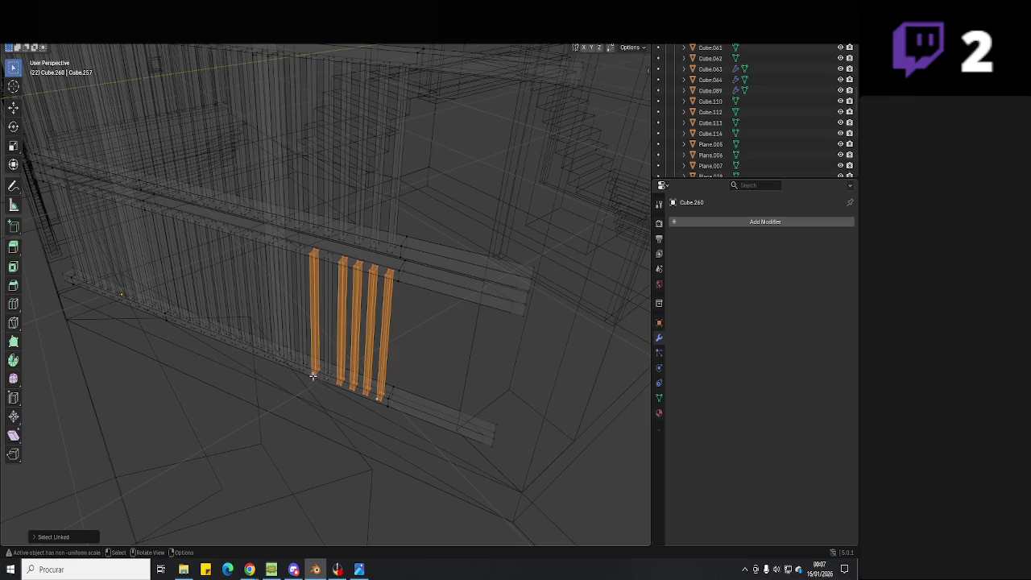
pyautogui.moveTo(292, 364); pyautogui.dragTo(373, 380, button='middle')
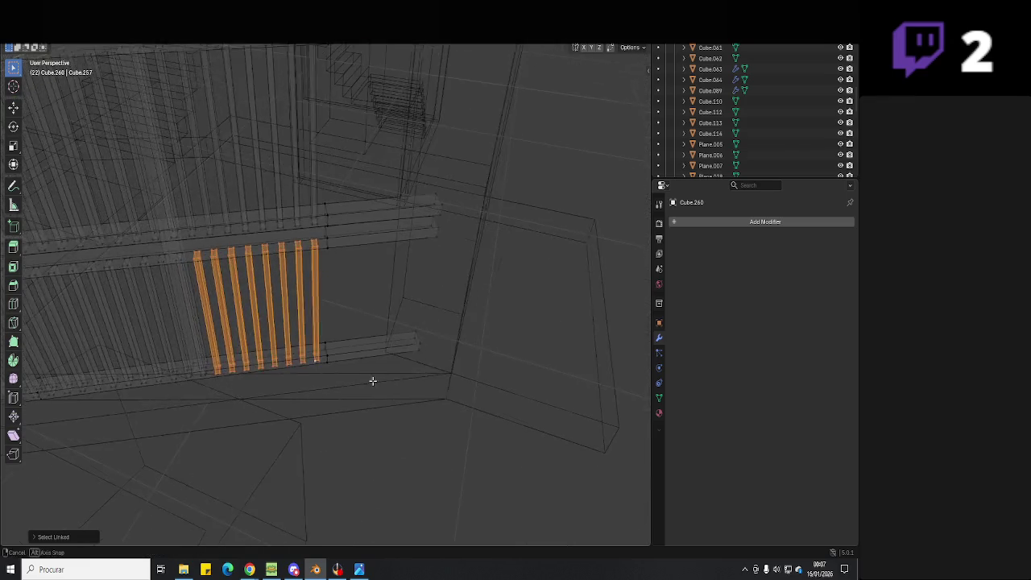
pyautogui.press('KP_7')
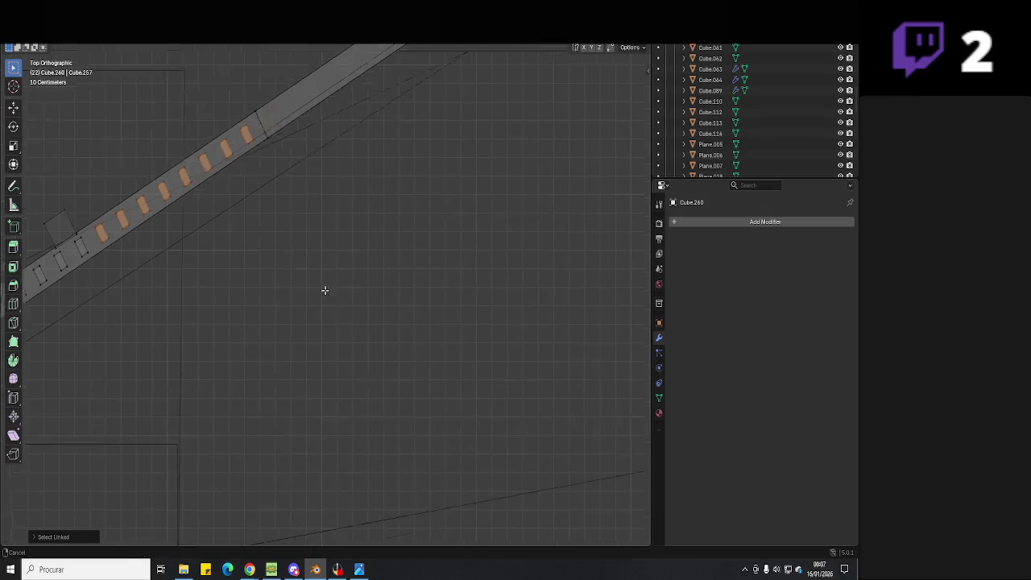
pyautogui.keyDown('shift'); pyautogui.moveTo(325, 290); pyautogui.dragTo(339, 403, button='middle'); pyautogui.keyUp('shift')
# - Duplicate the selected vertical bars and place them at the rail's new end
pyautogui.press('g')
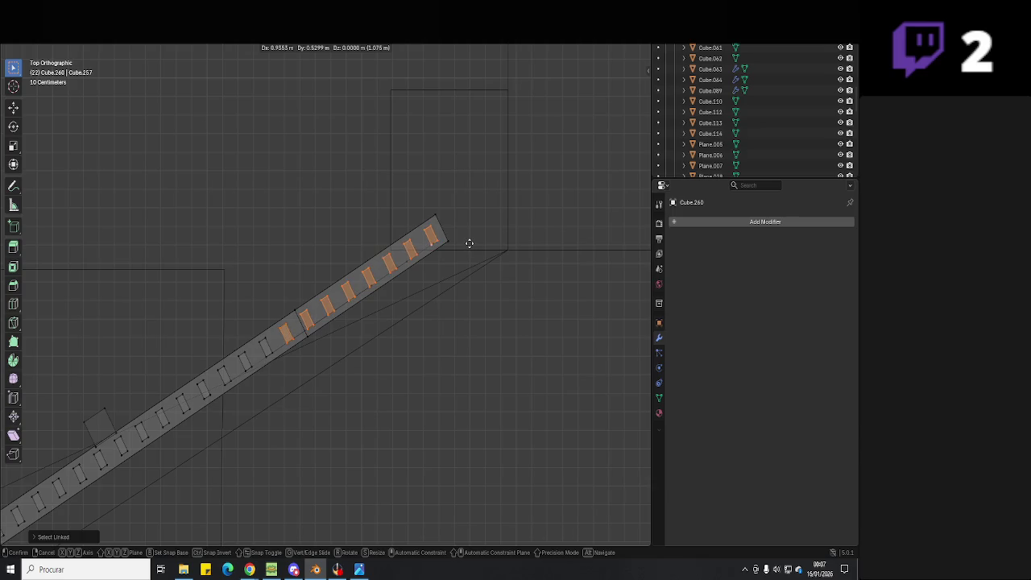
pyautogui.click(469, 243)
pyautogui.moveTo(462, 266)
pyautogui.mouseDown(button='middle')
pyautogui.moveTo(405, 214)
pyautogui.moveTo(407, 352)
pyautogui.moveTo(350, 320)
pyautogui.moveTo(476, 341)
pyautogui.mouseUp(button='middle')
pyautogui.click(601, 50)
pyautogui.scroll(4, 349, 339)
# - Circle-select the surplus slat and delete its vertices
pyautogui.hotkey('shift', 'z')
pyautogui.press('c')
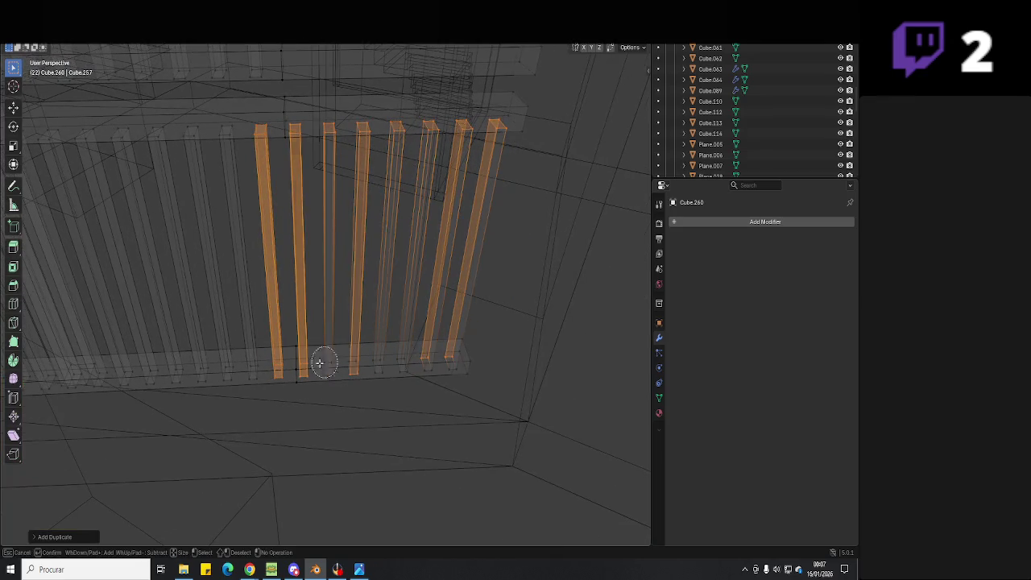
pyautogui.moveTo(288, 155)
pyautogui.mouseDown(button='middle')
pyautogui.moveTo(392, 127)
pyautogui.moveTo(452, 181)
pyautogui.mouseUp(button='middle')
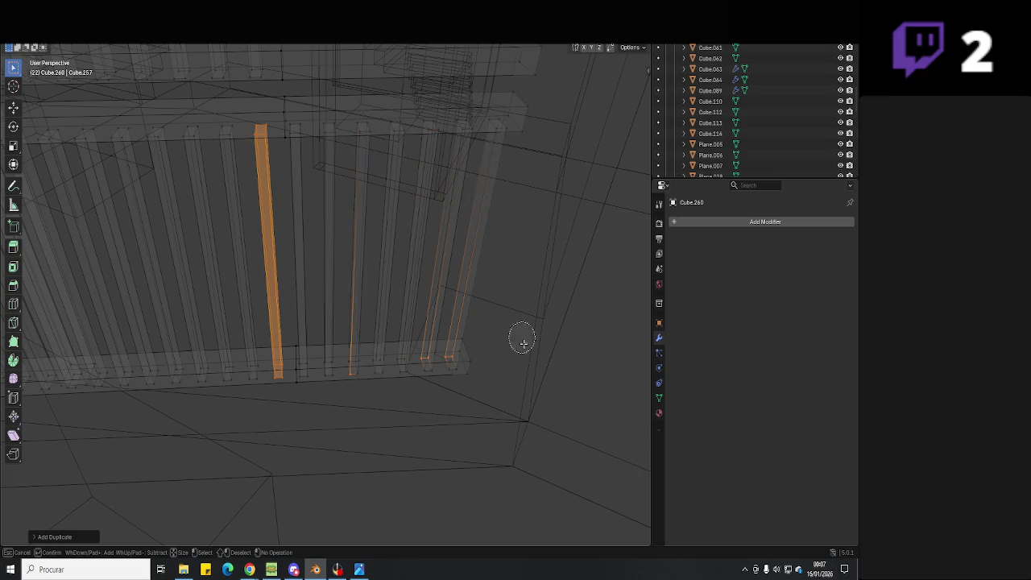
pyautogui.hotkey('shift', 'g')
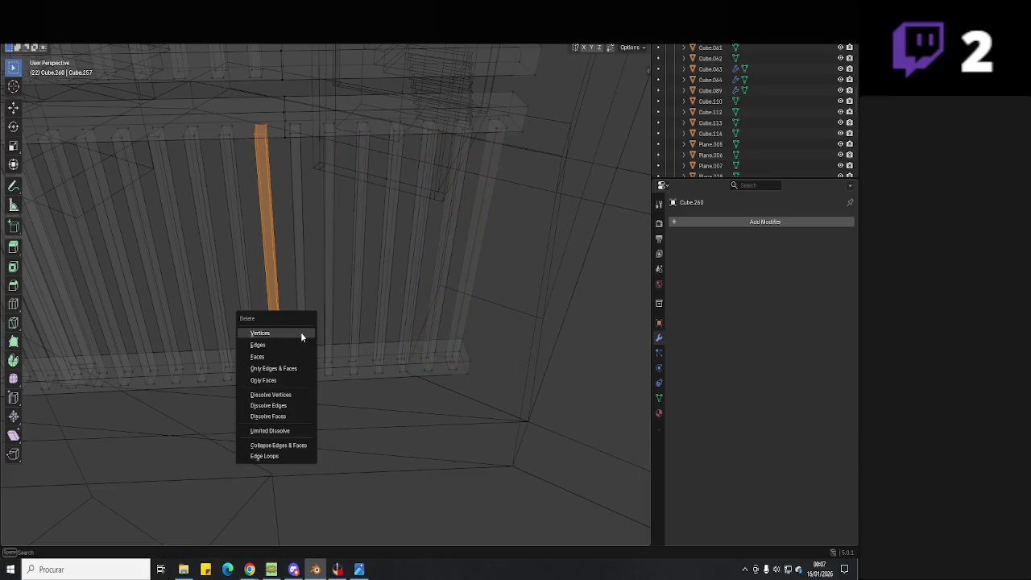
pyautogui.click(341, 352)
# - Inspect the fence in solid shading and reselect the gate railing
pyautogui.moveTo(390, 395)
pyautogui.mouseDown(button='middle')
pyautogui.moveTo(460, 357)
pyautogui.moveTo(365, 283)
pyautogui.moveTo(361, 325)
pyautogui.moveTo(324, 341)
pyautogui.moveTo(354, 357)
pyautogui.moveTo(405, 360)
pyautogui.moveTo(382, 433)
pyautogui.moveTo(394, 345)
pyautogui.mouseUp(button='middle')
pyautogui.click(361, 324)
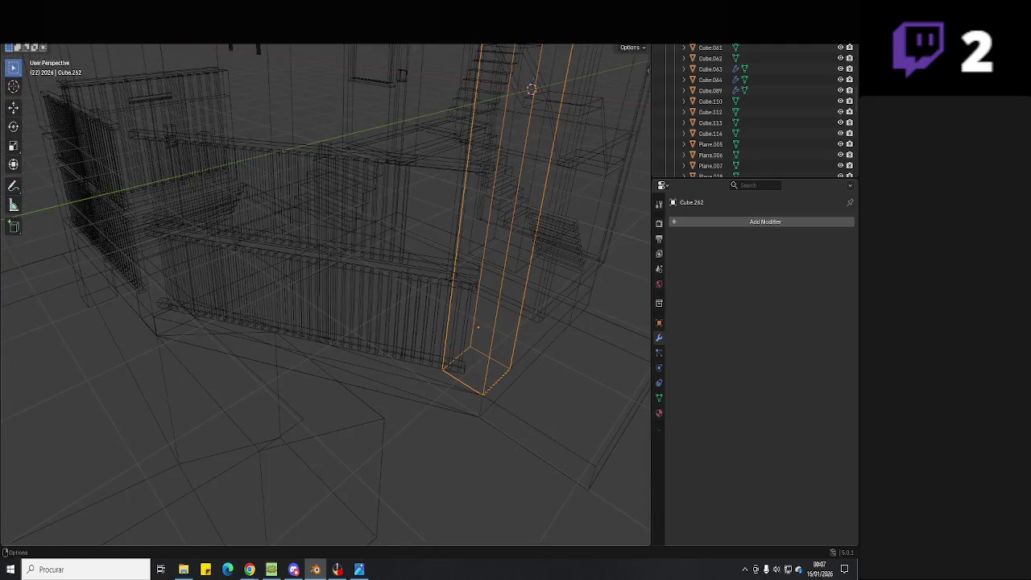
pyautogui.hotkey('shift', 'z')
pyautogui.scroll(5, 363, 218)
pyautogui.moveTo(363, 218); pyautogui.dragTo(387, 254, button='middle')
pyautogui.click(378, 164)
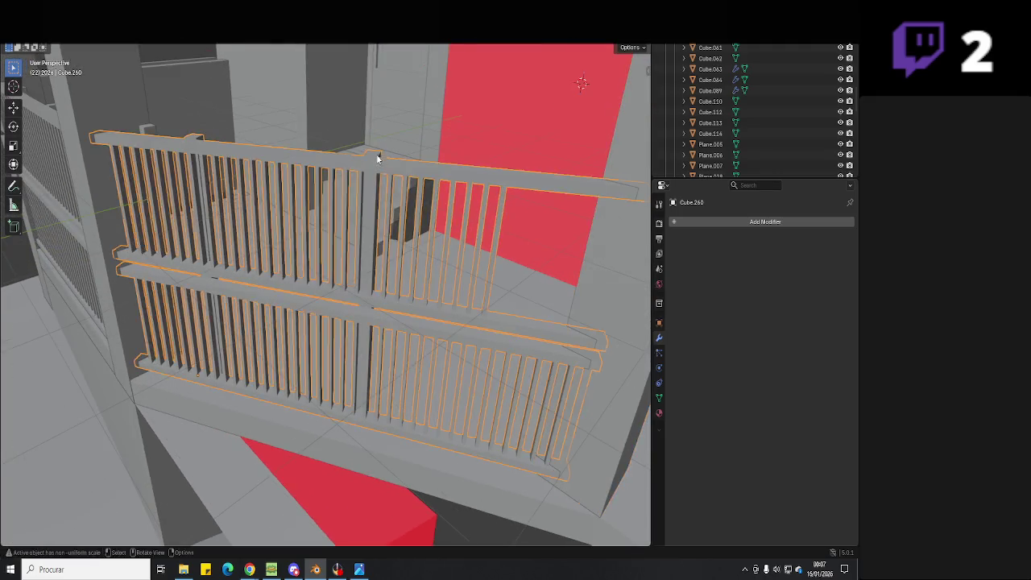
# - In Edit Mode, lower gate Cube.260's selected upright posts along the Z axis
pyautogui.moveTo(379, 164)
pyautogui.mouseDown(button='middle')
pyautogui.moveTo(456, 260)
pyautogui.moveTo(360, 345)
pyautogui.moveTo(352, 295)
pyautogui.moveTo(348, 307)
pyautogui.moveTo(283, 299)
pyautogui.mouseUp(button='middle')
pyautogui.scroll(2, 358, 345)
pyautogui.press('Tab')
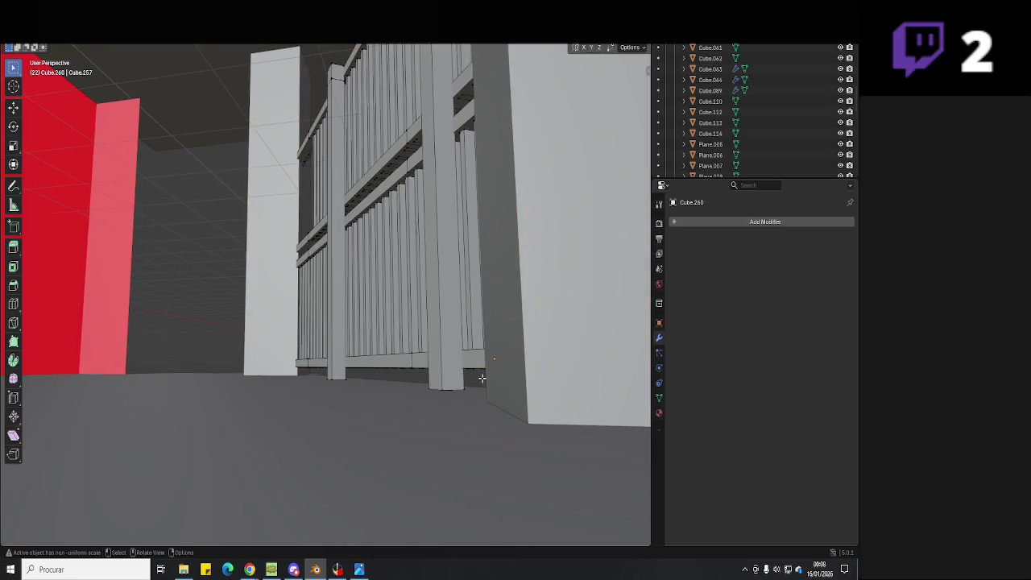
pyautogui.moveTo(482, 378); pyautogui.dragTo(302, 428, button='middle')
pyautogui.press('g')
pyautogui.press('z')
pyautogui.moveTo(445, 378); pyautogui.dragTo(494, 427, button='middle')
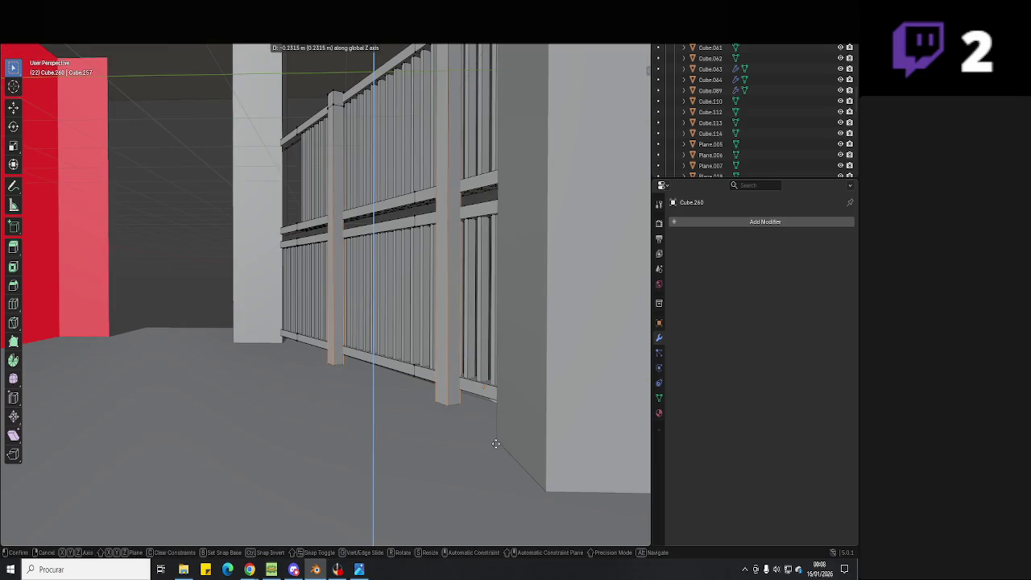
pyautogui.click(500, 443)
# - Readjust the posts' height along Z in wireframe view, then return to solid shading
pyautogui.hotkey('shift', 'z')
pyautogui.press('g')
pyautogui.press('z')
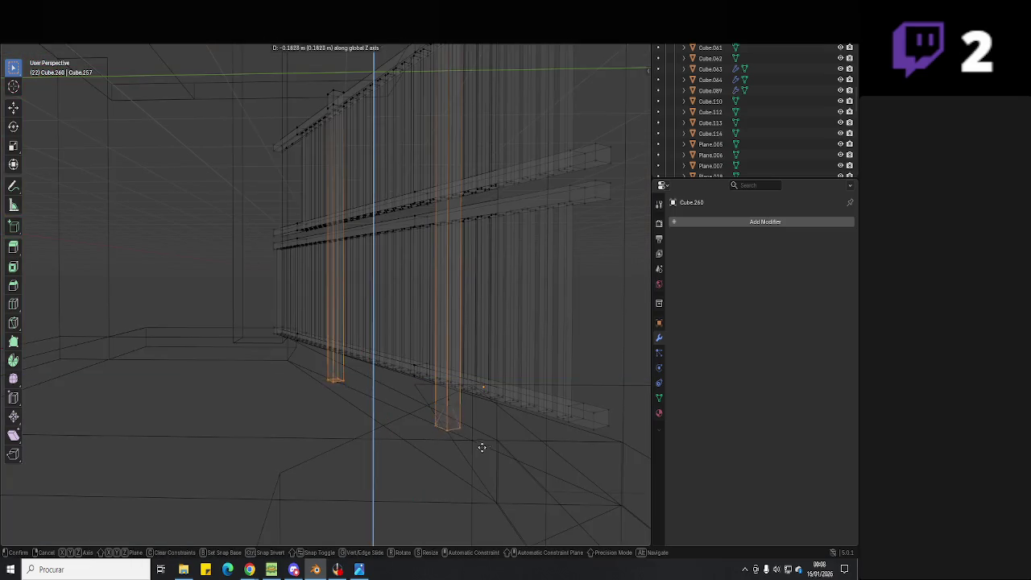
pyautogui.click(245, 345)
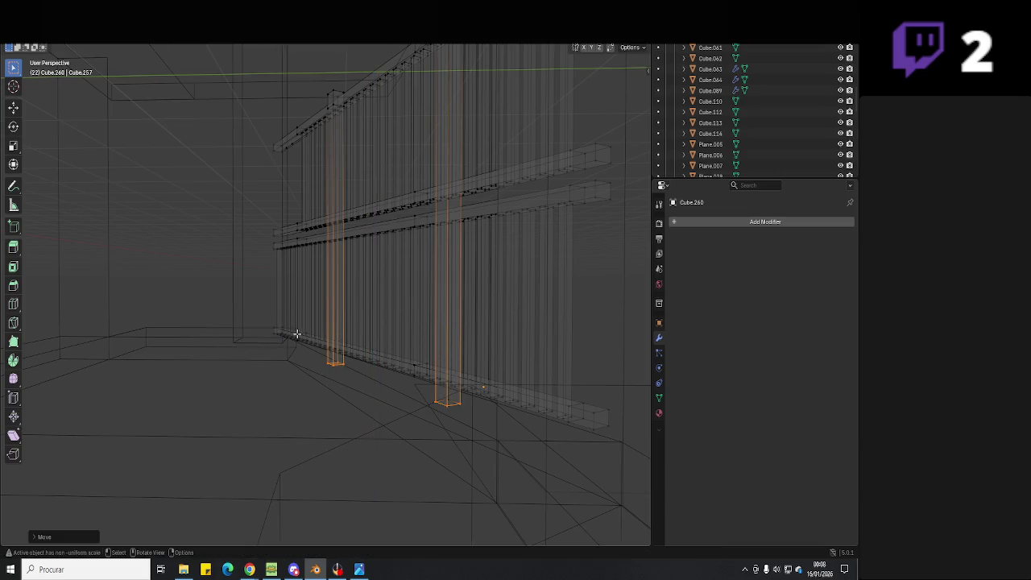
pyautogui.hotkey('shift', 'z')
# - Save Hell Neighbour 3D.blend, glance at OBS, and come back to Blender
pyautogui.hotkey('ctrl', 's')
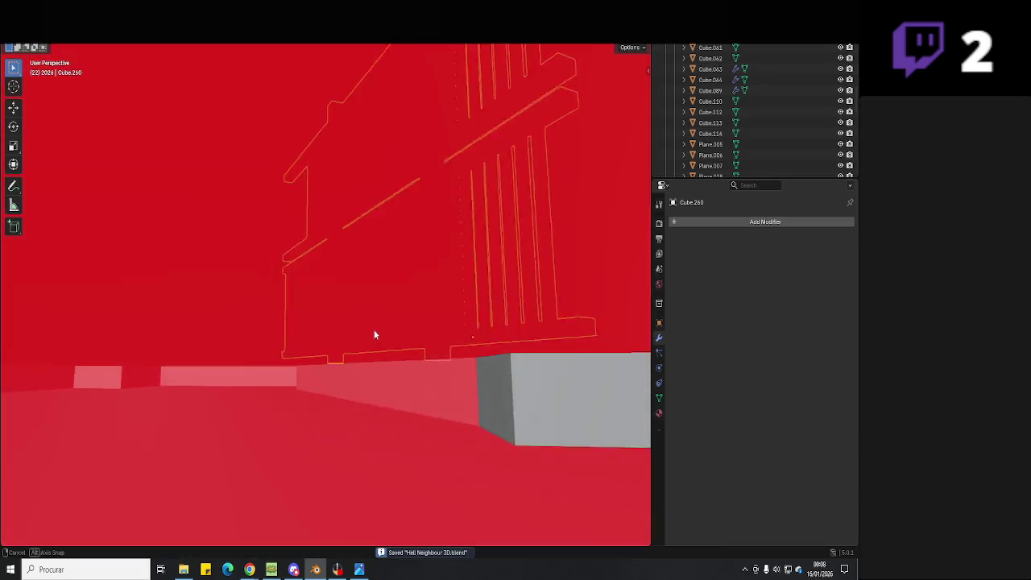
pyautogui.moveTo(363, 355)
pyautogui.mouseDown(button='middle')
pyautogui.moveTo(325, 343)
pyautogui.moveTo(387, 444)
pyautogui.mouseUp(button='middle')
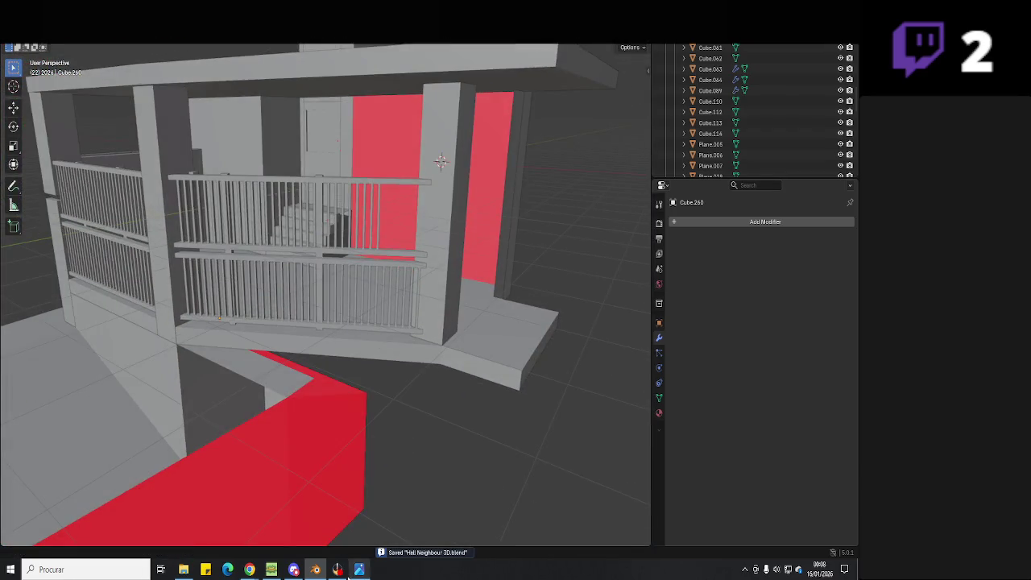
pyautogui.click(339, 570)
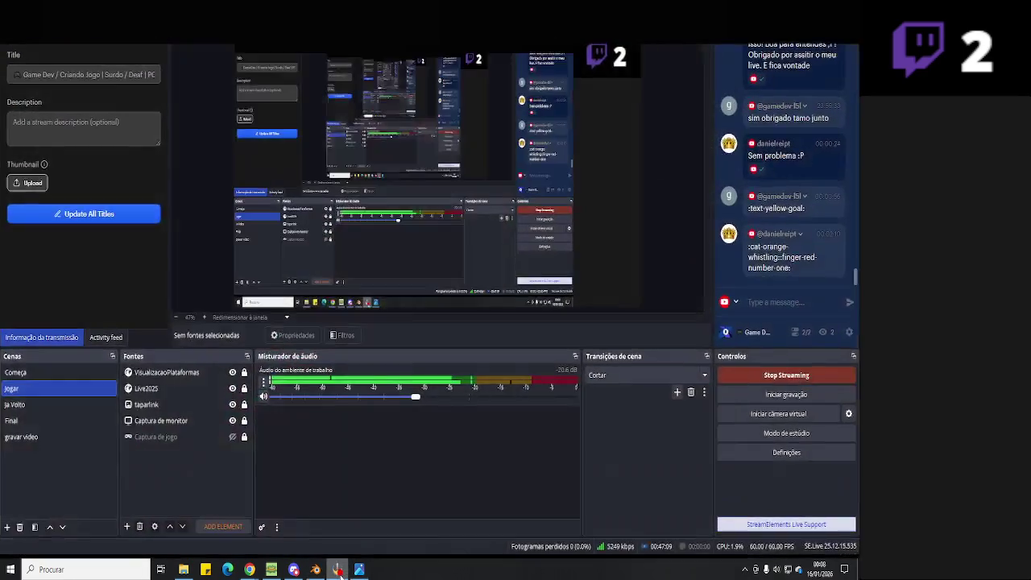
pyautogui.click(338, 570)
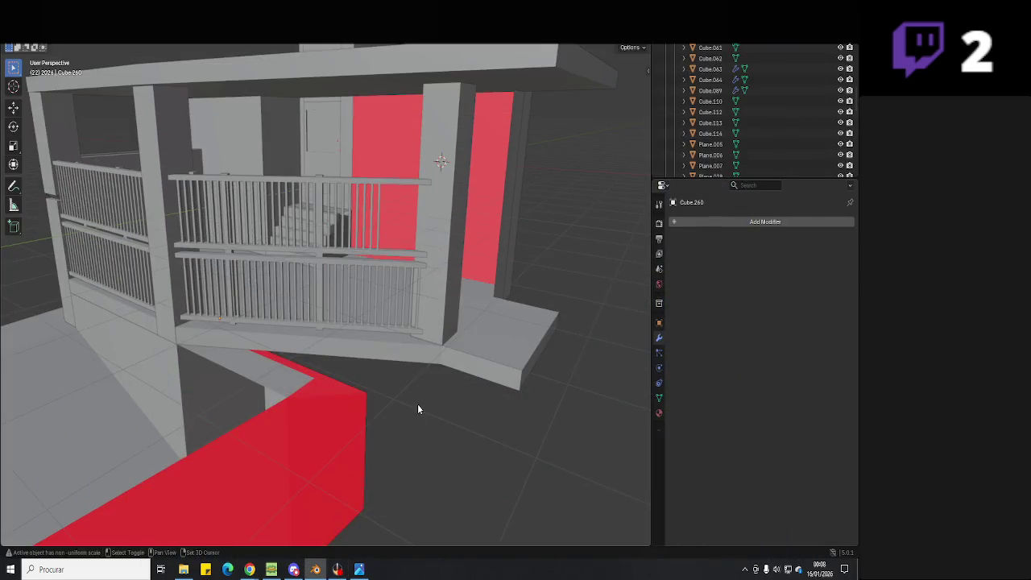
pyautogui.moveTo(417, 404); pyautogui.dragTo(402, 408, button='middle')
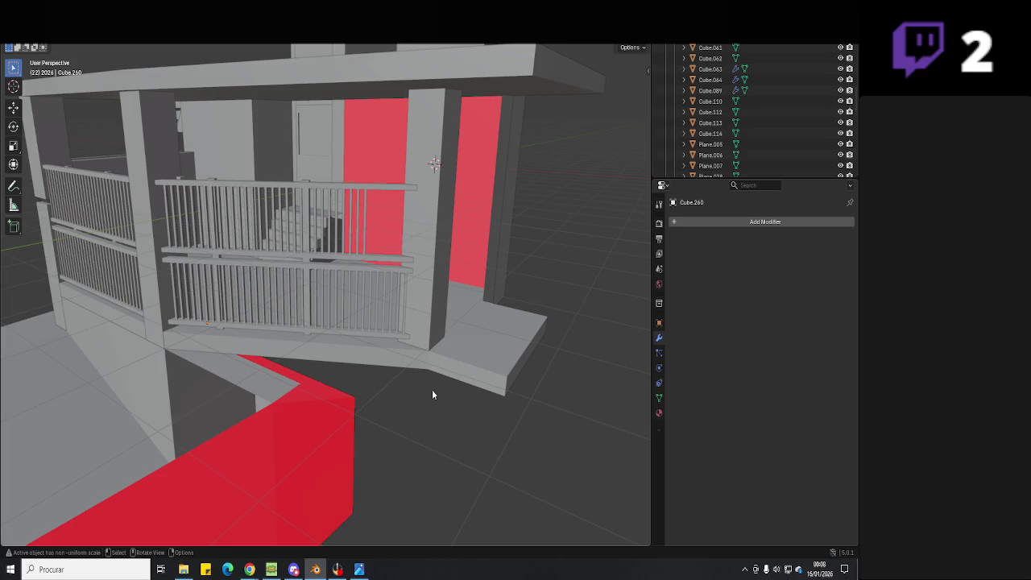
# - Select and frame the slatted gate Cube.260, leaving its position unchanged
pyautogui.scroll(3, 432, 395)
pyautogui.moveTo(396, 408)
pyautogui.mouseDown(button='middle')
pyautogui.moveTo(454, 451)
pyautogui.moveTo(369, 246)
pyautogui.mouseUp(button='middle')
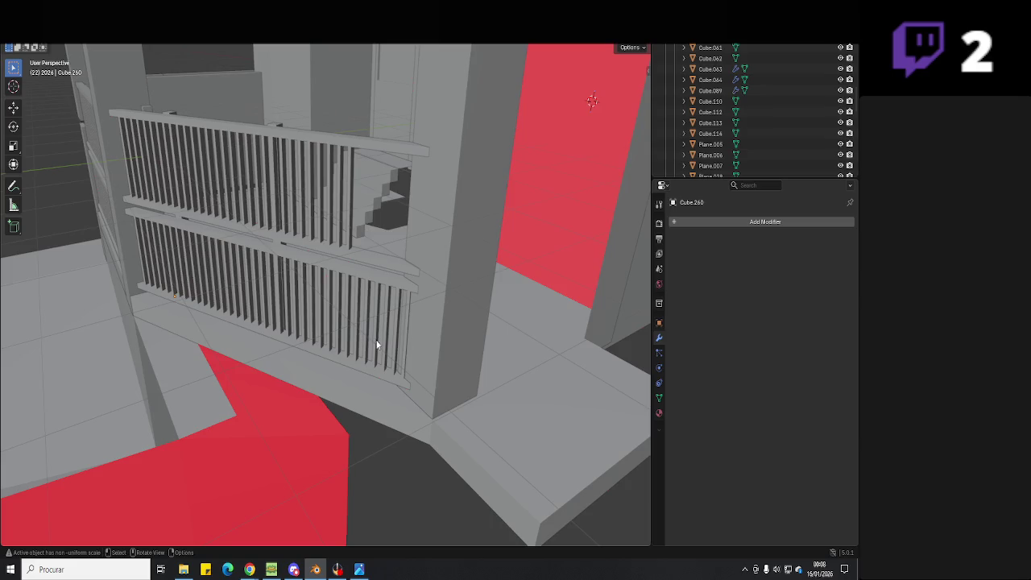
pyautogui.click(376, 344)
pyautogui.press('KP_Decimal')
pyautogui.press('g')
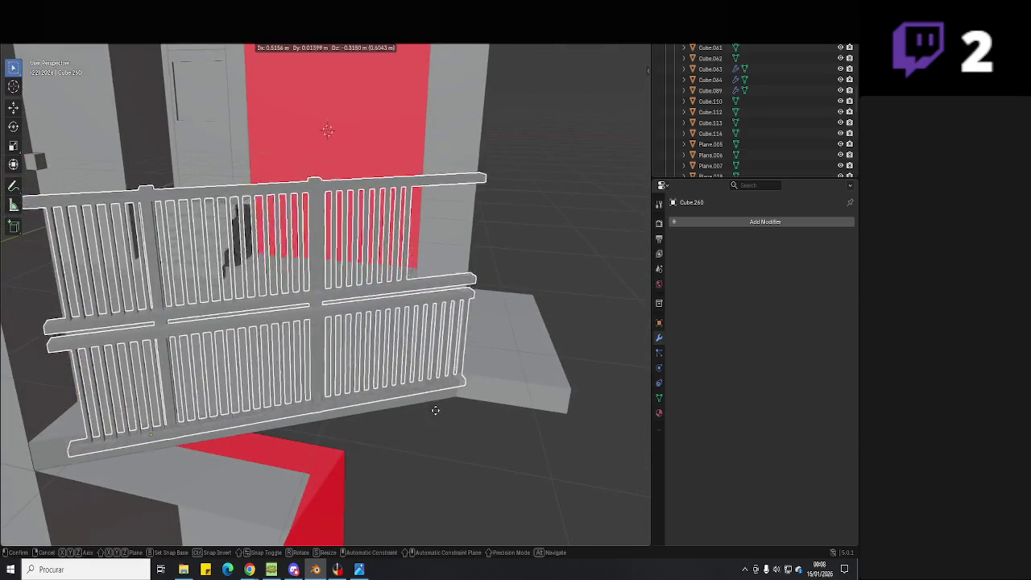
pyautogui.rightClick(435, 410)
pyautogui.moveTo(433, 404)
pyautogui.mouseDown(button='middle')
pyautogui.moveTo(407, 395)
pyautogui.moveTo(400, 336)
pyautogui.moveTo(352, 344)
pyautogui.mouseUp(button='middle')
pyautogui.scroll(2, 393, 346)
# - With X-ray on in Edit Mode, select the gate slats and place a duplicated set in top view
pyautogui.press('Tab')
pyautogui.hotkey('alt', 'z')
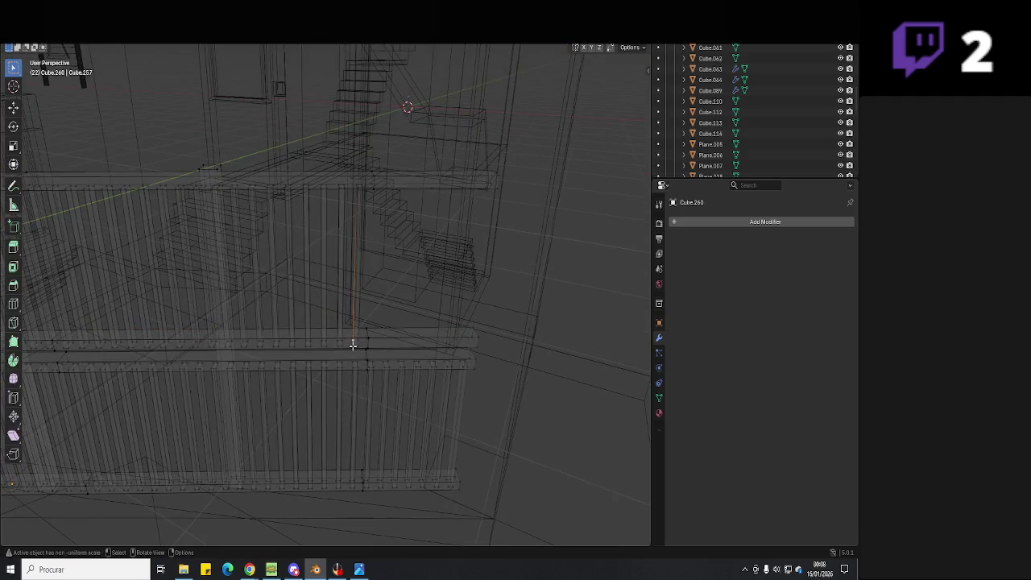
pyautogui.press('l')
pyautogui.press('l')
pyautogui.press('l')
pyautogui.press('l')
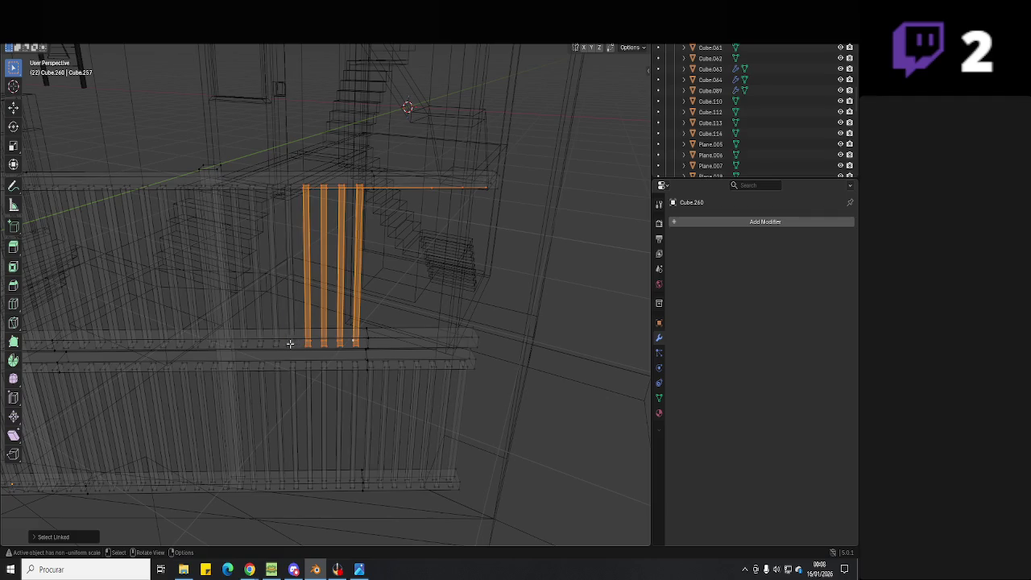
pyautogui.press('l')
pyautogui.press('l')
pyautogui.press('l')
pyautogui.press('KP_1')
pyautogui.press('KP_7')
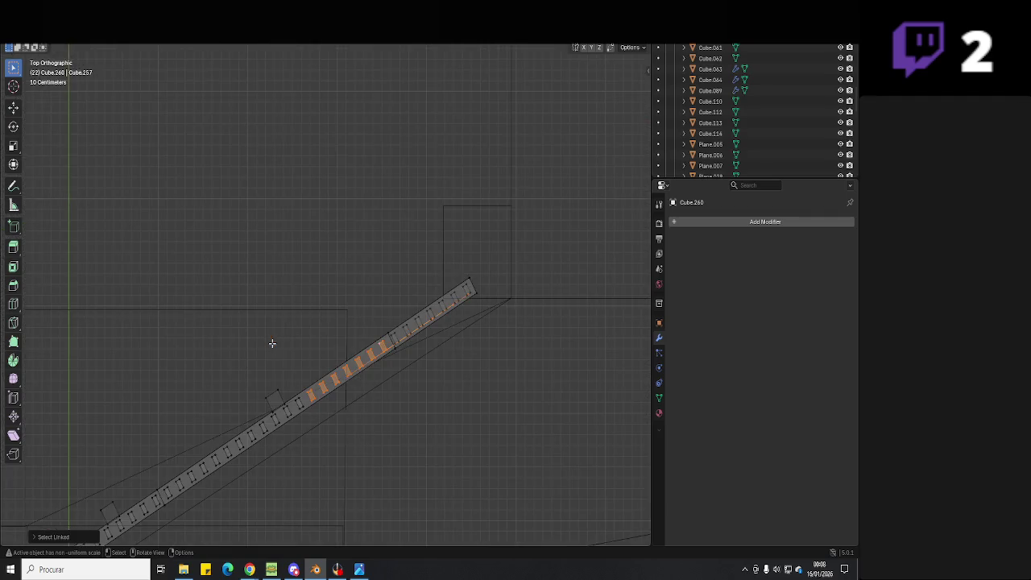
pyautogui.scroll(3, 339, 306)
pyautogui.scroll(2, 340, 307)
pyautogui.press('g')
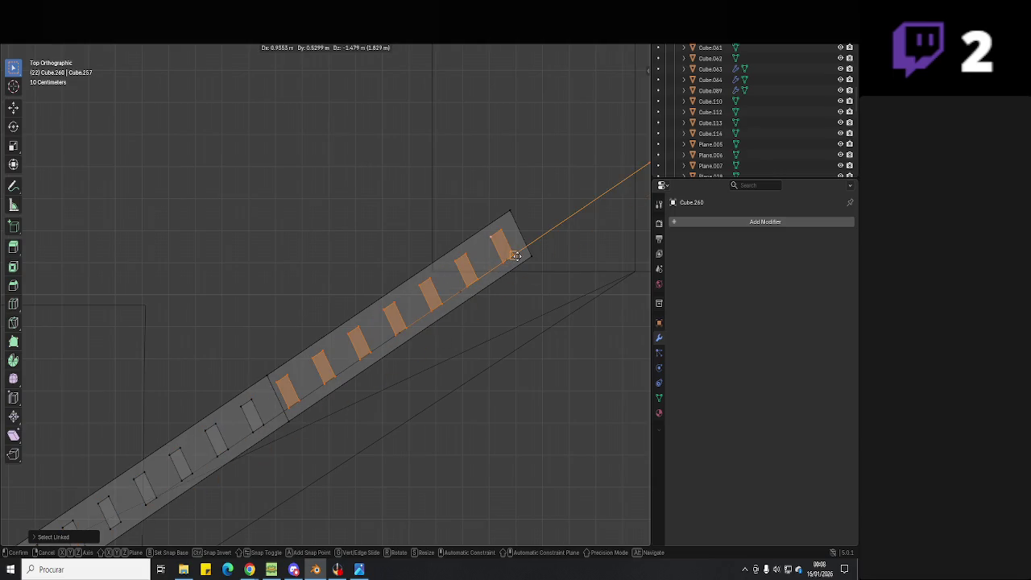
pyautogui.click(515, 256)
pyautogui.moveTo(501, 322)
pyautogui.mouseDown(button='middle')
pyautogui.moveTo(500, 358)
pyautogui.moveTo(543, 350)
pyautogui.moveTo(465, 301)
pyautogui.mouseUp(button='middle')
# - Select a stray edge beside the railing and inspect the surrounding area
pyautogui.click(465, 301)
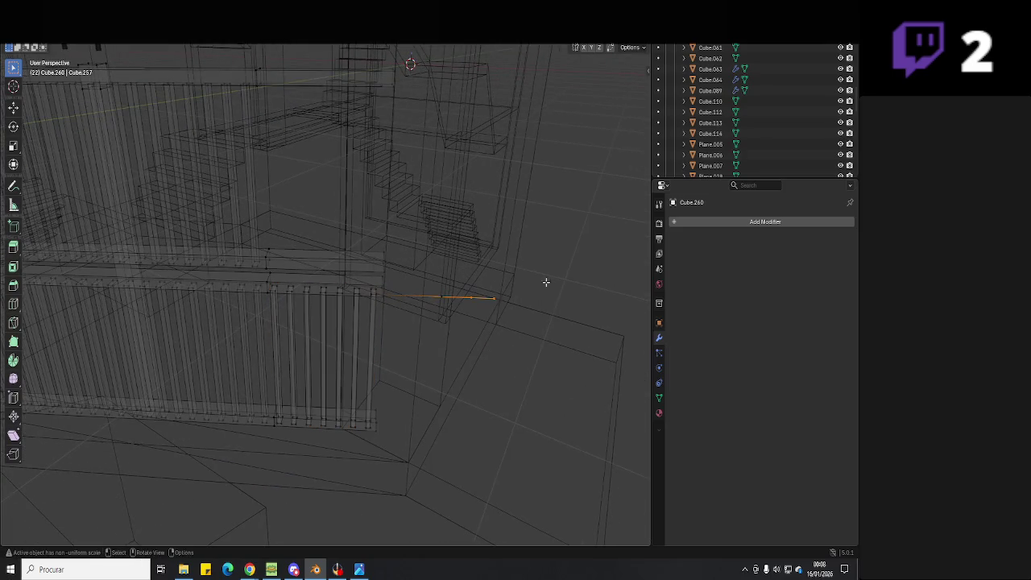
pyautogui.scroll(2, 427, 316)
pyautogui.rightClick(427, 317)
pyautogui.press('Escape')
pyautogui.scroll(4, 422, 322)
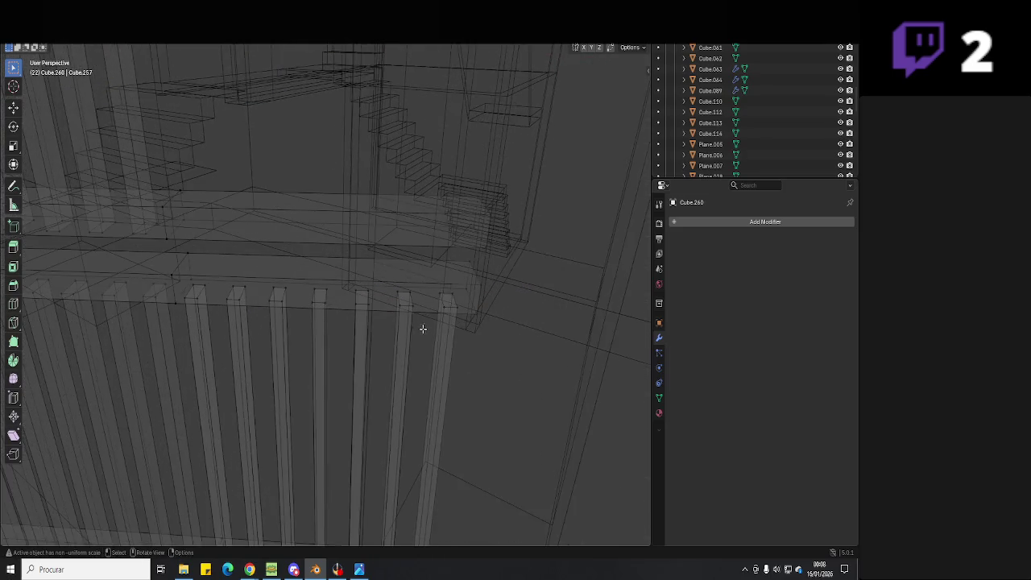
pyautogui.scroll(-3, 422, 329)
pyautogui.scroll(-3, 423, 327)
pyautogui.moveTo(423, 327)
pyautogui.mouseDown(button='middle')
pyautogui.moveTo(376, 314)
pyautogui.moveTo(398, 346)
pyautogui.moveTo(298, 322)
pyautogui.mouseUp(button='middle')
# - Raise the duplicated slats about 0.58 m along the Z axis
pyautogui.press('Tab')
pyautogui.hotkey('ctrl', 'l')
pyautogui.press('g')
pyautogui.press('z')
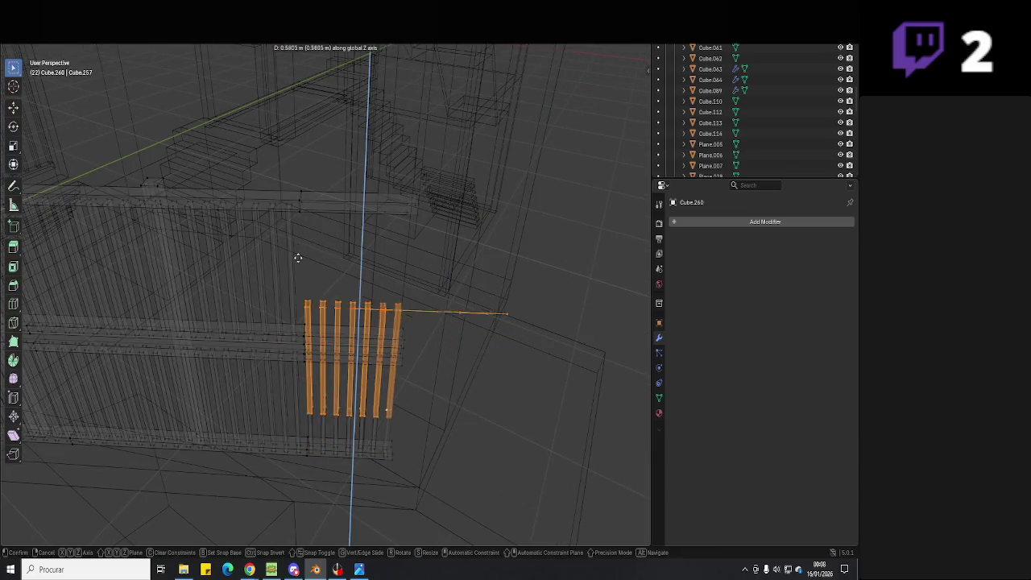
pyautogui.click(289, 208)
# - Select and delete the long stray edge chain near the slats
pyautogui.click(517, 219)
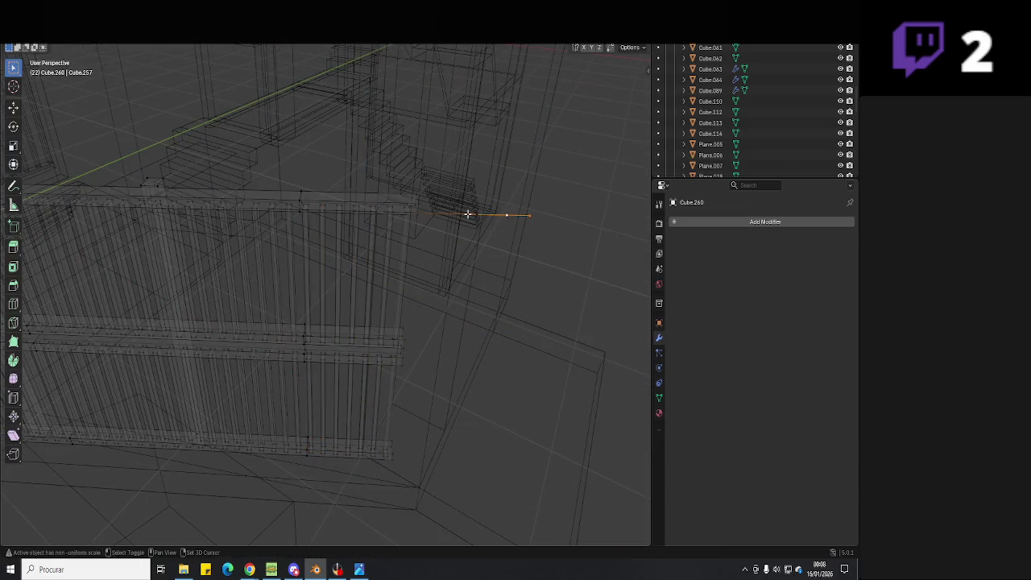
pyautogui.hotkey('ctrl', 'l')
pyautogui.moveTo(494, 220)
pyautogui.mouseDown(button='middle')
pyautogui.moveTo(458, 287)
pyautogui.moveTo(483, 274)
pyautogui.mouseUp(button='middle')
pyautogui.keyDown('alt'); pyautogui.click(564, 286); pyautogui.keyUp('alt')
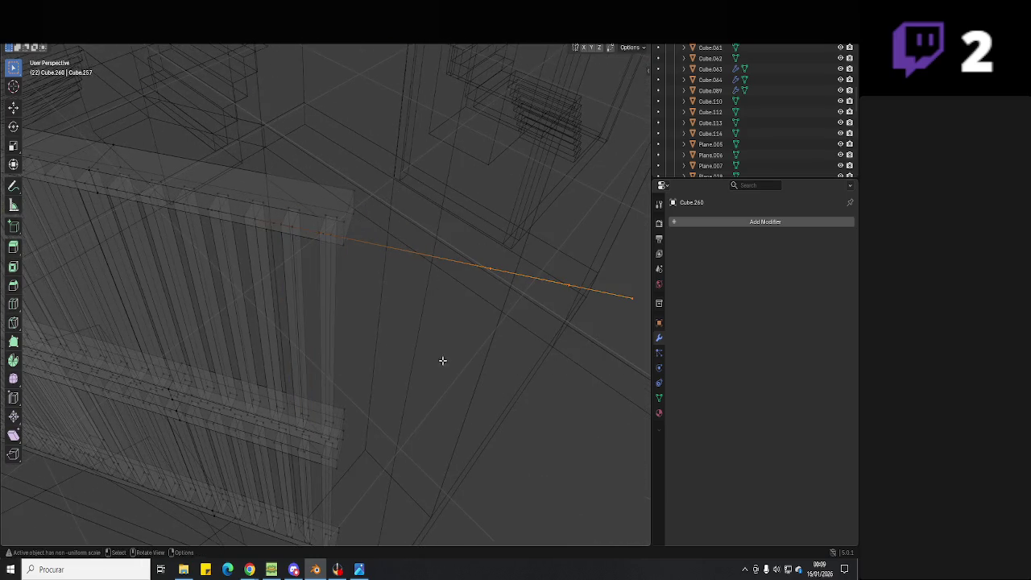
pyautogui.press('x')
pyautogui.click(456, 304)
# - Inspect the top-rail and slat edges, toggling between solid and wireframe shading
pyautogui.moveTo(470, 319)
pyautogui.mouseDown(button='middle')
pyautogui.moveTo(366, 274)
pyautogui.moveTo(375, 239)
pyautogui.mouseUp(button='middle')
pyautogui.click(340, 245)
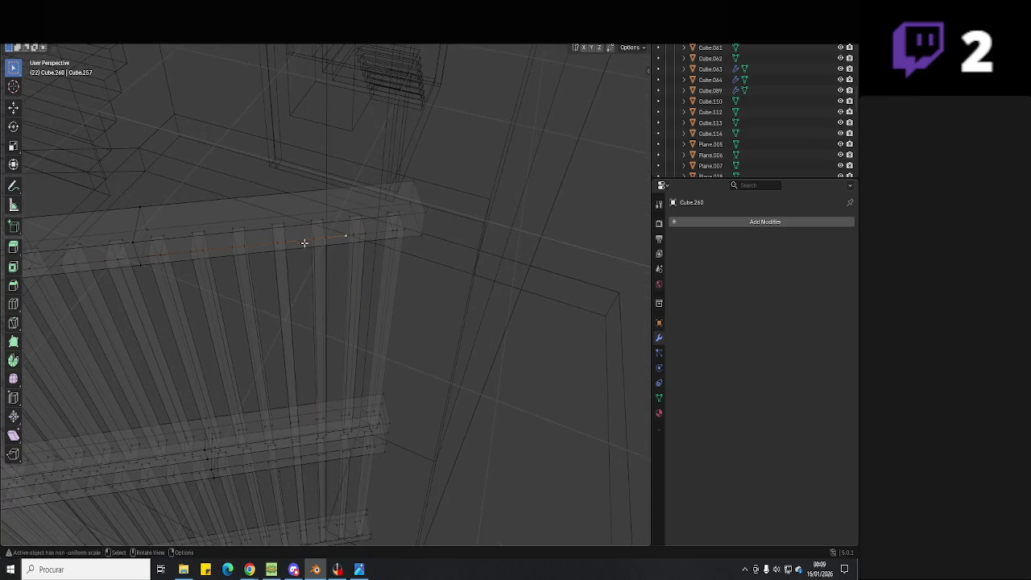
pyautogui.click(312, 248)
pyautogui.hotkey('shift', 'z')
pyautogui.moveTo(438, 161)
pyautogui.mouseDown(button='middle')
pyautogui.moveTo(352, 245)
pyautogui.moveTo(417, 209)
pyautogui.moveTo(405, 249)
pyautogui.moveTo(450, 247)
pyautogui.moveTo(282, 228)
pyautogui.mouseUp(button='middle')
pyautogui.scroll(-5, 352, 244)
pyautogui.press('z')
pyautogui.click(242, 214)
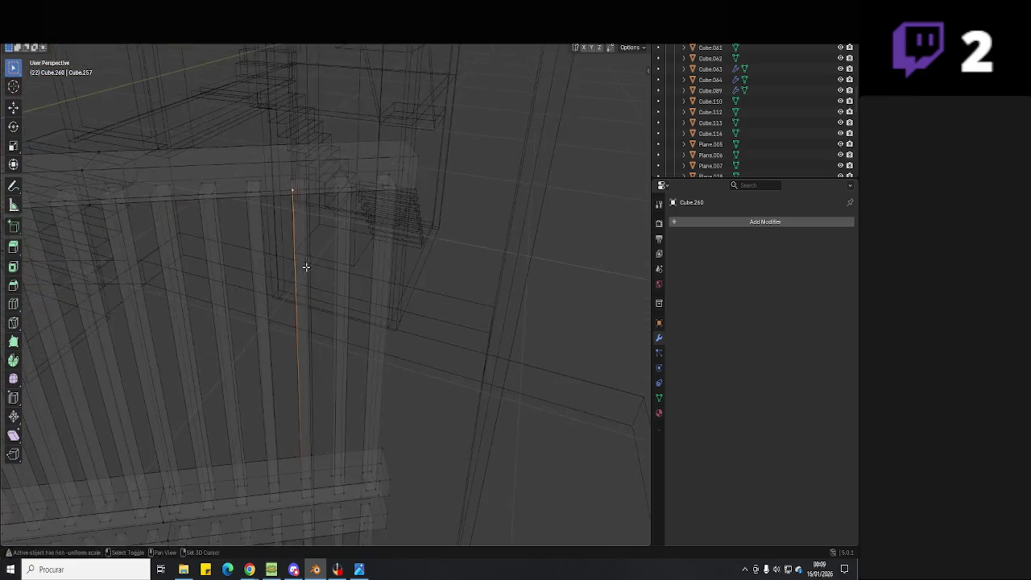
# - Delete the stray horizontal edge and the remaining long stray edge from the railing
pyautogui.moveTo(307, 267)
pyautogui.mouseDown(button='middle')
pyautogui.moveTo(378, 357)
pyautogui.moveTo(390, 297)
pyautogui.moveTo(392, 332)
pyautogui.mouseUp(button='middle')
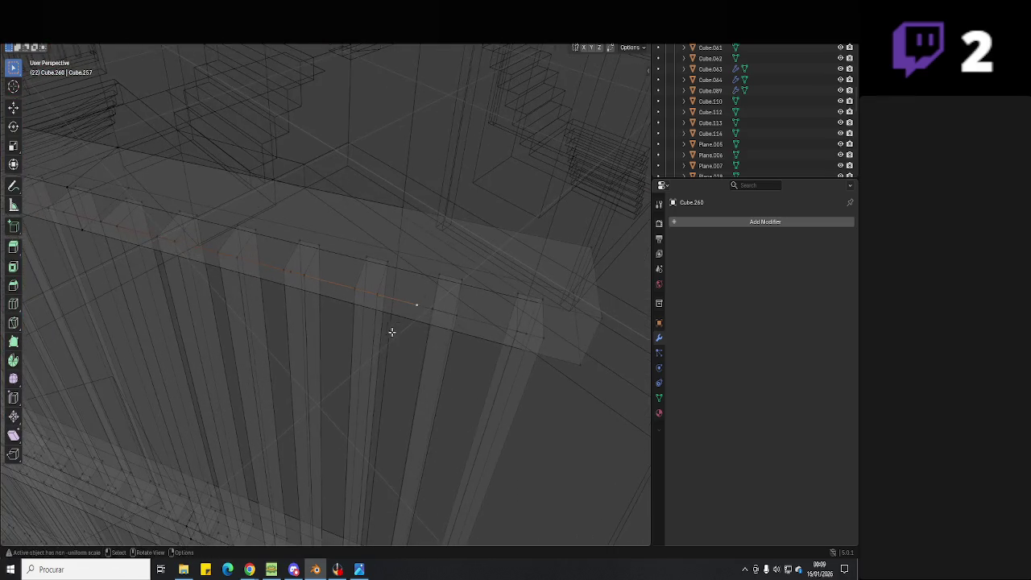
pyautogui.keyDown('shift'); pyautogui.click(455, 319); pyautogui.keyUp('shift')
pyautogui.click(525, 338)
pyautogui.press('x')
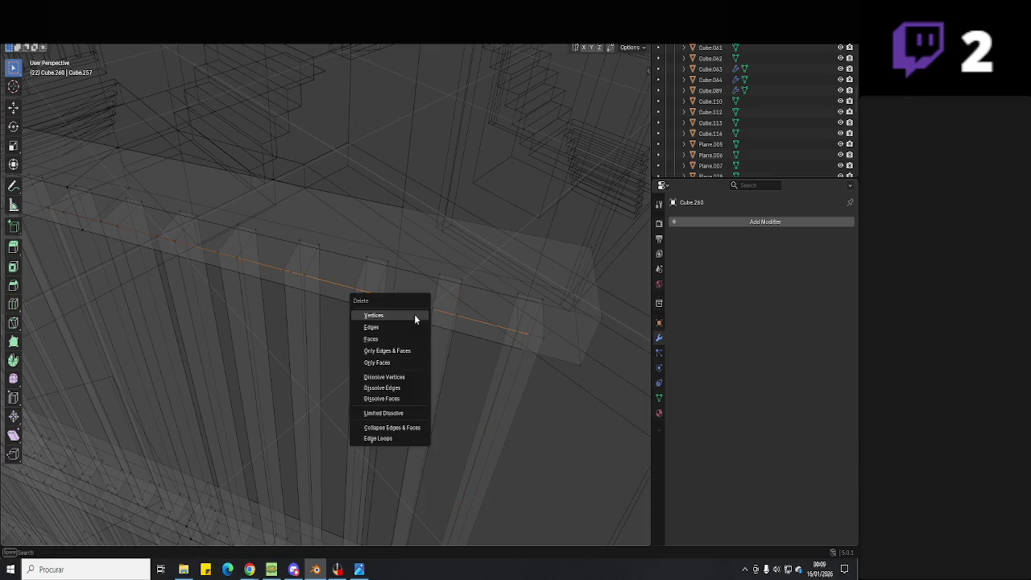
pyautogui.click(415, 314)
pyautogui.moveTo(384, 311)
pyautogui.mouseDown(button='middle')
pyautogui.moveTo(415, 329)
pyautogui.moveTo(373, 290)
pyautogui.mouseUp(button='middle')
pyautogui.keyDown('shift'); pyautogui.click(447, 354); pyautogui.keyUp('shift')
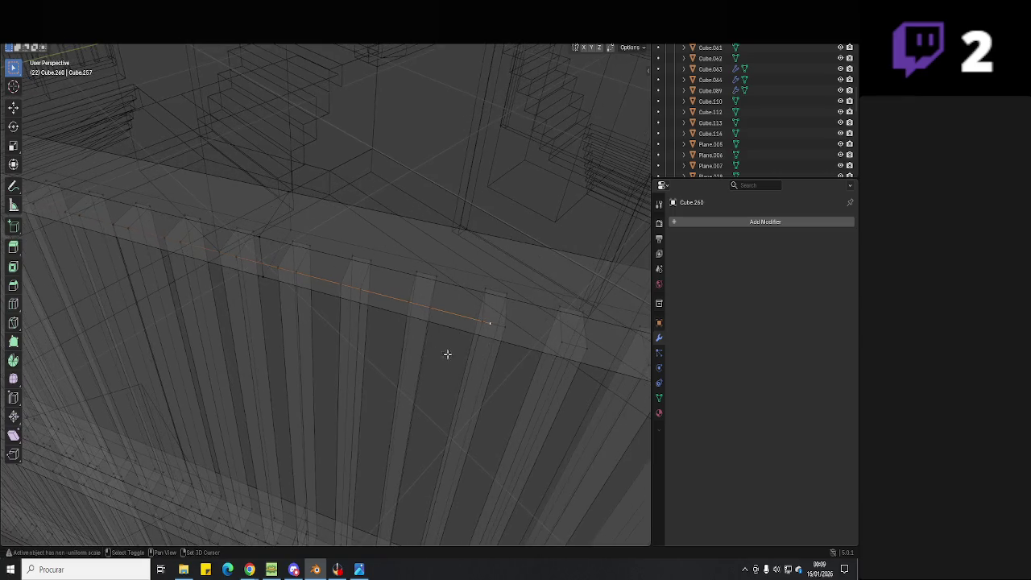
pyautogui.press('x')
pyautogui.click(317, 296)
# - Leave Edit Mode and save Hell Neighbour 3D.blend
pyautogui.moveTo(323, 299); pyautogui.dragTo(480, 366, button='middle')
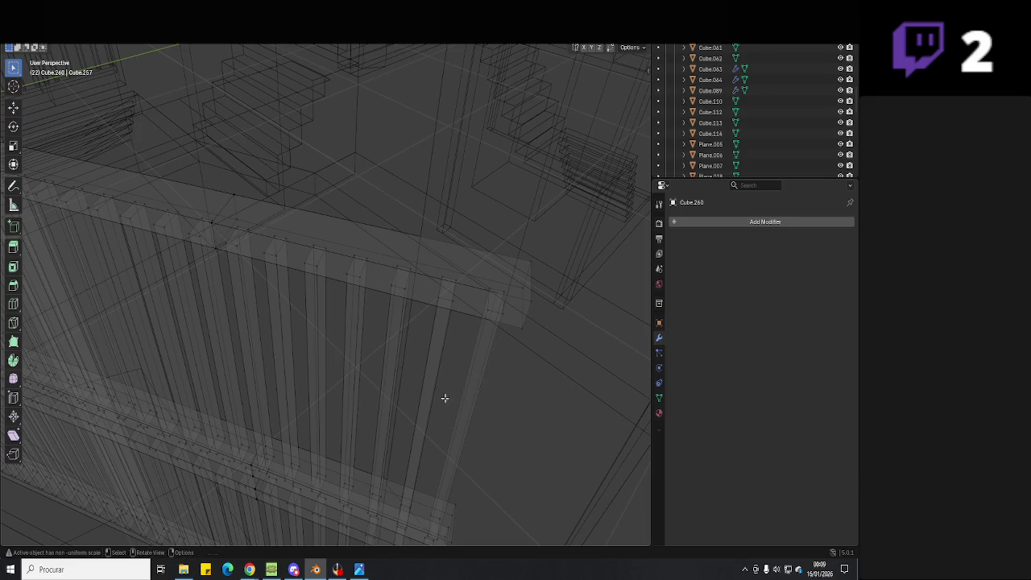
pyautogui.press('Tab')
pyautogui.hotkey('ctrl', 's')
pyautogui.moveTo(432, 396)
pyautogui.mouseDown(button='middle')
pyautogui.moveTo(437, 202)
pyautogui.moveTo(431, 296)
pyautogui.mouseUp(button='middle')
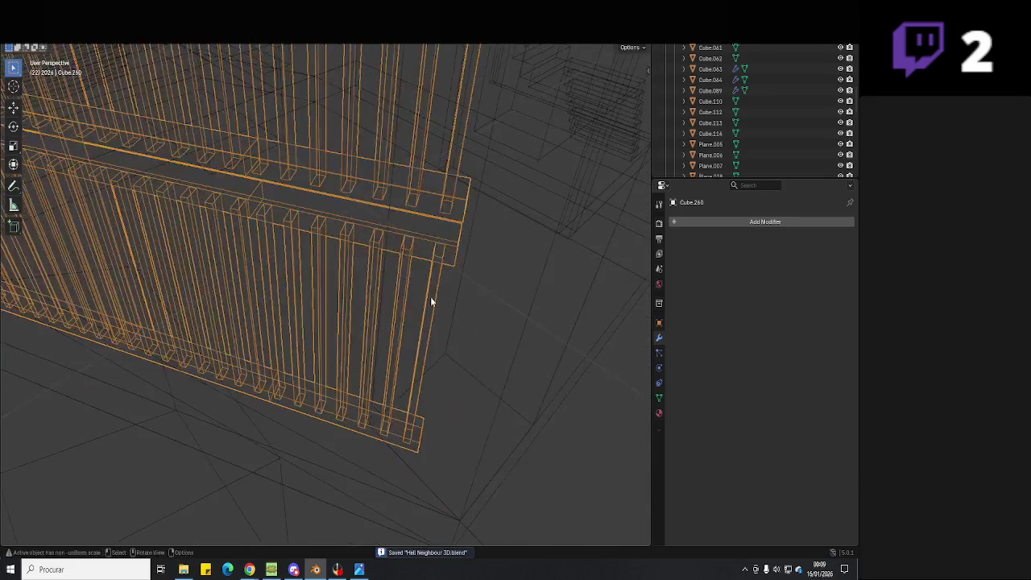
# - Recheck the railing mesh, restore solid shading and deselect it for a closer gate view
pyautogui.press('Tab')
pyautogui.scroll(2, 439, 292)
pyautogui.scroll(2, 444, 288)
pyautogui.scroll(2, 445, 286)
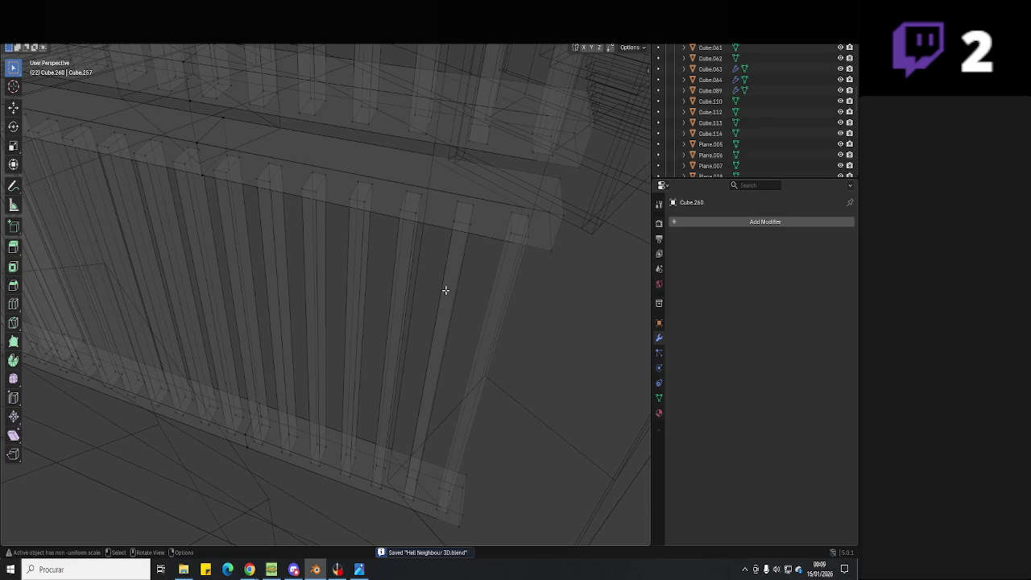
pyautogui.scroll(-3, 446, 290)
pyautogui.scroll(-3, 439, 291)
pyautogui.press('Tab')
pyautogui.hotkey('shift', 'z')
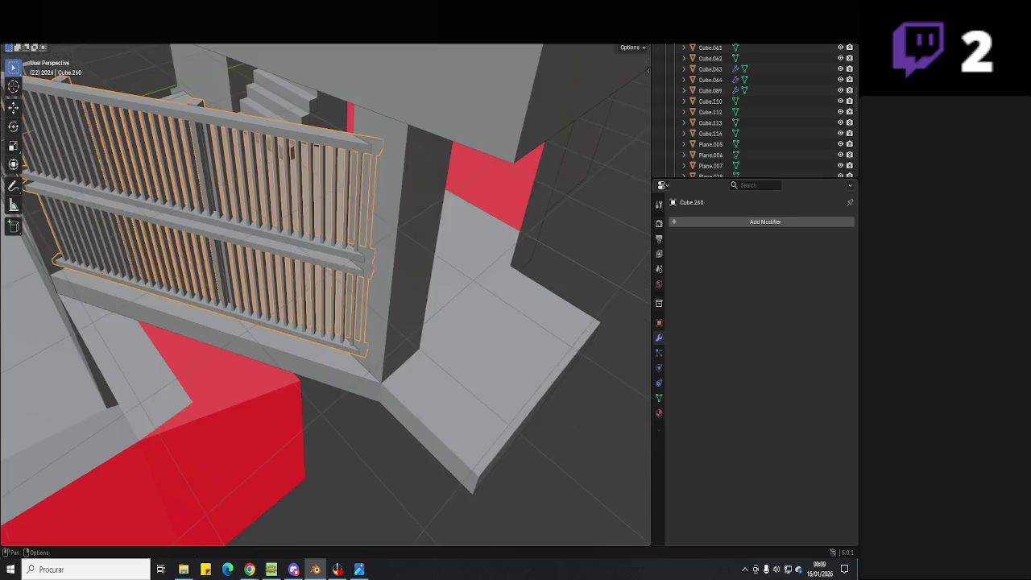
pyautogui.moveTo(439, 292); pyautogui.dragTo(355, 266, button='middle')
pyautogui.click(335, 435)
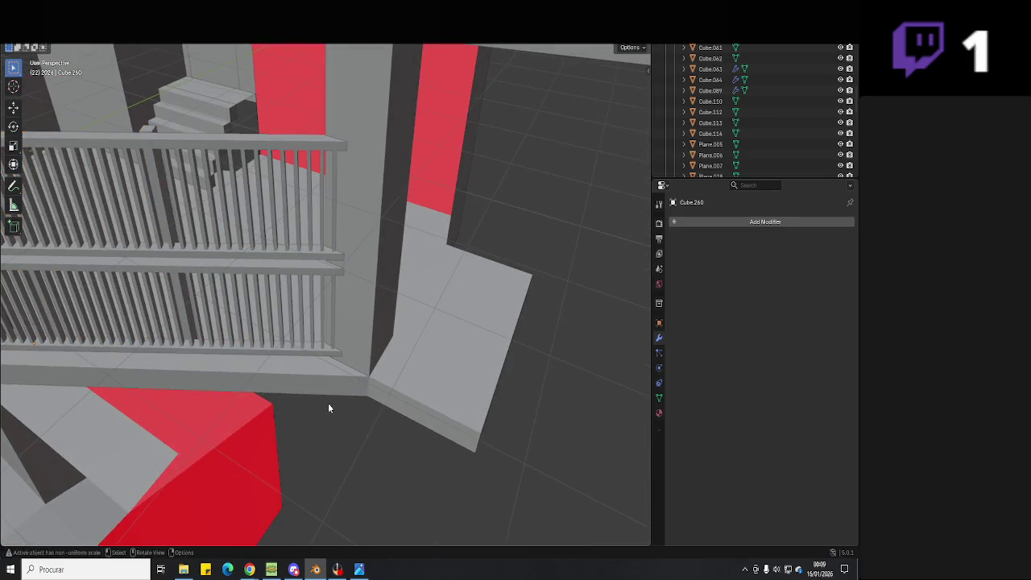
pyautogui.moveTo(328, 403)
pyautogui.mouseDown(button='middle')
pyautogui.moveTo(534, 342)
pyautogui.moveTo(403, 317)
pyautogui.moveTo(490, 299)
pyautogui.moveTo(391, 315)
pyautogui.moveTo(443, 348)
pyautogui.moveTo(414, 368)
pyautogui.mouseUp(button='middle')
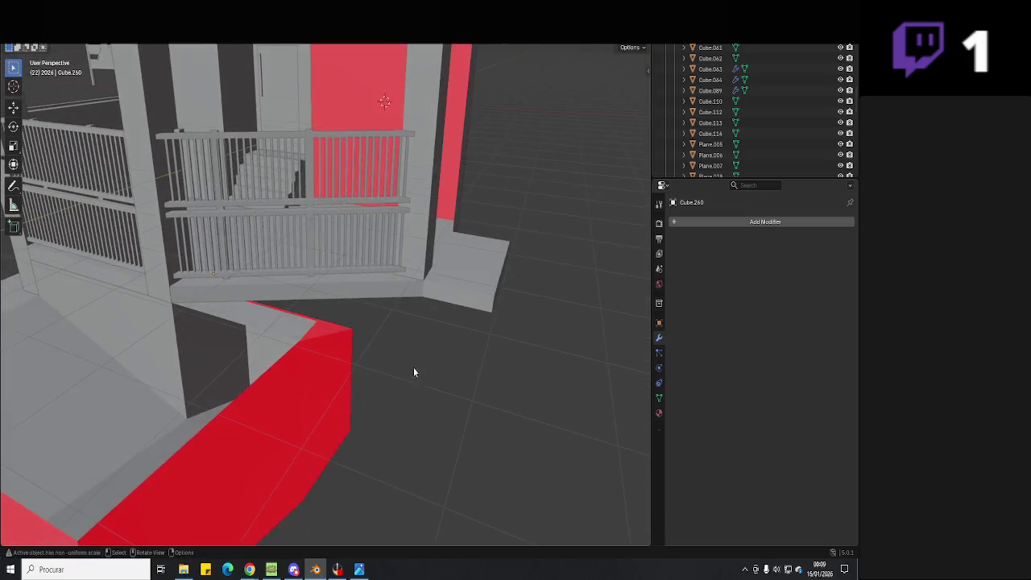
# - Study the entrance reference photo, then return to the Blender model
pyautogui.click(359, 569)
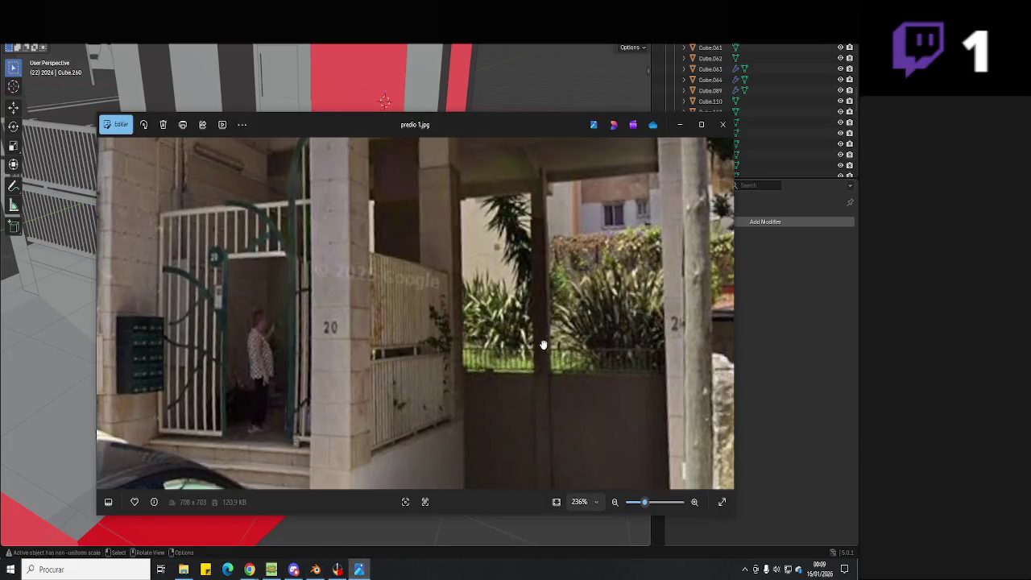
pyautogui.scroll(-2, 524, 341)
pyautogui.hscroll(1, 524, 341)
pyautogui.scroll(-1, 470, 301)
pyautogui.scroll(1, 502, 314)
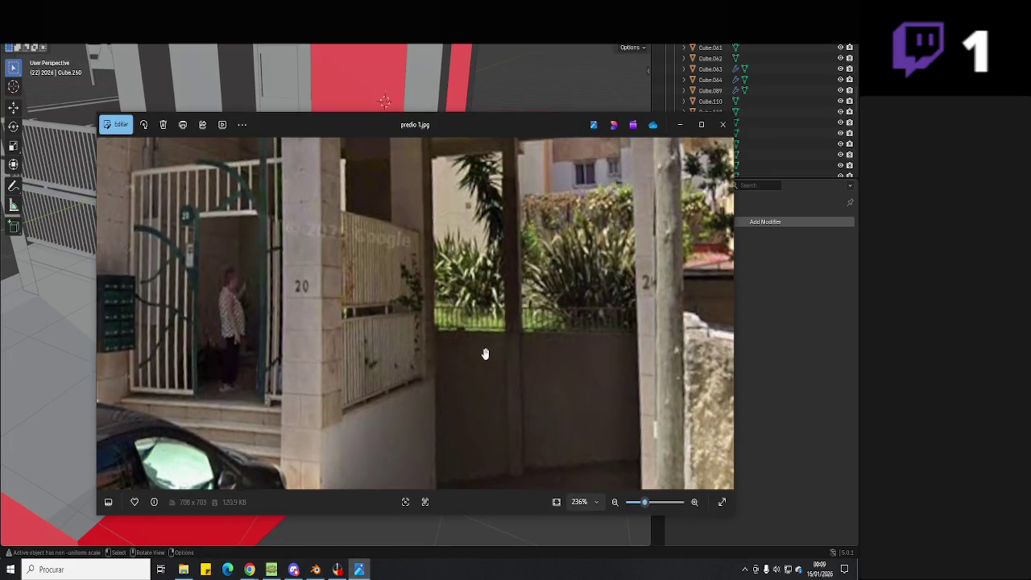
pyautogui.keyDown('ctrl'); pyautogui.scroll(-1, 486, 352); pyautogui.keyUp('ctrl')
pyautogui.hscroll(-1, 479, 334)
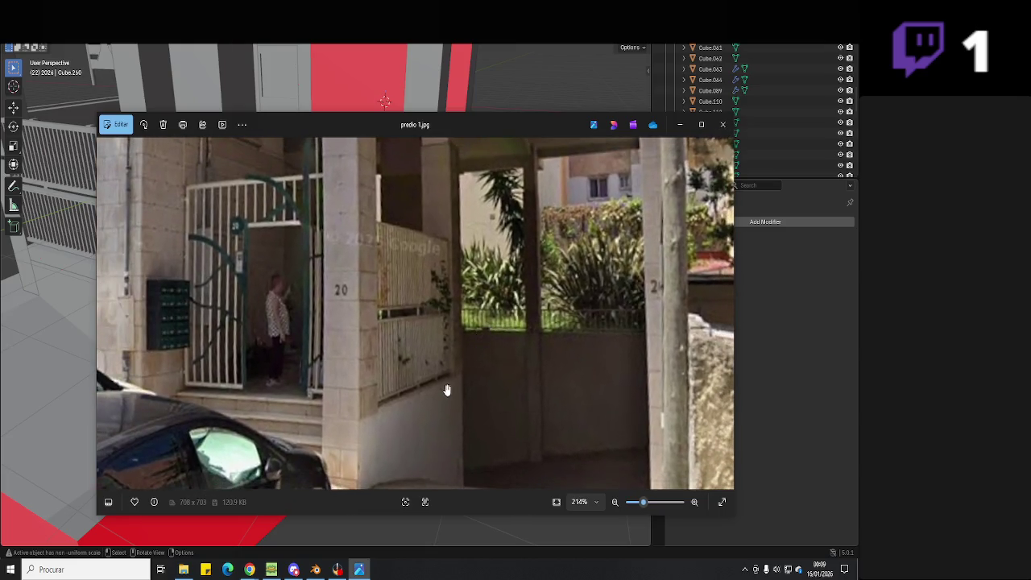
pyautogui.hotkey('alt', 'Tab')
# - Extend the slab edge along the Y axis into a long thin side wall
pyautogui.moveTo(440, 370); pyautogui.dragTo(466, 374, button='middle')
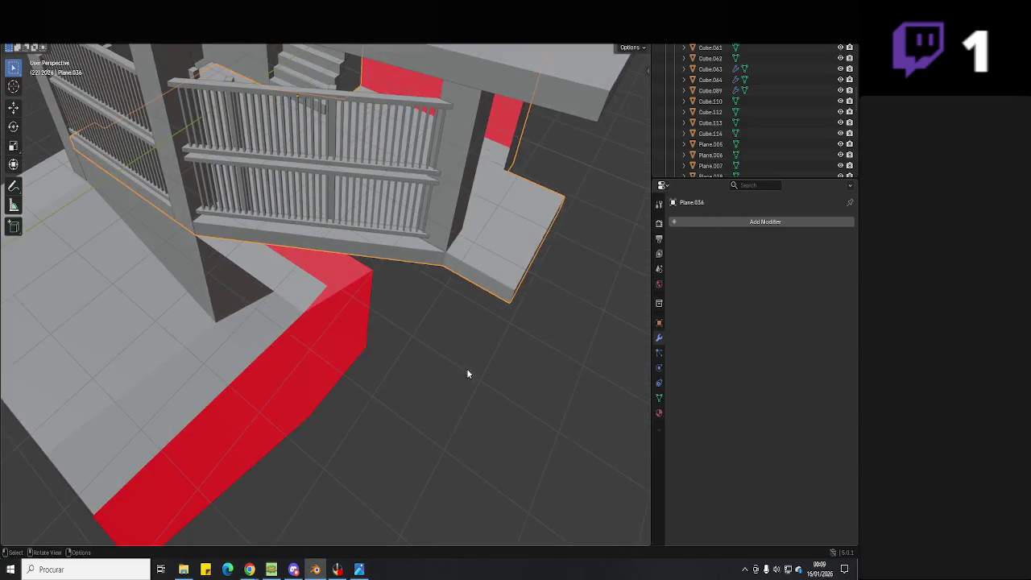
pyautogui.press('Tab')
pyautogui.scroll(2, 409, 299)
pyautogui.press('g')
pyautogui.press('y')
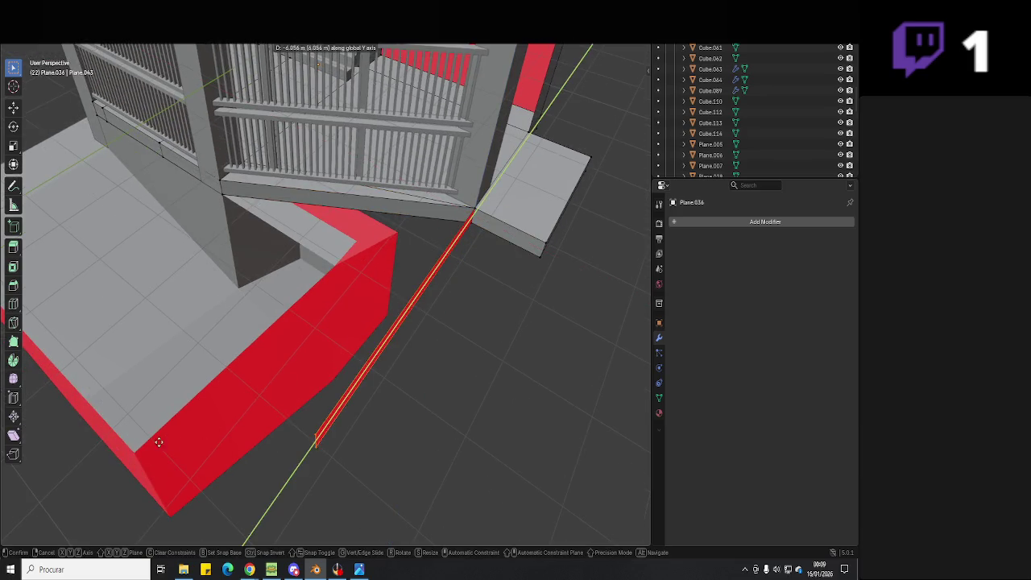
pyautogui.click(159, 442)
pyautogui.moveTo(159, 442); pyautogui.dragTo(320, 324, button='middle')
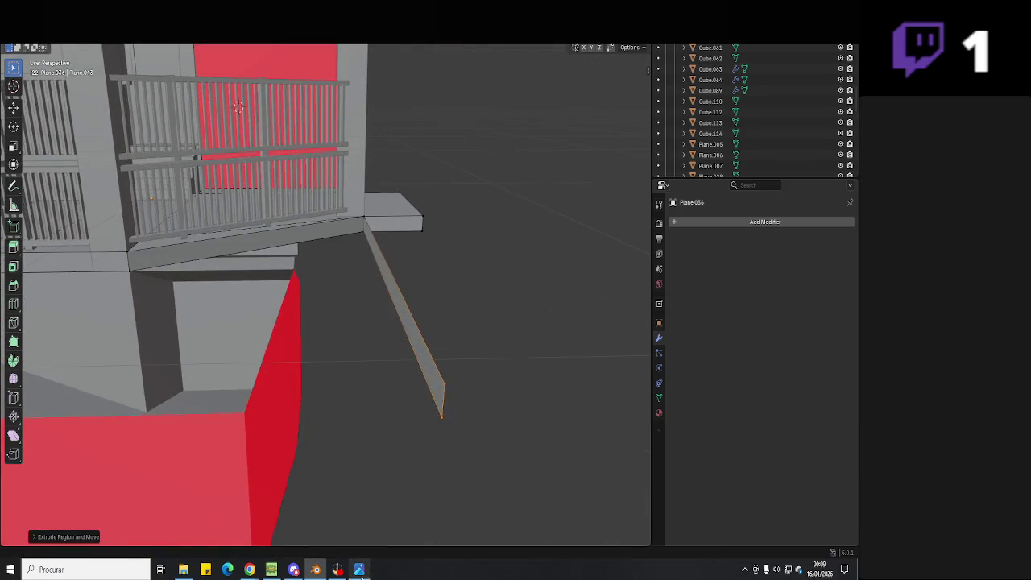
# - Recheck the building reference photo and select the pillar Cube.265
pyautogui.click(360, 570)
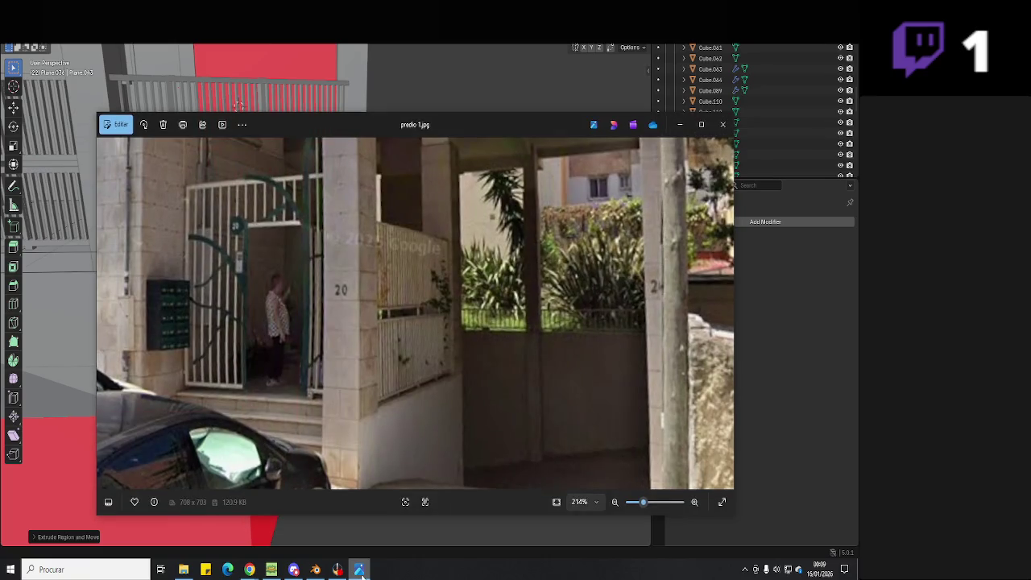
pyautogui.click(360, 570)
pyautogui.click(360, 570)
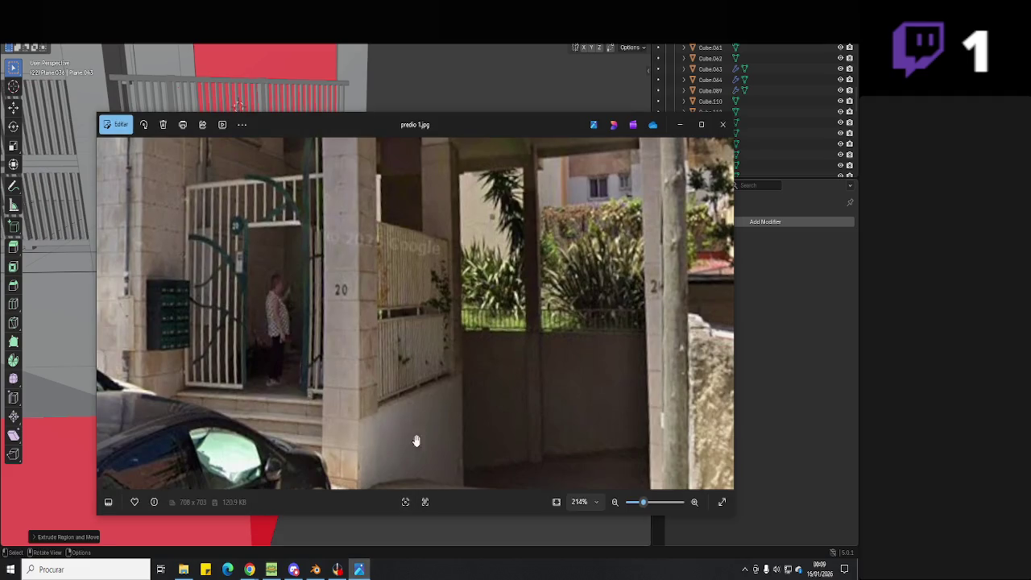
pyautogui.click(360, 570)
pyautogui.click(189, 260)
pyautogui.moveTo(198, 258)
pyautogui.mouseDown(button='middle')
pyautogui.moveTo(362, 333)
pyautogui.moveTo(394, 322)
pyautogui.moveTo(387, 362)
pyautogui.mouseUp(button='middle')
# - Paste a pillar copy and place it, lowered along Z, at the side wall's end
pyautogui.hotkey('ctrl', 'v')
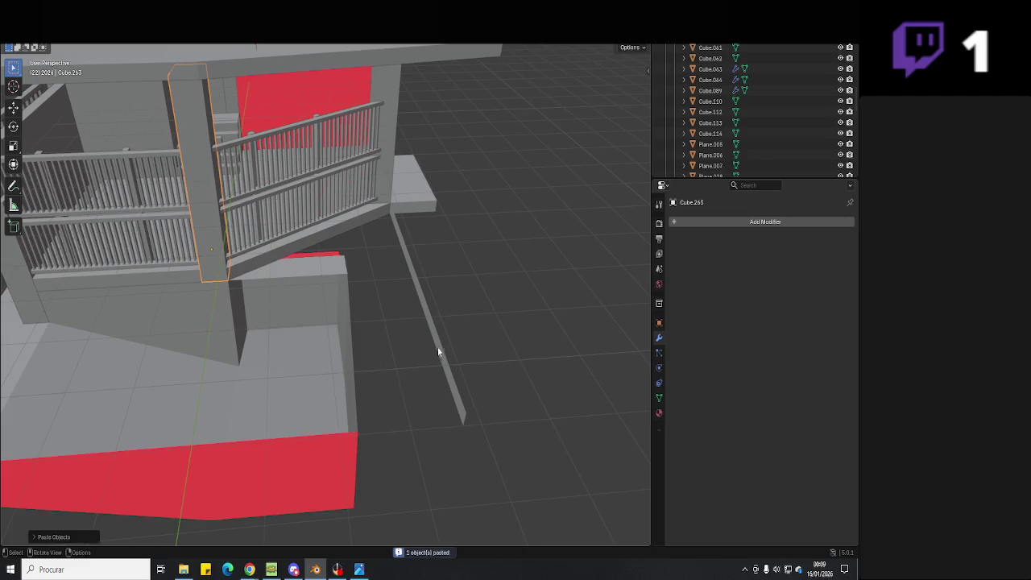
pyautogui.press('g')
pyautogui.click(460, 426)
pyautogui.moveTo(460, 425)
pyautogui.mouseDown(button='middle')
pyautogui.moveTo(527, 418)
pyautogui.moveTo(508, 491)
pyautogui.moveTo(475, 376)
pyautogui.mouseUp(button='middle')
pyautogui.press('g')
pyautogui.press('z')
pyautogui.click(449, 333)
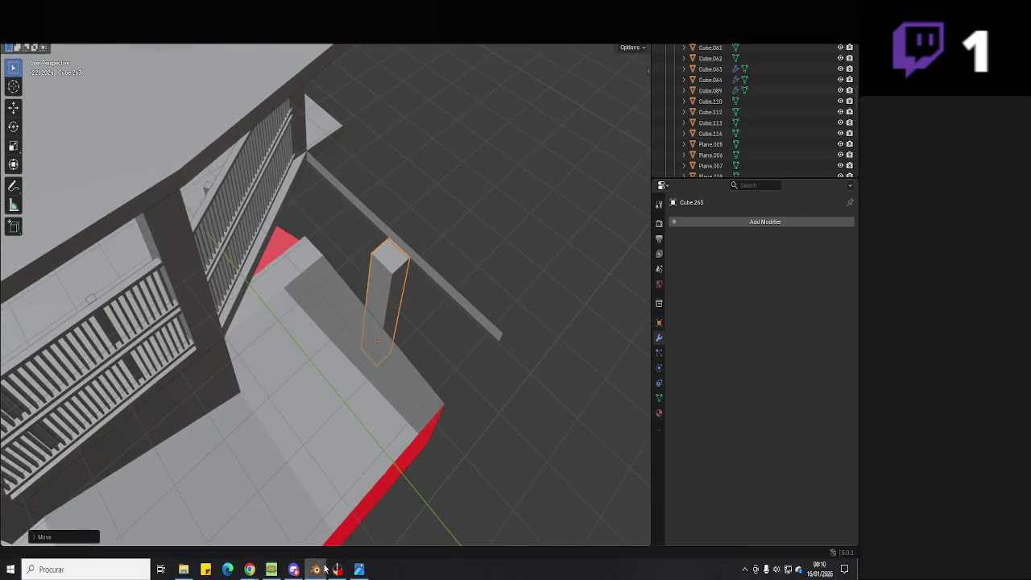
pyautogui.click(359, 569)
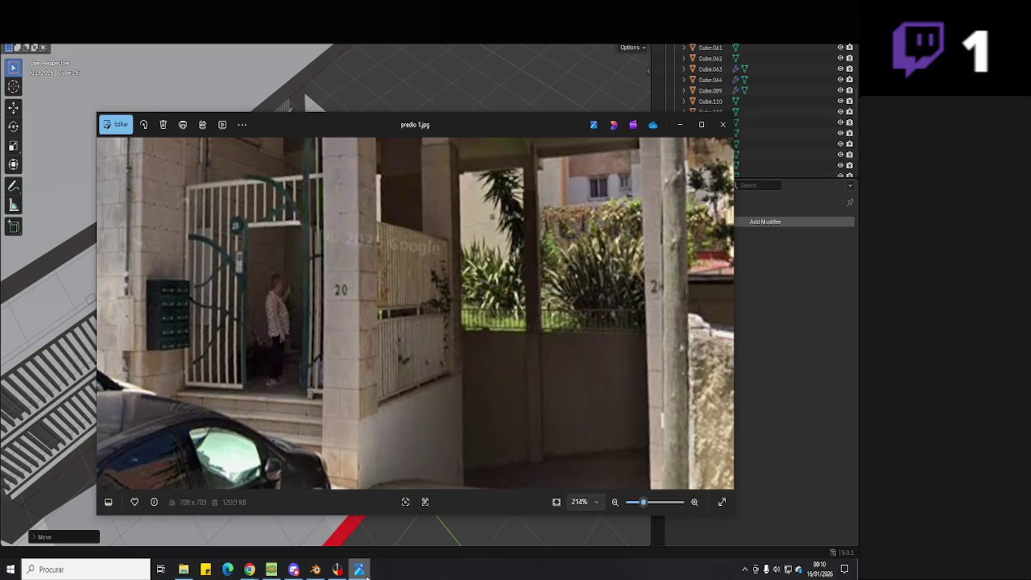
# - Scroll through the Photos images back to predio 1.jpg and zoom in on the gate
pyautogui.scroll(-1, 442, 395)
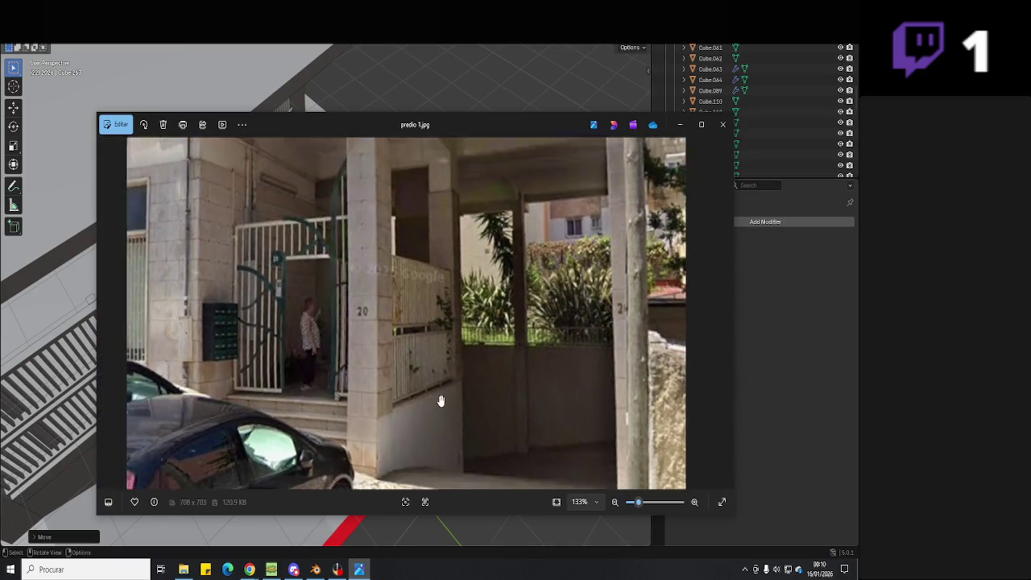
pyautogui.scroll(-1, 443, 395)
pyautogui.scroll(-1, 439, 401)
pyautogui.scroll(1, 439, 401)
pyautogui.scroll(-1, 439, 401)
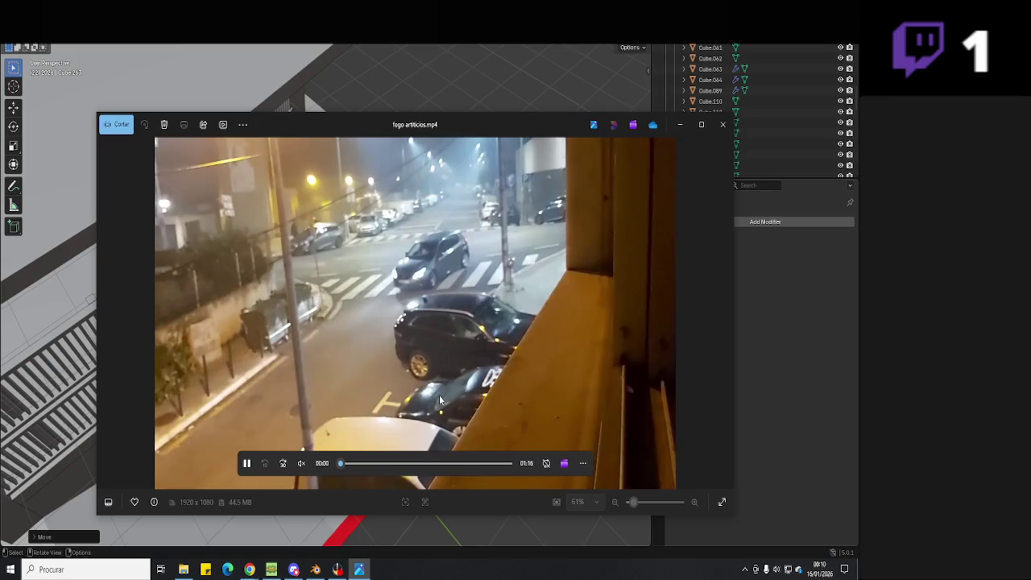
pyautogui.scroll(1, 439, 401)
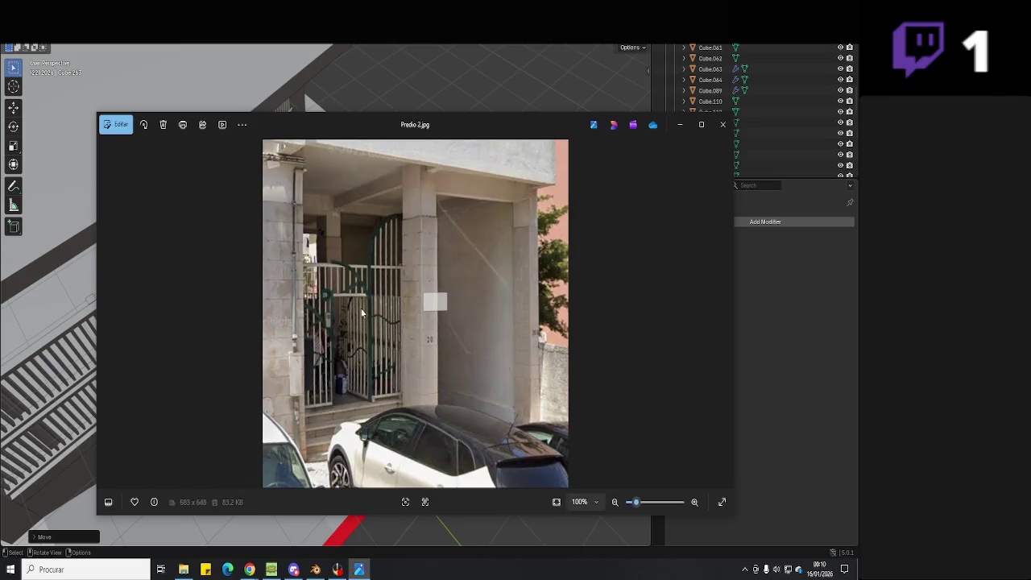
pyautogui.scroll(1, 362, 310)
pyautogui.keyDown('ctrl'); pyautogui.scroll(2, 403, 322); pyautogui.keyUp('ctrl')
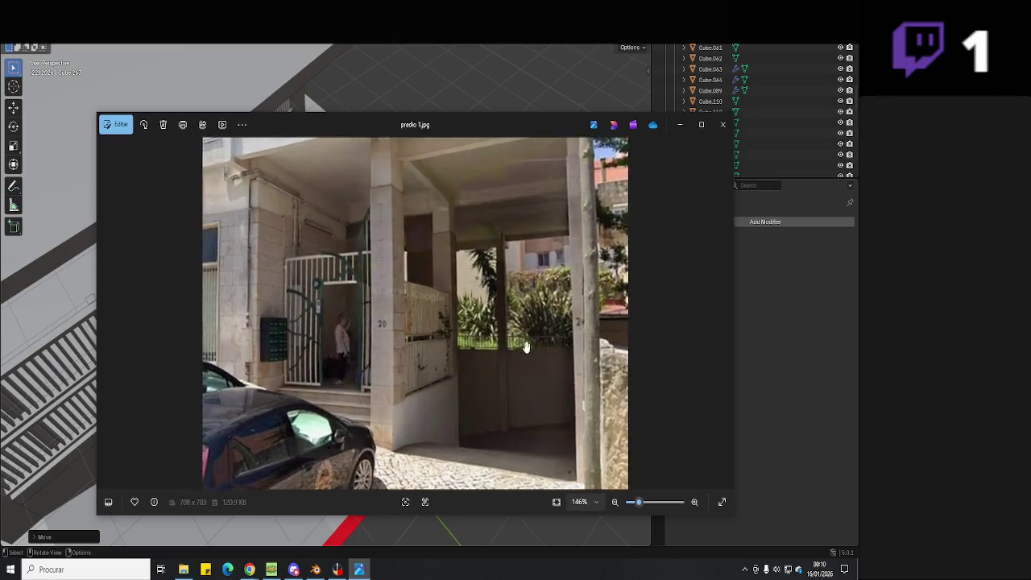
pyautogui.keyDown('ctrl'); pyautogui.scroll(2, 451, 347); pyautogui.keyUp('ctrl')
pyautogui.keyDown('ctrl'); pyautogui.scroll(1, 523, 371); pyautogui.keyUp('ctrl')
pyautogui.keyDown('ctrl'); pyautogui.scroll(-1, 551, 371); pyautogui.keyUp('ctrl')
pyautogui.keyDown('ctrl'); pyautogui.scroll(-1, 551, 372); pyautogui.keyUp('ctrl')
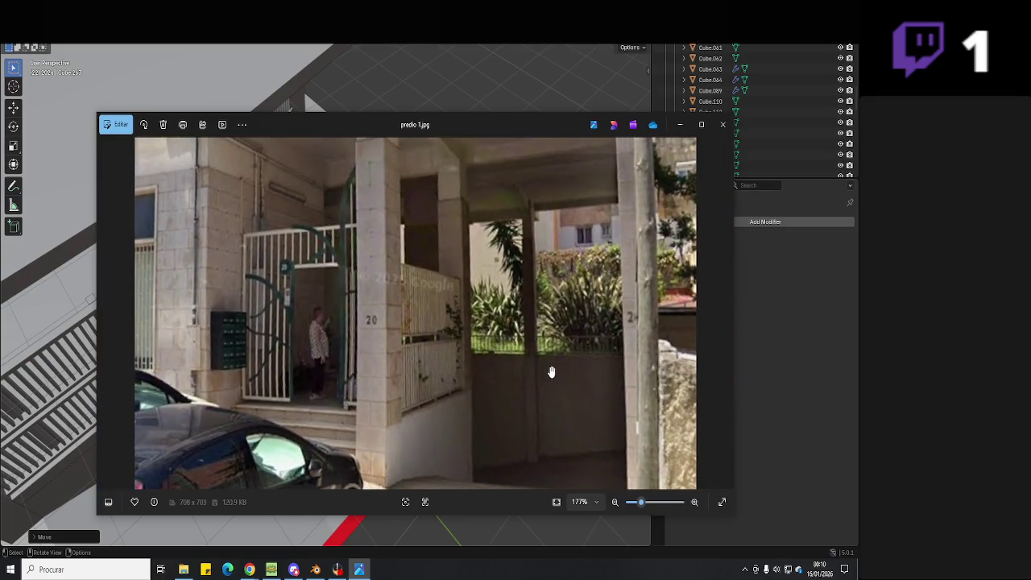
# - Back in Blender, paste another pillar copy, Cube.266
pyautogui.hotkey('alt', 'Tab')
pyautogui.scroll(-2, 460, 362)
pyautogui.hotkey('ctrl', 'v')
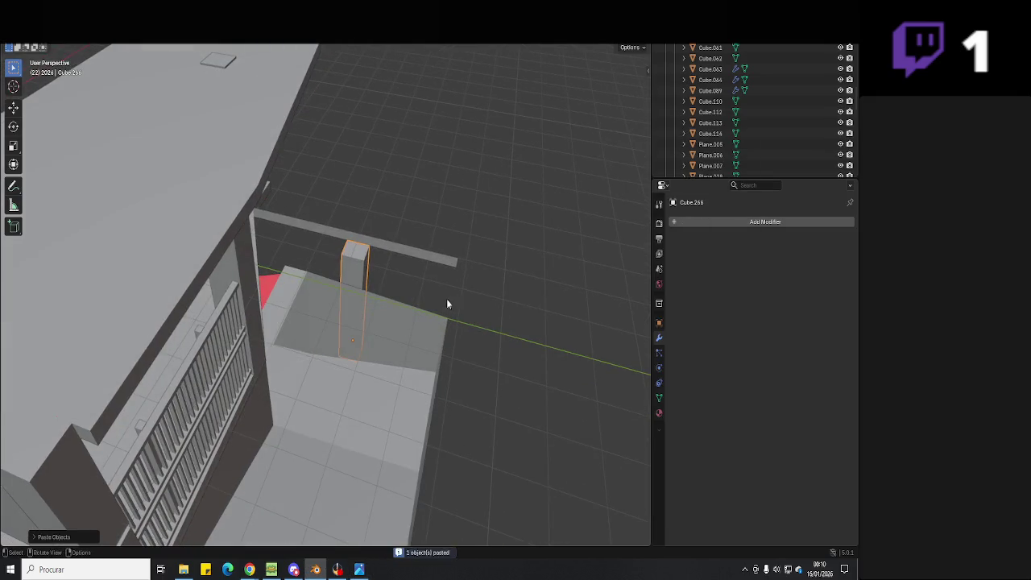
# - Slide the pasted cube along X to stand as a second pillar beside the first
pyautogui.press('g')
pyautogui.press('y')
pyautogui.moveTo(462, 285)
pyautogui.keyDown('alt'); pyautogui.mouseDown(button='middle')
pyautogui.moveTo(494, 293)
pyautogui.moveTo(410, 344)
pyautogui.mouseUp(button='middle'); pyautogui.keyUp('alt')
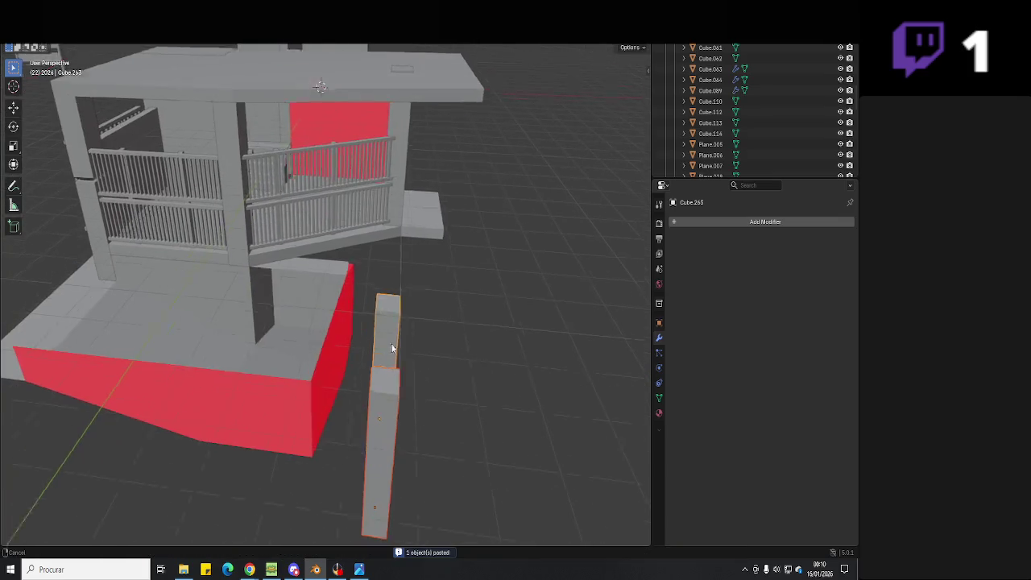
pyautogui.press('x')
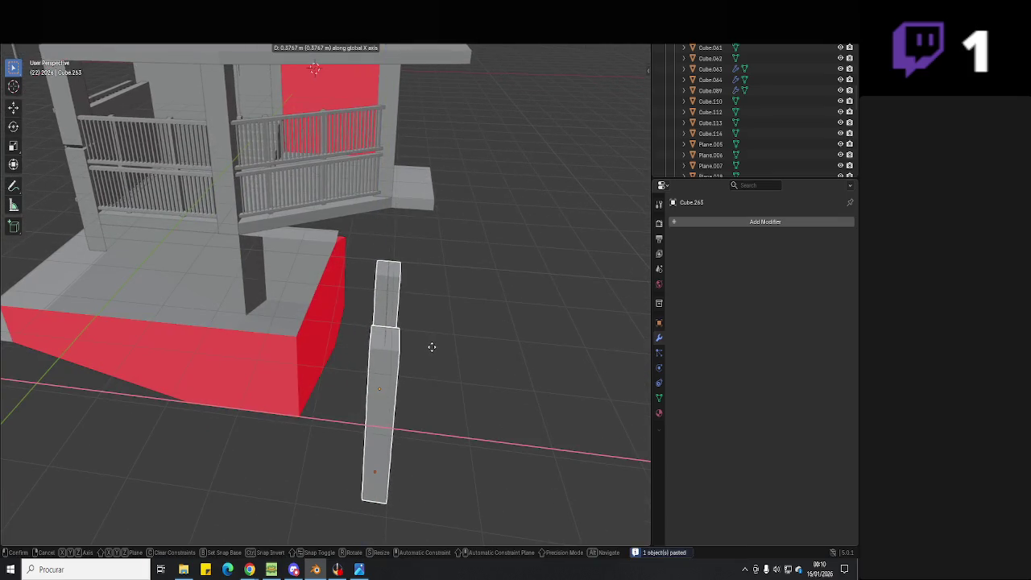
pyautogui.click(432, 351)
pyautogui.moveTo(432, 351)
pyautogui.mouseDown(button='middle')
pyautogui.moveTo(451, 349)
pyautogui.moveTo(370, 375)
pyautogui.moveTo(333, 437)
pyautogui.moveTo(352, 414)
pyautogui.moveTo(341, 380)
pyautogui.moveTo(384, 394)
pyautogui.mouseUp(button='middle')
# - Select the red side wall Plane.037 in Edit Mode, checking the reference photo
pyautogui.click(349, 391)
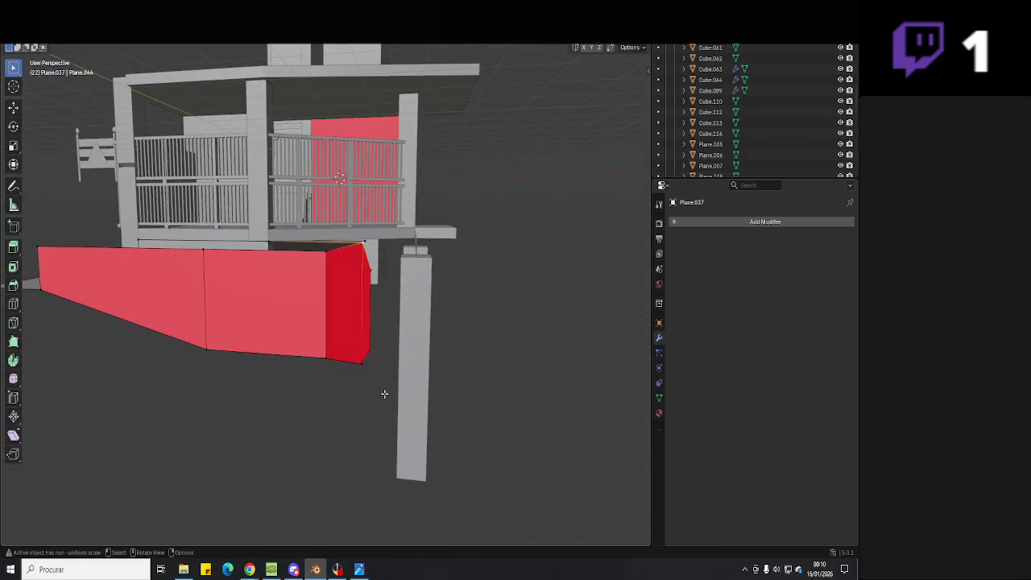
pyautogui.press('Tab')
pyautogui.press('g')
pyautogui.click(359, 569)
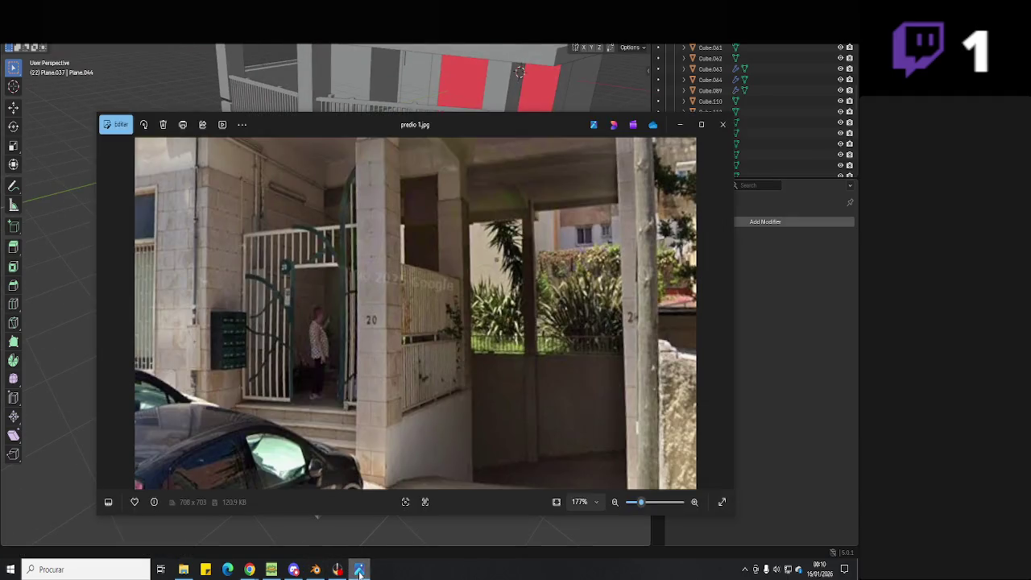
pyautogui.click(359, 570)
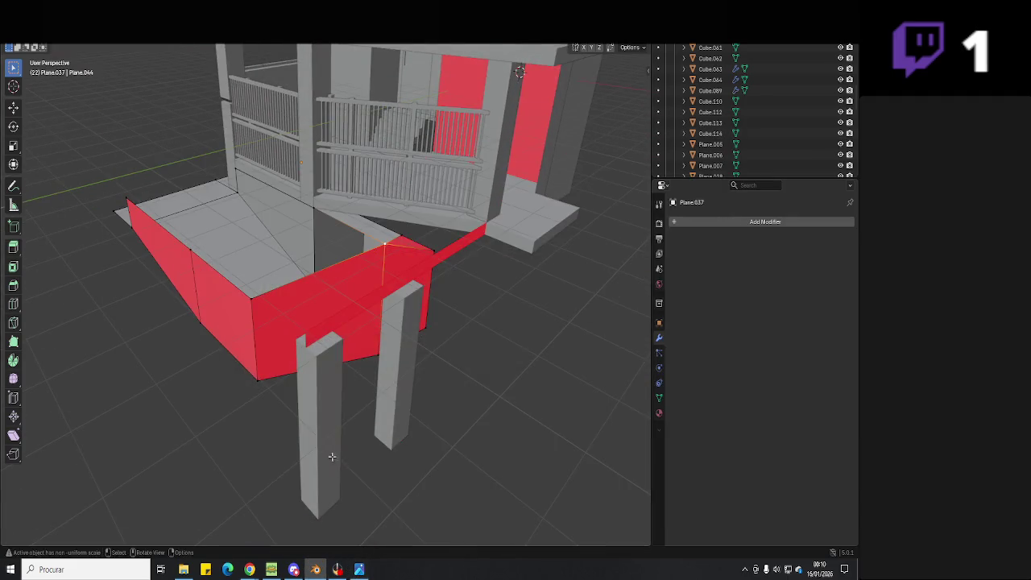
pyautogui.moveTo(329, 453); pyautogui.dragTo(339, 424, button='middle')
# - Delete the red wall's corner face and return to Object Mode
pyautogui.click(329, 393)
pyautogui.click(350, 349)
pyautogui.moveTo(350, 349); pyautogui.dragTo(339, 347, button='middle')
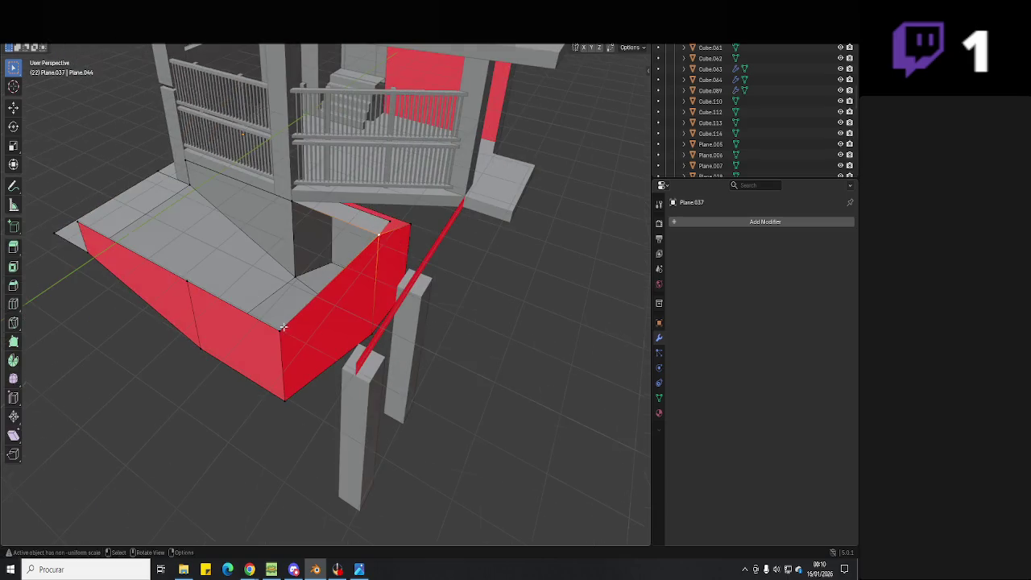
pyautogui.click(335, 318)
pyautogui.press('x')
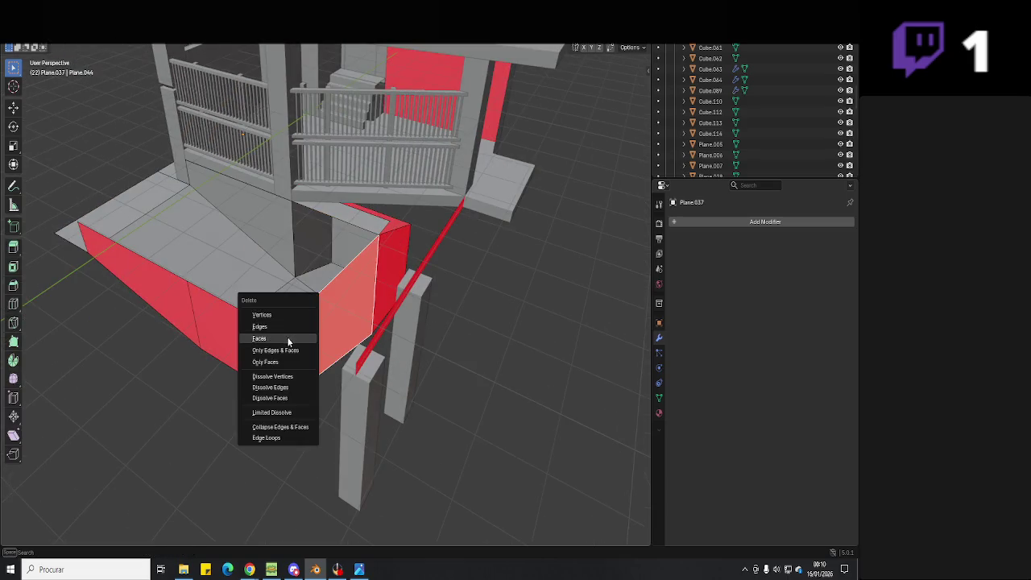
pyautogui.click(288, 339)
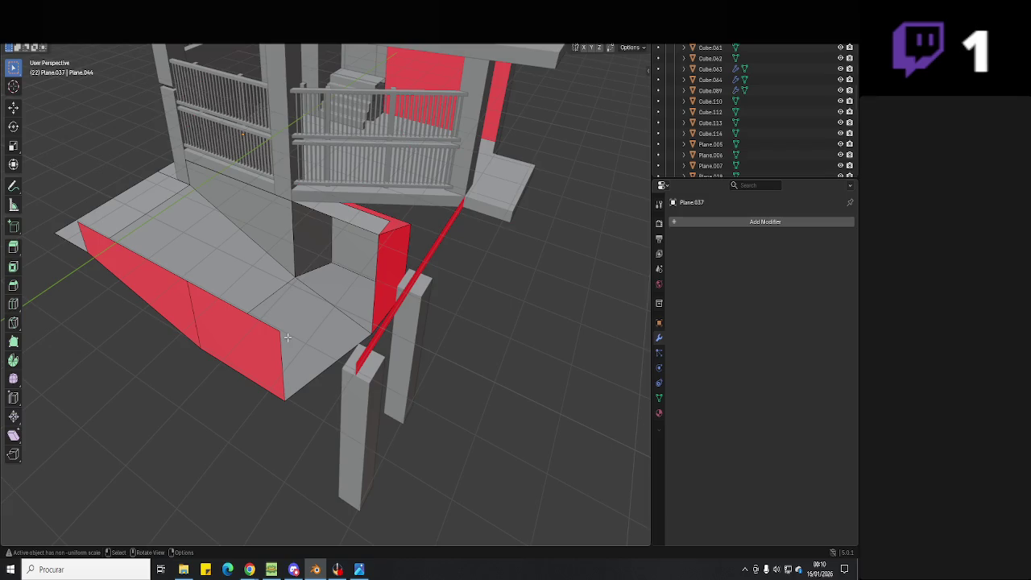
pyautogui.press('Tab')
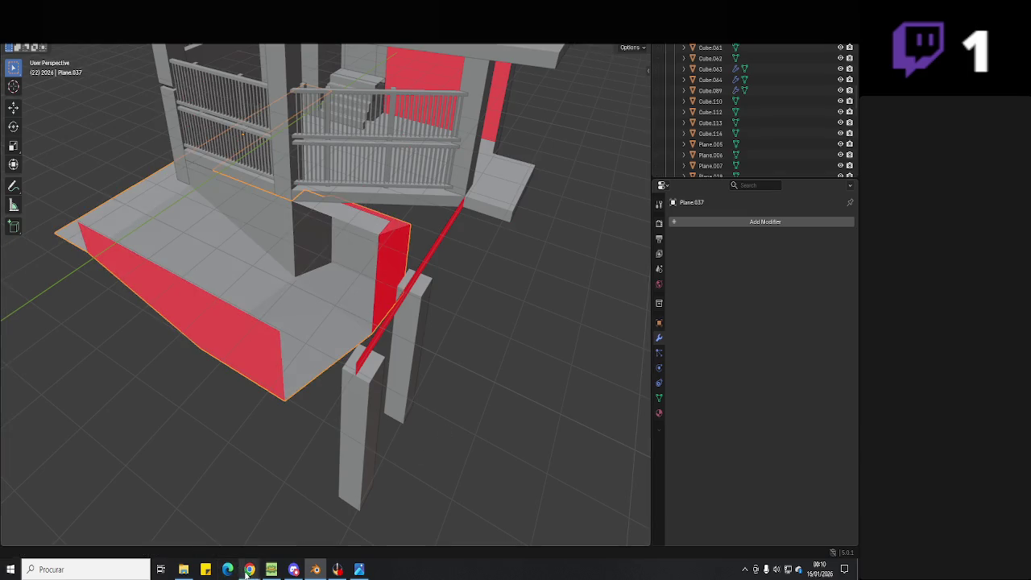
pyautogui.moveTo(250, 569)
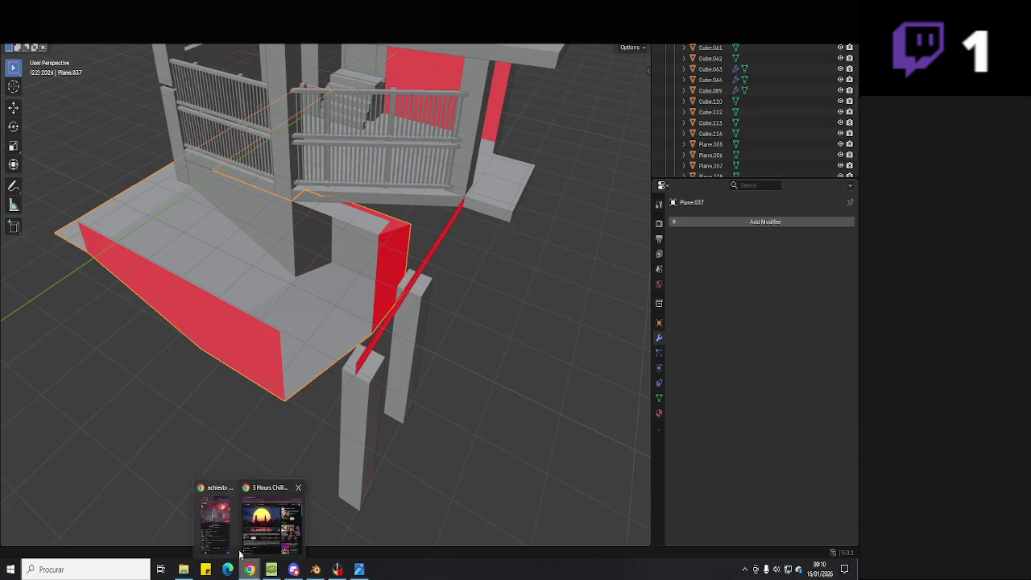
# - Maximise the Twitch stream window and switch the broadcast to the break scene
pyautogui.click(274, 516)
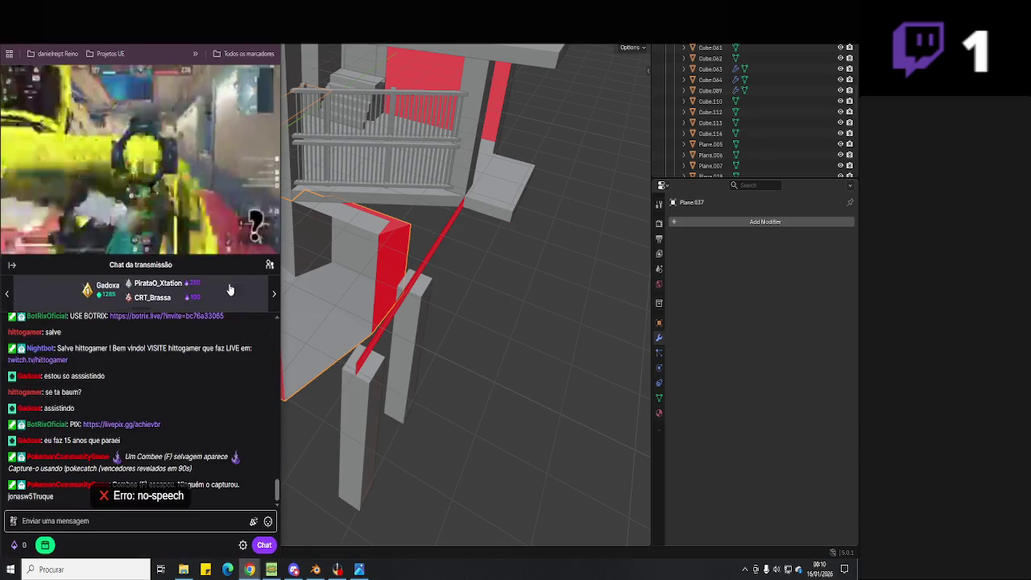
pyautogui.press('super+Up')
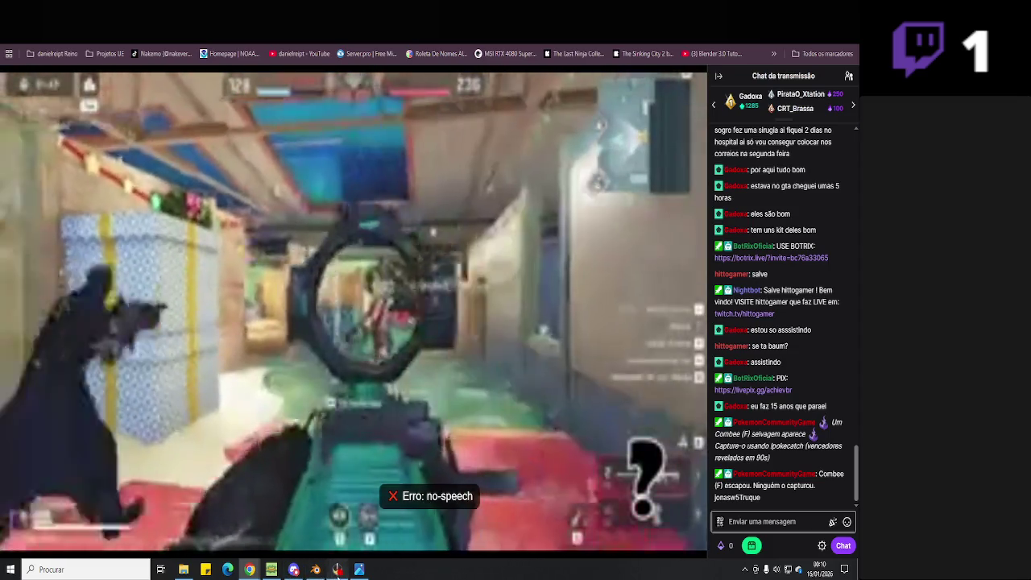
pyautogui.click(335, 570)
pyautogui.click(73, 406)
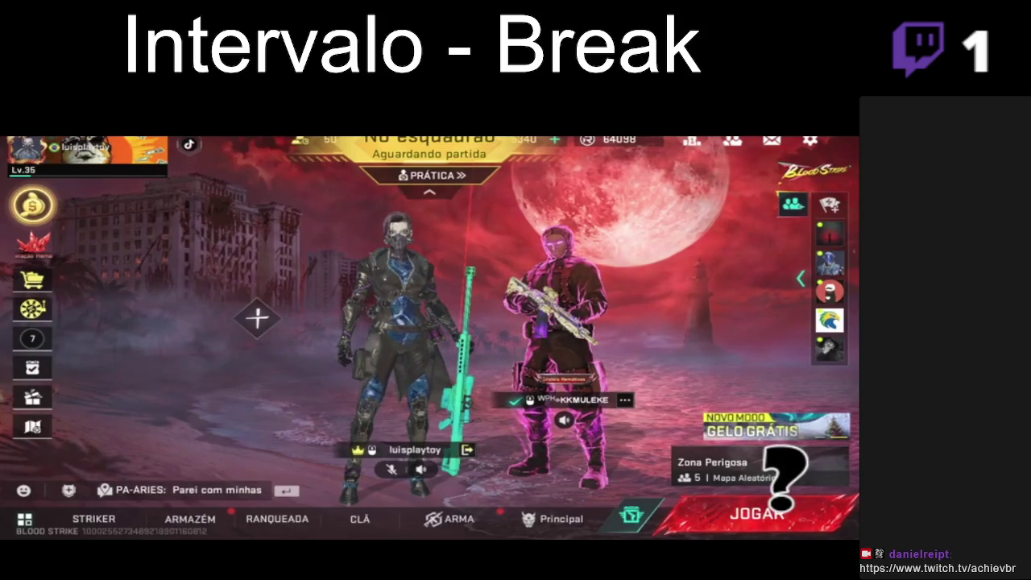
# - Set Gráficos e Som weapon customization to Todas as Armas, then start matchmaking with JOGAR
pyautogui.click(810, 141)
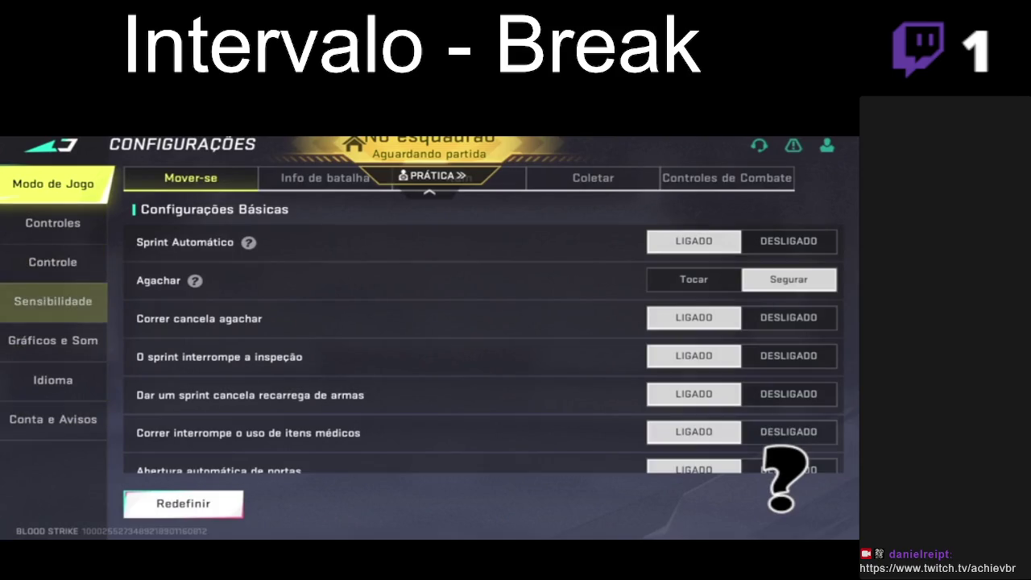
pyautogui.click(53, 339)
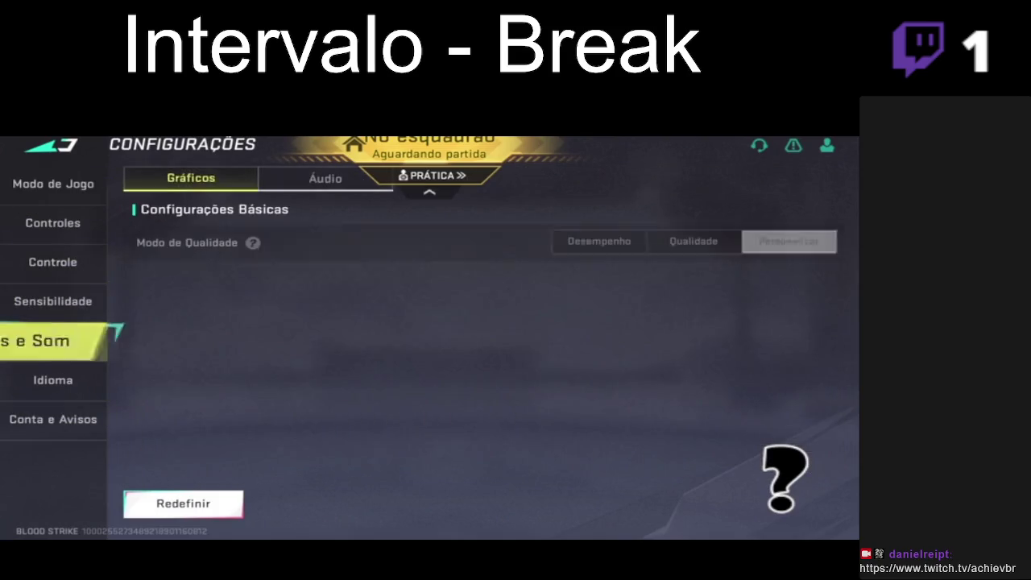
pyautogui.scroll(-5, 483, 334)
pyautogui.scroll(-5, 484, 334)
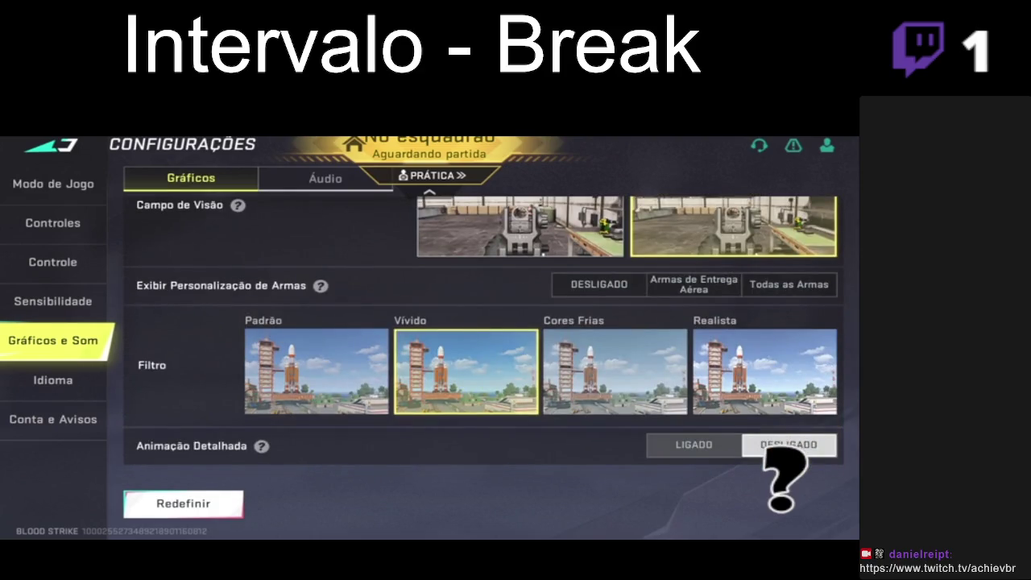
pyautogui.click(788, 284)
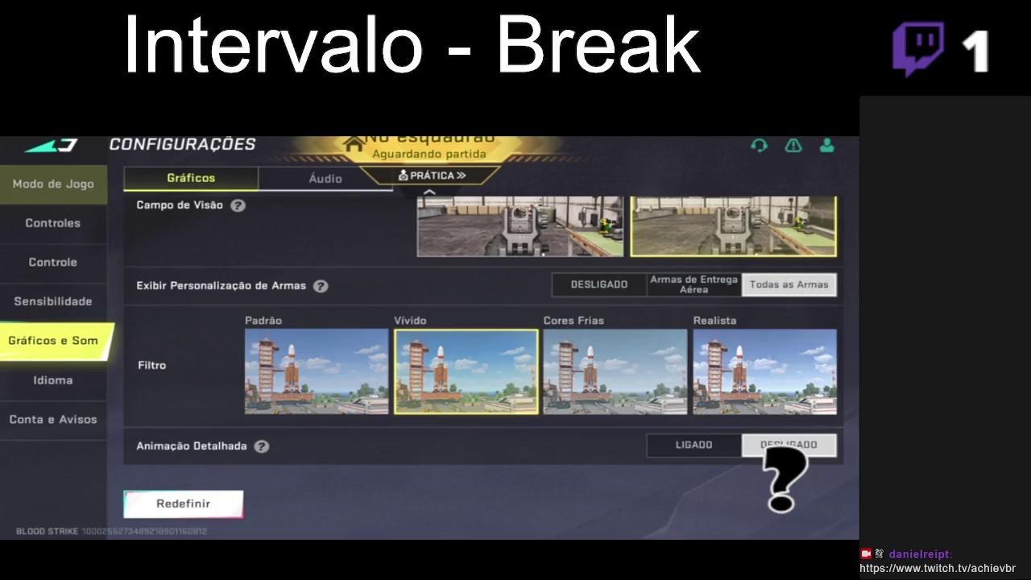
pyautogui.click(50, 144)
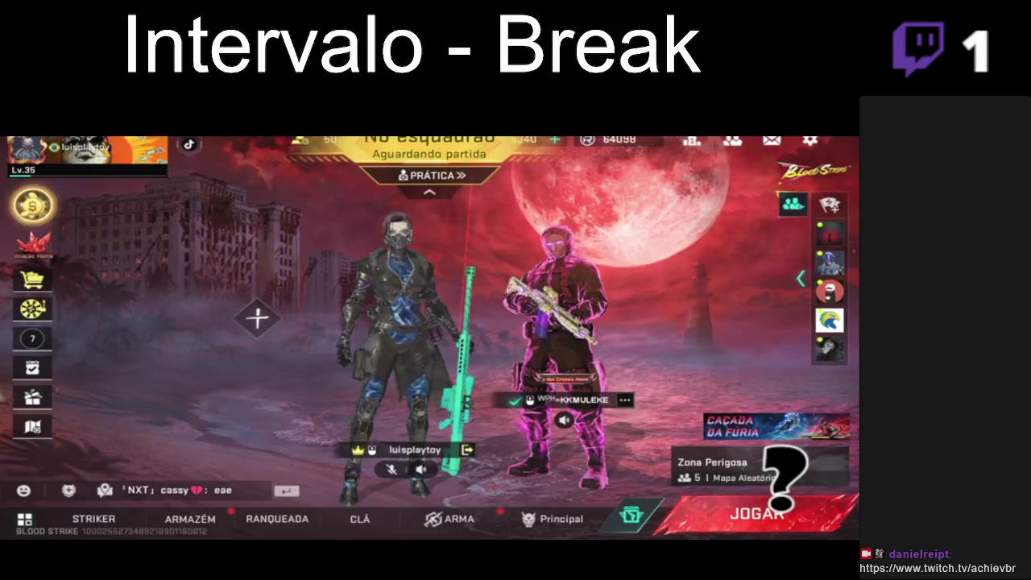
pyautogui.click(757, 513)
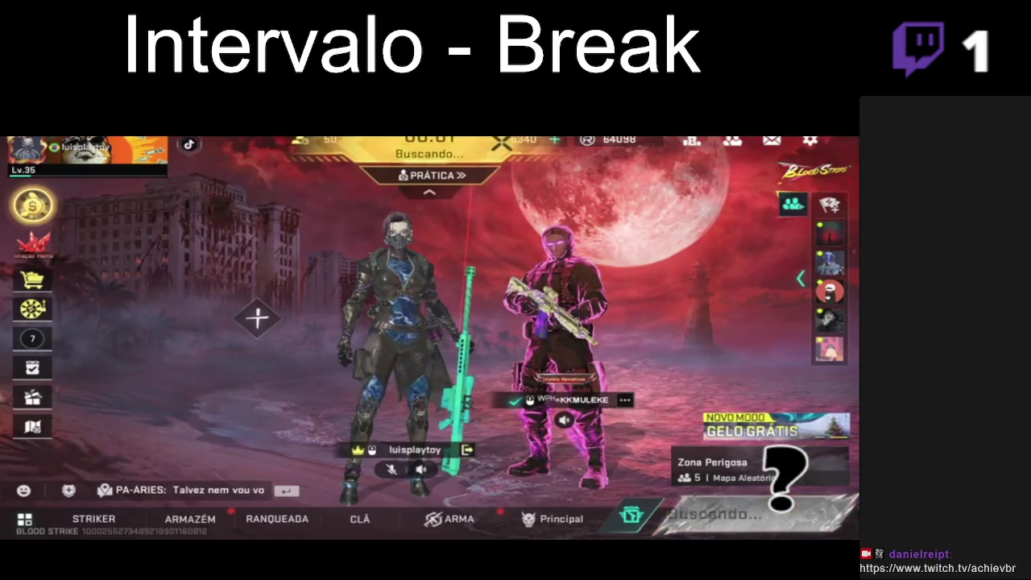
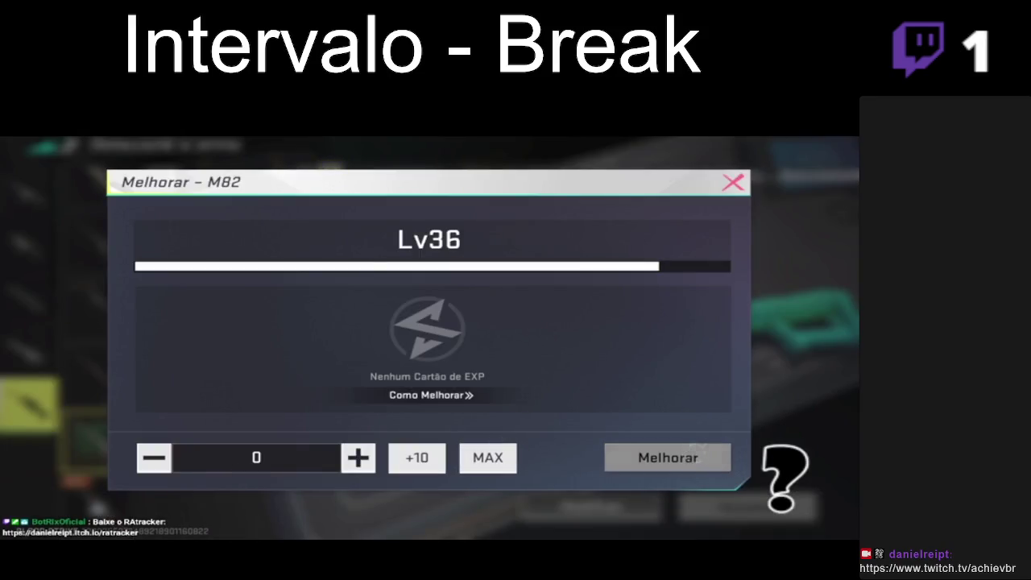
# - Put the Jogar scene live with desktop audio unmuted, then return to Blender
pyautogui.click(98, 389)
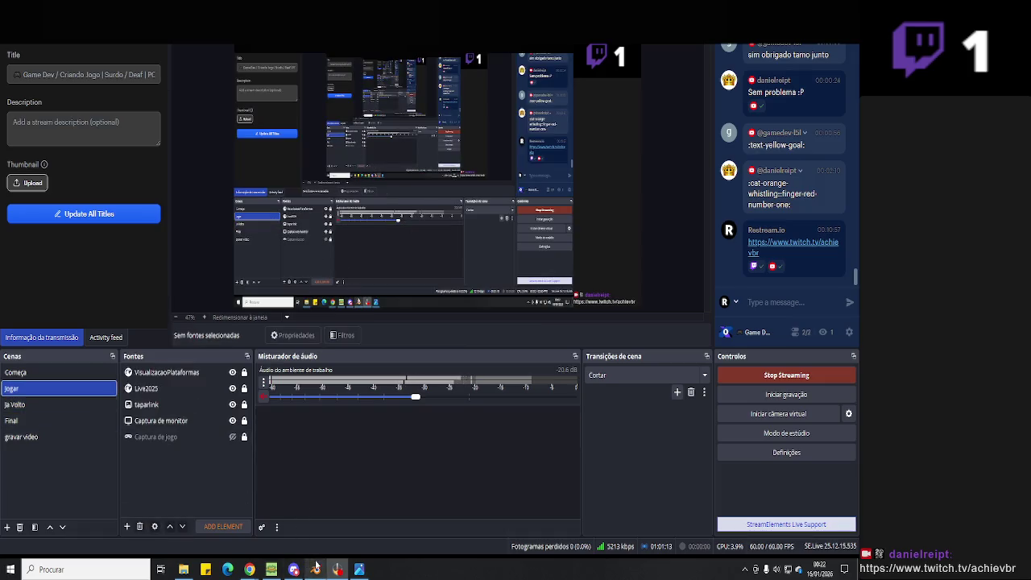
pyautogui.click(262, 397)
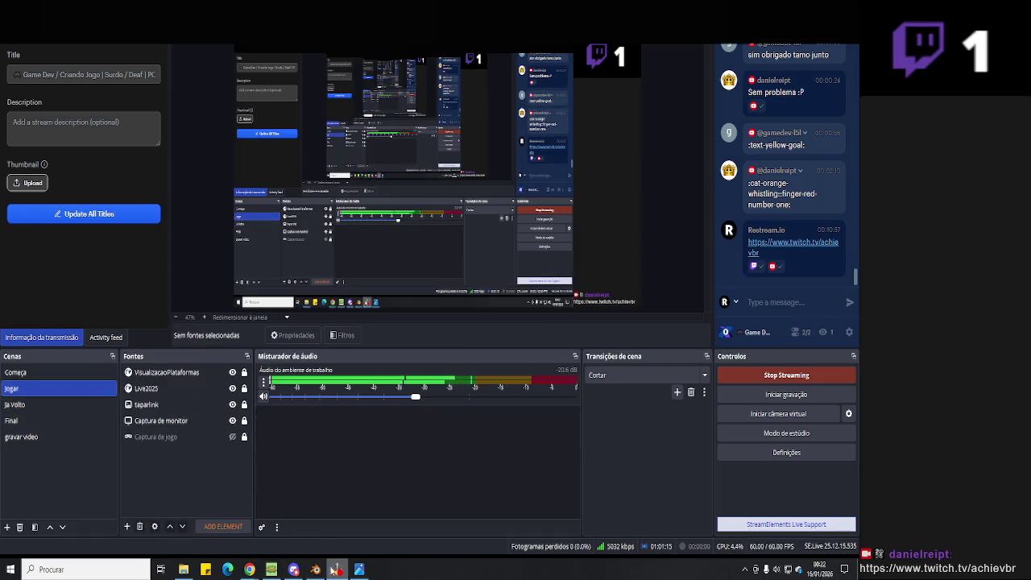
pyautogui.click(336, 570)
# - Zoom in on the entrance model and enter Edit Mode on the ramp wall
pyautogui.moveTo(399, 347)
pyautogui.mouseDown(button='middle')
pyautogui.moveTo(465, 373)
pyautogui.moveTo(511, 375)
pyautogui.moveTo(389, 373)
pyautogui.mouseUp(button='middle')
pyautogui.scroll(3, 465, 373)
pyautogui.press('Tab')
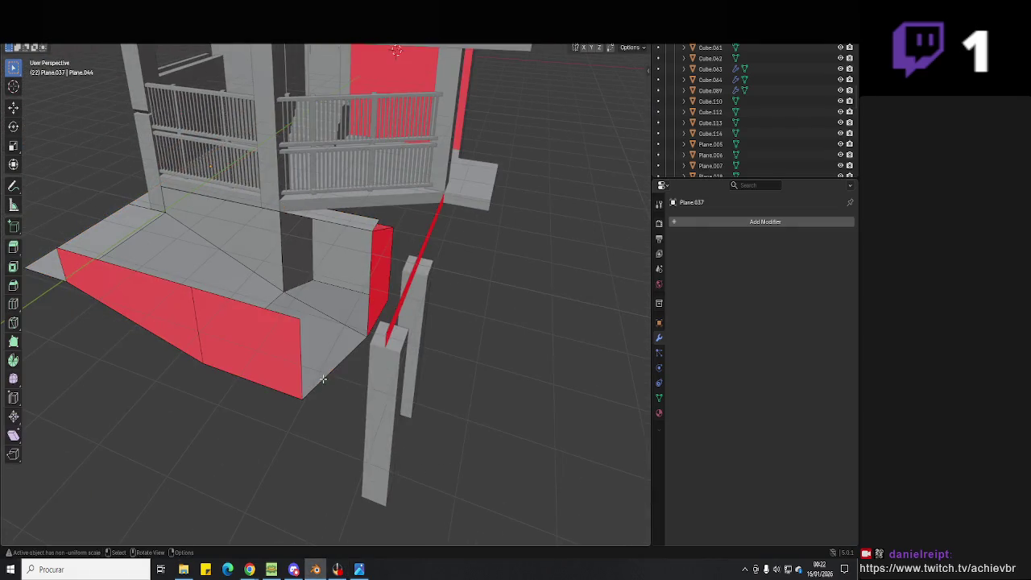
# - Pull the ramp wall's corner vertices down and snap them onto the pillar base
pyautogui.click(319, 371)
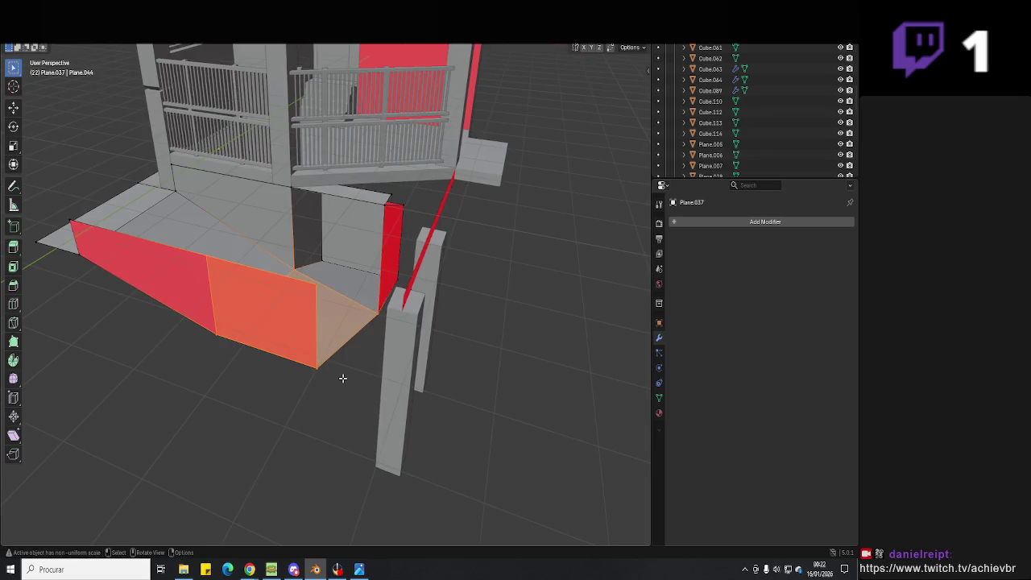
pyautogui.click(317, 367)
pyautogui.moveTo(317, 368); pyautogui.dragTo(360, 431)
pyautogui.moveTo(360, 431)
pyautogui.mouseDown(button='middle')
pyautogui.moveTo(398, 431)
pyautogui.moveTo(379, 500)
pyautogui.mouseUp(button='middle')
pyautogui.click(359, 569)
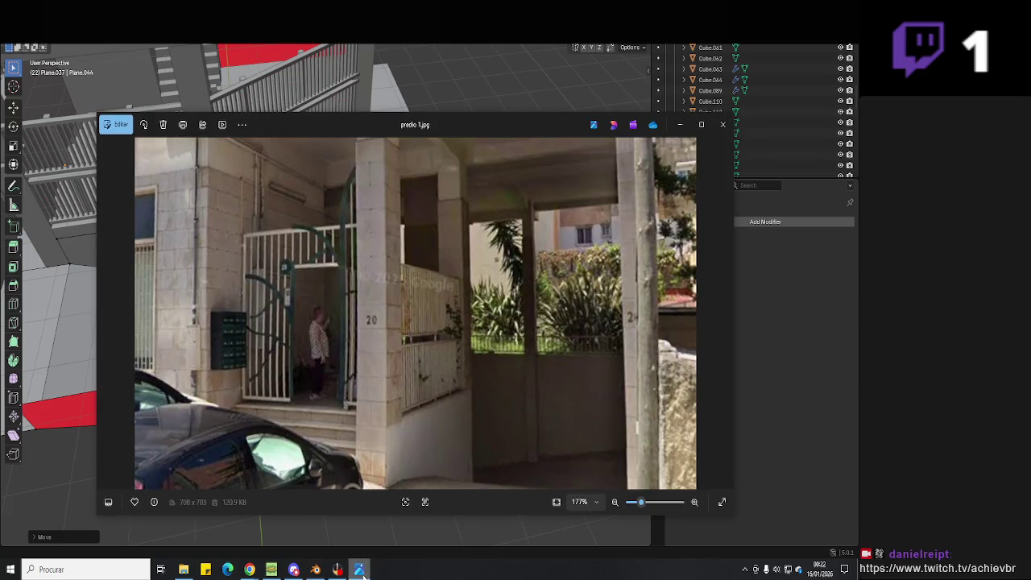
pyautogui.click(359, 570)
pyautogui.scroll(2, 394, 368)
pyautogui.click(396, 341)
pyautogui.moveTo(396, 341); pyautogui.dragTo(387, 331)
pyautogui.click(388, 331)
pyautogui.moveTo(387, 331)
pyautogui.mouseDown(button='middle')
pyautogui.moveTo(313, 291)
pyautogui.moveTo(375, 322)
pyautogui.mouseUp(button='middle')
# - Lower the bottom face of pillar Cube.263 vertically in wireframe view
pyautogui.press('Tab')
pyautogui.click(328, 385)
pyautogui.press('Tab')
pyautogui.press('z')
pyautogui.press('g')
pyautogui.press('z')
pyautogui.click(376, 391)
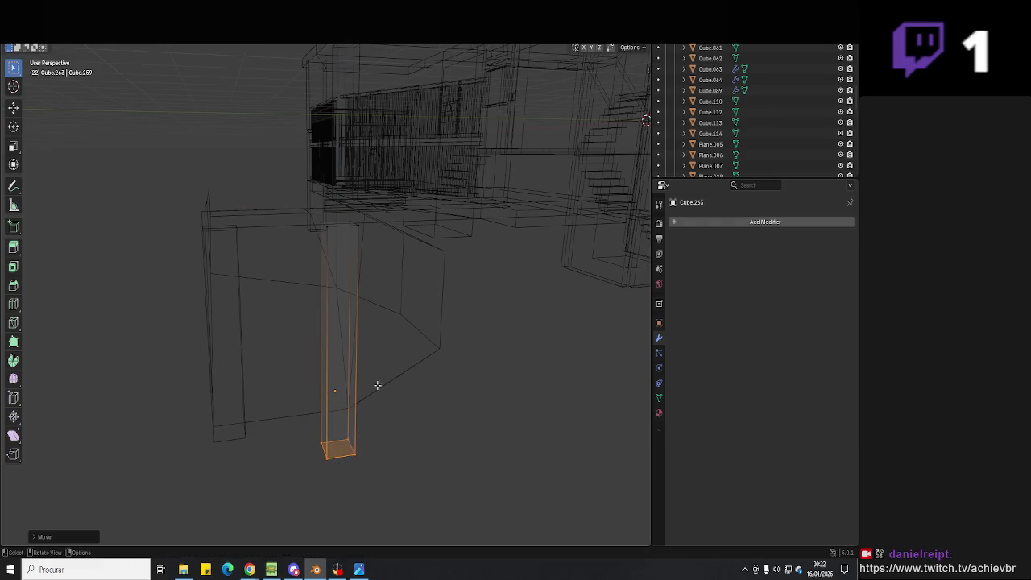
pyautogui.press('Tab')
# - Move a bottom vertex of ramp wall Plane.037 vertically along Z, then return to solid display
pyautogui.click(376, 391)
pyautogui.press('Tab')
pyautogui.click(349, 445)
pyautogui.press('g')
pyautogui.press('z')
pyautogui.click(348, 441)
pyautogui.moveTo(348, 440)
pyautogui.mouseDown(button='middle')
pyautogui.moveTo(387, 456)
pyautogui.moveTo(500, 130)
pyautogui.mouseUp(button='middle')
pyautogui.press('Tab')
pyautogui.hotkey('shift', 'z')
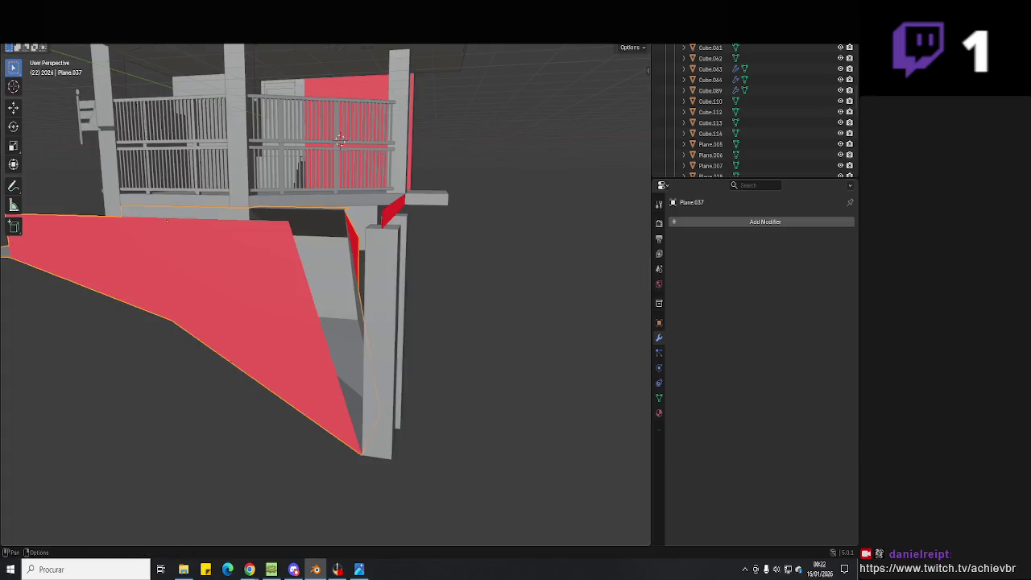
# - Compare the ramp with the reference photo's cobblestone ground and start editing the floor and wall meshes
pyautogui.moveTo(570, 87)
pyautogui.mouseDown(button='middle')
pyautogui.moveTo(475, 260)
pyautogui.moveTo(440, 250)
pyautogui.moveTo(404, 389)
pyautogui.mouseUp(button='middle')
pyautogui.scroll(2, 475, 261)
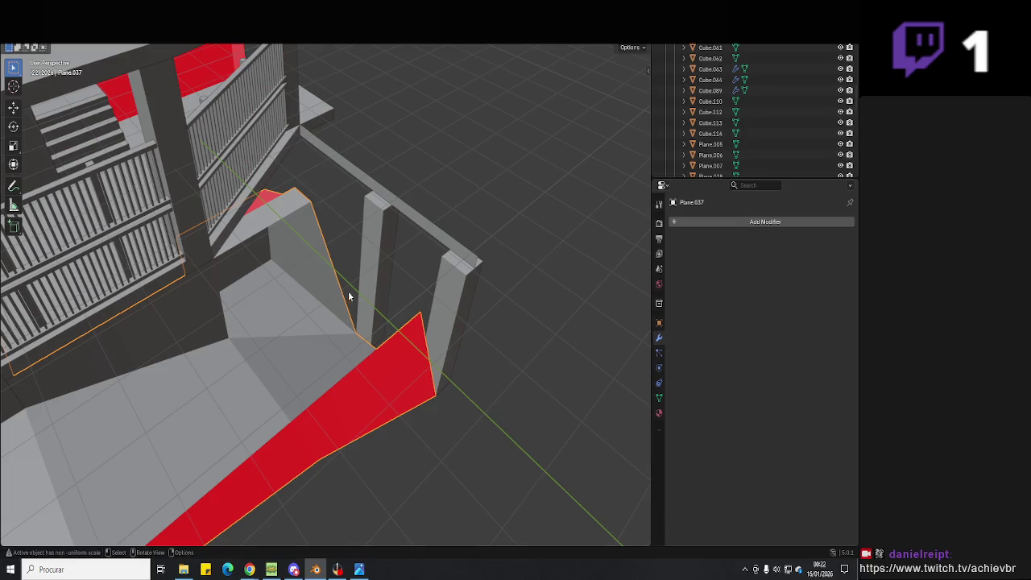
pyautogui.click(359, 569)
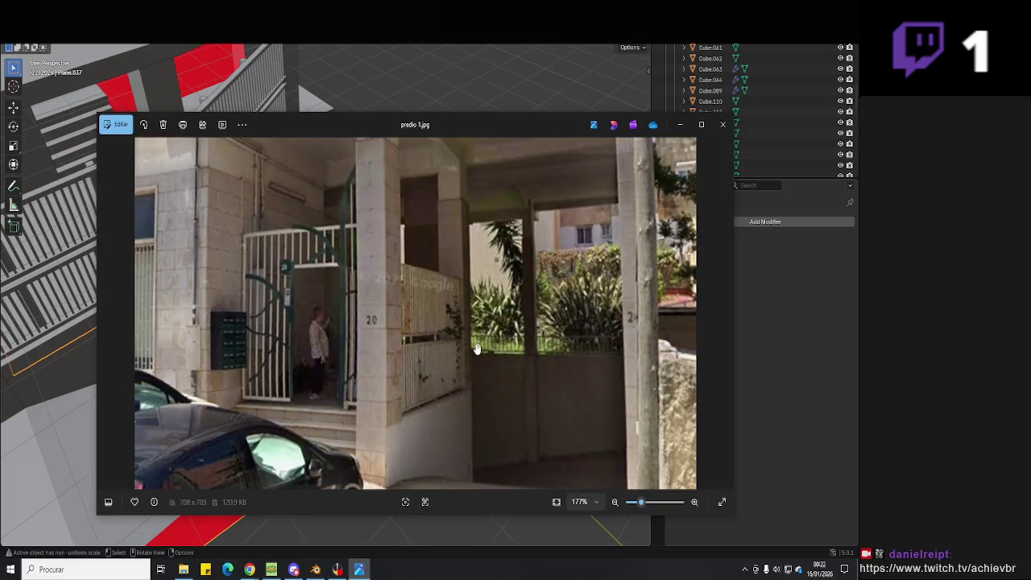
pyautogui.moveTo(474, 344); pyautogui.dragTo(474, 320)
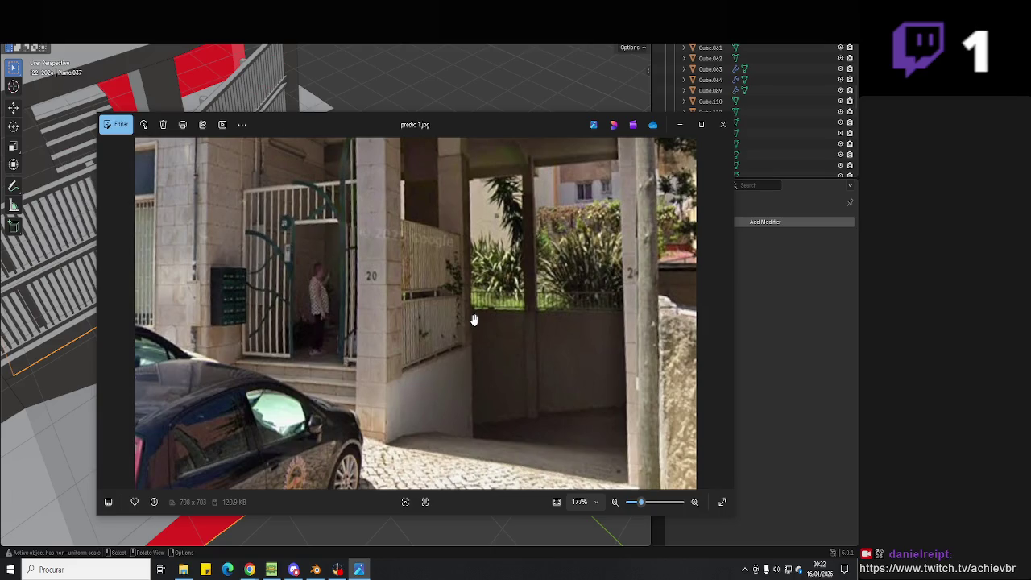
pyautogui.hotkey('alt', 'Tab')
pyautogui.moveTo(419, 314)
pyautogui.mouseDown(button='middle')
pyautogui.moveTo(376, 372)
pyautogui.moveTo(377, 326)
pyautogui.moveTo(315, 293)
pyautogui.moveTo(355, 324)
pyautogui.moveTo(437, 346)
pyautogui.moveTo(414, 369)
pyautogui.moveTo(381, 354)
pyautogui.mouseUp(button='middle')
pyautogui.press('Tab')
# - Slide a vertex of floor plane Plane.037 along the X axis
pyautogui.press('Tab')
pyautogui.click(381, 360)
pyautogui.click(380, 357)
pyautogui.moveTo(380, 357)
pyautogui.mouseDown(button='middle')
pyautogui.moveTo(422, 350)
pyautogui.moveTo(431, 383)
pyautogui.moveTo(346, 411)
pyautogui.mouseUp(button='middle')
pyautogui.press('Tab')
pyautogui.press('g')
pyautogui.press('x')
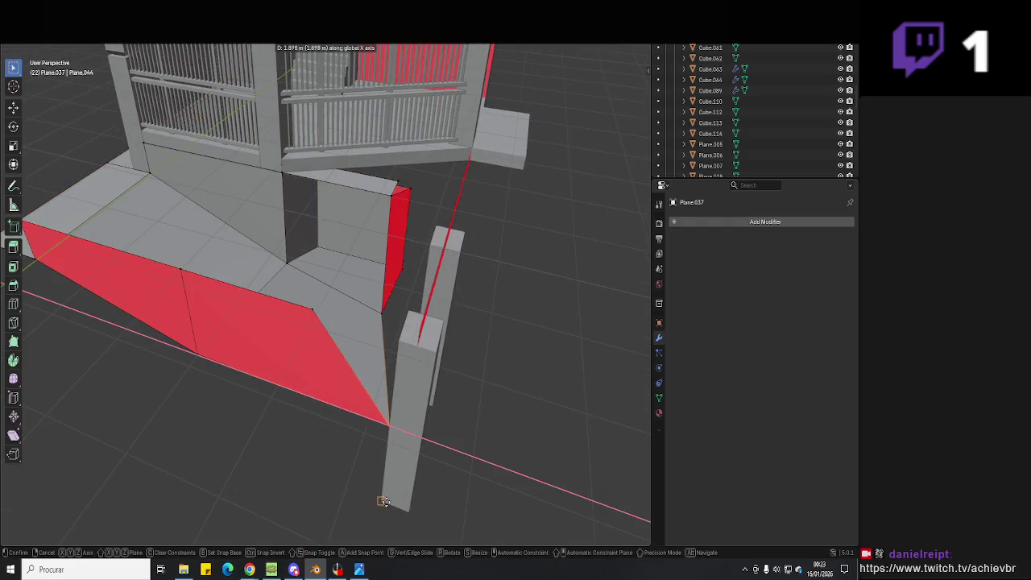
pyautogui.click(387, 314)
pyautogui.moveTo(386, 314)
pyautogui.mouseDown(button='middle')
pyautogui.moveTo(370, 368)
pyautogui.moveTo(376, 272)
pyautogui.moveTo(363, 225)
pyautogui.moveTo(370, 315)
pyautogui.moveTo(403, 341)
pyautogui.moveTo(473, 341)
pyautogui.moveTo(402, 336)
pyautogui.moveTo(423, 337)
pyautogui.moveTo(373, 320)
pyautogui.moveTo(414, 341)
pyautogui.moveTo(375, 346)
pyautogui.moveTo(439, 357)
pyautogui.moveTo(409, 356)
pyautogui.moveTo(406, 367)
pyautogui.mouseUp(button='middle')
# - Move the wall-corner vertex along X and check it against the reference photo
pyautogui.click(364, 225)
pyautogui.press('g')
pyautogui.press('x')
pyautogui.click(419, 338)
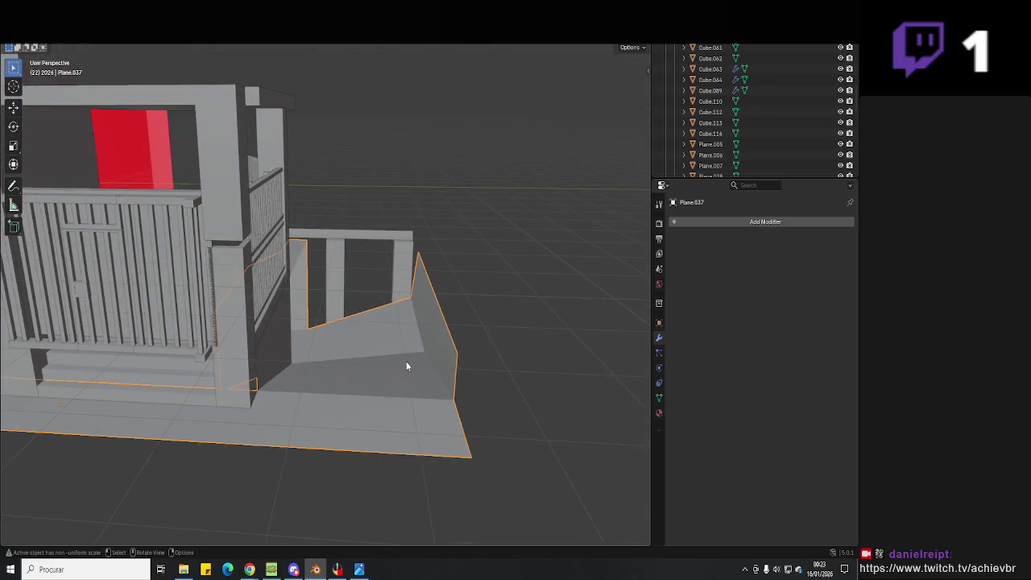
pyautogui.click(360, 571)
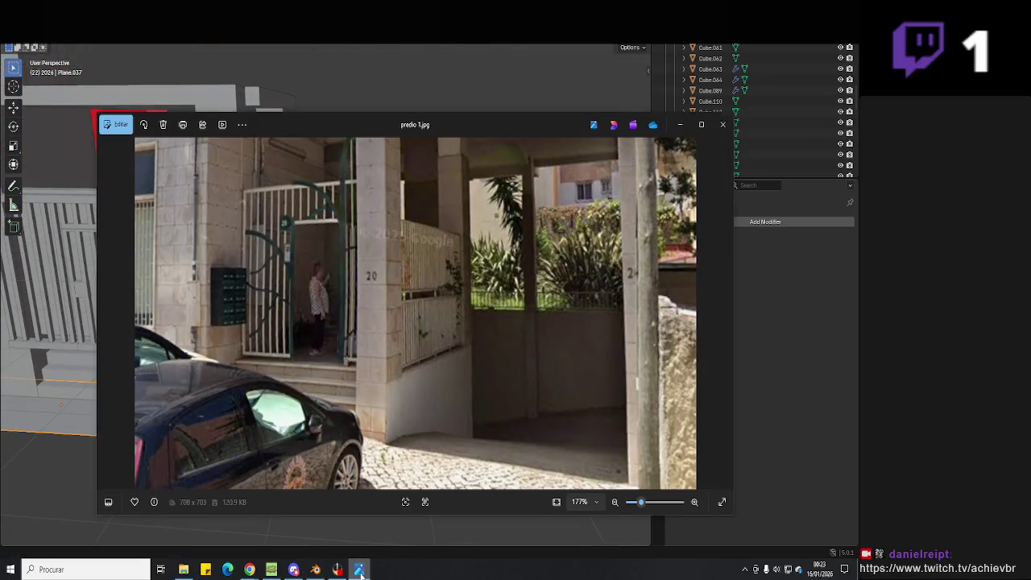
pyautogui.click(360, 570)
pyautogui.scroll(4, 363, 421)
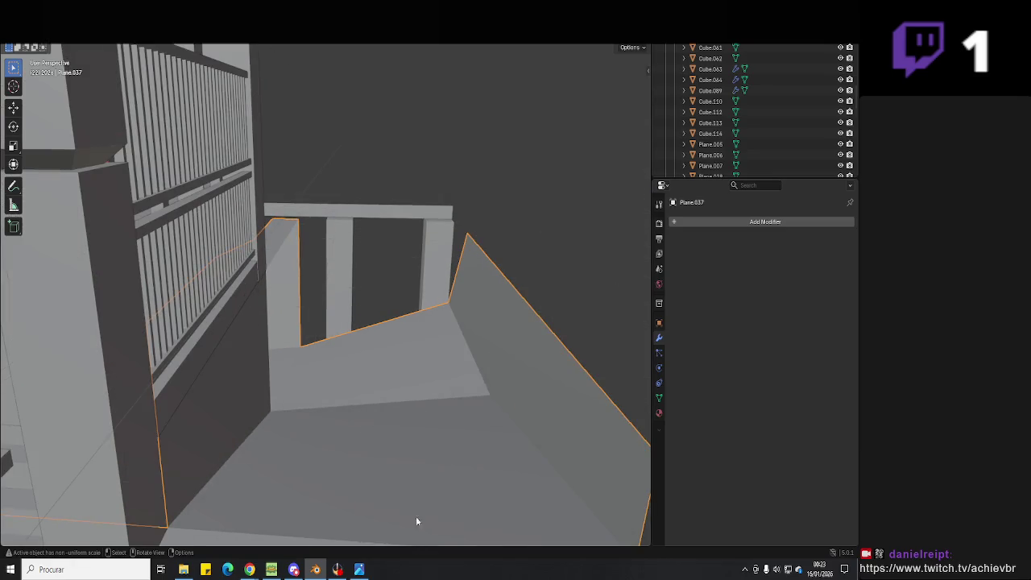
pyautogui.click(360, 570)
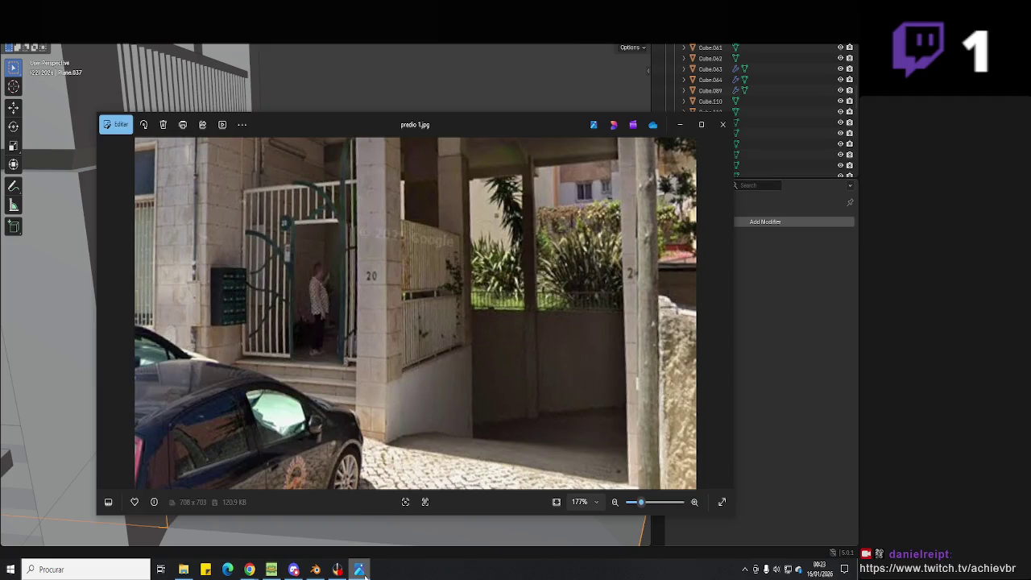
pyautogui.click(360, 571)
pyautogui.moveTo(391, 385); pyautogui.dragTo(414, 306, button='middle')
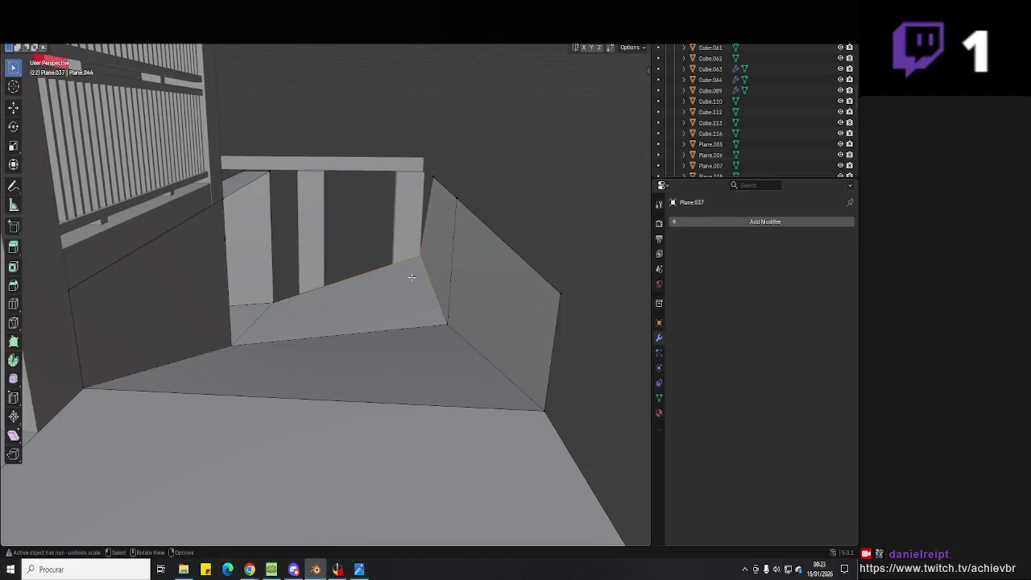
# - Lower the selected edge about 1.5 m along Z
pyautogui.press('g')
pyautogui.press('z')
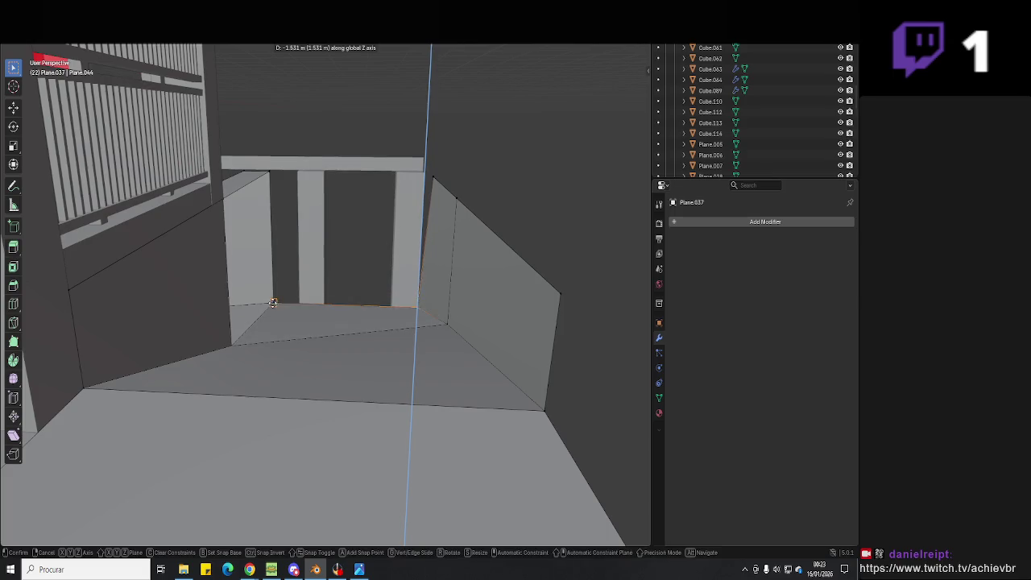
pyautogui.click(273, 303)
pyautogui.moveTo(431, 302)
pyautogui.mouseDown(button='middle')
pyautogui.moveTo(416, 324)
pyautogui.moveTo(445, 304)
pyautogui.moveTo(388, 314)
pyautogui.mouseUp(button='middle')
pyautogui.hotkey('alt', 'Tab')
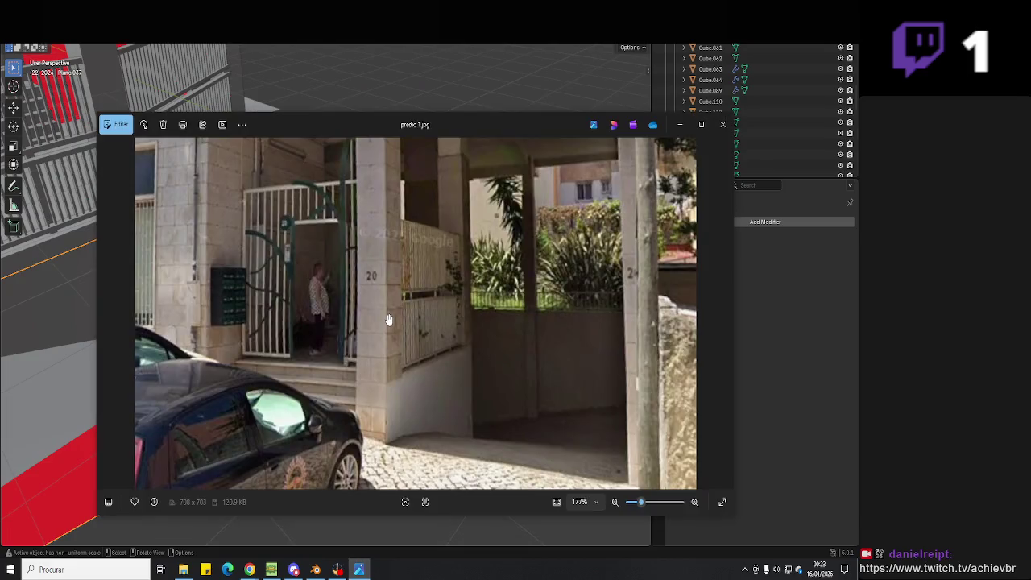
pyautogui.hotkey('alt', 'Tab')
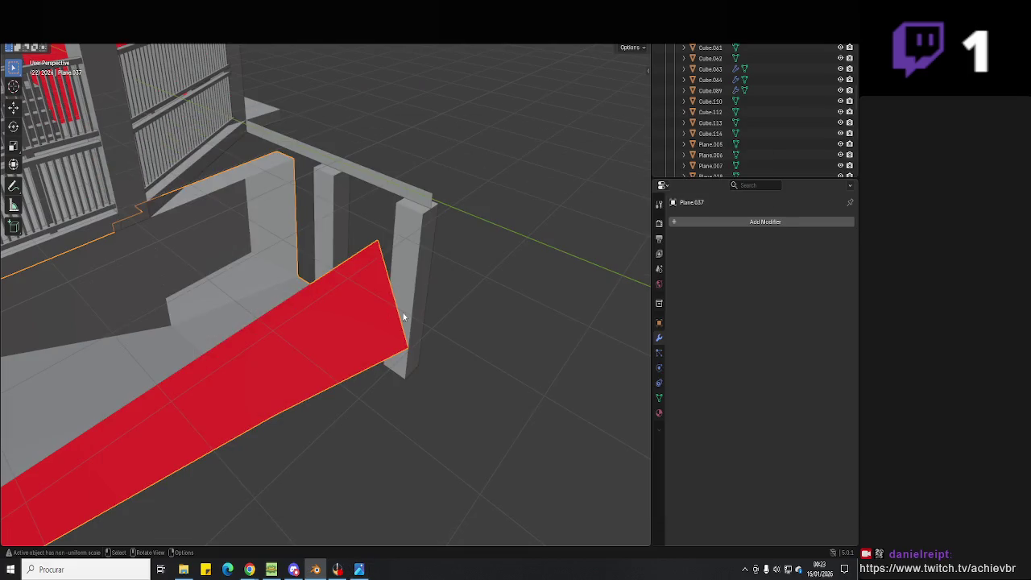
pyautogui.moveTo(402, 311); pyautogui.dragTo(344, 340, button='middle')
# - Shift the red wall face along the X axis
pyautogui.press('Tab')
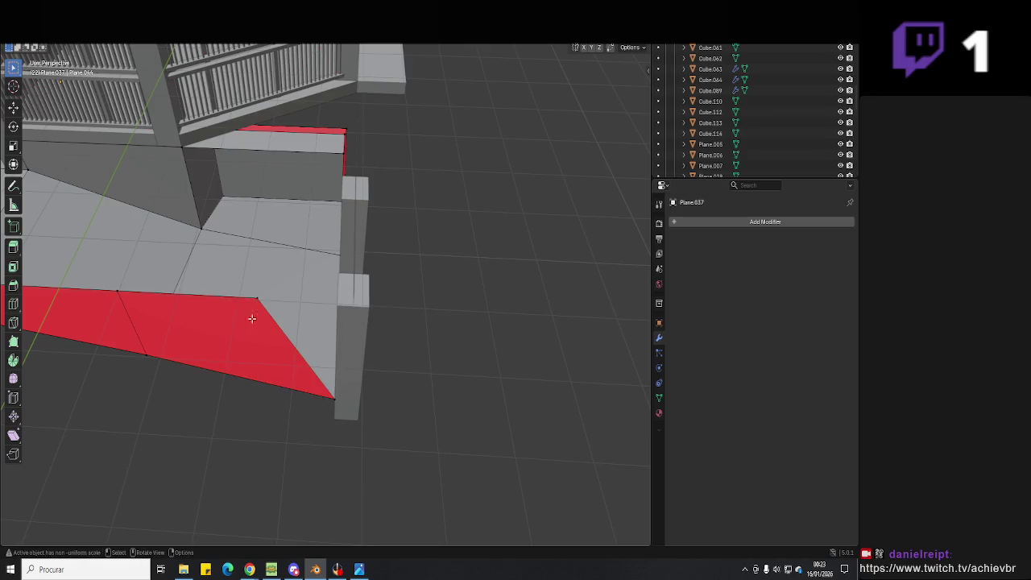
pyautogui.press('g')
pyautogui.press('x')
pyautogui.click(249, 326)
pyautogui.moveTo(250, 325); pyautogui.dragTo(352, 365, button='middle')
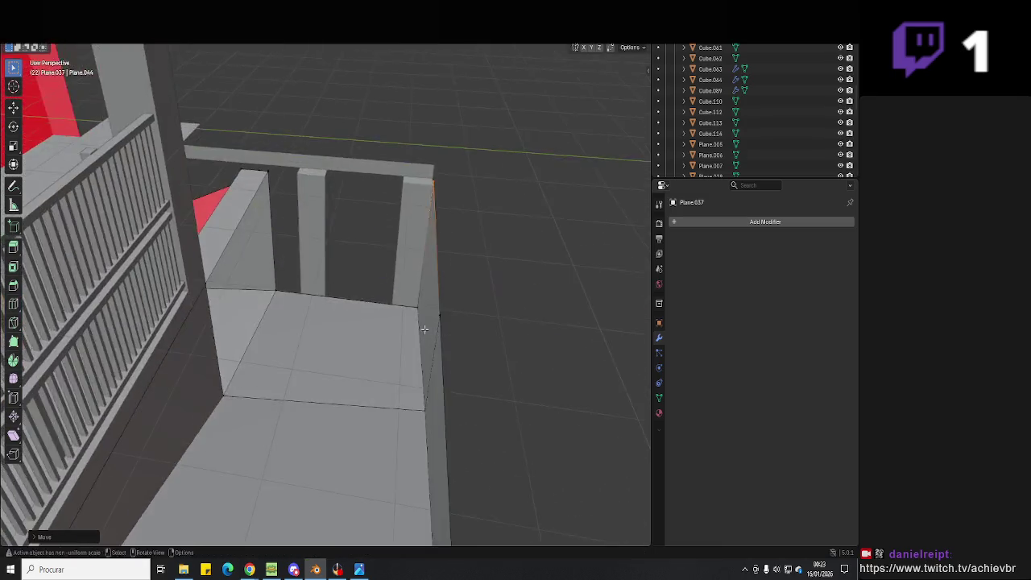
pyautogui.moveTo(344, 250); pyautogui.dragTo(292, 287, button='middle')
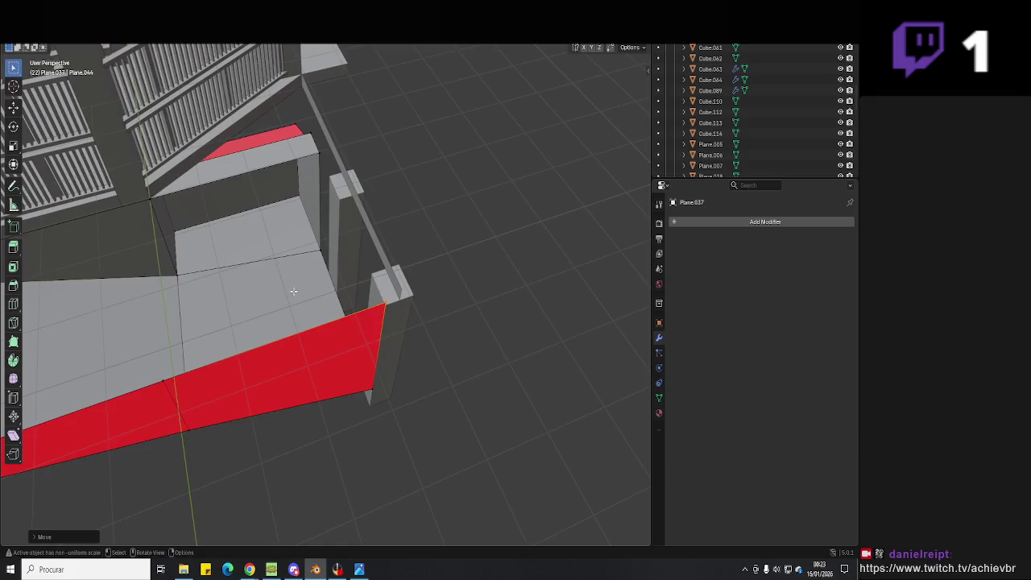
pyautogui.moveTo(407, 284); pyautogui.dragTo(381, 255, button='middle')
# - Extrude the railing edge of Plane.043 about 3.78 m down along Z to the ground
pyautogui.click(407, 252)
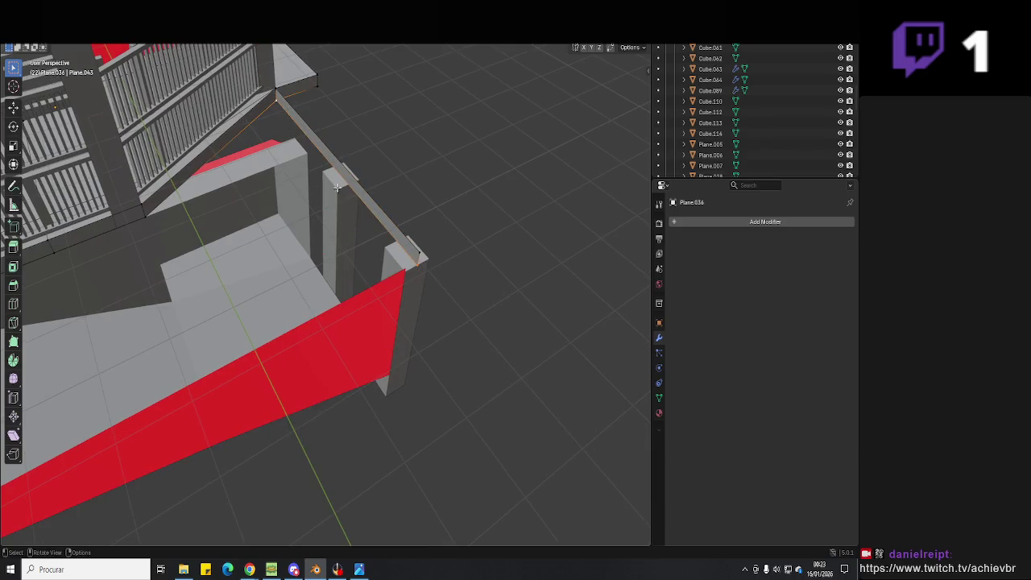
pyautogui.press('g')
pyautogui.press('z')
pyautogui.click(313, 262)
pyautogui.moveTo(314, 262); pyautogui.dragTo(315, 298, button='middle')
pyautogui.hotkey('alt', 'Tab')
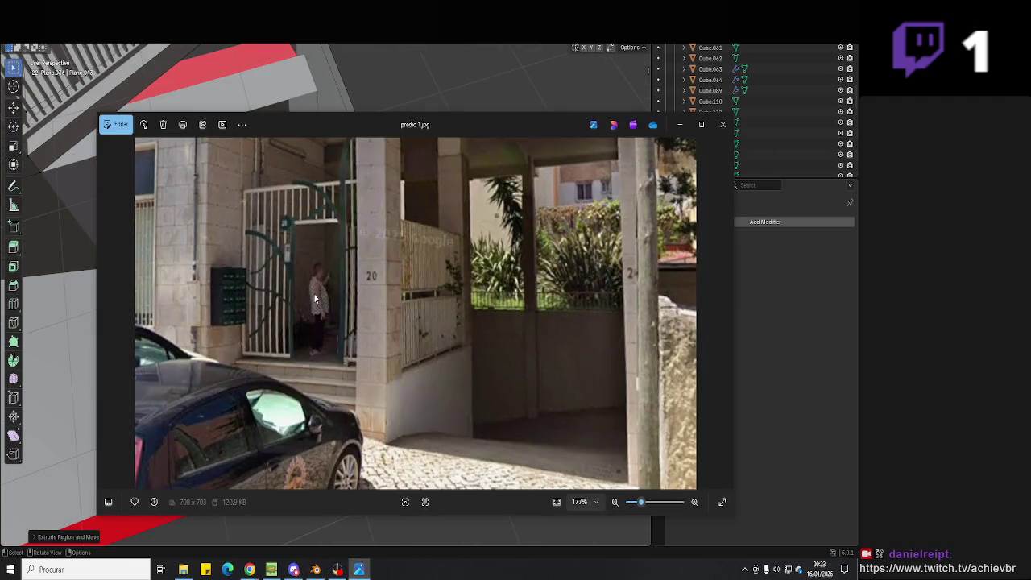
pyautogui.hotkey('alt', 'Tab')
pyautogui.moveTo(438, 315)
pyautogui.mouseDown(button='middle')
pyautogui.moveTo(400, 306)
pyautogui.moveTo(400, 322)
pyautogui.moveTo(410, 306)
pyautogui.moveTo(375, 244)
pyautogui.moveTo(384, 318)
pyautogui.moveTo(359, 316)
pyautogui.mouseUp(button='middle')
pyautogui.press('Tab')
pyautogui.click(358, 316)
# - Duplicate the upper and lower small blocks and offset the copies along X
pyautogui.keyDown('shift'); pyautogui.click(345, 395); pyautogui.keyUp('shift')
pyautogui.moveTo(345, 395); pyautogui.dragTo(373, 373, button='middle')
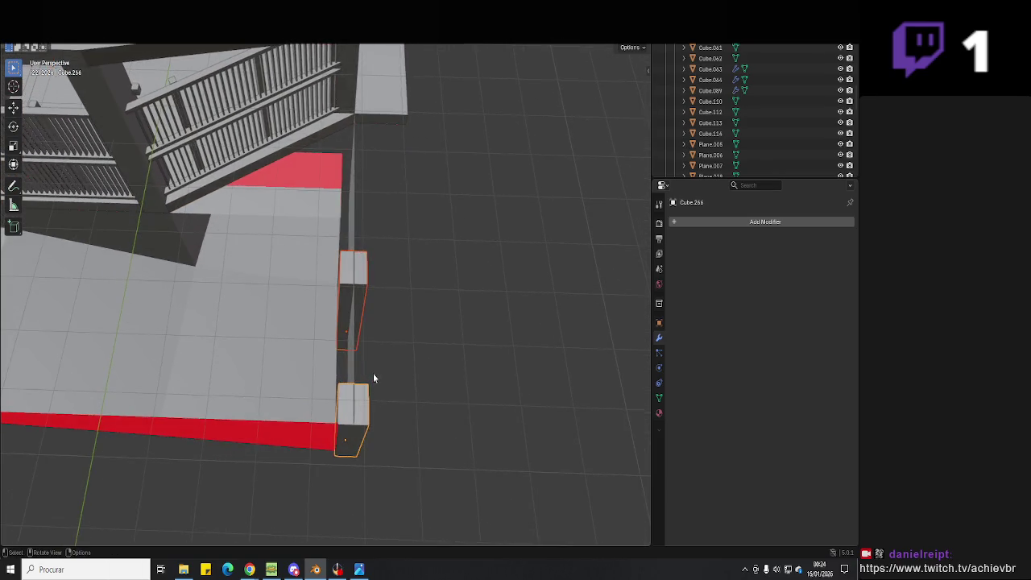
pyautogui.hotkey('shift', 'd')
pyautogui.press('x')
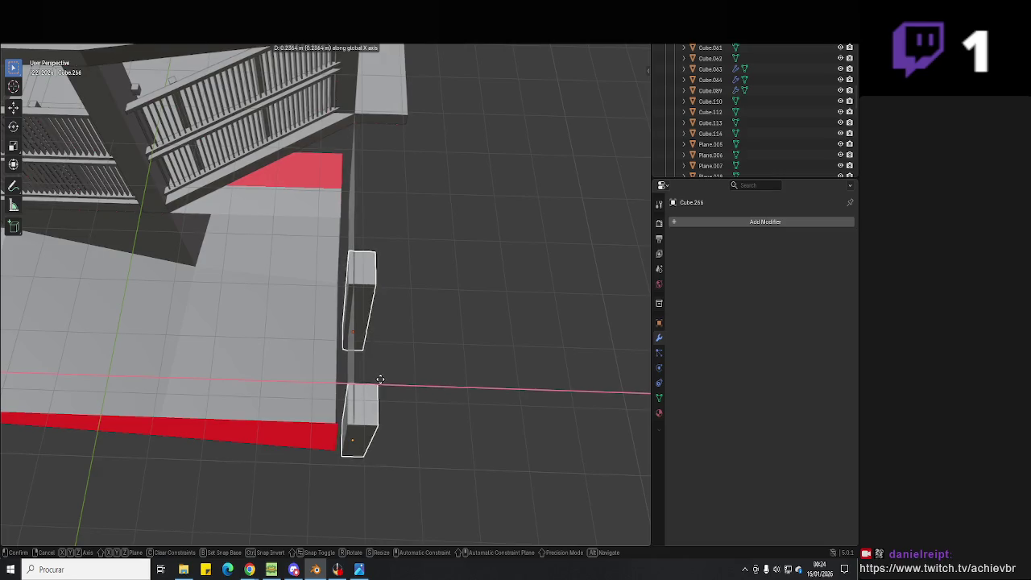
pyautogui.click(381, 385)
# - Slide an edge of floor plane Plane.037 along the X axis
pyautogui.click(327, 406)
pyautogui.press('Tab')
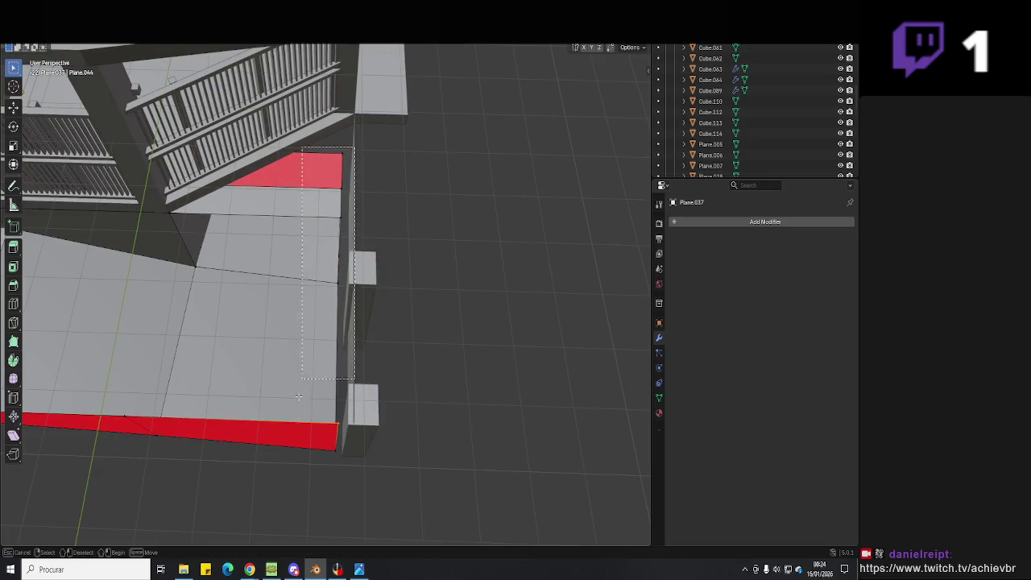
pyautogui.press('g')
pyautogui.press('x')
pyautogui.click(341, 456)
pyautogui.moveTo(341, 456)
pyautogui.mouseDown(button='middle')
pyautogui.moveTo(391, 357)
pyautogui.moveTo(427, 375)
pyautogui.mouseUp(button='middle')
pyautogui.scroll(1, 426, 376)
pyautogui.scroll(3, 426, 375)
pyautogui.press('Tab')
pyautogui.scroll(-3, 427, 375)
# - Shift the bottom edges of wall plane Plane.036 along X
pyautogui.click(444, 326)
pyautogui.press('Tab')
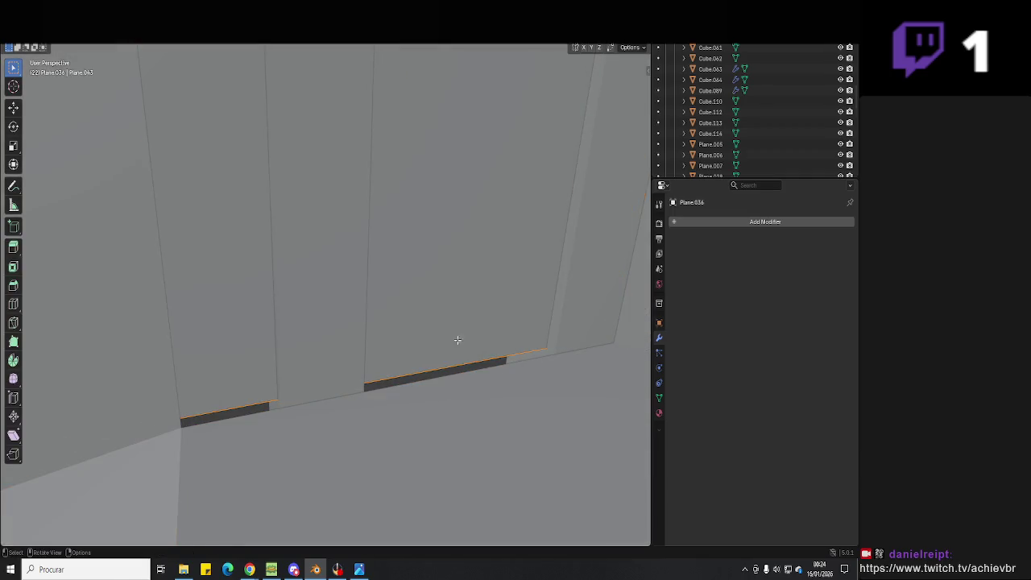
pyautogui.moveTo(447, 334); pyautogui.dragTo(545, 354, button='middle')
pyautogui.press('g')
pyautogui.press('x')
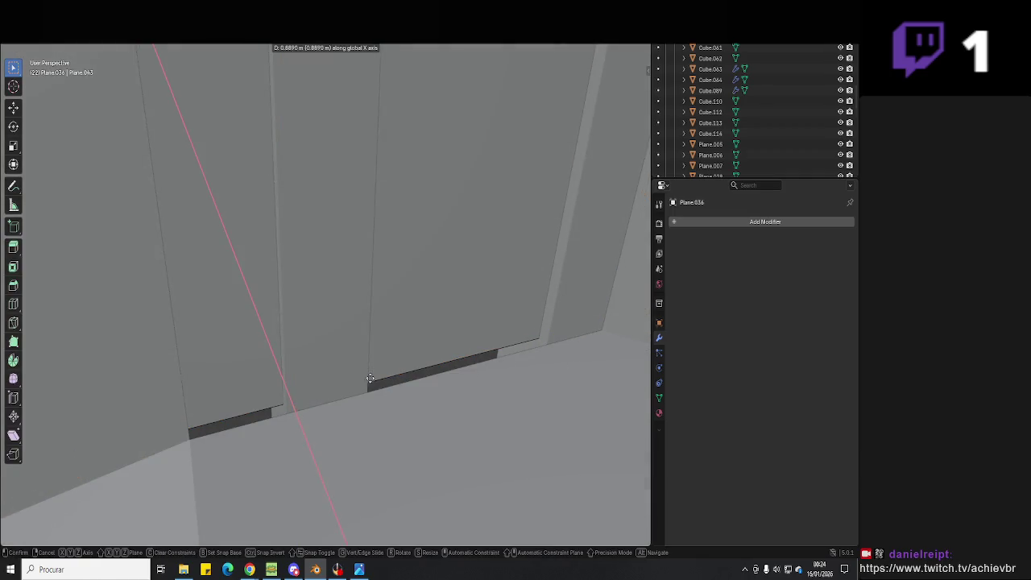
pyautogui.click(208, 439)
pyautogui.moveTo(208, 439)
pyautogui.mouseDown(button='middle')
pyautogui.moveTo(414, 410)
pyautogui.moveTo(353, 425)
pyautogui.moveTo(392, 403)
pyautogui.moveTo(410, 225)
pyautogui.moveTo(467, 297)
pyautogui.moveTo(411, 282)
pyautogui.moveTo(337, 291)
pyautogui.moveTo(458, 352)
pyautogui.moveTo(449, 362)
pyautogui.moveTo(437, 350)
pyautogui.moveTo(440, 411)
pyautogui.moveTo(419, 417)
pyautogui.moveTo(388, 334)
pyautogui.moveTo(379, 346)
pyautogui.moveTo(392, 230)
pyautogui.moveTo(381, 227)
pyautogui.mouseUp(button='middle')
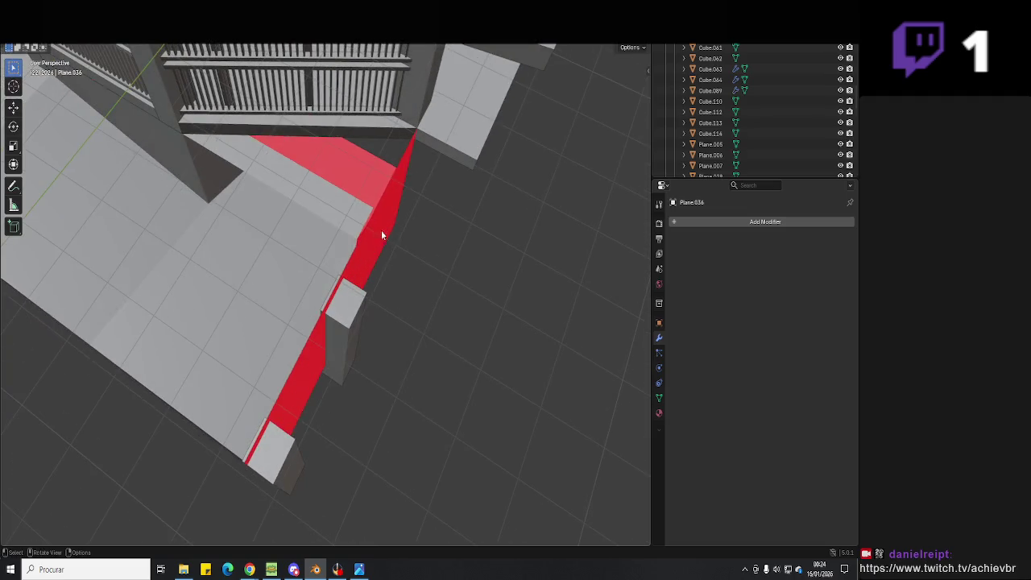
# - Move the Plane.037 wall face near the pillar along X, checking the reference photo
pyautogui.press('Tab')
pyautogui.press('Tab')
pyautogui.click(384, 266)
pyautogui.press('Tab')
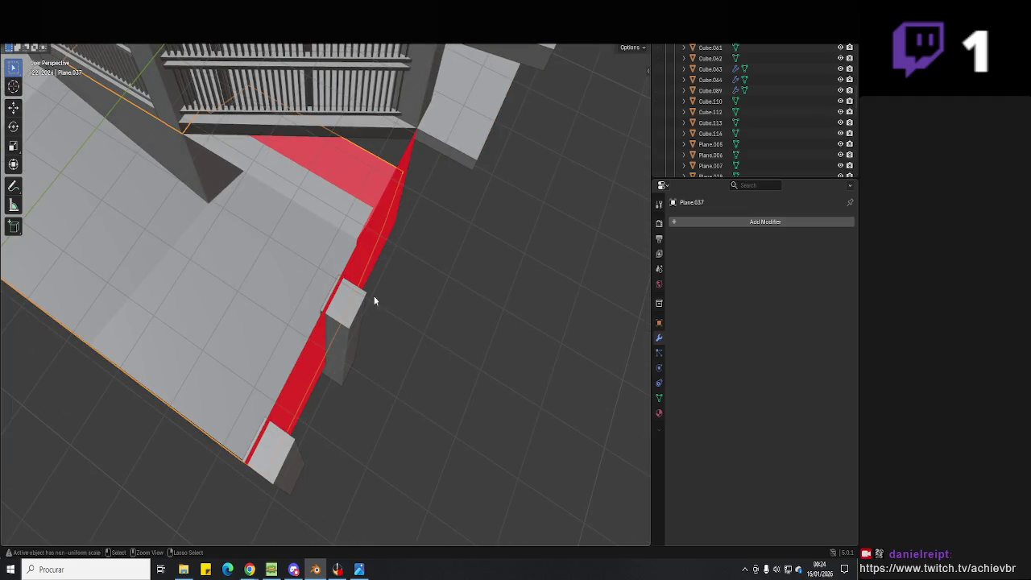
pyautogui.moveTo(372, 322)
pyautogui.mouseDown(button='middle')
pyautogui.moveTo(414, 299)
pyautogui.moveTo(418, 311)
pyautogui.mouseUp(button='middle')
pyautogui.click(419, 318)
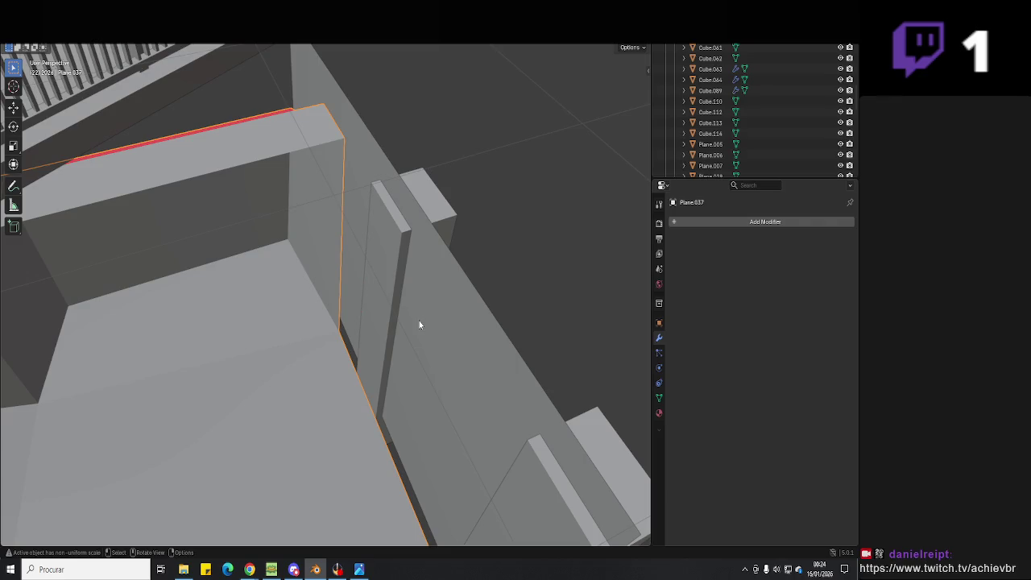
pyautogui.hotkey('alt', 'Tab')
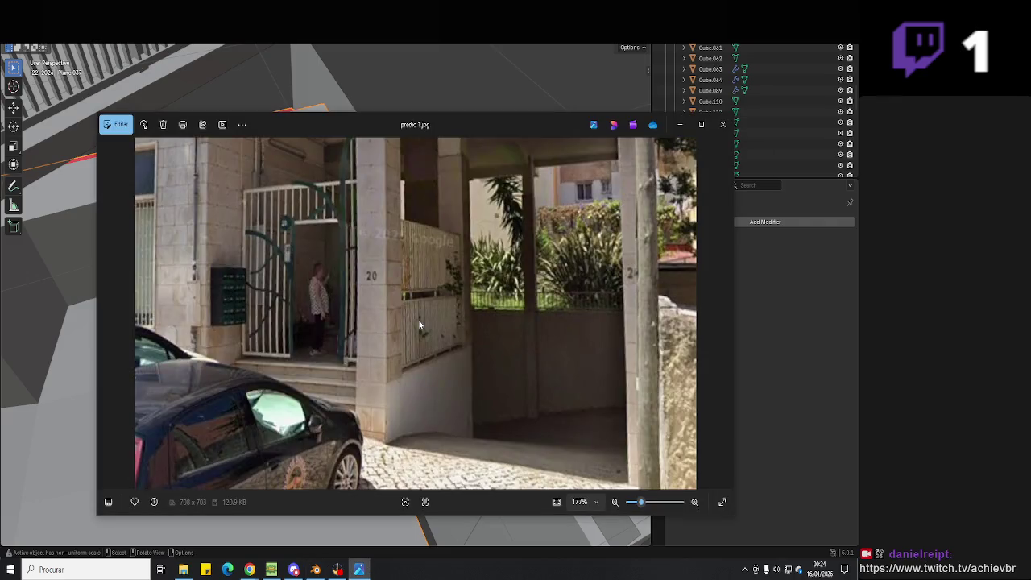
pyautogui.hotkey('alt', 'Tab')
pyautogui.moveTo(449, 311)
pyautogui.mouseDown(button='middle')
pyautogui.moveTo(395, 344)
pyautogui.moveTo(438, 348)
pyautogui.moveTo(395, 343)
pyautogui.mouseUp(button='middle')
pyautogui.press('g')
pyautogui.press('x')
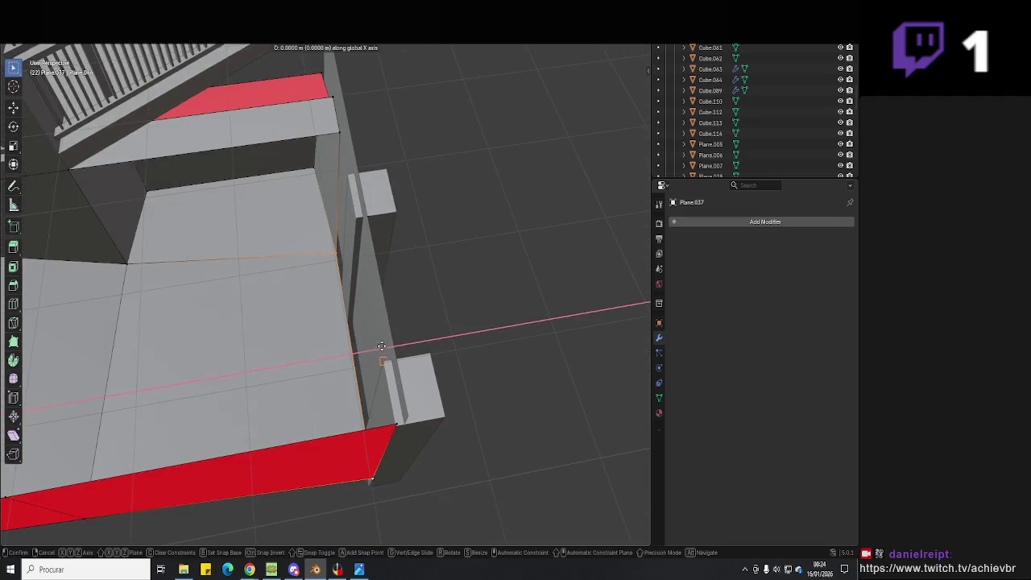
pyautogui.click(415, 412)
pyautogui.press('Tab')
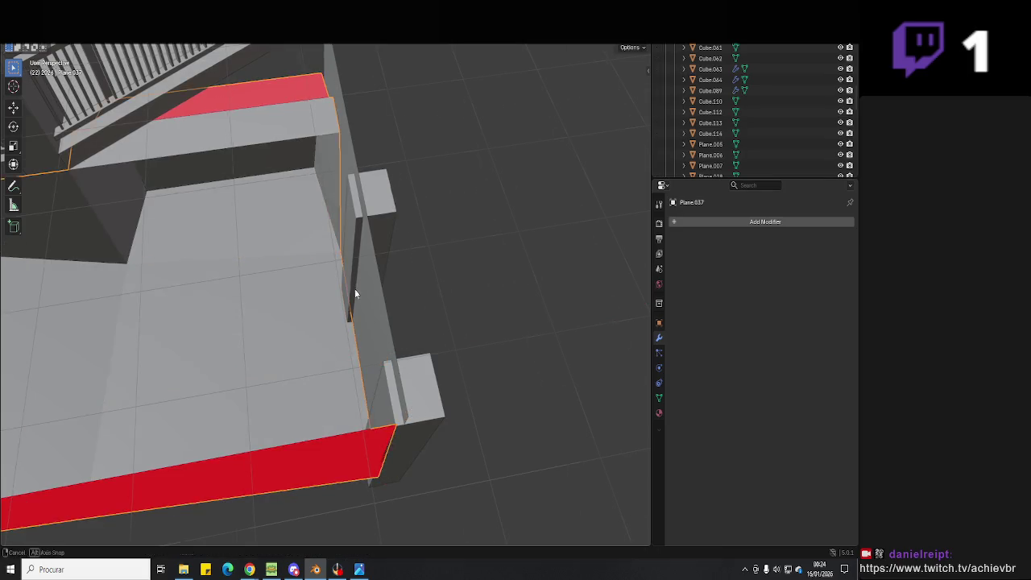
# - Slide the vertical edge beside the pillar along X to meet the wall corner
pyautogui.moveTo(355, 290); pyautogui.dragTo(359, 327, button='middle')
pyautogui.press('Tab')
pyautogui.moveTo(362, 98); pyautogui.dragTo(355, 125, button='middle')
pyautogui.press('g')
pyautogui.press('x')
pyautogui.click(355, 119)
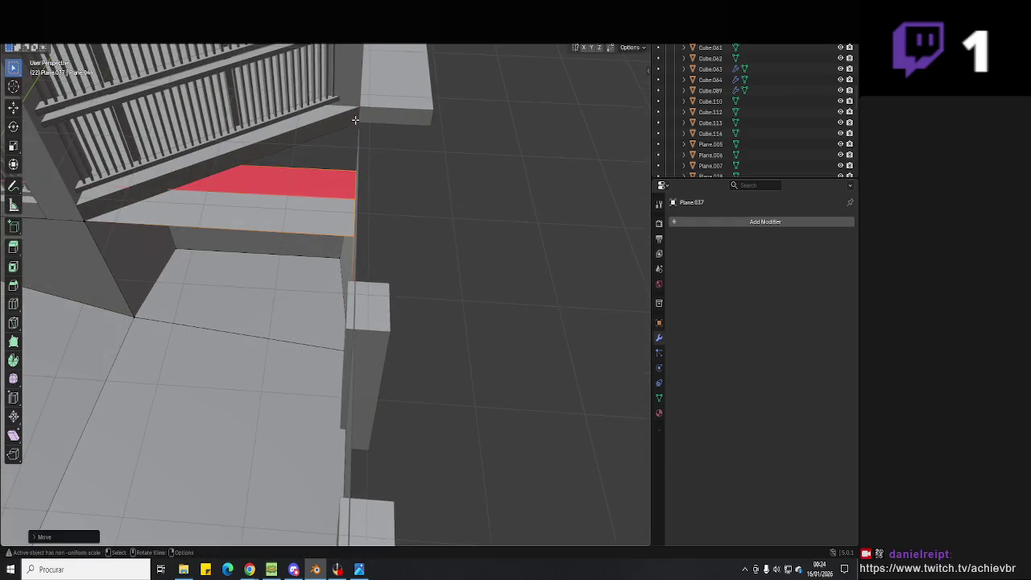
pyautogui.click(353, 245)
pyautogui.press('g')
pyautogui.press('x')
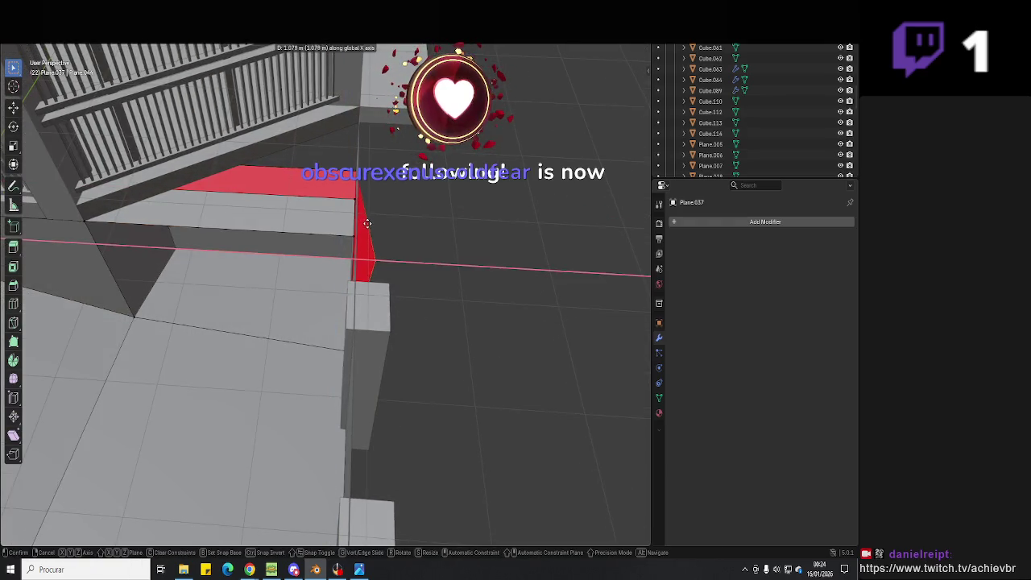
pyautogui.click(367, 223)
pyautogui.press('Tab')
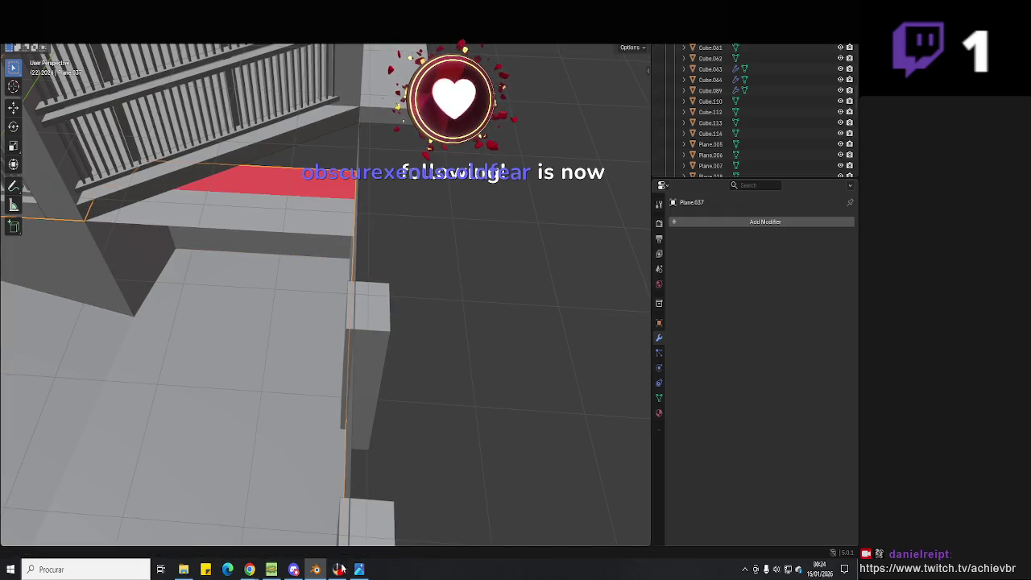
pyautogui.click(339, 568)
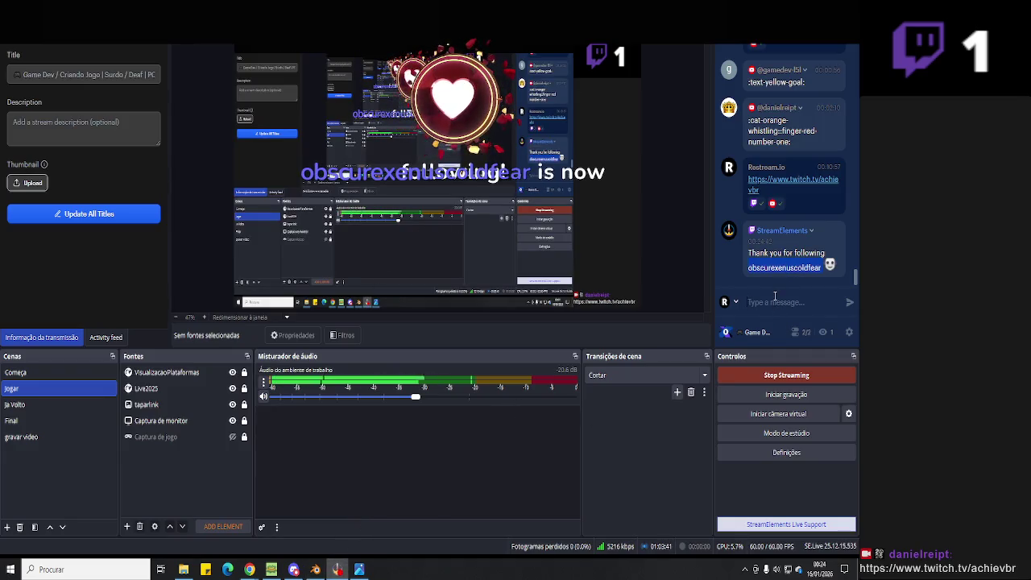
# - Send a thank-you chat message to the new follower, then return to Blender
pyautogui.write('thx/obrigado por seguir')
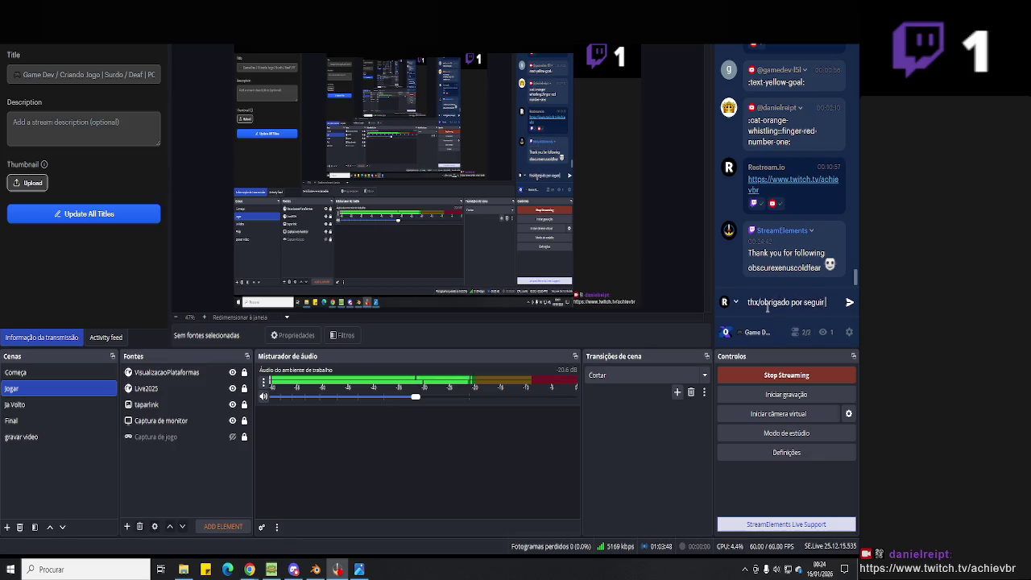
pyautogui.press('Return')
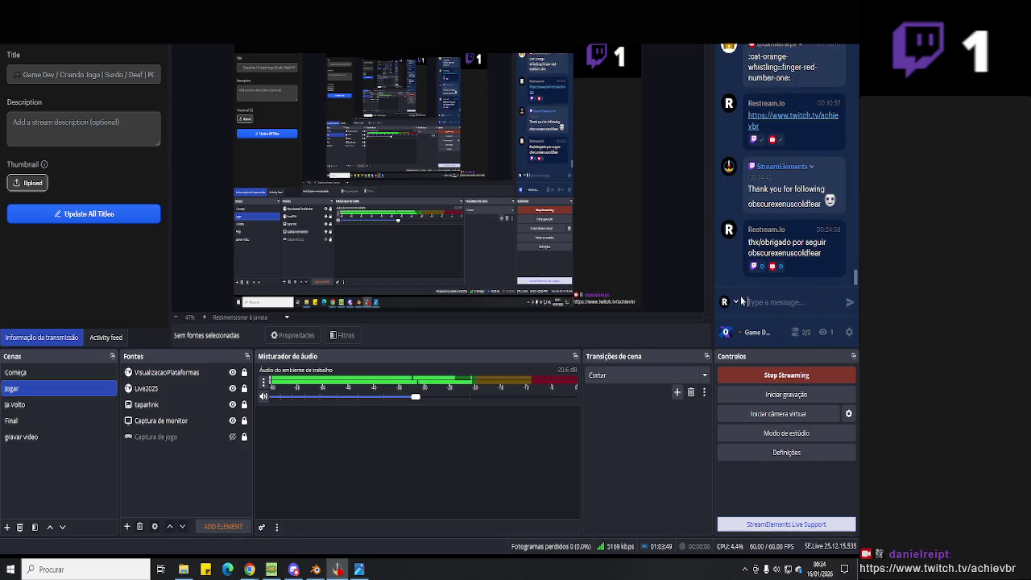
pyautogui.click(315, 570)
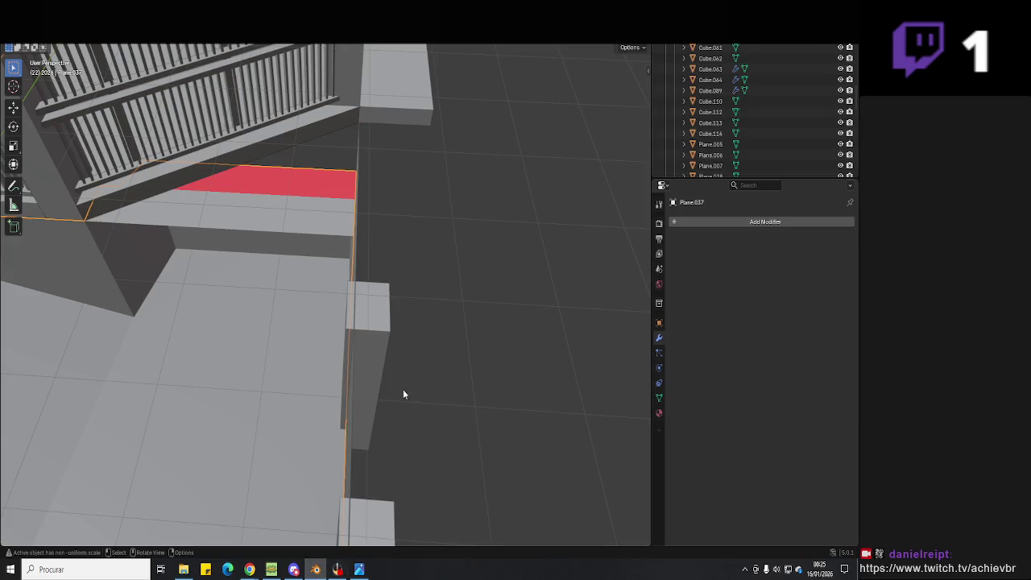
# - Save the file, then edit floor plane Plane.037 and move a corner vertically
pyautogui.hotkey('ctrl', 's')
pyautogui.scroll(5, 427, 368)
pyautogui.moveTo(429, 364)
pyautogui.mouseDown(button='middle')
pyautogui.moveTo(506, 250)
pyautogui.moveTo(497, 223)
pyautogui.moveTo(509, 260)
pyautogui.moveTo(440, 267)
pyautogui.moveTo(451, 258)
pyautogui.moveTo(459, 179)
pyautogui.mouseUp(button='middle')
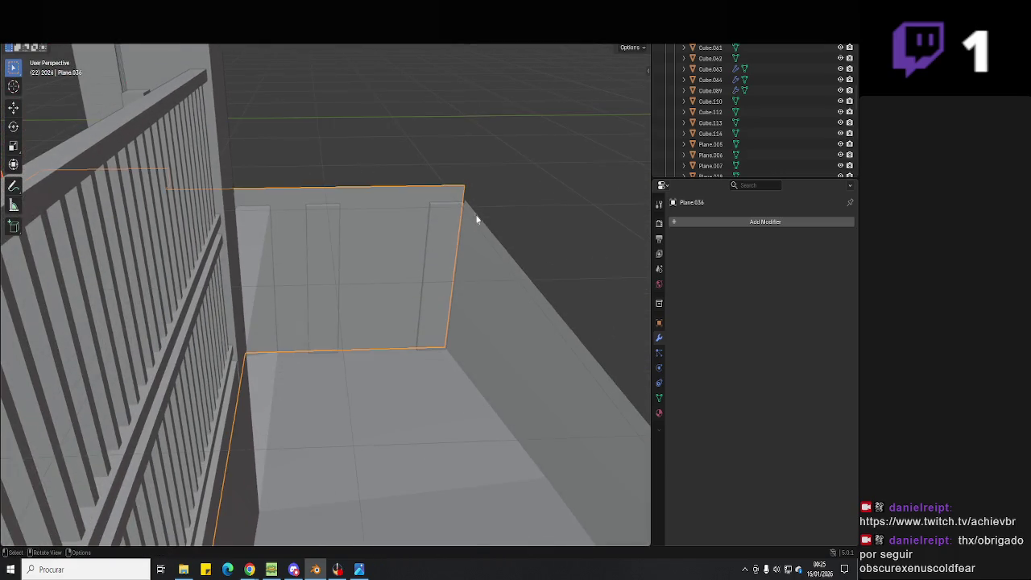
pyautogui.moveTo(498, 223); pyautogui.dragTo(438, 258, button='middle')
pyautogui.click(459, 253)
pyautogui.press('Tab')
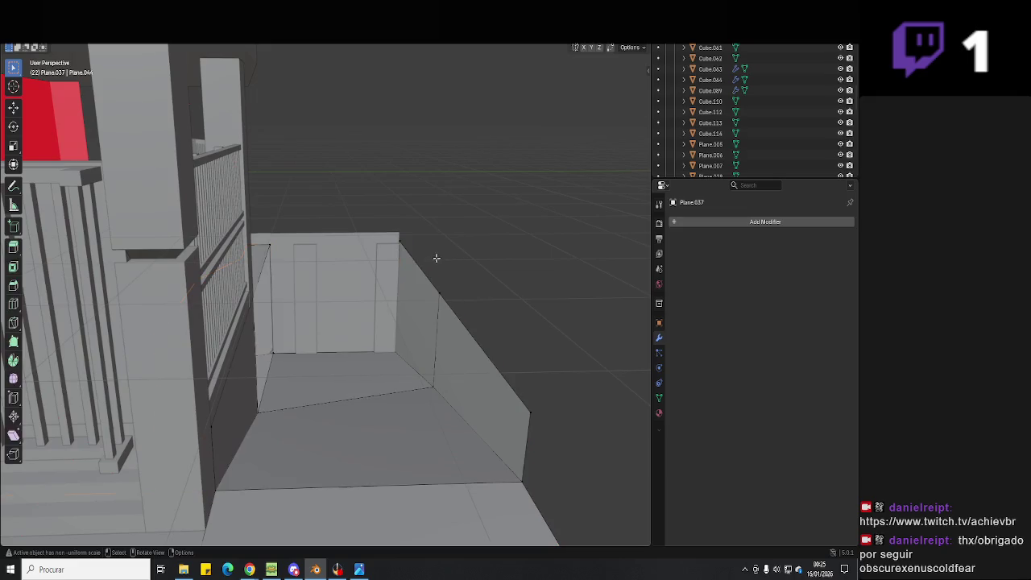
pyautogui.click(400, 230)
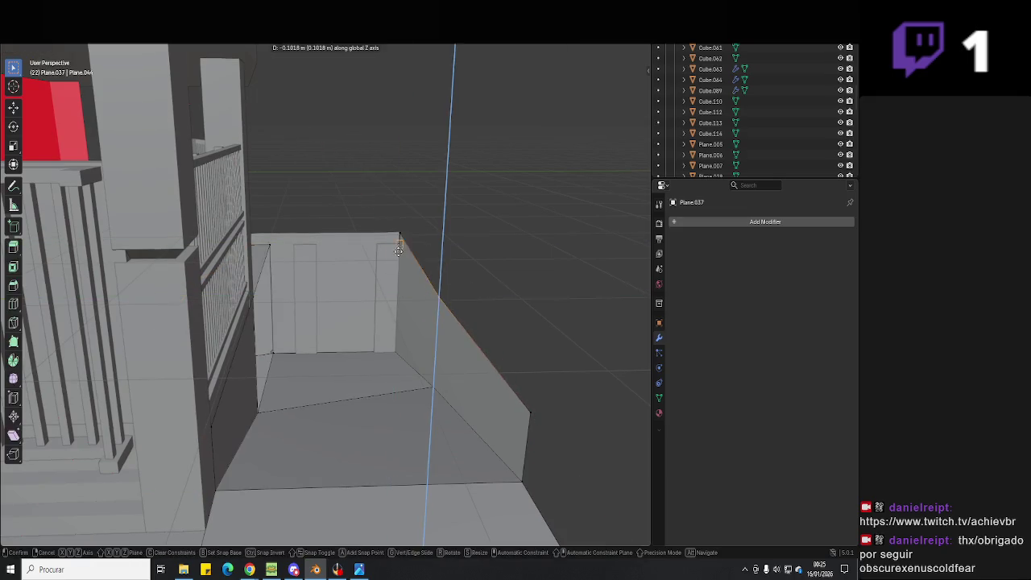
# - Lower the selected floor edge along Z and save the file again
pyautogui.press('g')
pyautogui.press('z')
pyautogui.click(437, 287)
pyautogui.press('Tab')
pyautogui.moveTo(437, 288)
pyautogui.mouseDown(button='middle')
pyautogui.moveTo(430, 329)
pyautogui.moveTo(369, 409)
pyautogui.moveTo(416, 395)
pyautogui.moveTo(428, 363)
pyautogui.moveTo(419, 391)
pyautogui.moveTo(340, 405)
pyautogui.moveTo(409, 334)
pyautogui.moveTo(343, 348)
pyautogui.moveTo(432, 329)
pyautogui.moveTo(369, 295)
pyautogui.moveTo(401, 308)
pyautogui.moveTo(410, 300)
pyautogui.mouseUp(button='middle')
pyautogui.hotkey('ctrl', 's')
# - Move the floor plane's selected edges and vertices along the Y axis
pyautogui.press('Tab')
pyautogui.press('g')
pyautogui.press('y')
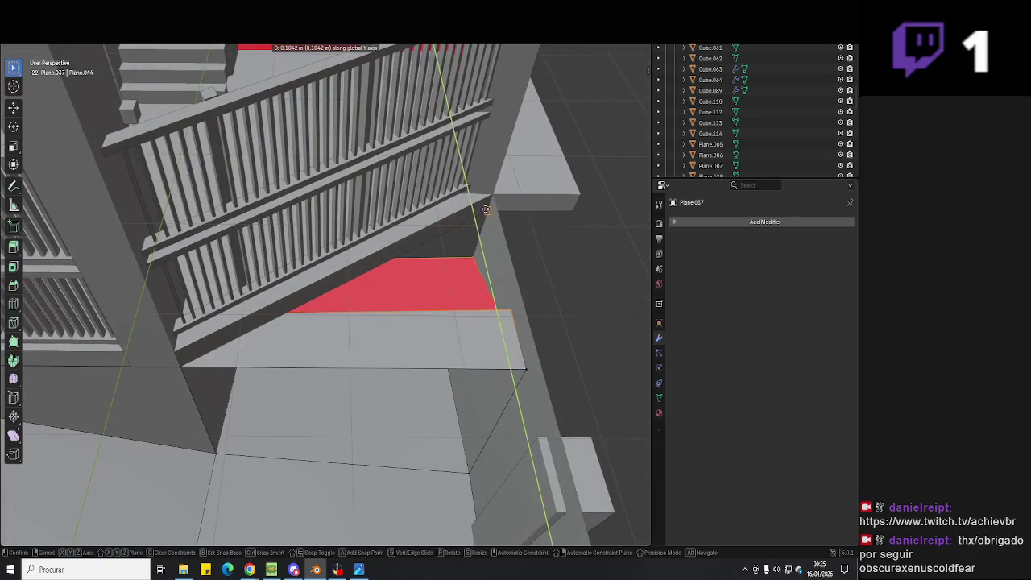
pyautogui.click(489, 197)
pyautogui.moveTo(489, 196)
pyautogui.mouseDown(button='middle')
pyautogui.moveTo(443, 328)
pyautogui.moveTo(429, 305)
pyautogui.mouseUp(button='middle')
pyautogui.press('y')
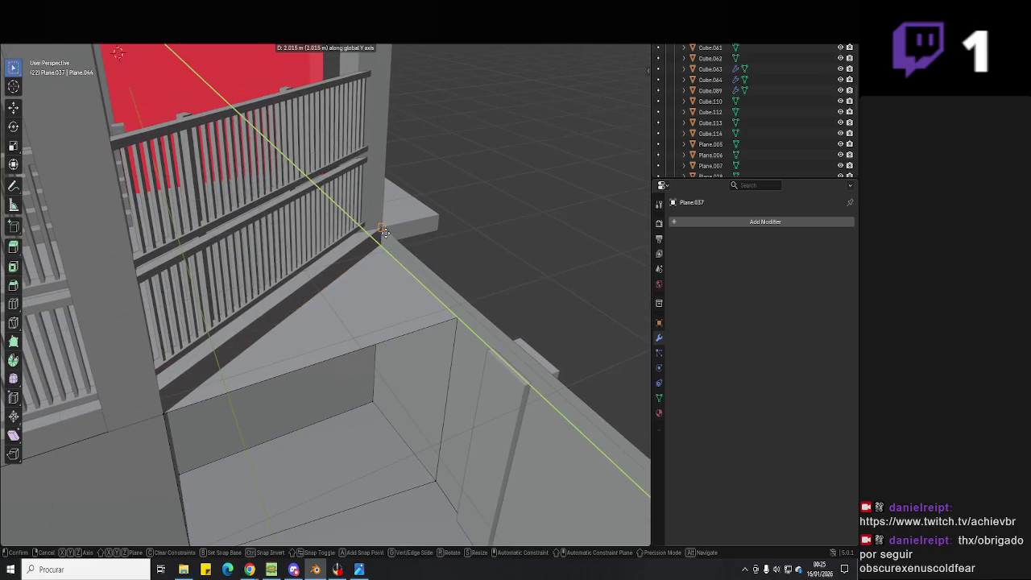
pyautogui.press('g')
pyautogui.press('y')
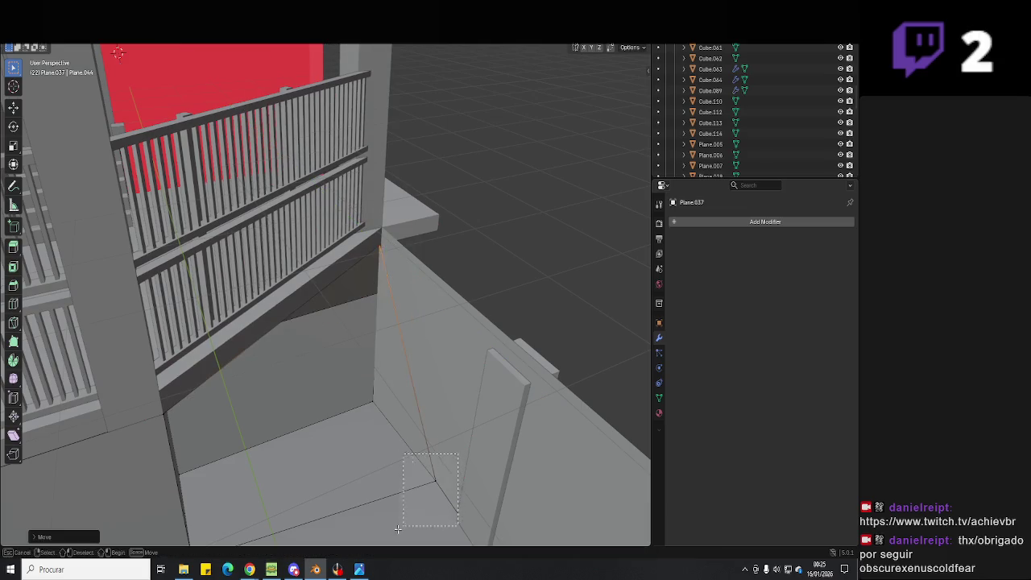
pyautogui.press('g')
pyautogui.press('y')
# - Apply a context-menu operation to the floor faces and move the outlined face
pyautogui.moveTo(366, 401)
pyautogui.mouseDown(button='middle')
pyautogui.moveTo(393, 381)
pyautogui.moveTo(227, 358)
pyautogui.moveTo(302, 368)
pyautogui.moveTo(327, 317)
pyautogui.moveTo(456, 299)
pyautogui.mouseUp(button='middle')
pyautogui.rightClick(394, 380)
pyautogui.click(392, 364)
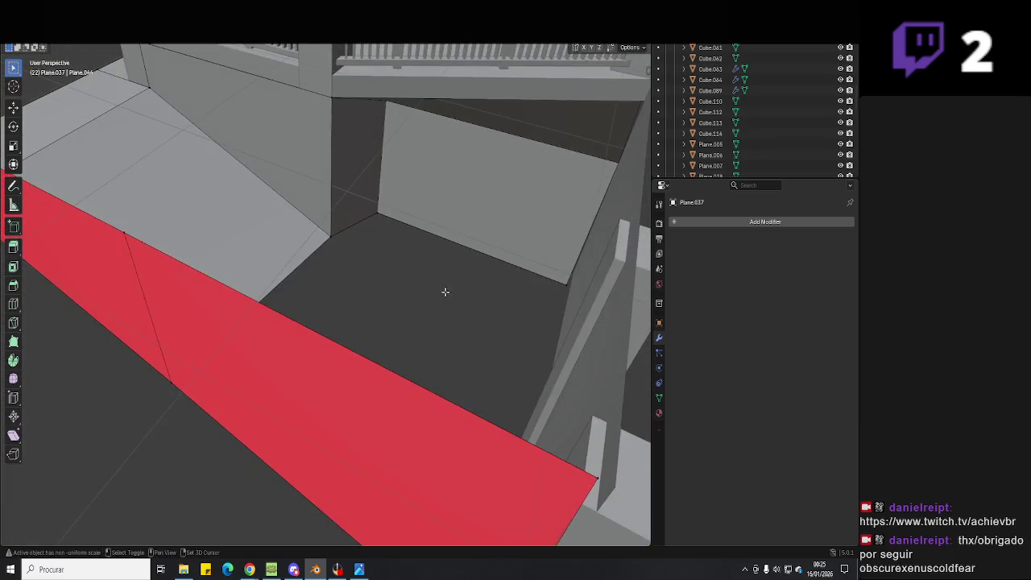
pyautogui.moveTo(362, 238)
pyautogui.mouseDown(button='middle')
pyautogui.moveTo(331, 299)
pyautogui.moveTo(307, 294)
pyautogui.mouseUp(button='middle')
pyautogui.press('g')
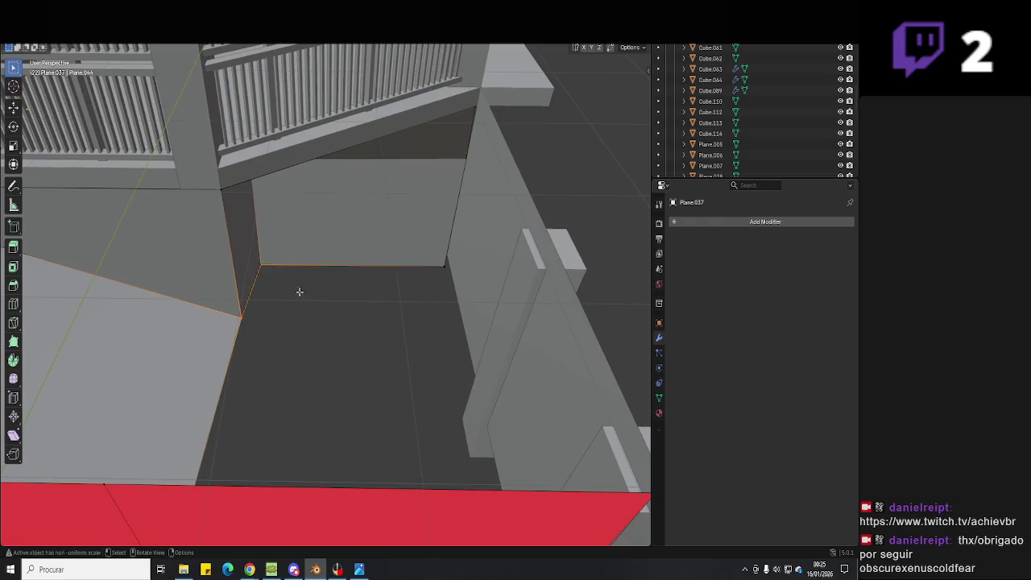
pyautogui.click(447, 276)
# - Shift the selected floor geometry along the X axis
pyautogui.moveTo(447, 275)
pyautogui.mouseDown(button='middle')
pyautogui.moveTo(357, 384)
pyautogui.moveTo(420, 328)
pyautogui.moveTo(350, 406)
pyautogui.moveTo(392, 315)
pyautogui.moveTo(394, 266)
pyautogui.moveTo(417, 269)
pyautogui.moveTo(407, 280)
pyautogui.mouseUp(button='middle')
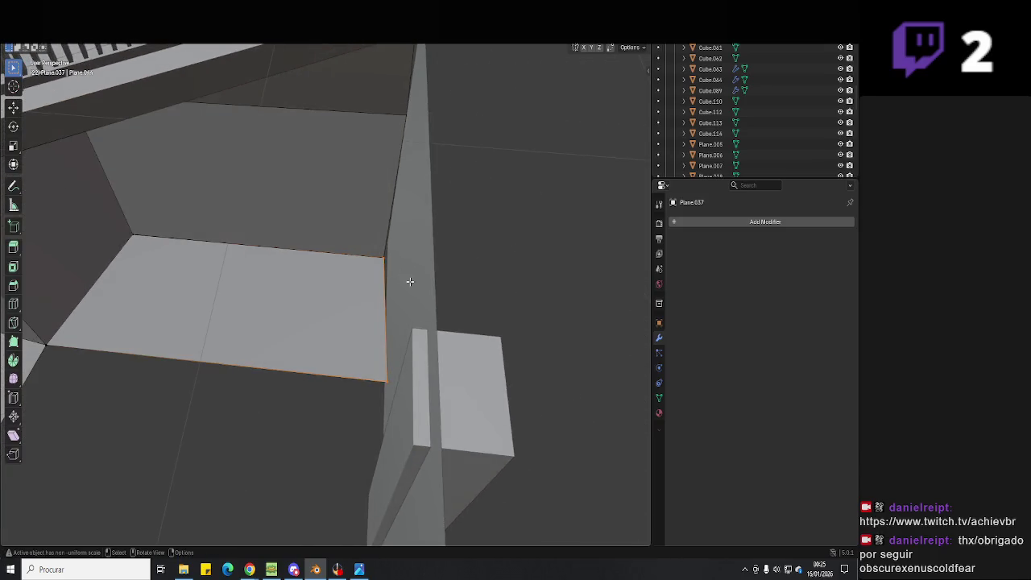
pyautogui.moveTo(411, 327); pyautogui.dragTo(395, 316, button='middle')
pyautogui.press('g')
pyautogui.press('x')
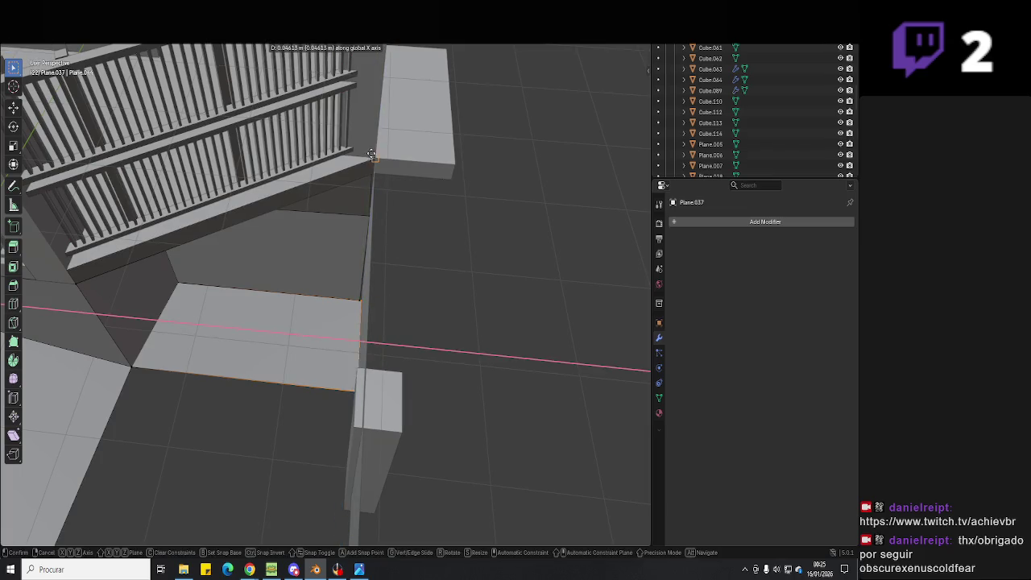
pyautogui.moveTo(371, 278); pyautogui.dragTo(377, 297, button='middle')
pyautogui.click(424, 170)
pyautogui.moveTo(424, 170)
pyautogui.mouseDown(button='middle')
pyautogui.moveTo(392, 278)
pyautogui.moveTo(386, 431)
pyautogui.mouseUp(button='middle')
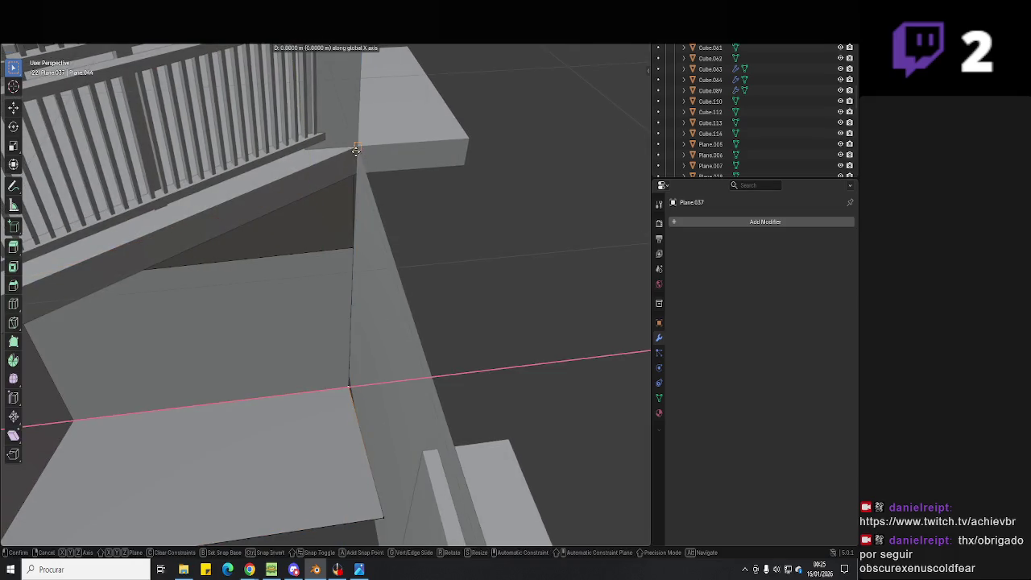
pyautogui.moveTo(408, 341)
pyautogui.mouseDown(button='middle')
pyautogui.moveTo(403, 379)
pyautogui.moveTo(282, 395)
pyautogui.moveTo(391, 440)
pyautogui.moveTo(349, 308)
pyautogui.moveTo(336, 201)
pyautogui.moveTo(329, 265)
pyautogui.moveTo(405, 343)
pyautogui.moveTo(398, 375)
pyautogui.moveTo(428, 389)
pyautogui.mouseUp(button='middle')
# - Move the red wall face of Plane.036 sideways along X and nudge it along Y
pyautogui.press('Tab')
pyautogui.click(398, 375)
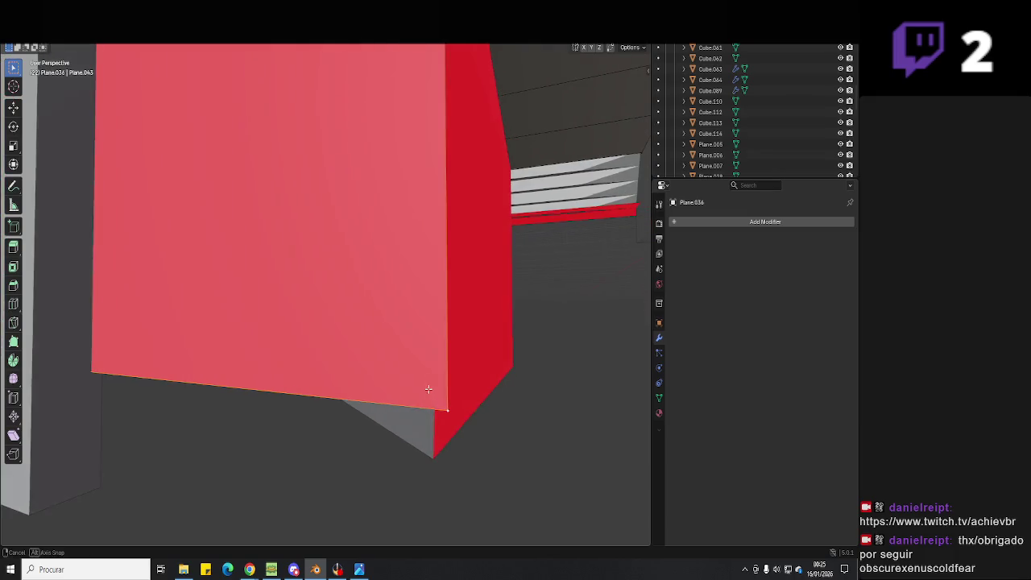
pyautogui.press('x')
# - Extrude an edge of floor plane Plane.037 along X into a new floor face
pyautogui.press('x')
pyautogui.press('x')
pyautogui.press('x')
pyautogui.click(437, 460)
pyautogui.press('g')
pyautogui.press('y')
pyautogui.moveTo(433, 456)
pyautogui.mouseDown(button='middle')
pyautogui.moveTo(440, 403)
pyautogui.moveTo(427, 283)
pyautogui.moveTo(405, 318)
pyautogui.moveTo(413, 259)
pyautogui.moveTo(424, 325)
pyautogui.moveTo(452, 347)
pyautogui.moveTo(359, 292)
pyautogui.moveTo(338, 306)
pyautogui.moveTo(382, 350)
pyautogui.moveTo(319, 254)
pyautogui.mouseUp(button='middle')
pyautogui.moveTo(256, 163); pyautogui.dragTo(336, 243, button='middle')
pyautogui.moveTo(347, 297)
pyautogui.mouseDown(button='middle')
pyautogui.moveTo(322, 239)
pyautogui.moveTo(360, 251)
pyautogui.moveTo(426, 306)
pyautogui.moveTo(346, 301)
pyautogui.moveTo(334, 348)
pyautogui.moveTo(393, 287)
pyautogui.moveTo(317, 210)
pyautogui.moveTo(392, 233)
pyautogui.moveTo(361, 336)
pyautogui.moveTo(430, 371)
pyautogui.moveTo(452, 362)
pyautogui.moveTo(406, 338)
pyautogui.moveTo(345, 414)
pyautogui.moveTo(422, 392)
pyautogui.moveTo(499, 454)
pyautogui.moveTo(446, 392)
pyautogui.mouseUp(button='middle')
pyautogui.hotkey('shift', 'z')
pyautogui.hotkey('shift', 'z')
pyautogui.press('Tab')
pyautogui.press('Tab')
pyautogui.click(315, 414)
pyautogui.press('e')
pyautogui.press('x')
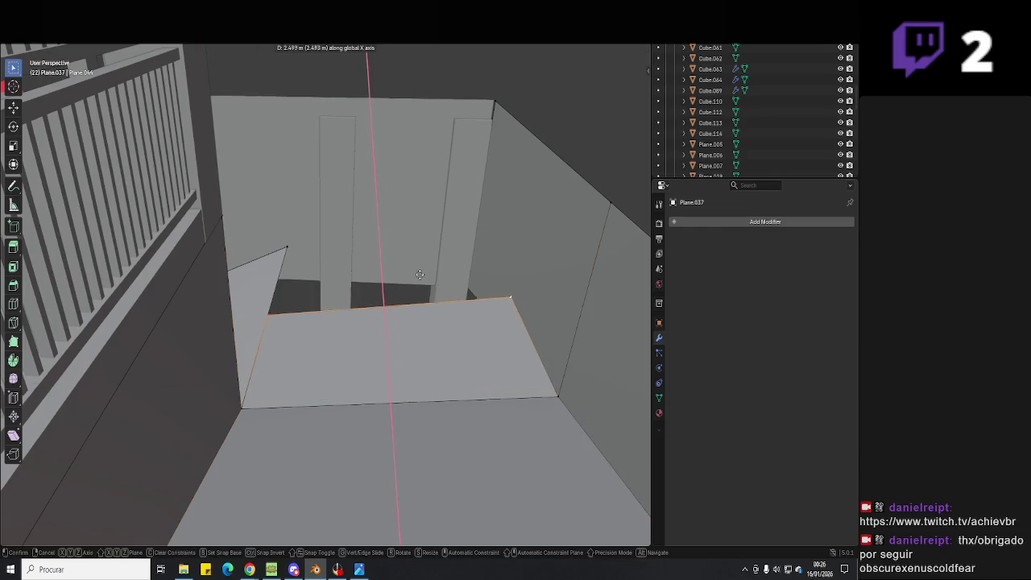
pyautogui.click(409, 271)
# - Extrude the floor edges along Z so the floor reaches the back wall
pyautogui.moveTo(408, 271)
pyautogui.mouseDown(button='middle')
pyautogui.moveTo(318, 288)
pyautogui.moveTo(403, 321)
pyautogui.moveTo(518, 251)
pyautogui.mouseUp(button='middle')
pyautogui.press('e')
pyautogui.press('z')
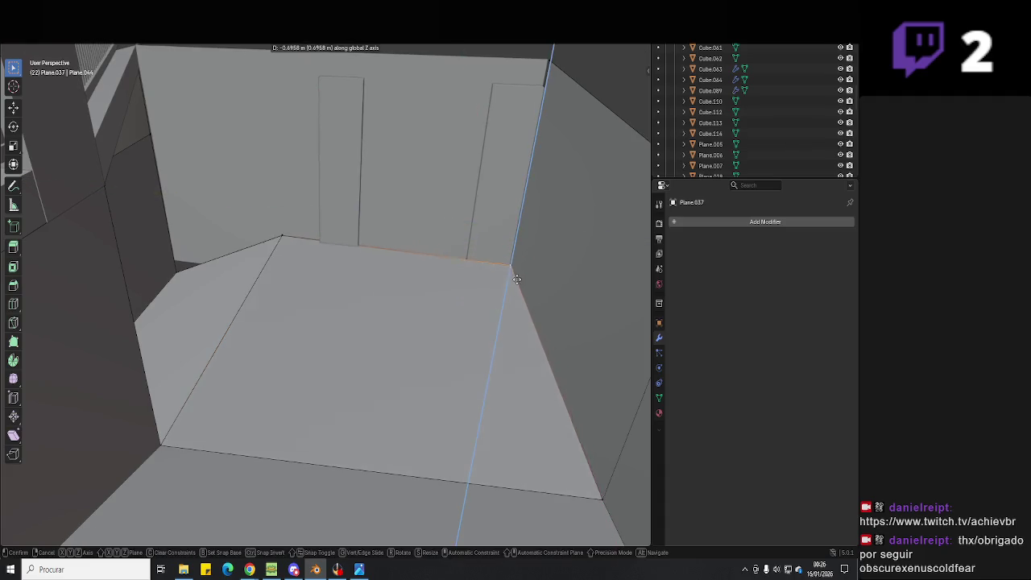
pyautogui.click(510, 291)
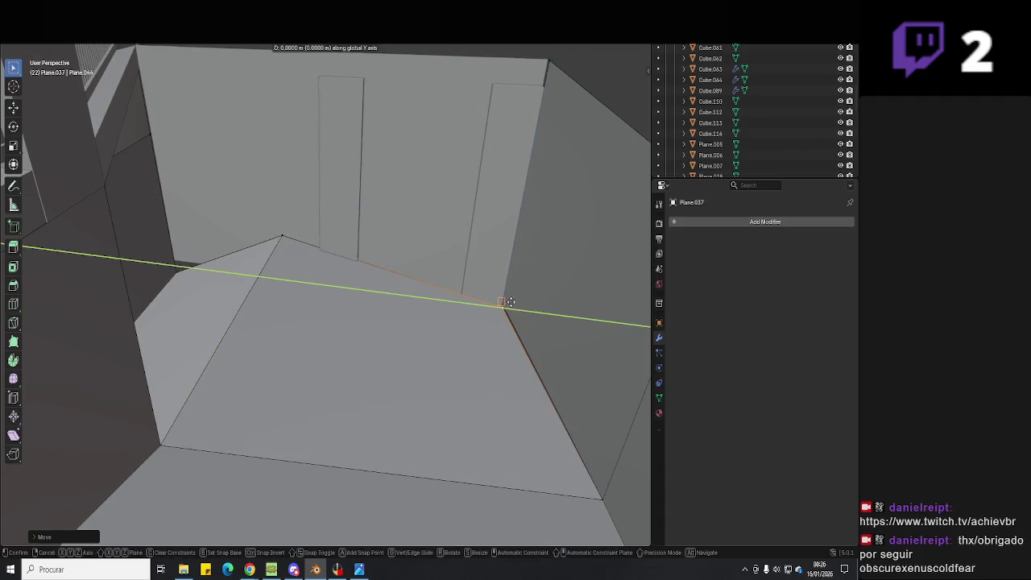
pyautogui.press('e')
pyautogui.press('z')
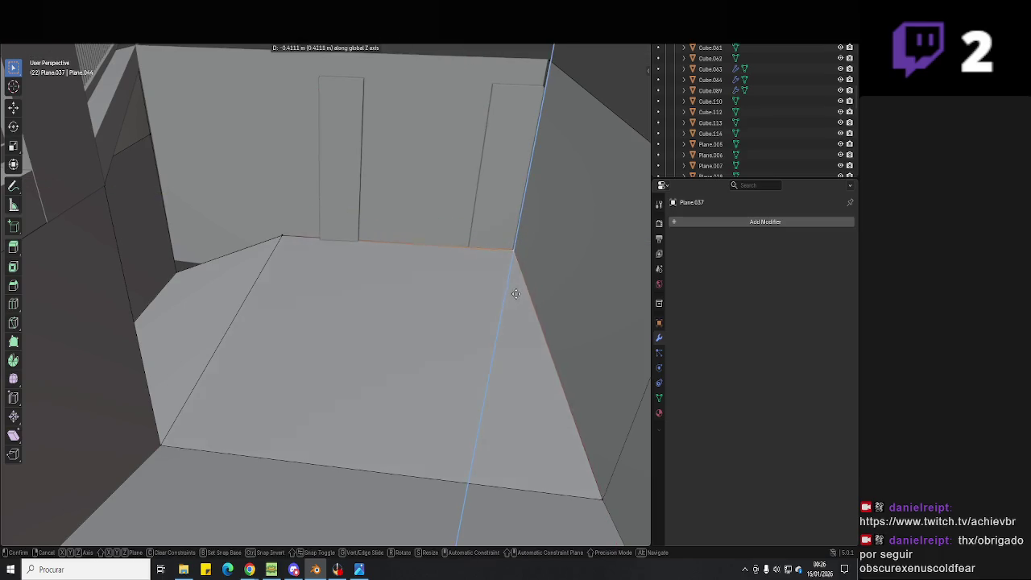
pyautogui.click(477, 307)
# - Extrude another floor edge along Z, adjust it vertically, and bring up reference photo predio 1.jpg
pyautogui.press('e')
pyautogui.press('z')
pyautogui.click(298, 296)
pyautogui.press('g')
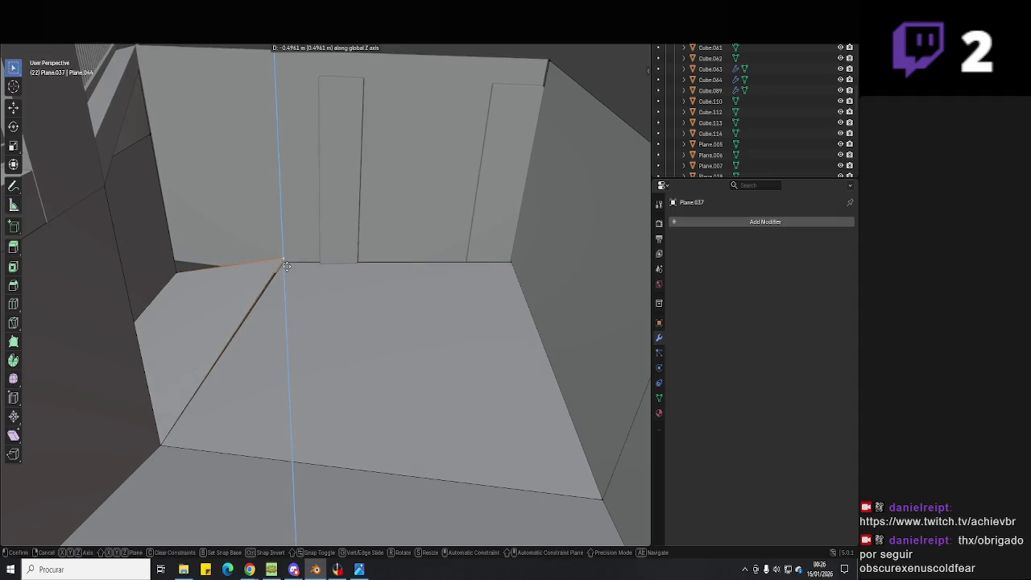
pyautogui.click(286, 266)
pyautogui.press('Tab')
pyautogui.hotkey('alt', 'Tab')
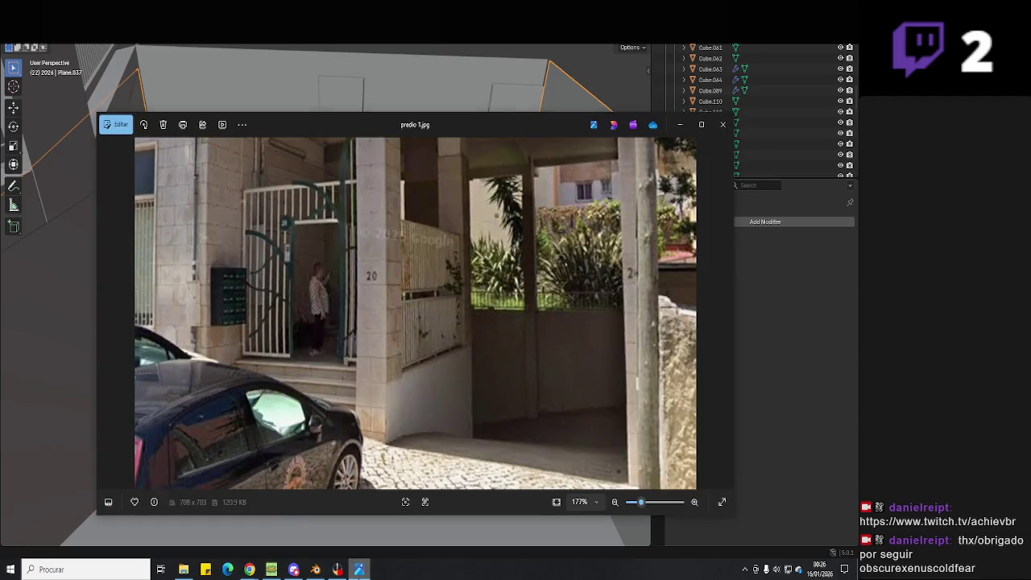
# - Compare the thin posts beside the red plane with the reference photo
pyautogui.hotkey('alt', 'Tab')
pyautogui.scroll(-5, 398, 315)
pyautogui.moveTo(393, 320)
pyautogui.mouseDown(button='middle')
pyautogui.moveTo(458, 342)
pyautogui.moveTo(446, 357)
pyautogui.moveTo(404, 317)
pyautogui.moveTo(442, 362)
pyautogui.moveTo(414, 350)
pyautogui.moveTo(388, 250)
pyautogui.mouseUp(button='middle')
pyautogui.scroll(3, 471, 338)
pyautogui.scroll(3, 474, 332)
pyautogui.moveTo(448, 234); pyautogui.dragTo(492, 191, button='middle')
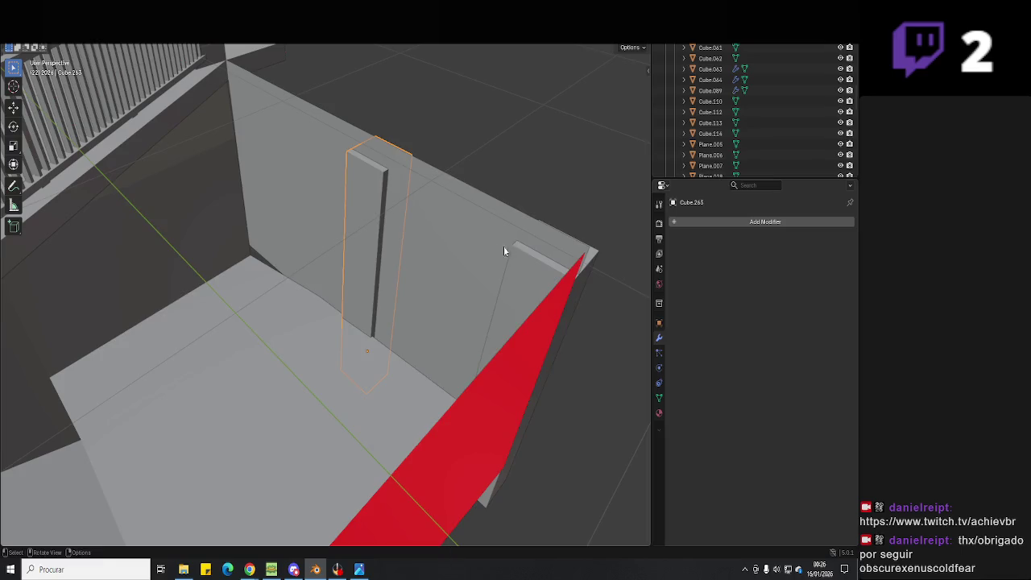
pyautogui.hotkey('alt', 'Tab')
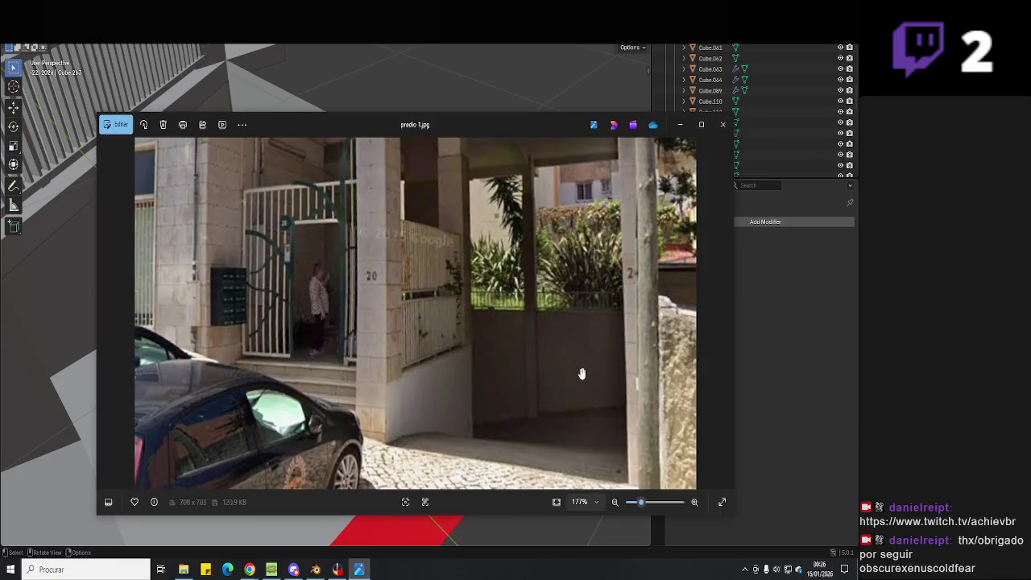
pyautogui.hotkey('alt', 'Tab')
pyautogui.moveTo(501, 323); pyautogui.dragTo(526, 276, button='middle')
pyautogui.scroll(-3, 526, 277)
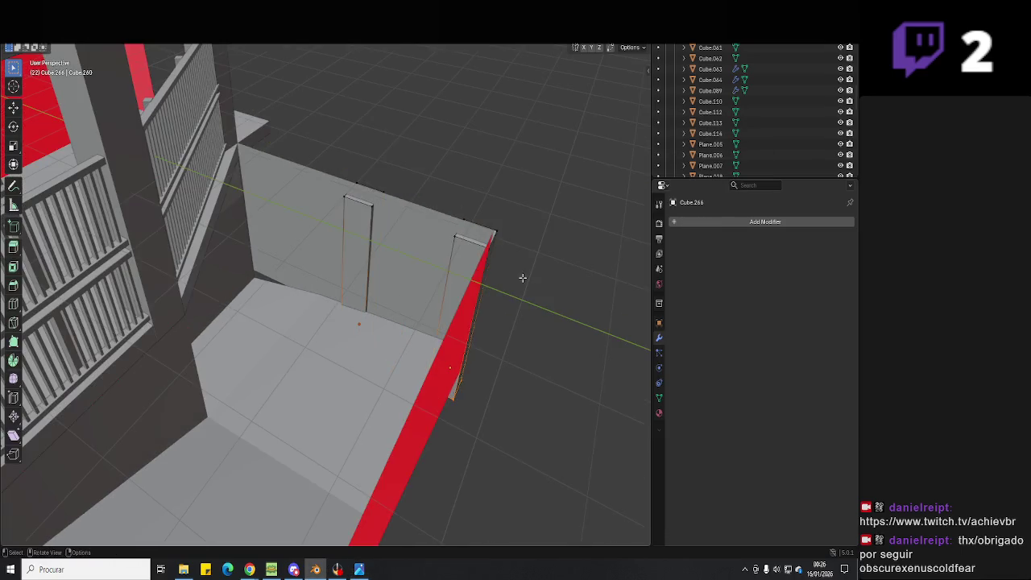
# - Extrude the tops of both thin posts straight up along Z to the overhead beam
pyautogui.keyDown('shift'); pyautogui.click(497, 233); pyautogui.keyUp('shift')
pyautogui.moveTo(558, 134); pyautogui.dragTo(390, 220)
pyautogui.moveTo(462, 216)
pyautogui.mouseDown(button='middle')
pyautogui.moveTo(467, 267)
pyautogui.moveTo(377, 291)
pyautogui.mouseUp(button='middle')
pyautogui.scroll(3, 410, 244)
pyautogui.scroll(2, 426, 287)
pyautogui.press('e')
pyautogui.press('e')
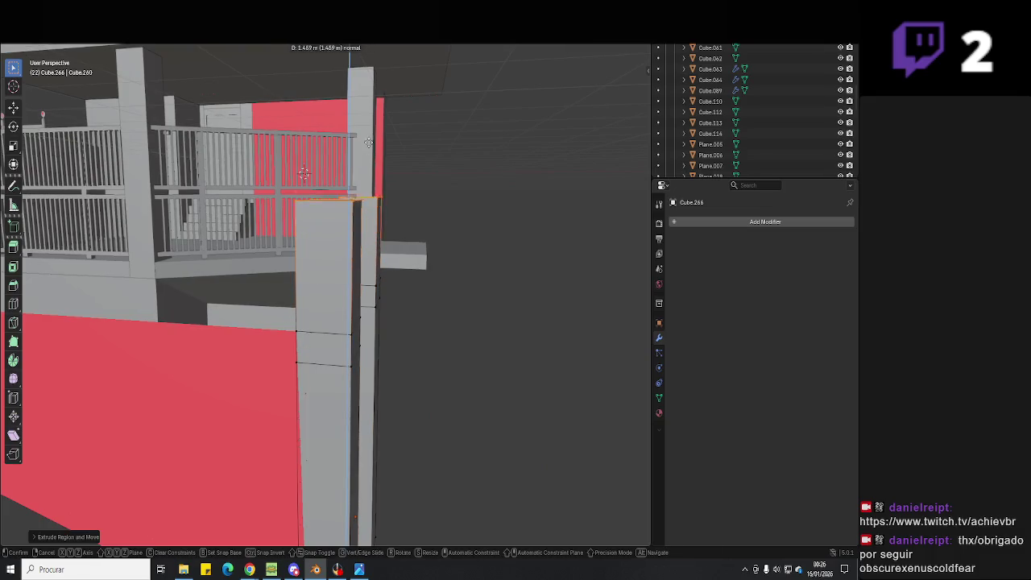
pyautogui.press('z')
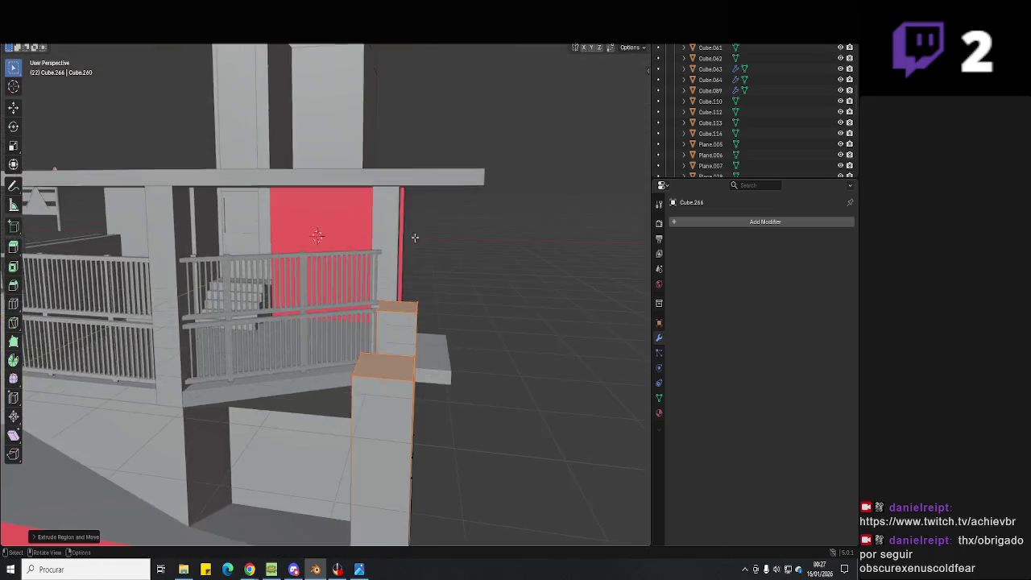
pyautogui.keyDown('alt'); pyautogui.scroll(-5, 369, 78); pyautogui.keyUp('alt')
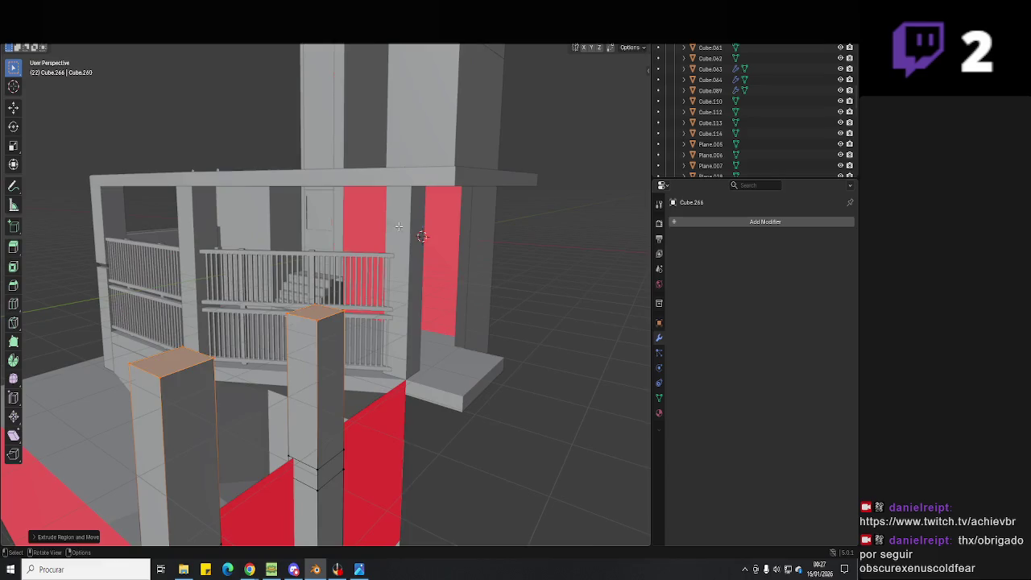
pyautogui.click(220, 187)
pyautogui.press('Tab')
# - Check the extended posts against the gate area in the entrance reference photo
pyautogui.moveTo(361, 287)
pyautogui.mouseDown(button='middle')
pyautogui.moveTo(462, 302)
pyautogui.moveTo(374, 497)
pyautogui.mouseUp(button='middle')
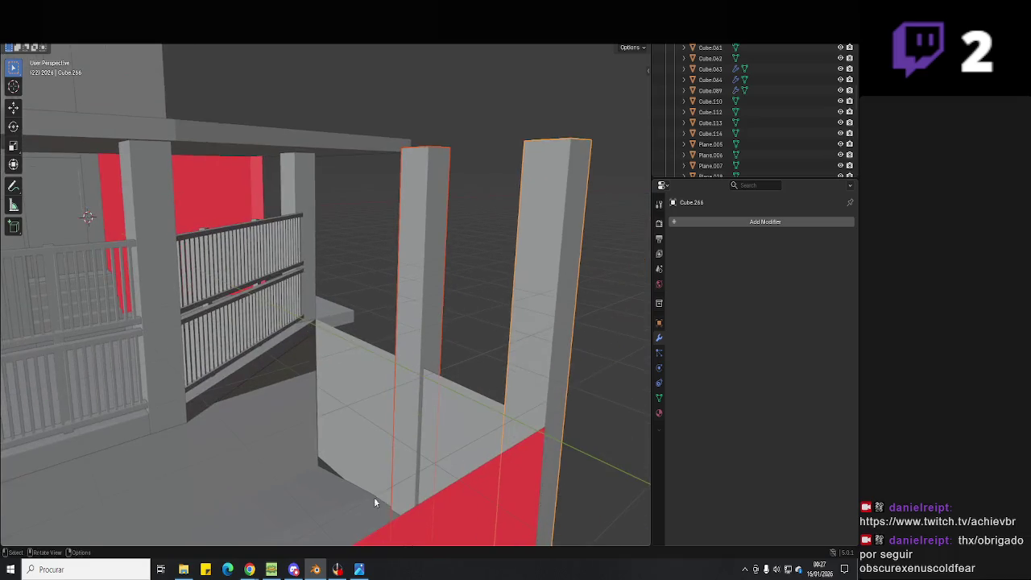
pyautogui.click(358, 571)
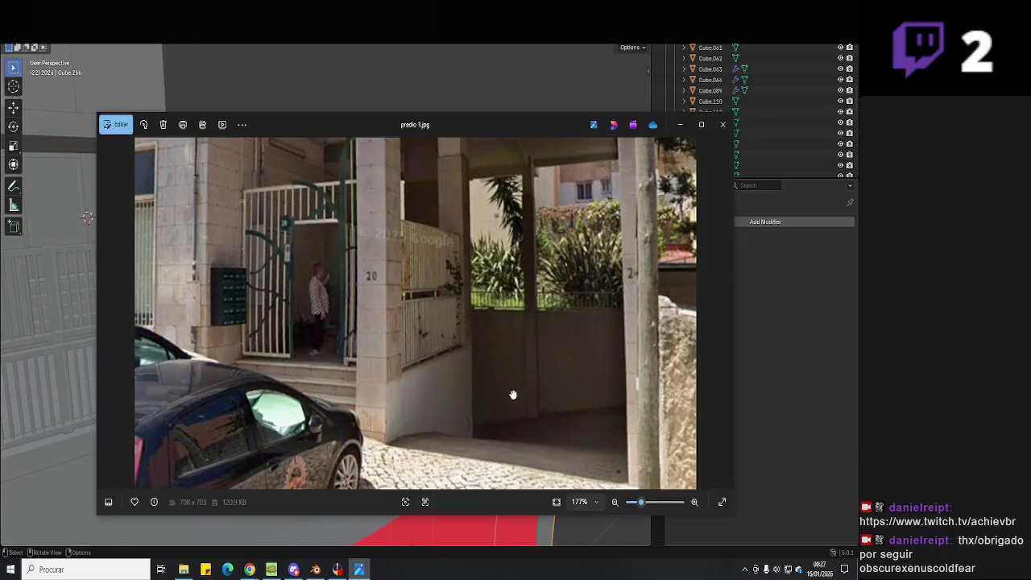
pyautogui.moveTo(513, 396); pyautogui.dragTo(500, 456)
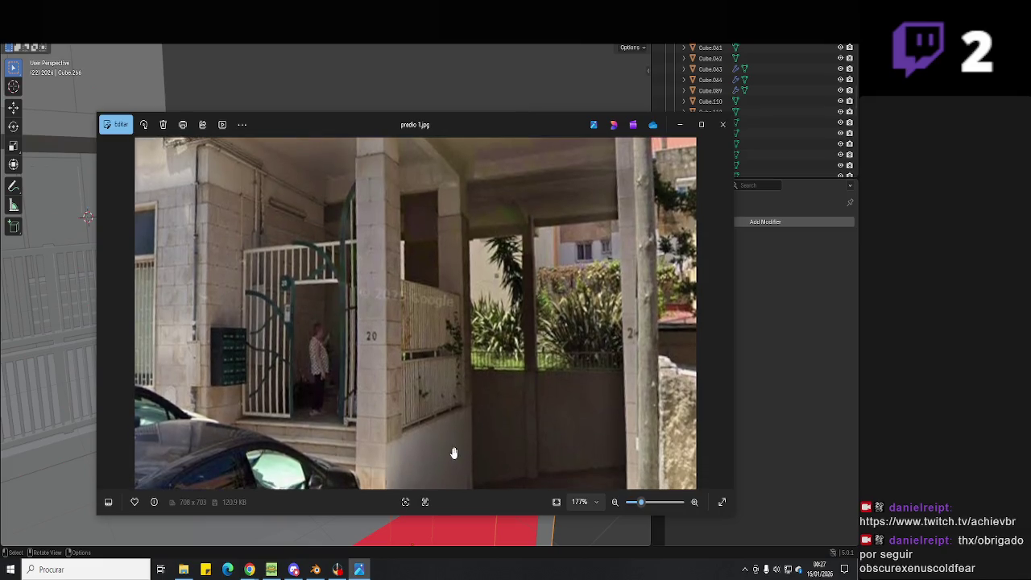
pyautogui.click(359, 569)
pyautogui.moveTo(370, 403)
pyautogui.mouseDown(button='middle')
pyautogui.moveTo(421, 363)
pyautogui.moveTo(484, 348)
pyautogui.mouseUp(button='middle')
pyautogui.click(359, 570)
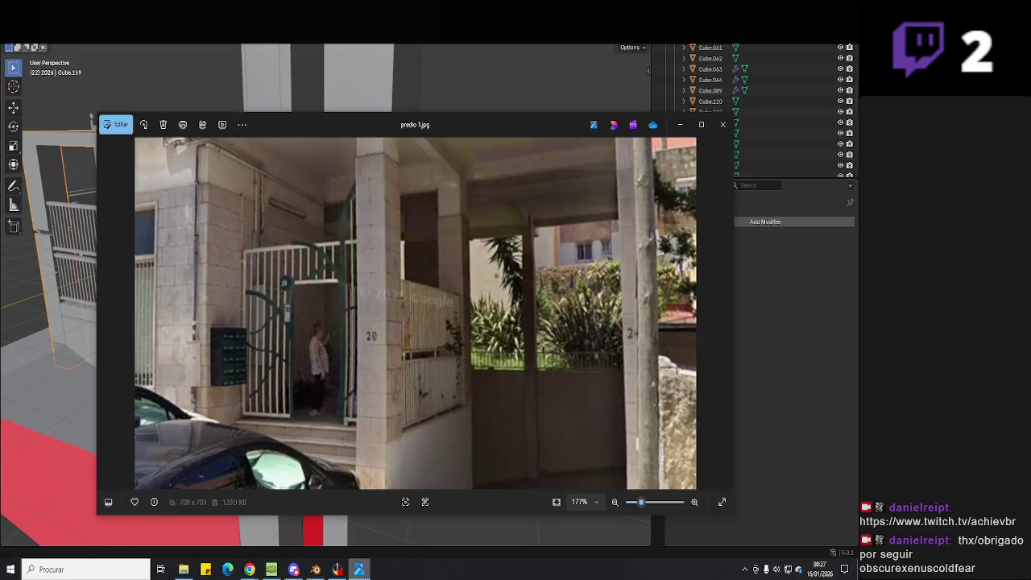
pyautogui.scroll(-2, 507, 382)
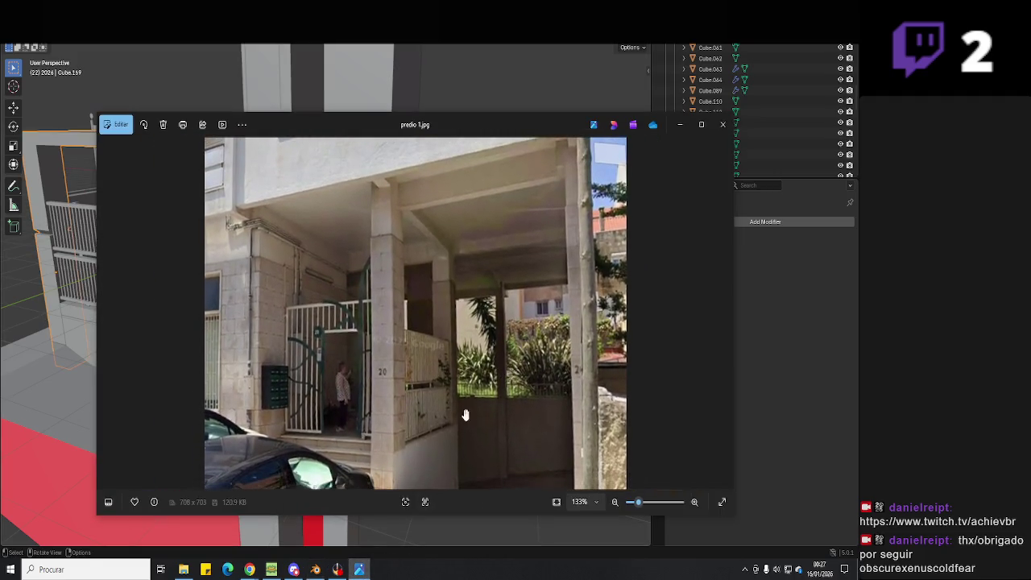
pyautogui.click(358, 570)
pyautogui.moveTo(362, 403)
pyautogui.mouseDown(button='middle')
pyautogui.moveTo(373, 323)
pyautogui.moveTo(449, 182)
pyautogui.mouseUp(button='middle')
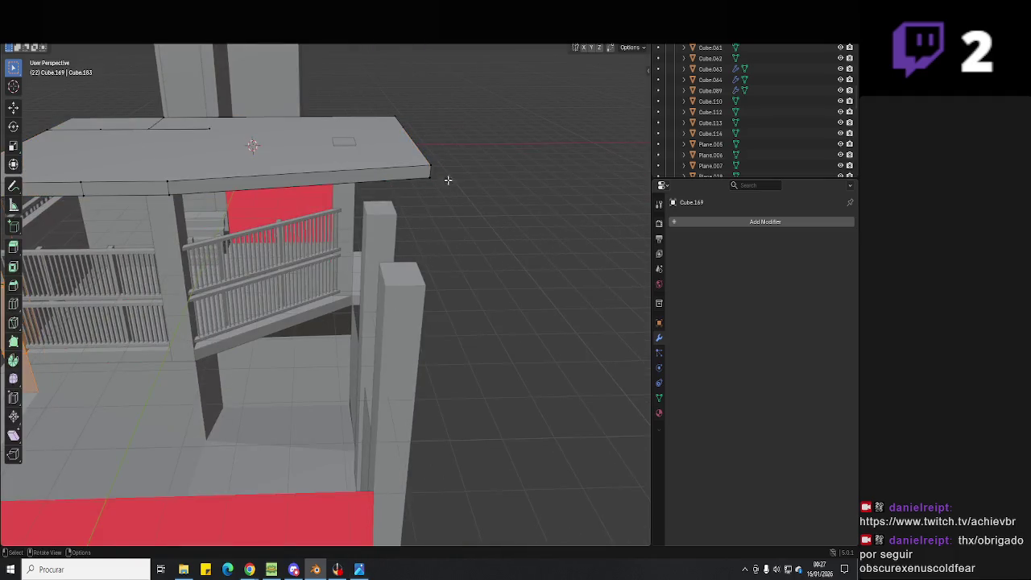
# - Extend the red plane and the roof slab edge outward along the Y axis
pyautogui.moveTo(389, 217)
pyautogui.mouseDown(button='middle')
pyautogui.moveTo(395, 274)
pyautogui.moveTo(410, 240)
pyautogui.mouseUp(button='middle')
pyautogui.press('g')
pyautogui.press('Escape')
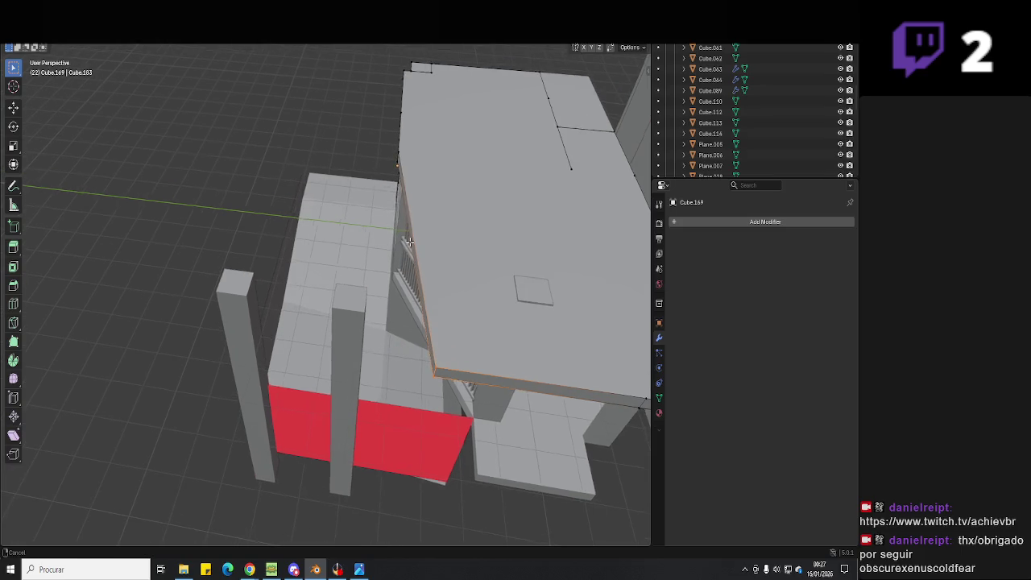
pyautogui.press('g')
pyautogui.press('y')
pyautogui.click(396, 158)
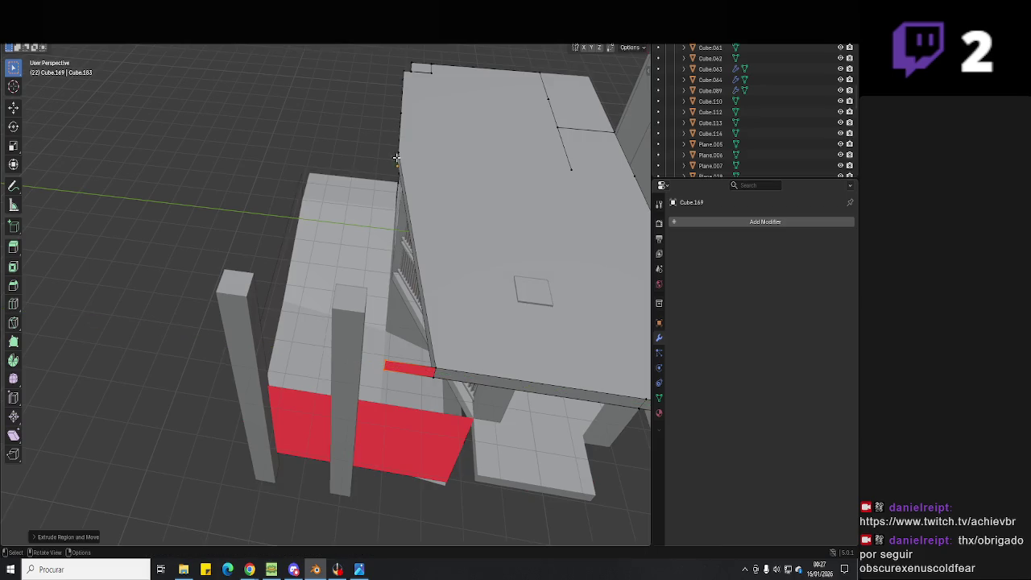
pyautogui.press('g')
pyautogui.press('y')
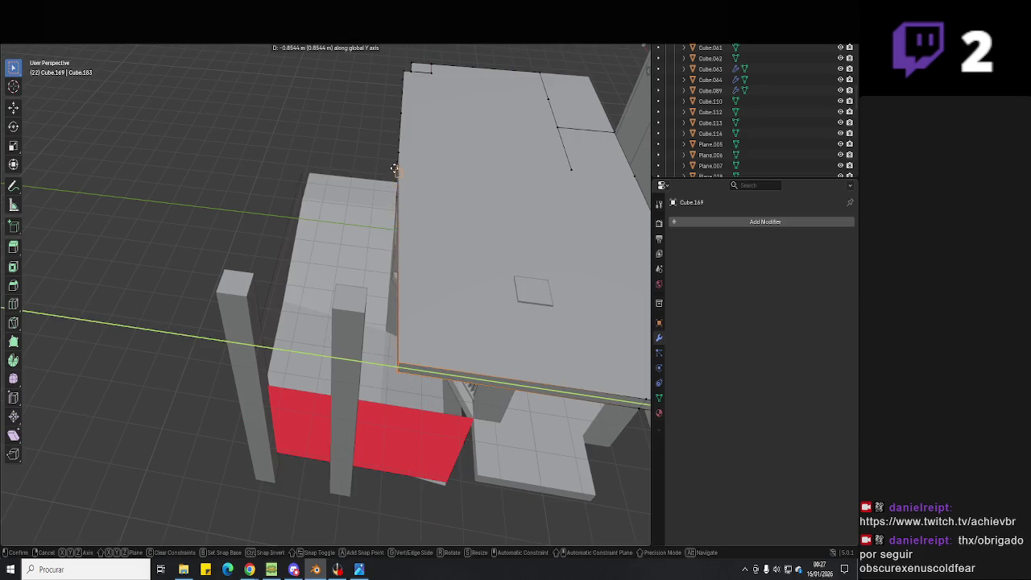
pyautogui.click(395, 169)
# - Try extruding the slab edge, then cancel the extrusion
pyautogui.moveTo(395, 169); pyautogui.dragTo(462, 223, button='middle')
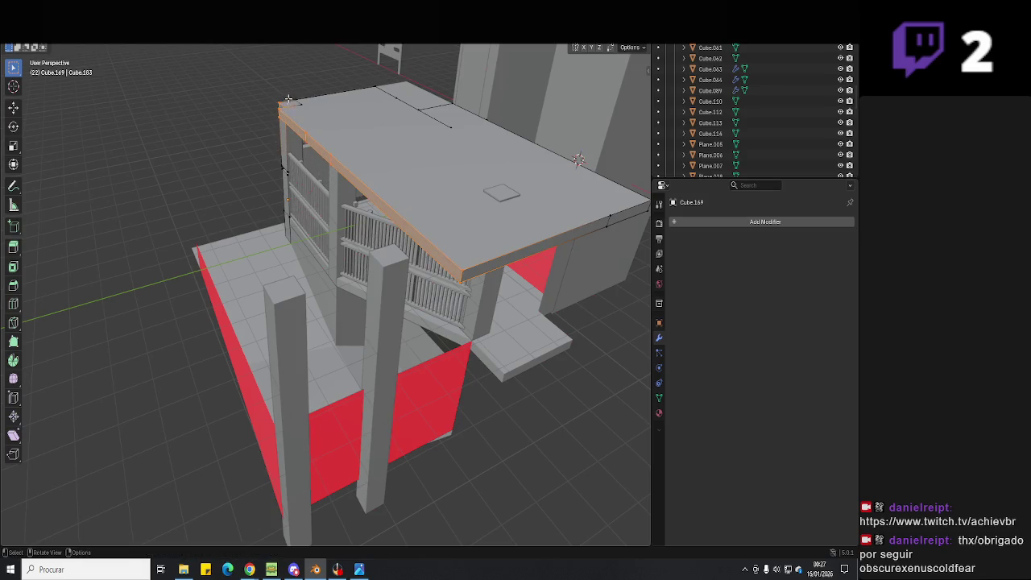
pyautogui.moveTo(290, 95)
pyautogui.mouseDown(button='middle')
pyautogui.moveTo(401, 131)
pyautogui.moveTo(349, 177)
pyautogui.mouseUp(button='middle')
pyautogui.scroll(3, 400, 131)
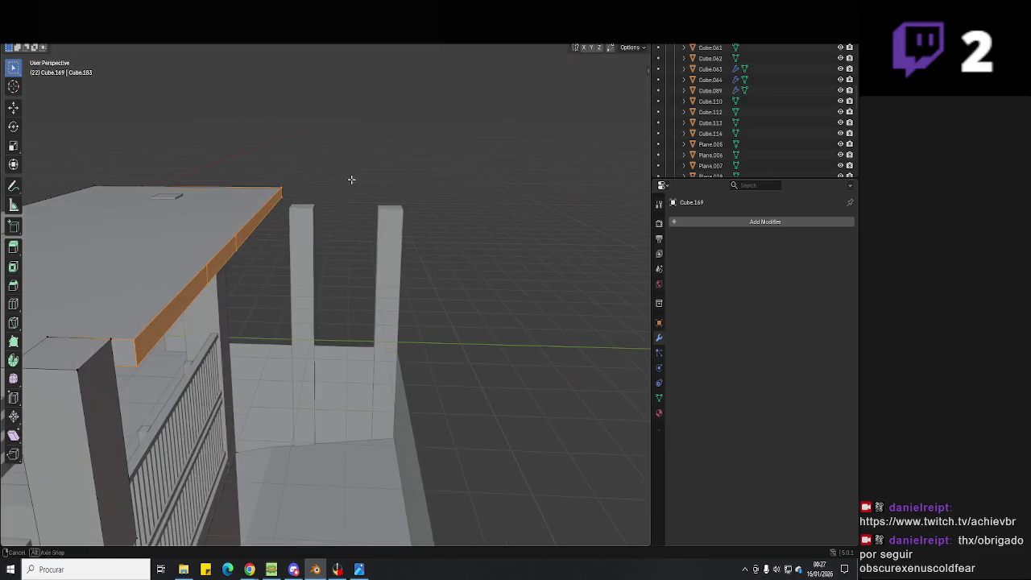
pyautogui.press('e')
pyautogui.rightClick(414, 343)
pyautogui.hotkey('alt', 'Tab')
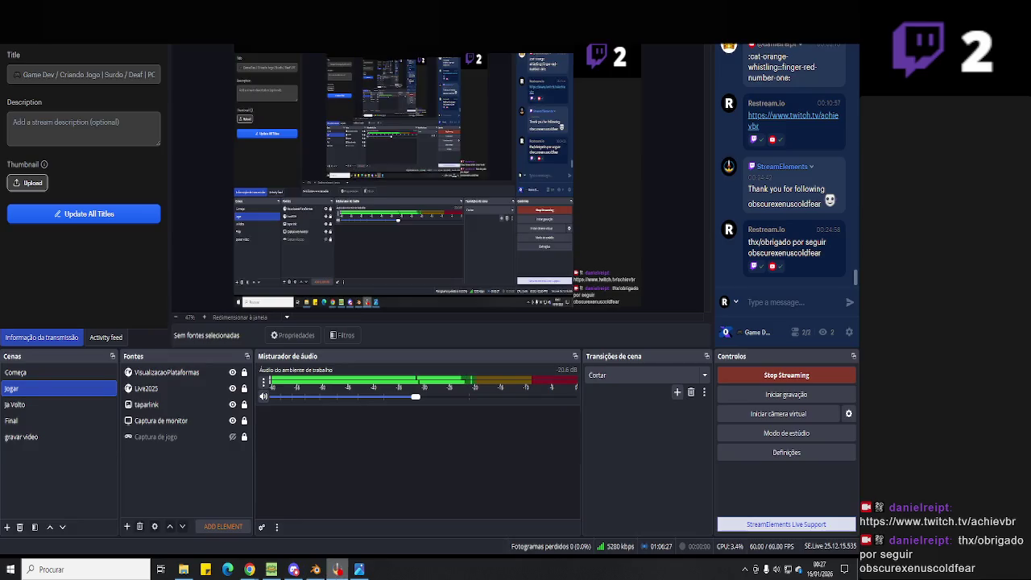
pyautogui.hotkey('alt', 'Tab')
pyautogui.moveTo(467, 309)
pyautogui.mouseDown(button='middle')
pyautogui.moveTo(447, 292)
pyautogui.moveTo(472, 179)
pyautogui.mouseUp(button='middle')
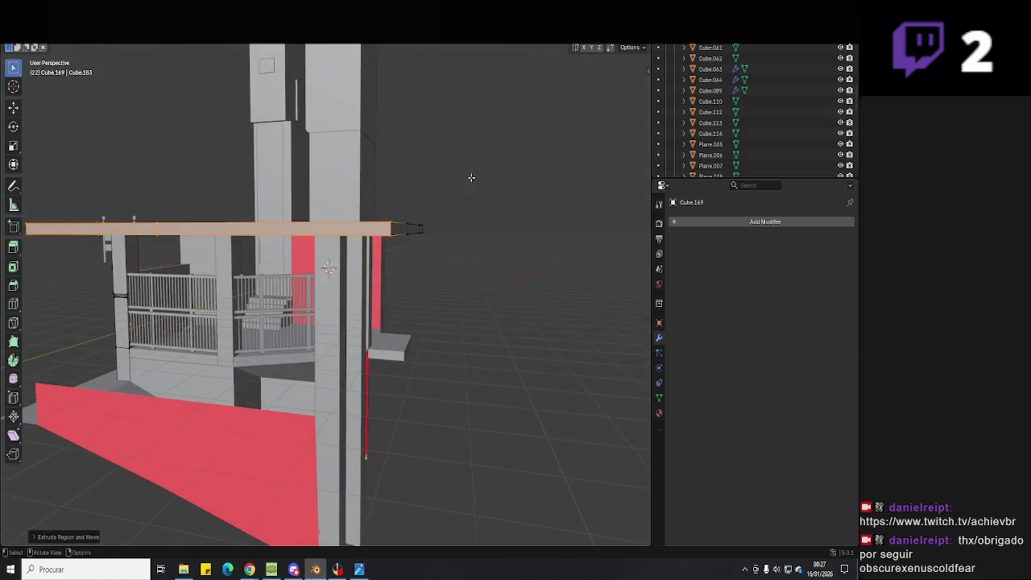
# - Shift the roof slab sideways along the X axis
pyautogui.moveTo(392, 271)
pyautogui.mouseDown(button='middle')
pyautogui.moveTo(419, 202)
pyautogui.moveTo(414, 257)
pyautogui.moveTo(452, 352)
pyautogui.moveTo(361, 348)
pyautogui.moveTo(356, 335)
pyautogui.moveTo(355, 354)
pyautogui.mouseUp(button='middle')
pyautogui.press('g')
pyautogui.press('x')
pyautogui.click(361, 281)
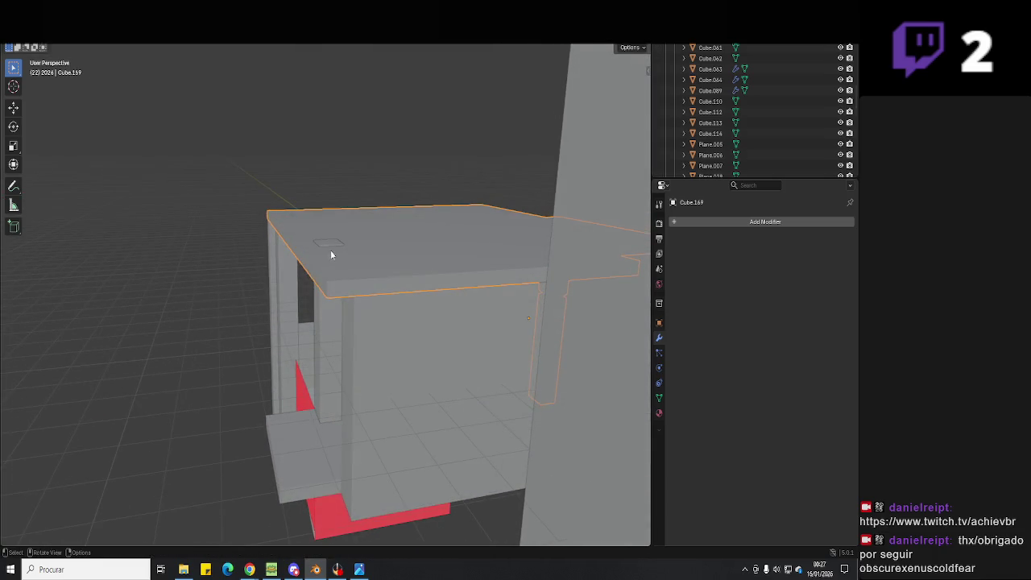
# - Adjust post Cube.262's edge height, save Hell Neighbour 3D.blend, and reopen predio 1.jpg
pyautogui.moveTo(336, 238); pyautogui.dragTo(428, 213, button='middle')
pyautogui.click(419, 290)
pyautogui.press('Tab')
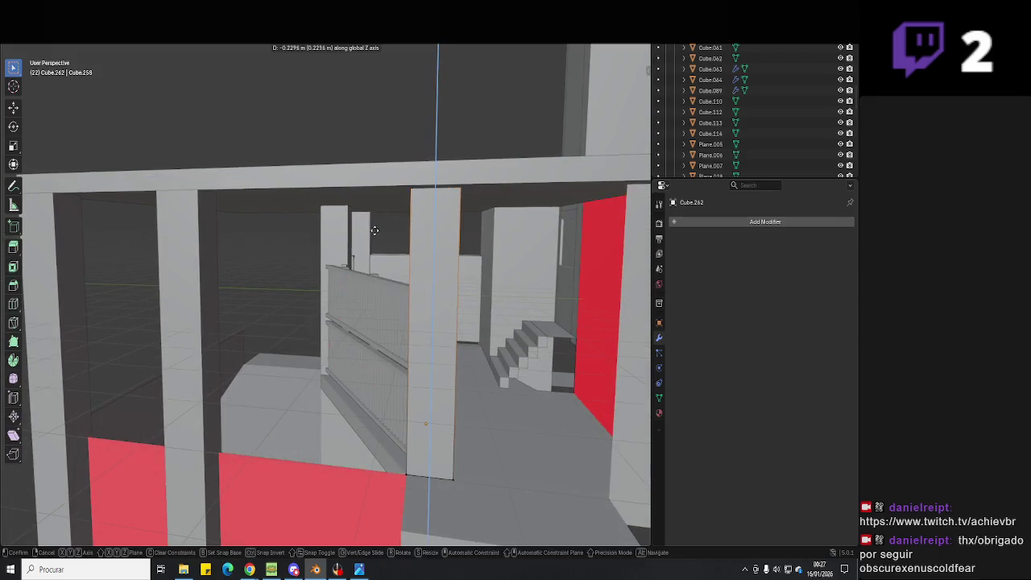
pyautogui.click(194, 199)
pyautogui.press('Tab')
pyautogui.moveTo(259, 220)
pyautogui.mouseDown(button='middle')
pyautogui.moveTo(442, 248)
pyautogui.moveTo(404, 310)
pyautogui.moveTo(391, 376)
pyautogui.moveTo(419, 364)
pyautogui.mouseUp(button='middle')
pyautogui.hotkey('ctrl', 's')
pyautogui.scroll(4, 419, 364)
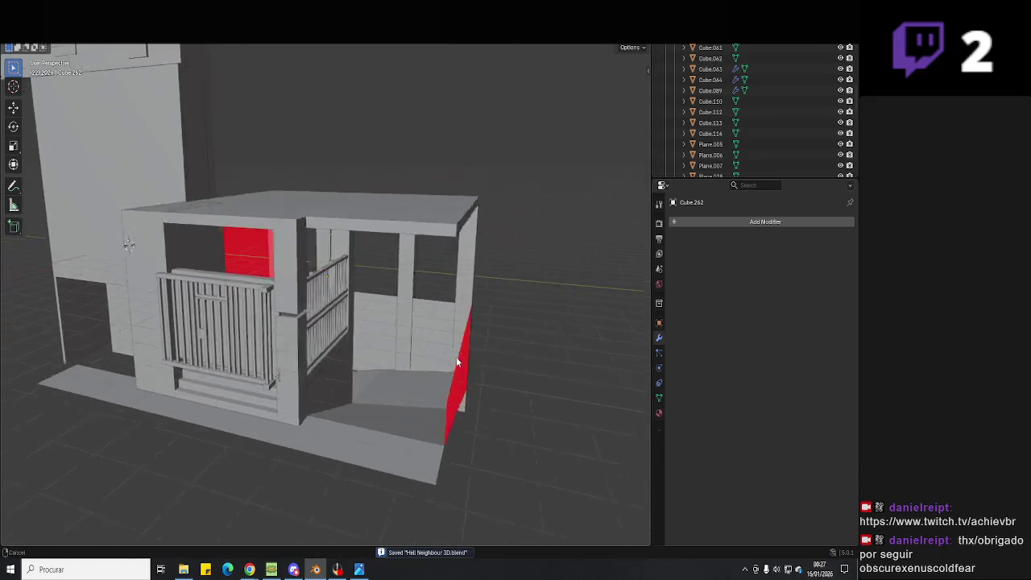
pyautogui.scroll(3, 407, 338)
pyautogui.click(360, 570)
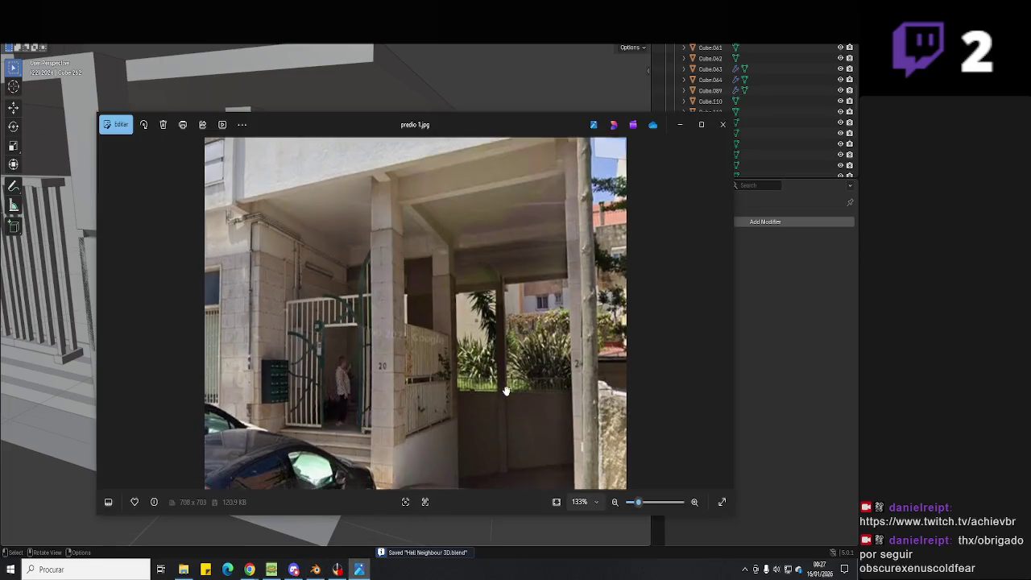
# - Raise the red panel's top edge straight up along Z and leave Edit Mode
pyautogui.click(367, 573)
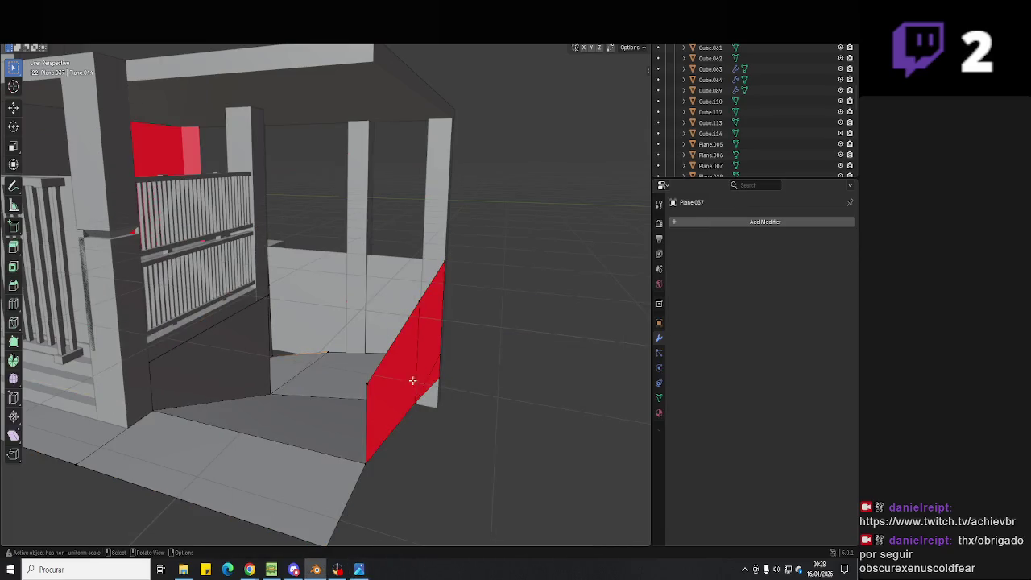
pyautogui.moveTo(408, 332)
pyautogui.mouseDown(button='middle')
pyautogui.moveTo(345, 319)
pyautogui.moveTo(419, 265)
pyautogui.mouseUp(button='middle')
pyautogui.press('g')
pyautogui.press('z')
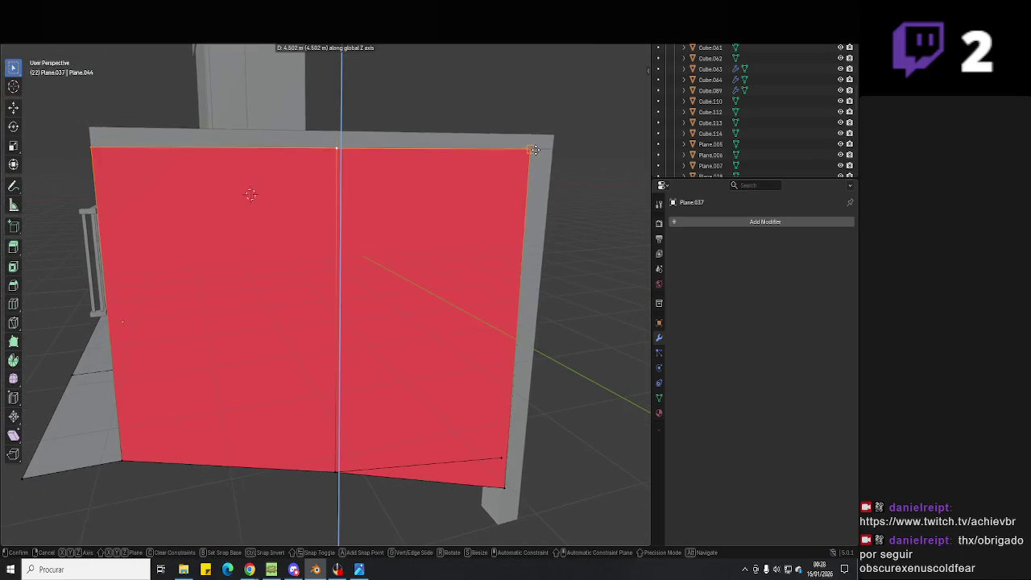
pyautogui.click(535, 151)
pyautogui.moveTo(535, 151); pyautogui.dragTo(409, 246, button='middle')
pyautogui.press('Tab')
# - Orbit around the building front and compare it against the reference photo
pyautogui.moveTo(484, 314); pyautogui.dragTo(542, 392, button='middle')
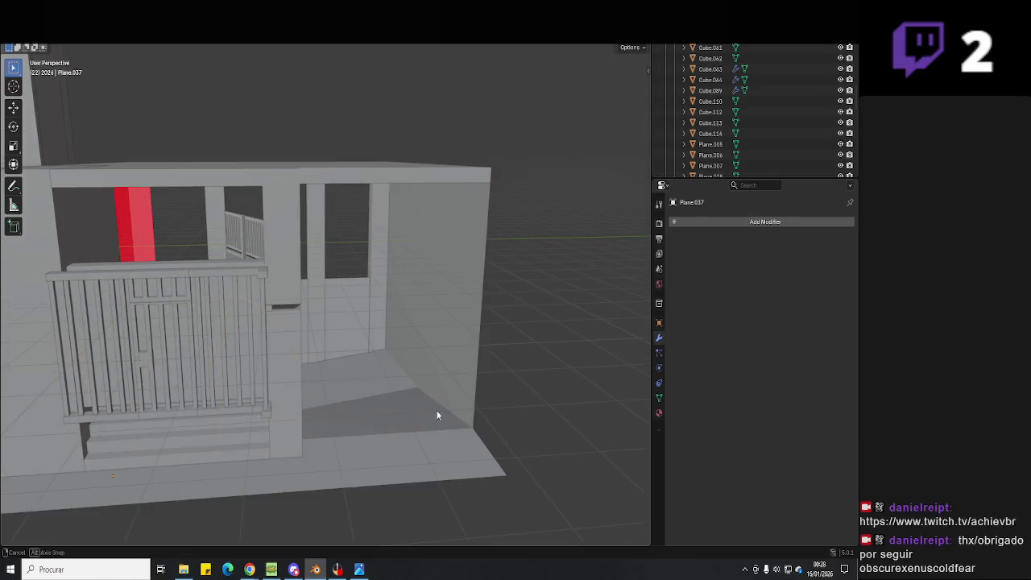
pyautogui.moveTo(438, 415); pyautogui.dragTo(431, 384, button='middle')
pyautogui.scroll(5, 325, 339)
pyautogui.moveTo(413, 309)
pyautogui.mouseDown(button='middle')
pyautogui.moveTo(425, 302)
pyautogui.moveTo(356, 339)
pyautogui.moveTo(364, 451)
pyautogui.mouseUp(button='middle')
pyautogui.click(355, 573)
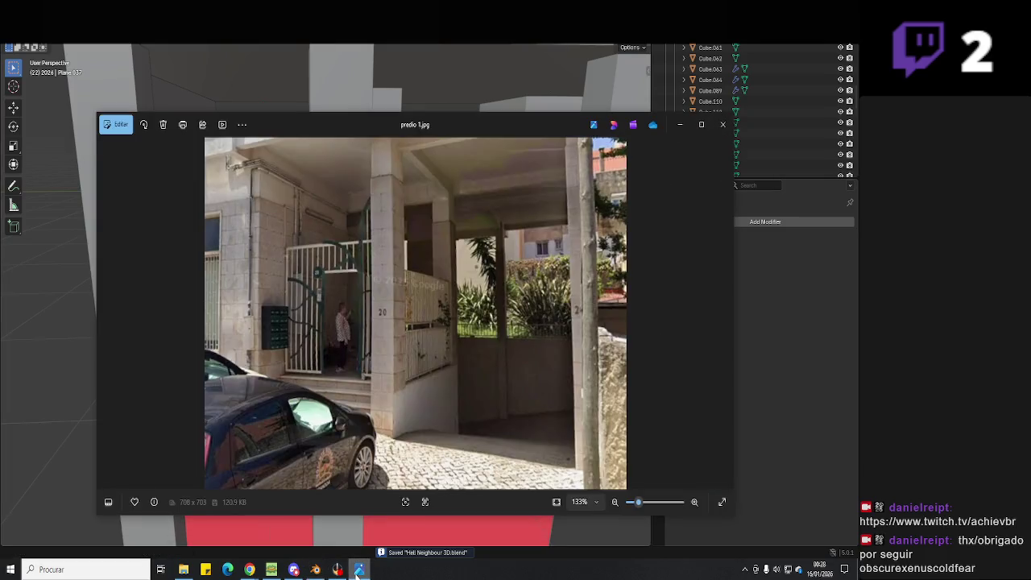
pyautogui.scroll(3, 544, 321)
pyautogui.scroll(2, 484, 330)
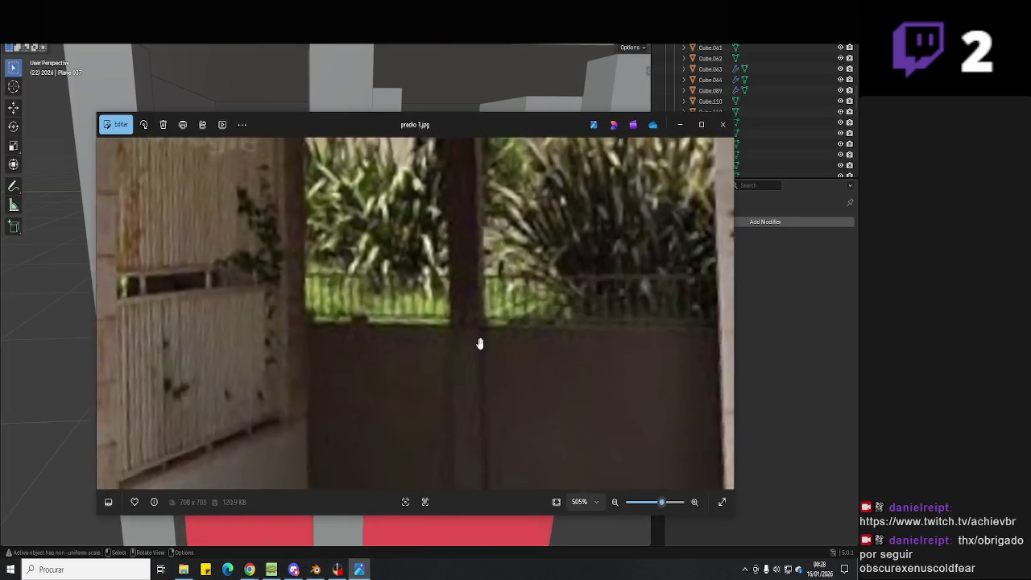
pyautogui.scroll(1, 492, 373)
pyautogui.scroll(-1, 495, 362)
pyautogui.scroll(1, 487, 363)
pyautogui.scroll(-3, 487, 362)
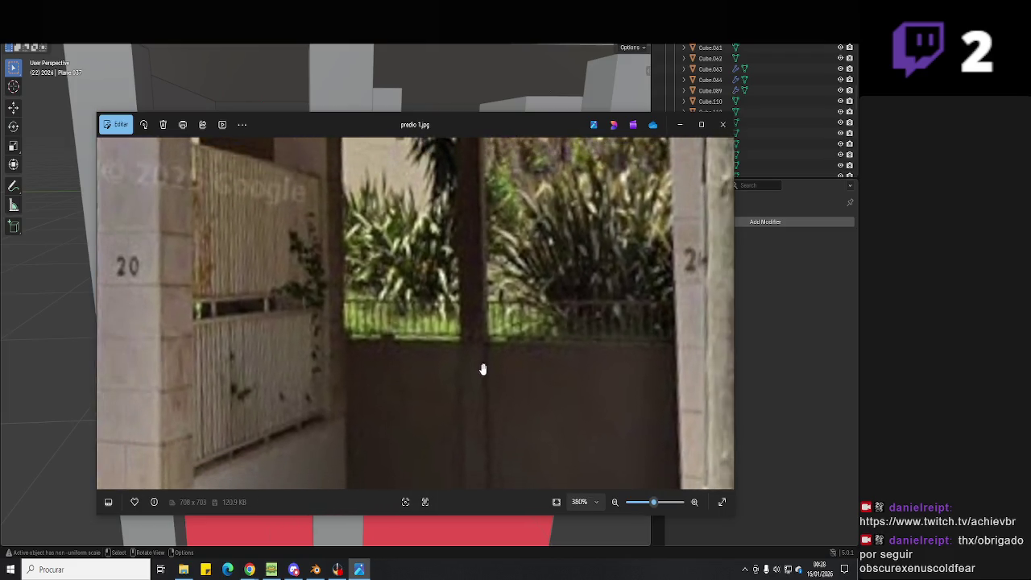
pyautogui.hotkey('alt', 'Tab')
# - Select the neighbouring red plane Plane.036 and orbit out to see the whole building
pyautogui.moveTo(417, 322)
pyautogui.mouseDown(button='middle')
pyautogui.moveTo(391, 391)
pyautogui.moveTo(406, 347)
pyautogui.moveTo(509, 344)
pyautogui.moveTo(494, 335)
pyautogui.mouseUp(button='middle')
pyautogui.click(495, 335)
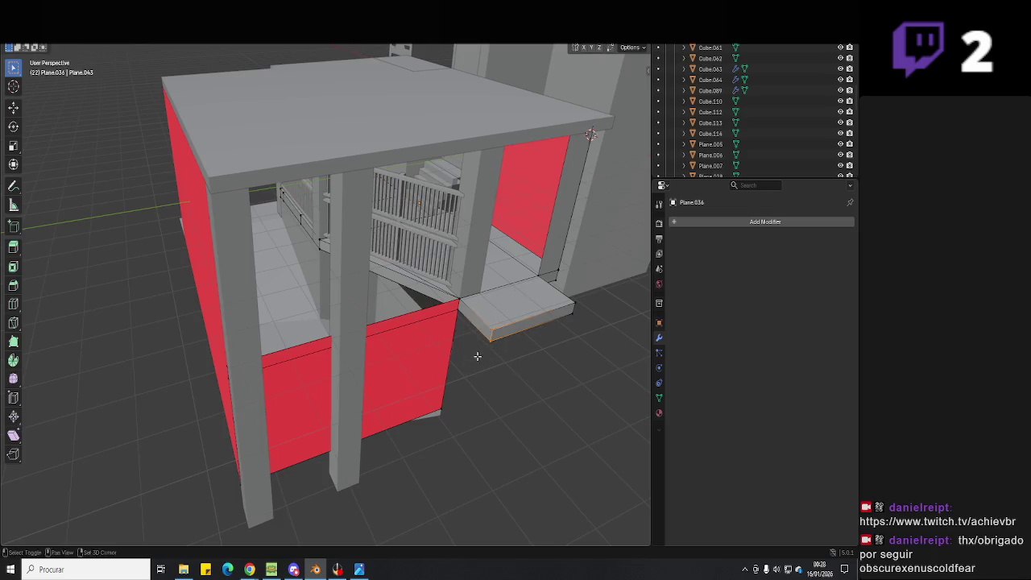
pyautogui.scroll(3, 477, 357)
pyautogui.press('Escape')
pyautogui.moveTo(487, 280); pyautogui.dragTo(327, 313, button='middle')
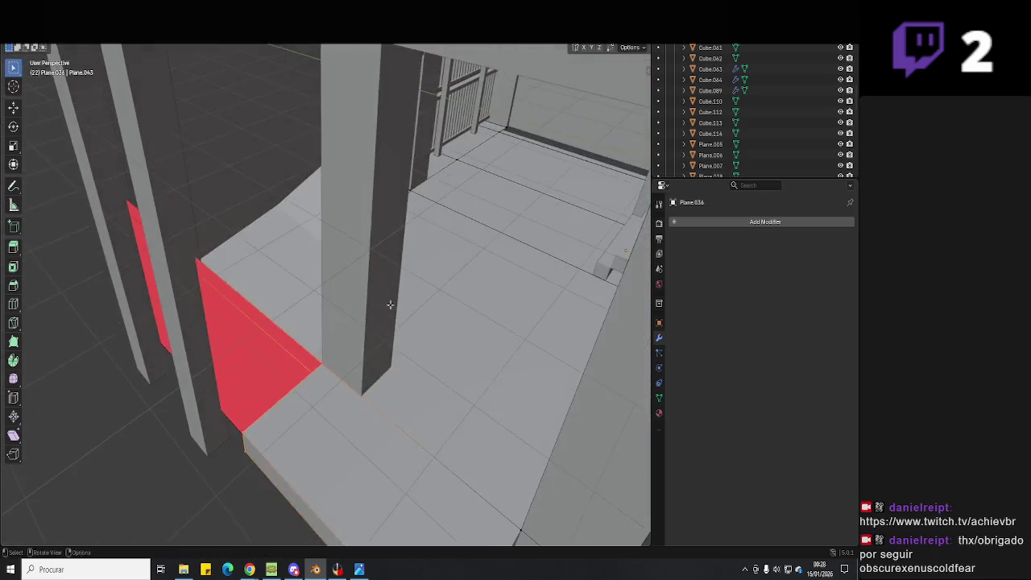
pyautogui.scroll(-3, 239, 317)
pyautogui.moveTo(239, 317); pyautogui.dragTo(299, 357, button='middle')
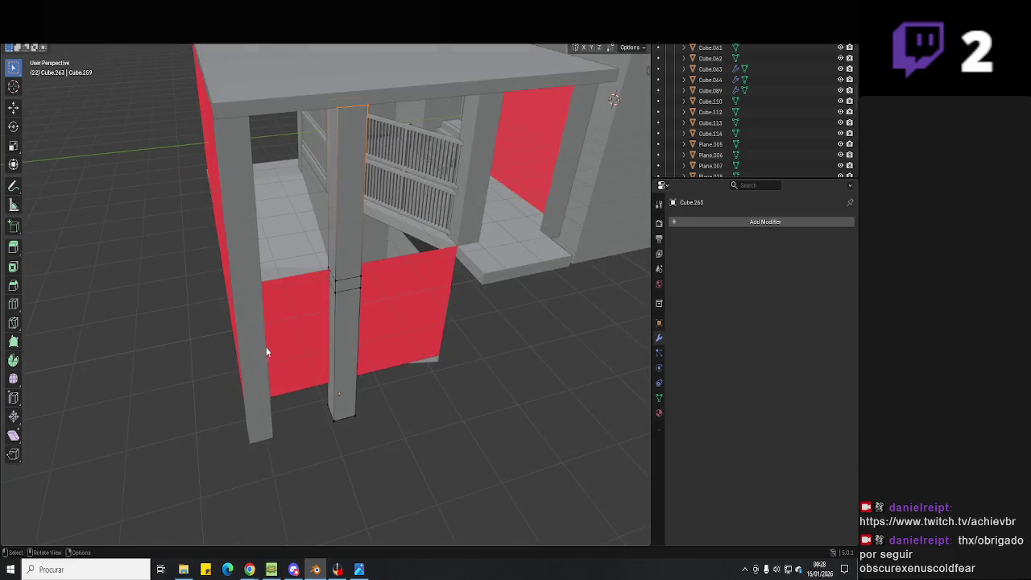
# - In top wireframe view, box-select the vertices of both front pillars in Edit Mode
pyautogui.click(298, 357)
pyautogui.press('Tab')
pyautogui.press('KP_7')
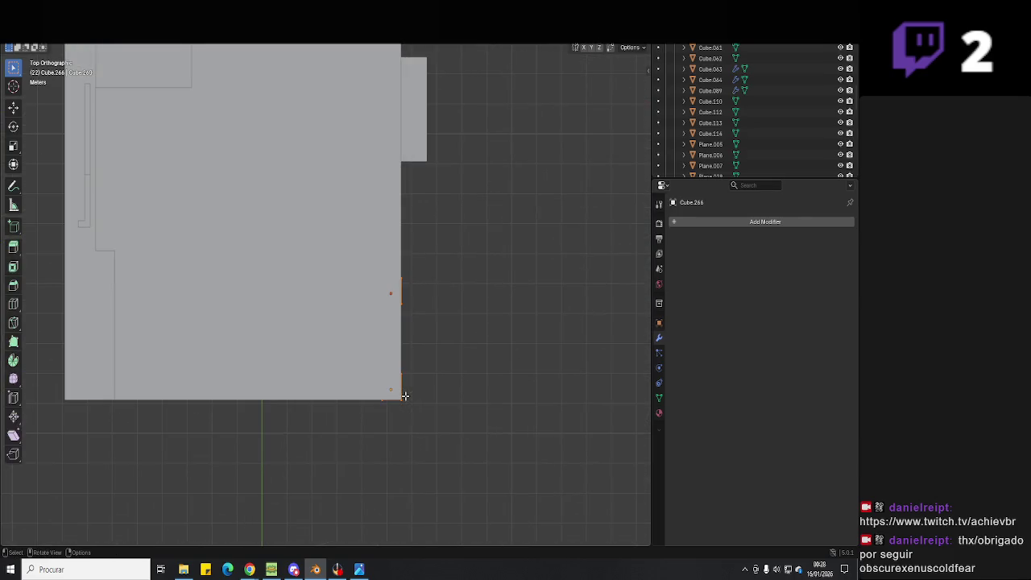
pyautogui.click(280, 370)
pyautogui.moveTo(439, 234); pyautogui.dragTo(390, 441)
pyautogui.scroll(2, 445, 314)
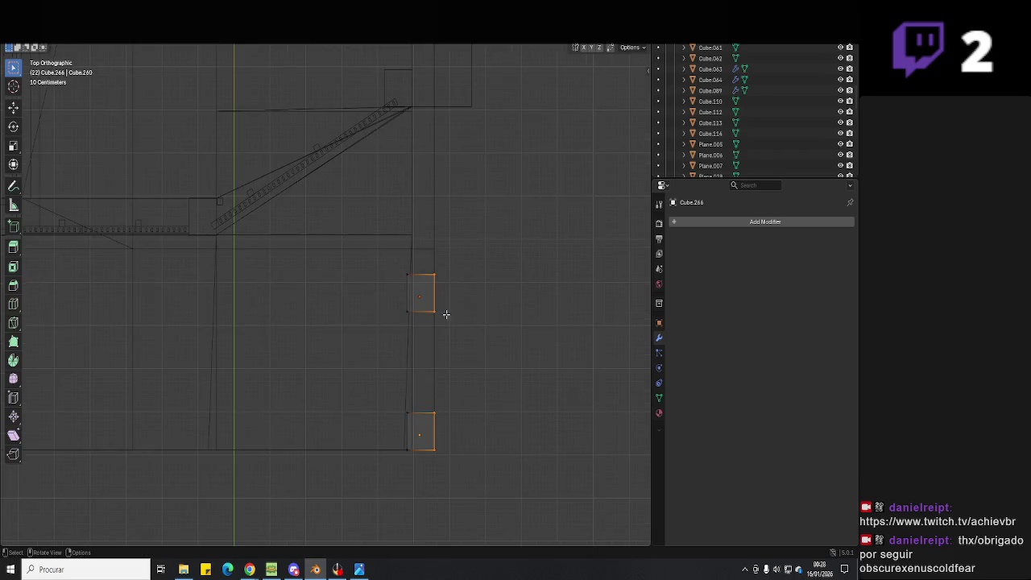
pyautogui.moveTo(457, 307)
pyautogui.keyDown('shift'); pyautogui.mouseDown(button='middle')
pyautogui.moveTo(416, 384)
pyautogui.moveTo(421, 349)
pyautogui.mouseUp(button='middle'); pyautogui.keyUp('shift')
# - Shift the pillar vertices along X, then return to solid shading in perspective
pyautogui.press('g')
pyautogui.press('x')
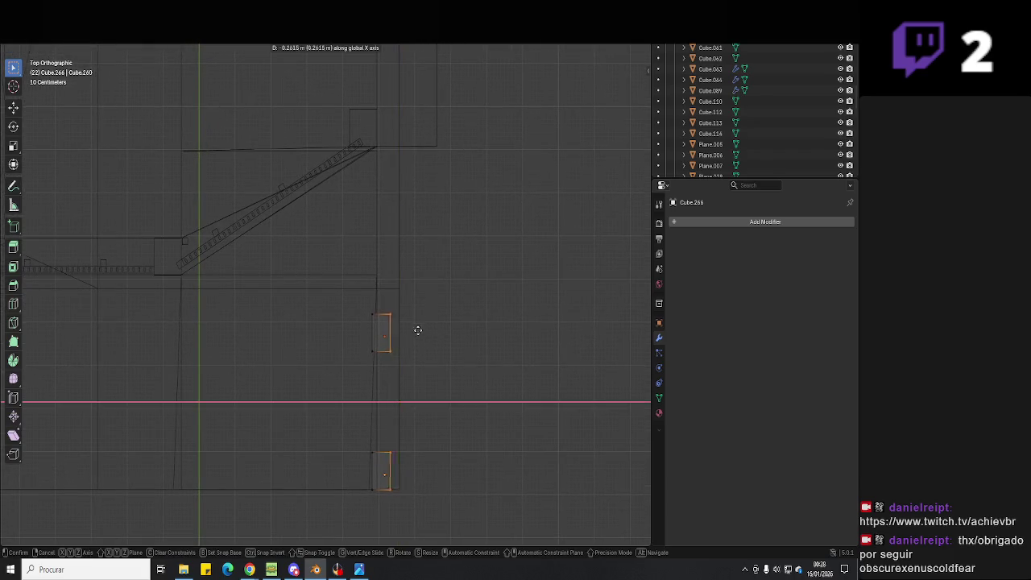
pyautogui.scroll(-3, 402, 148)
pyautogui.hotkey('shift', 'z')
pyautogui.moveTo(592, 74)
pyautogui.mouseDown(button='middle')
pyautogui.moveTo(475, 242)
pyautogui.moveTo(481, 252)
pyautogui.moveTo(441, 286)
pyautogui.mouseUp(button='middle')
pyautogui.scroll(4, 468, 253)
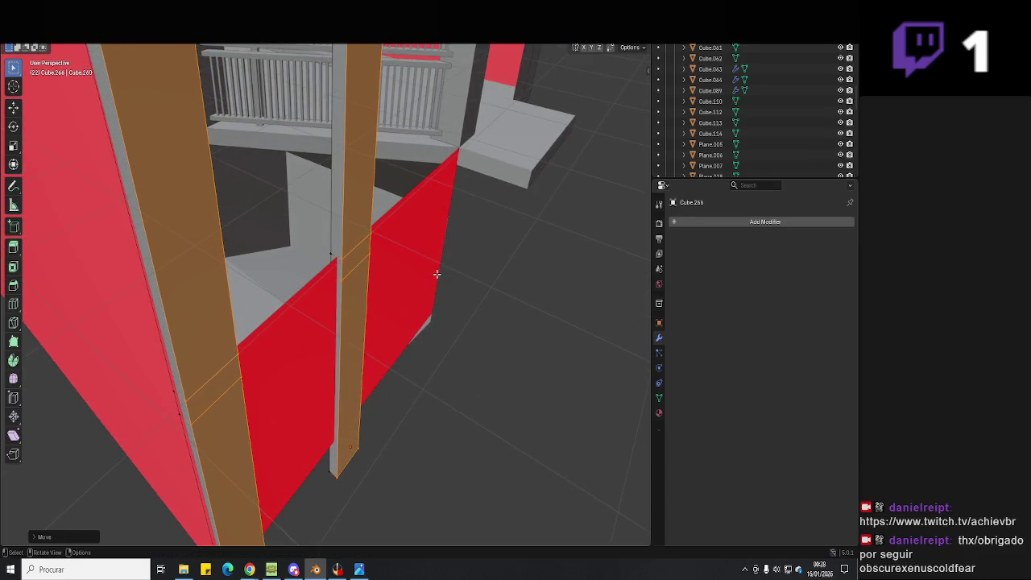
# - Extrude the entrance slab about 7.095 m along Y into a long ledge
pyautogui.click(492, 163)
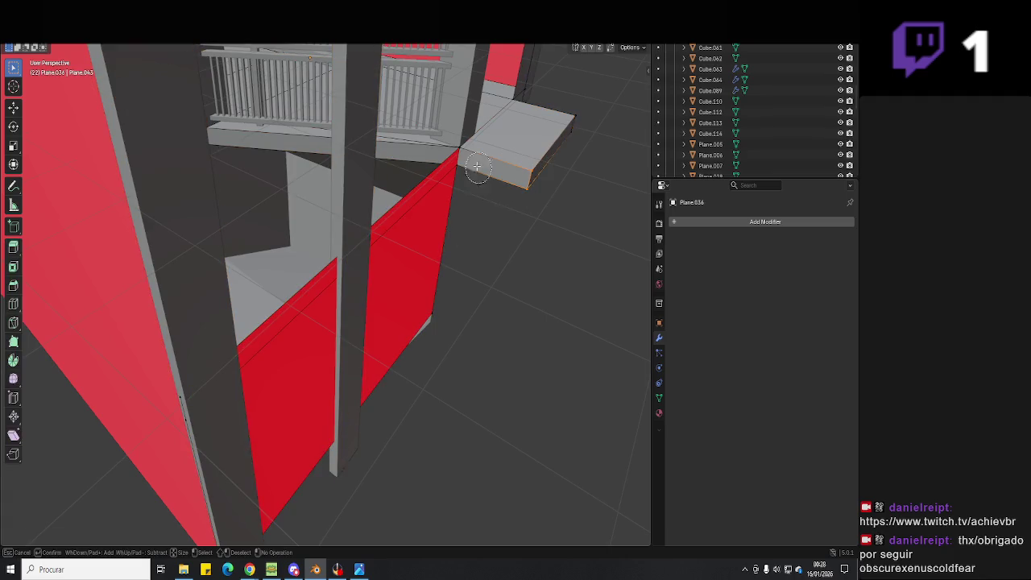
pyautogui.press('Escape')
pyautogui.press('e')
pyautogui.press('y')
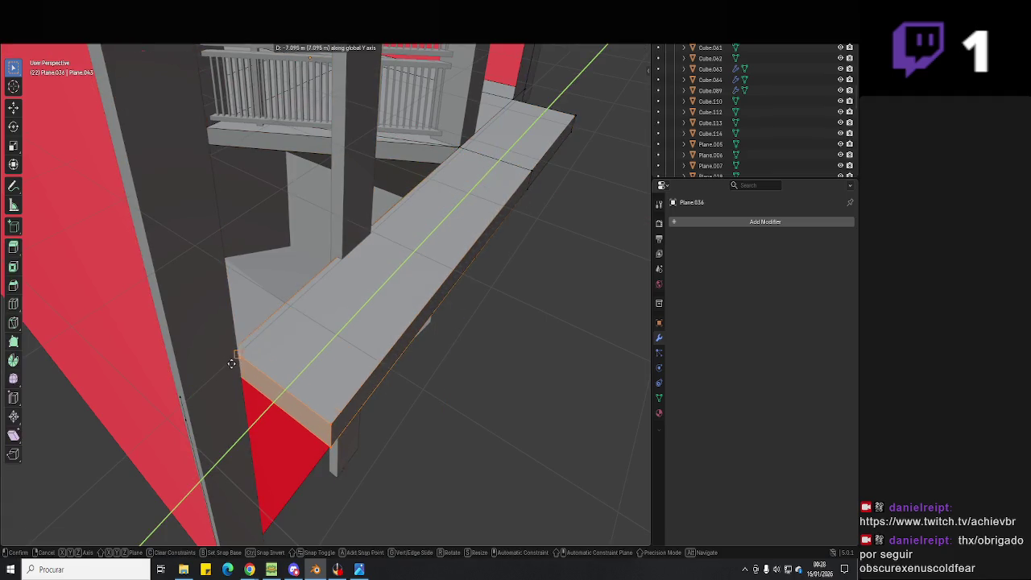
pyautogui.click(233, 358)
pyautogui.moveTo(233, 358); pyautogui.dragTo(295, 289, button='middle')
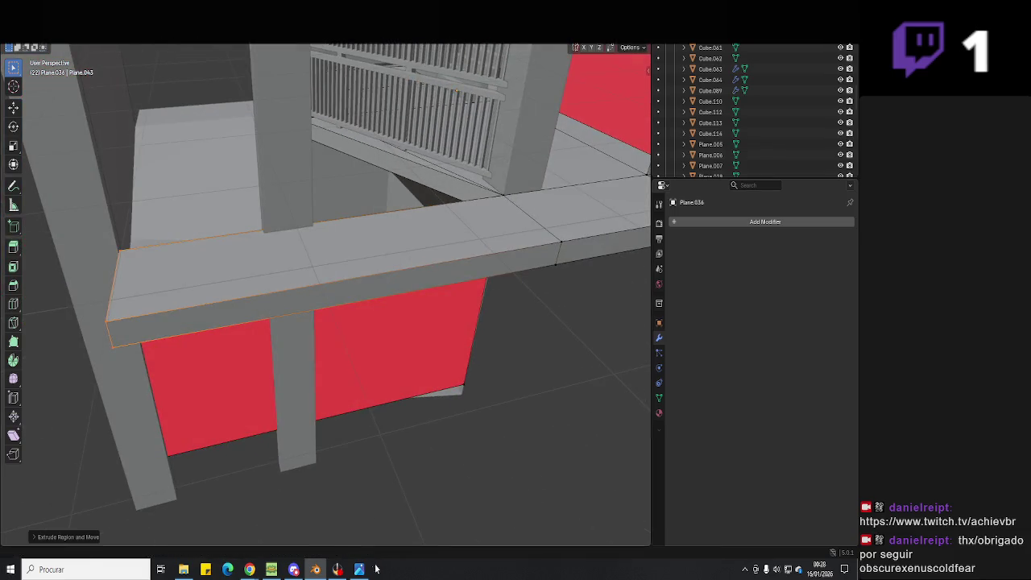
# - Check the reference photo and shift the ledge along the X axis
pyautogui.click(361, 570)
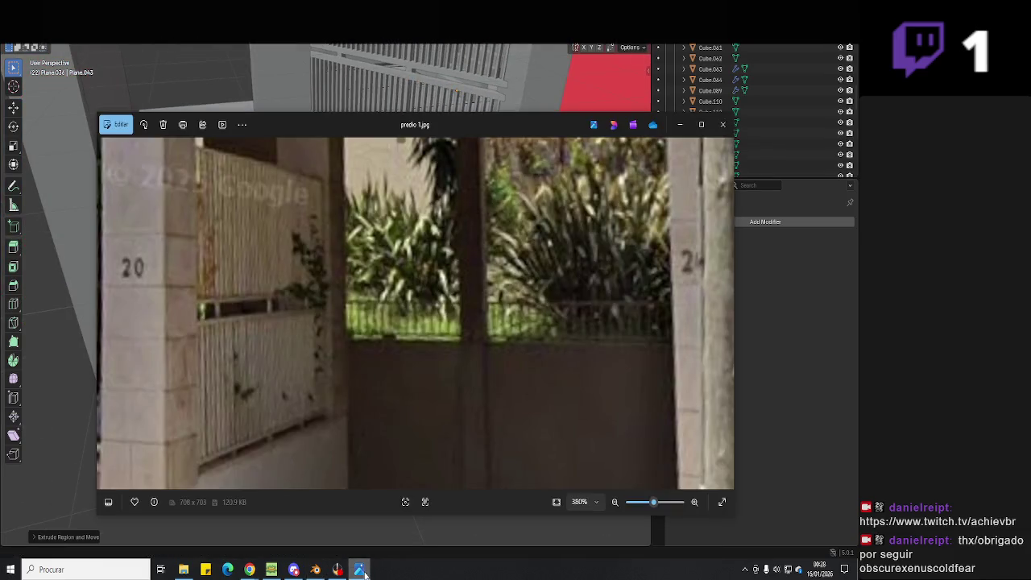
pyautogui.click(361, 571)
pyautogui.moveTo(444, 352)
pyautogui.mouseDown(button='middle')
pyautogui.moveTo(458, 347)
pyautogui.moveTo(419, 363)
pyautogui.moveTo(465, 281)
pyautogui.moveTo(463, 327)
pyautogui.moveTo(487, 354)
pyautogui.mouseUp(button='middle')
pyautogui.moveTo(469, 245)
pyautogui.mouseDown(button='middle')
pyautogui.moveTo(444, 414)
pyautogui.moveTo(474, 277)
pyautogui.mouseUp(button='middle')
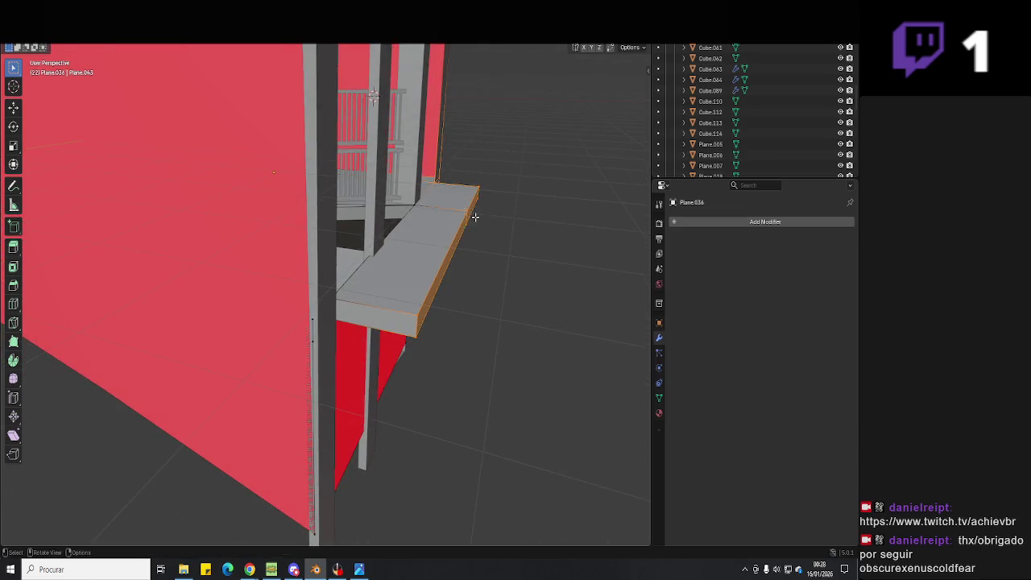
pyautogui.press('g')
pyautogui.press('x')
pyautogui.click(480, 272)
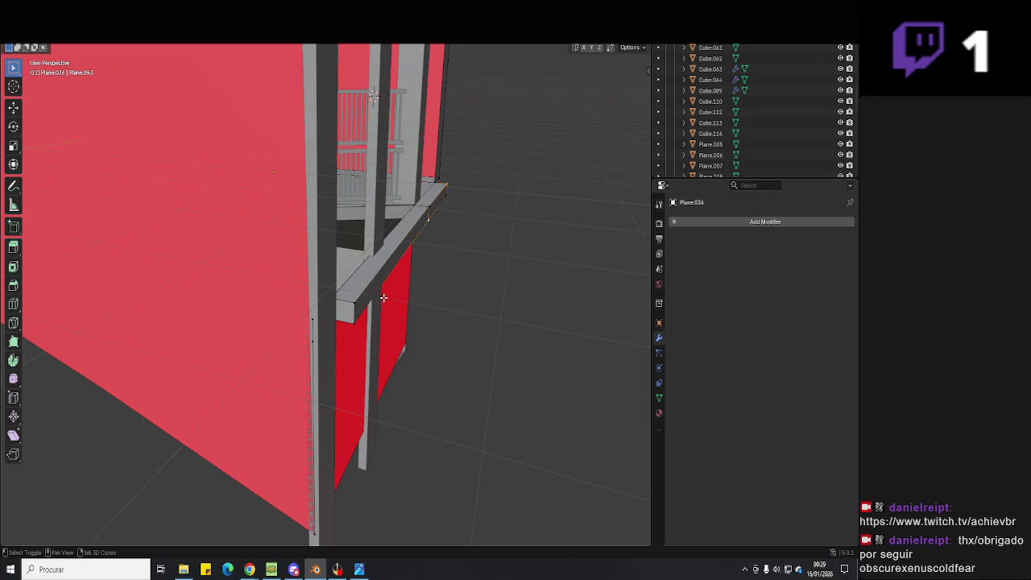
# - Extrude the ledge's selected edge into a new face and save the file
pyautogui.press('e')
pyautogui.moveTo(573, 350); pyautogui.dragTo(576, 371, button='middle')
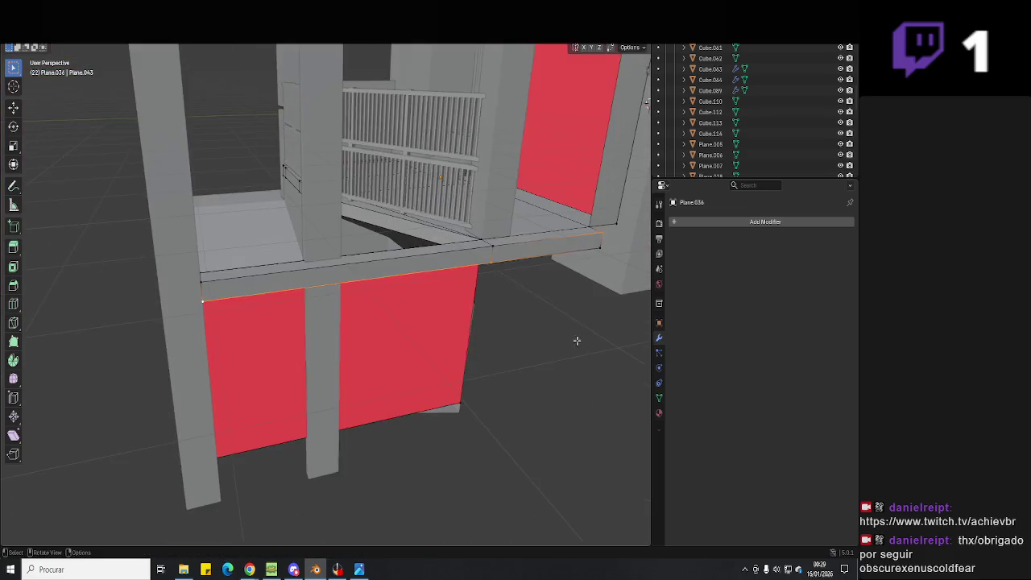
pyautogui.moveTo(512, 371)
pyautogui.mouseDown(button='middle')
pyautogui.moveTo(506, 356)
pyautogui.moveTo(569, 311)
pyautogui.moveTo(484, 233)
pyautogui.mouseUp(button='middle')
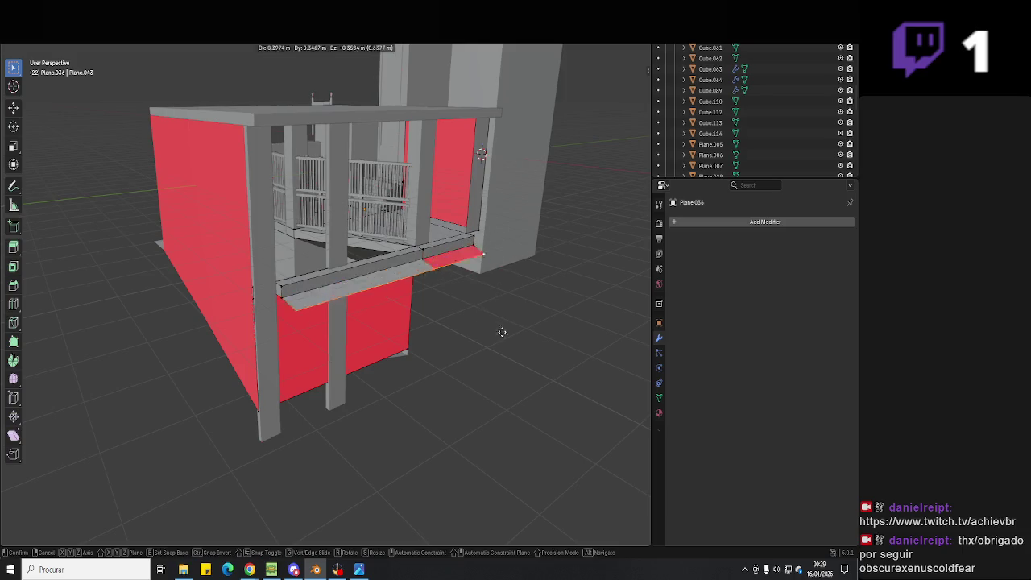
pyautogui.moveTo(558, 353)
pyautogui.mouseDown(button='middle')
pyautogui.moveTo(384, 388)
pyautogui.moveTo(443, 426)
pyautogui.moveTo(368, 391)
pyautogui.moveTo(494, 322)
pyautogui.moveTo(514, 294)
pyautogui.moveTo(433, 255)
pyautogui.mouseUp(button='middle')
pyautogui.press('Tab')
pyautogui.hotkey('ctrl', 's')
# - Move the ledge corner along Z, snapping it onto the neighbouring vertex
pyautogui.press('Tab')
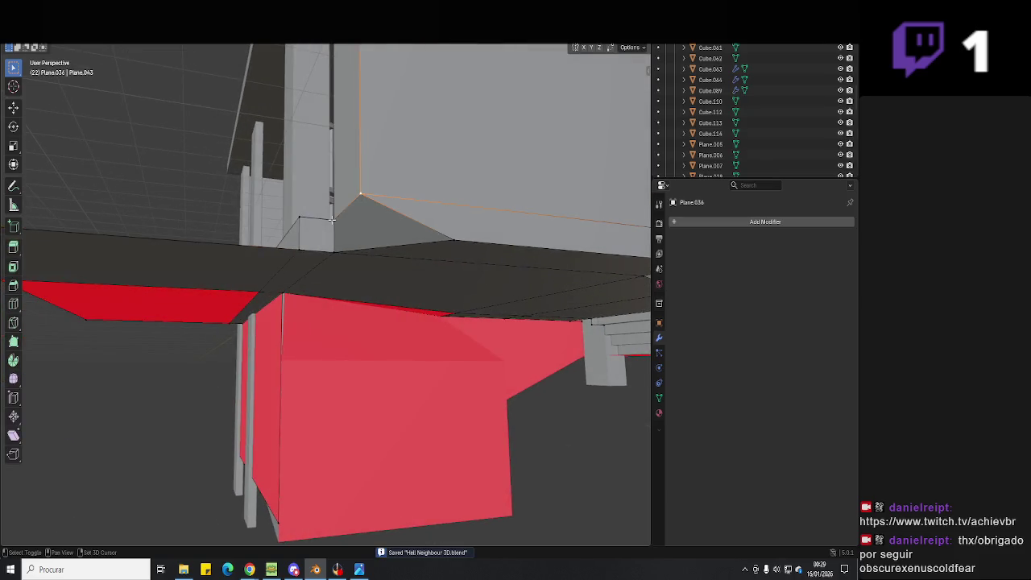
pyautogui.press('g')
pyautogui.press('z')
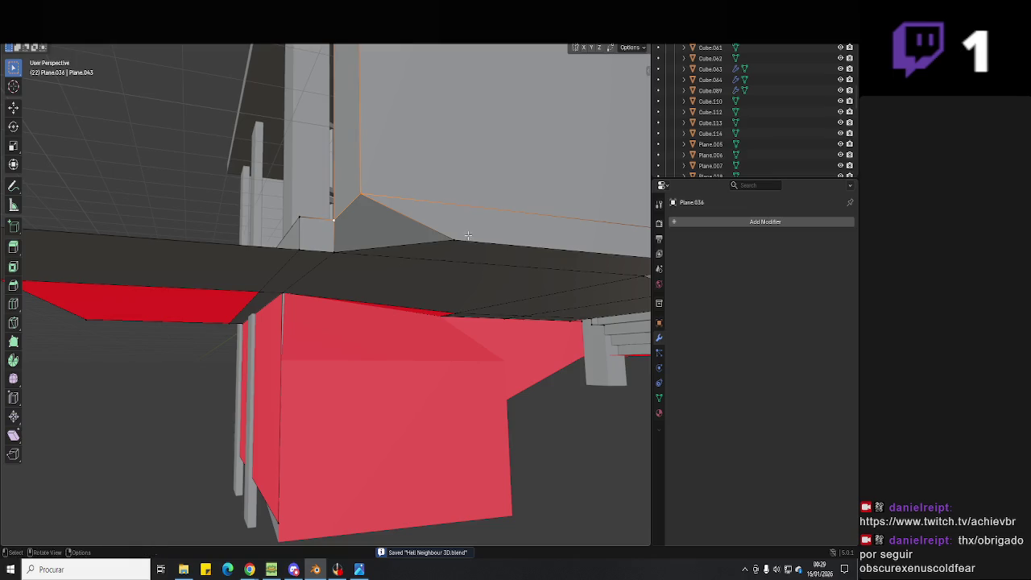
pyautogui.click(468, 234)
pyautogui.press('g')
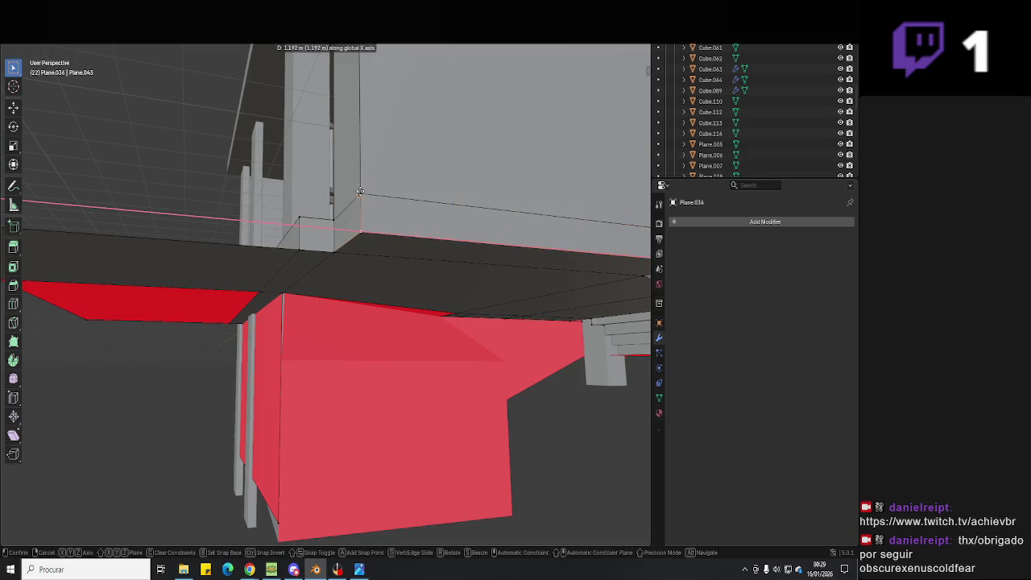
pyautogui.click(360, 193)
# - Leave Edit Mode, save the file, and deselect everything
pyautogui.scroll(-3, 359, 194)
pyautogui.moveTo(359, 194); pyautogui.dragTo(405, 311, button='middle')
pyautogui.press('Tab')
pyautogui.hotkey('ctrl', 's')
pyautogui.click(476, 379)
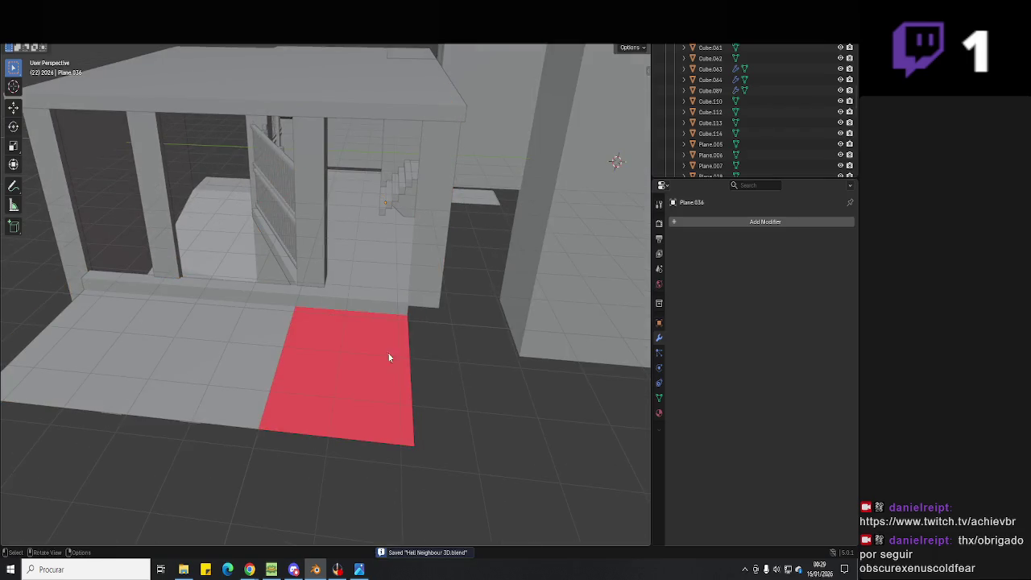
# - Flip the red floor face so it faces upward, then leave Edit Mode
pyautogui.moveTo(399, 357); pyautogui.dragTo(382, 349, button='middle')
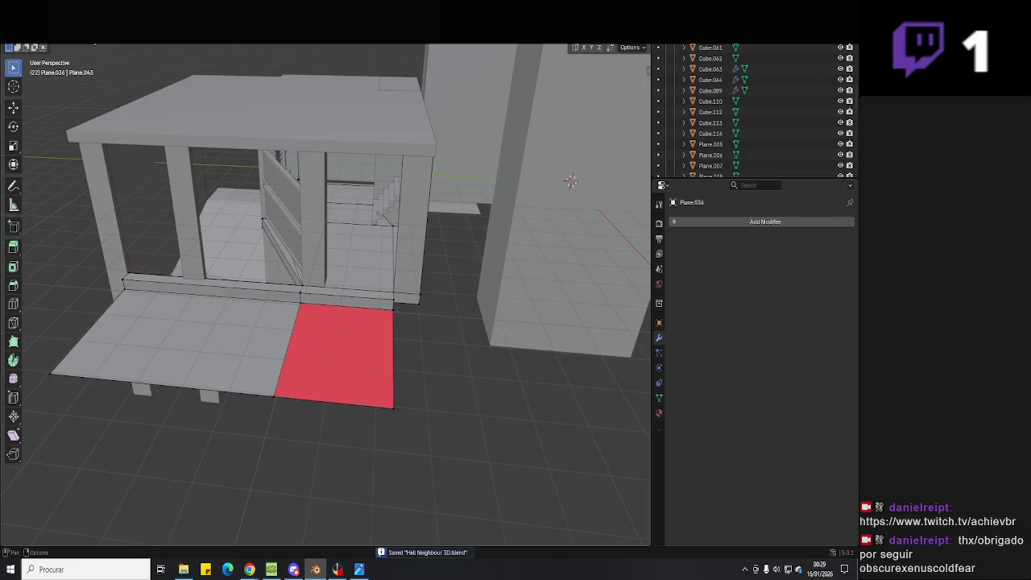
pyautogui.click(332, 333)
pyautogui.rightClick(332, 333)
pyautogui.click(375, 481)
pyautogui.press('Tab')
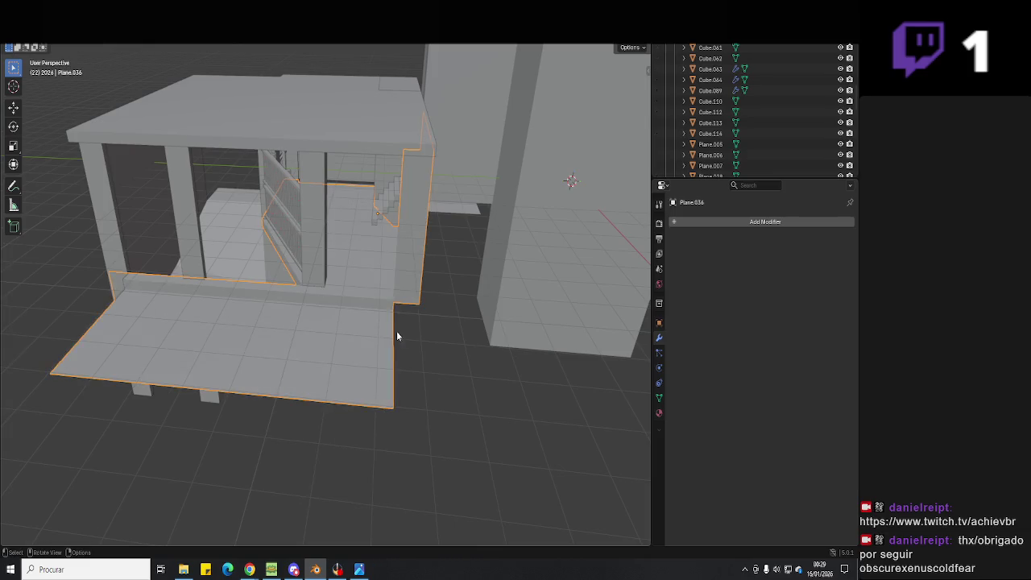
# - Move the Cube.265 piece along the Y axis near the doorway
pyautogui.moveTo(314, 336)
pyautogui.mouseDown(button='middle')
pyautogui.moveTo(403, 347)
pyautogui.moveTo(502, 329)
pyautogui.moveTo(346, 341)
pyautogui.moveTo(457, 374)
pyautogui.moveTo(429, 362)
pyautogui.moveTo(513, 378)
pyautogui.moveTo(539, 363)
pyautogui.moveTo(524, 336)
pyautogui.moveTo(464, 332)
pyautogui.moveTo(326, 370)
pyautogui.moveTo(478, 382)
pyautogui.moveTo(455, 367)
pyautogui.moveTo(375, 357)
pyautogui.moveTo(433, 338)
pyautogui.moveTo(335, 348)
pyautogui.moveTo(383, 339)
pyautogui.moveTo(349, 362)
pyautogui.moveTo(403, 373)
pyautogui.moveTo(442, 338)
pyautogui.mouseUp(button='middle')
pyautogui.scroll(4, 465, 344)
pyautogui.moveTo(458, 276); pyautogui.dragTo(443, 310, button='middle')
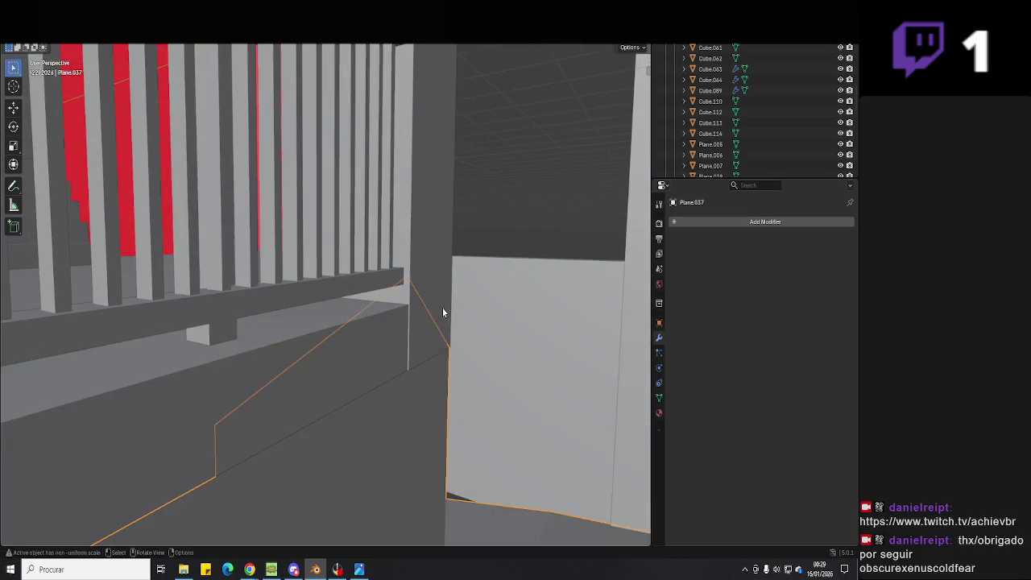
pyautogui.moveTo(439, 391)
pyautogui.mouseDown(button='middle')
pyautogui.moveTo(266, 373)
pyautogui.moveTo(354, 370)
pyautogui.moveTo(281, 368)
pyautogui.moveTo(296, 378)
pyautogui.moveTo(200, 429)
pyautogui.moveTo(391, 438)
pyautogui.moveTo(293, 356)
pyautogui.mouseUp(button='middle')
pyautogui.press('g')
pyautogui.press('y')
# - Select the Plane.037 wall face, then delete a Plane.036 slab face and the beige face
pyautogui.click(250, 410)
pyautogui.press('Tab')
pyautogui.press('Tab')
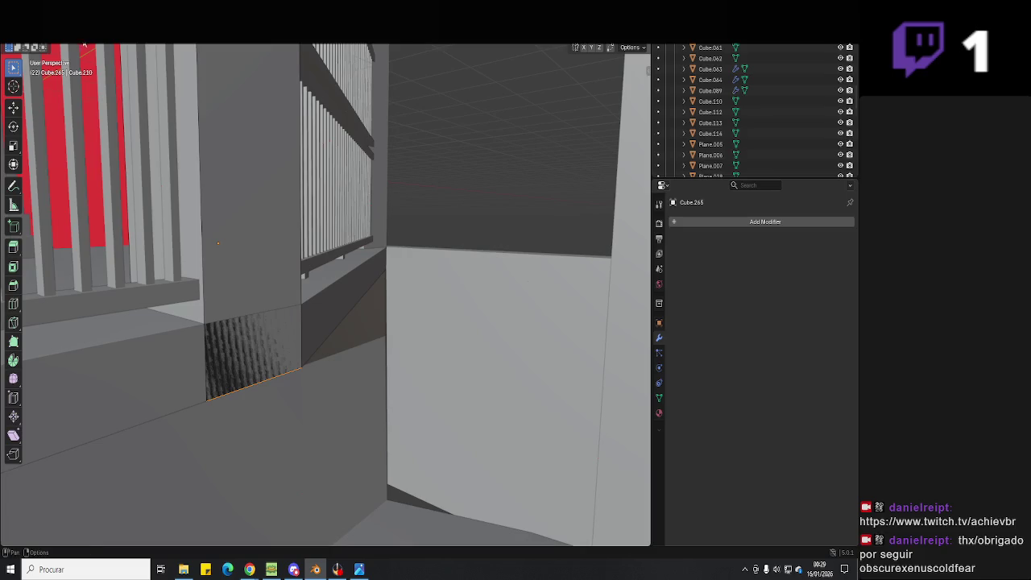
pyautogui.click(268, 355)
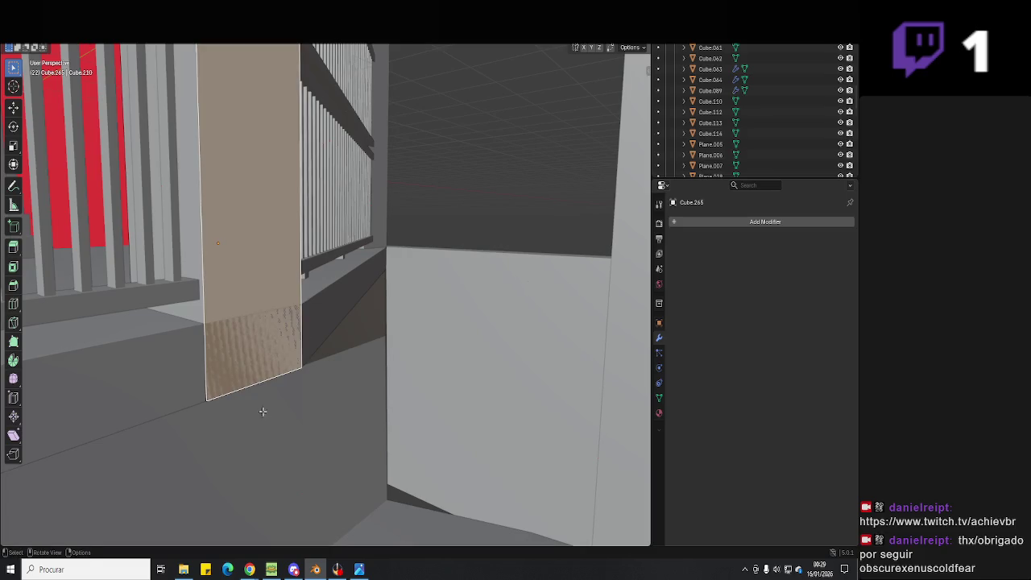
pyautogui.press('Tab')
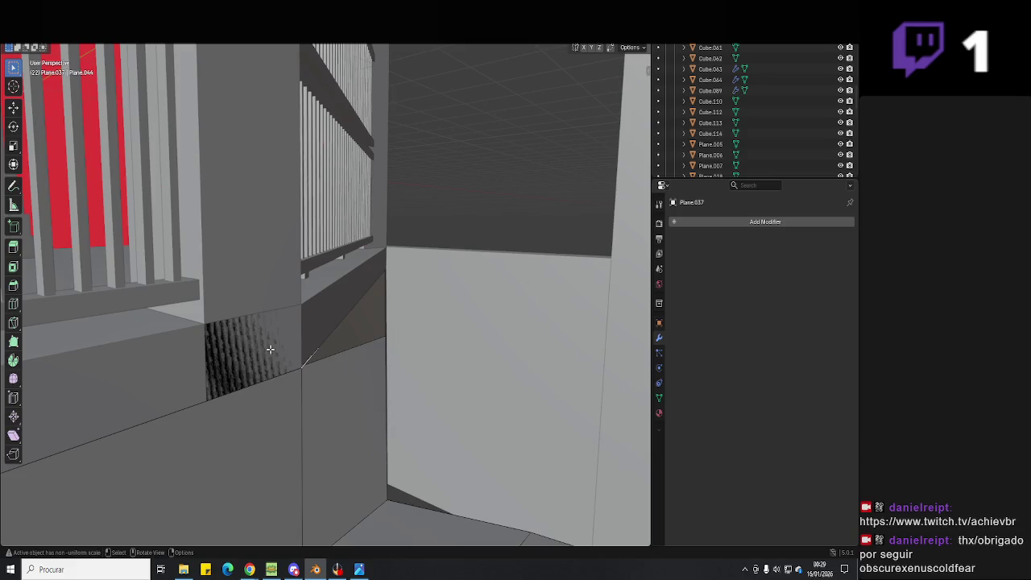
pyautogui.click(229, 365)
pyautogui.press('Tab')
pyautogui.press('x')
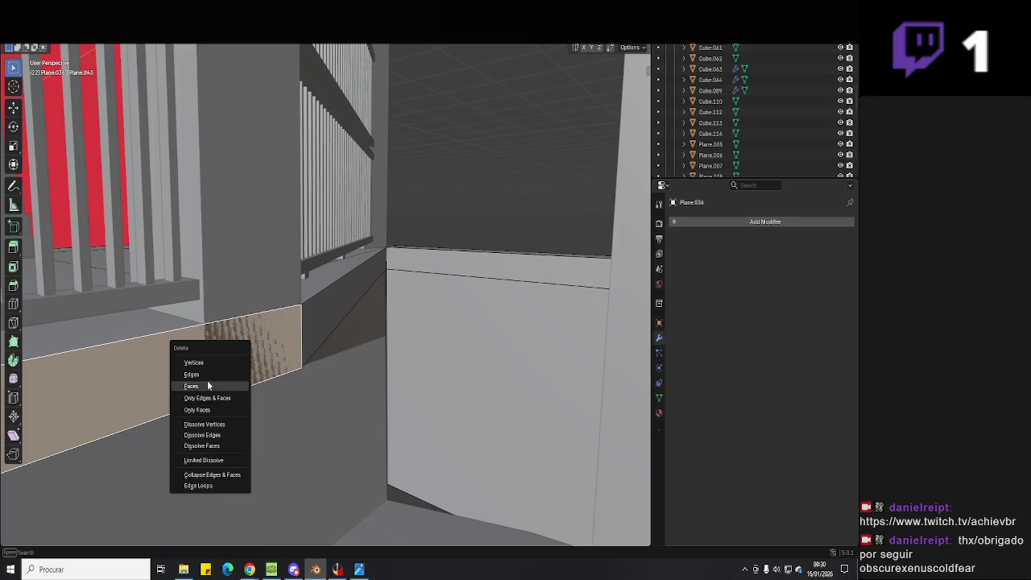
pyautogui.click(208, 386)
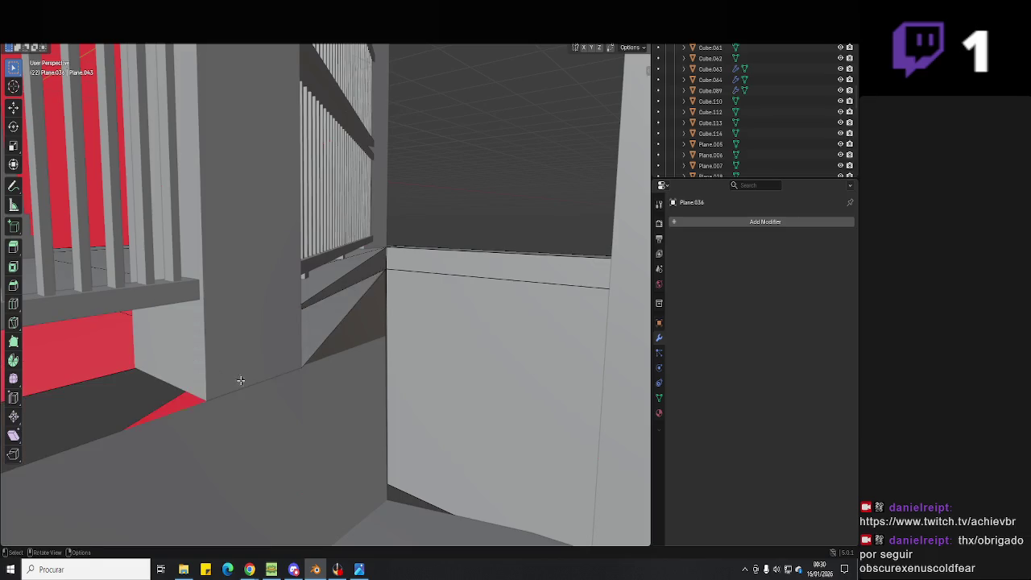
pyautogui.moveTo(208, 386); pyautogui.dragTo(381, 372, button='middle')
pyautogui.press('x')
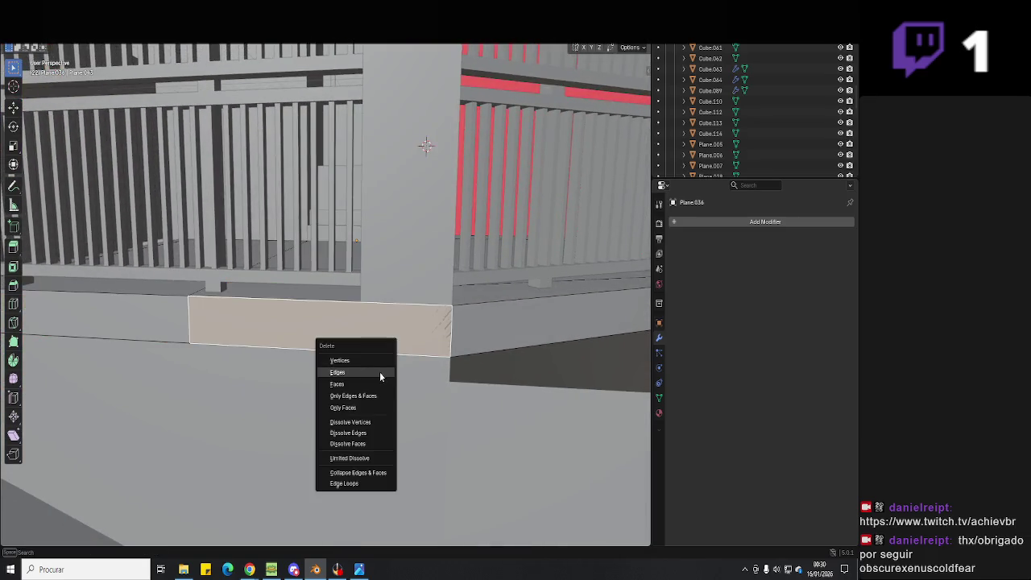
pyautogui.click(373, 381)
# - Fill the gap with a new face and save the file
pyautogui.scroll(2, 183, 309)
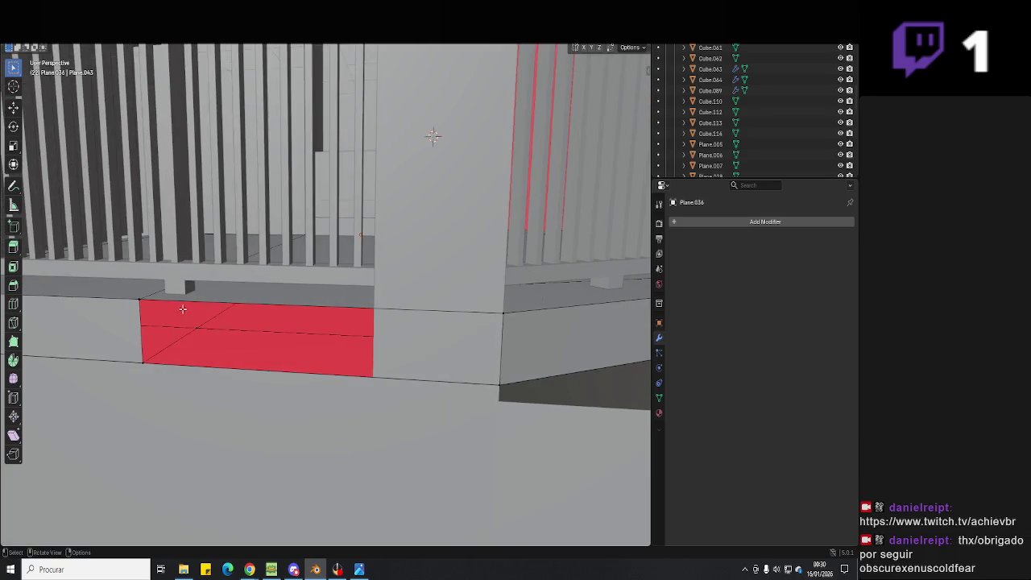
pyautogui.press('f')
pyautogui.moveTo(429, 340)
pyautogui.mouseDown(button='middle')
pyautogui.moveTo(326, 347)
pyautogui.moveTo(492, 359)
pyautogui.moveTo(373, 329)
pyautogui.moveTo(302, 347)
pyautogui.moveTo(286, 294)
pyautogui.moveTo(372, 335)
pyautogui.mouseUp(button='middle')
pyautogui.hotkey('ctrl', 's')
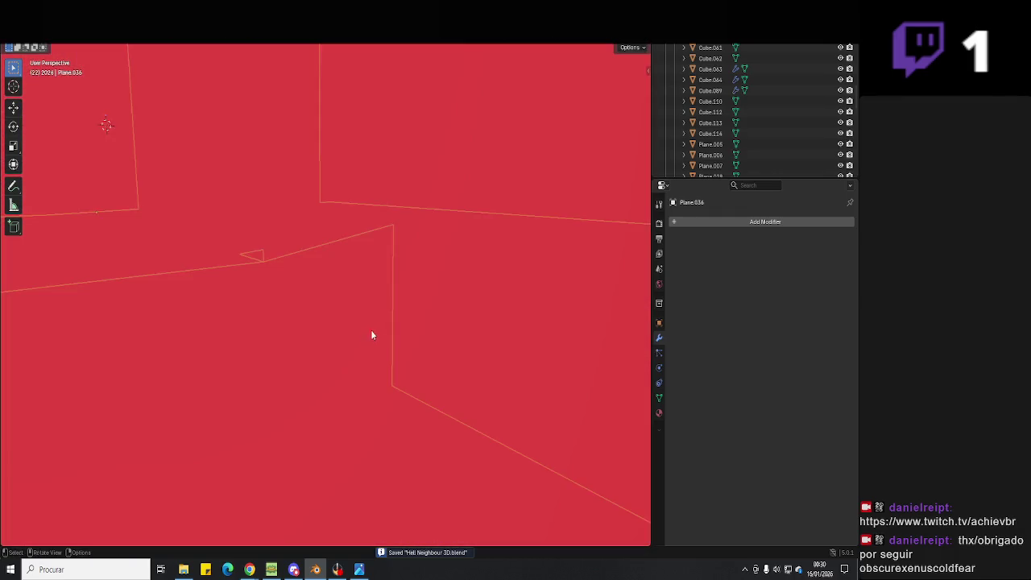
# - Toggle X-ray off back to solid shading, save the model, and select the wall column
pyautogui.moveTo(390, 386)
pyautogui.mouseDown(button='middle')
pyautogui.moveTo(292, 395)
pyautogui.moveTo(379, 405)
pyautogui.moveTo(247, 170)
pyautogui.moveTo(301, 235)
pyautogui.moveTo(357, 234)
pyautogui.moveTo(283, 317)
pyautogui.moveTo(291, 352)
pyautogui.moveTo(241, 350)
pyautogui.mouseUp(button='middle')
pyautogui.press('Tab')
pyautogui.hotkey('alt', 'z')
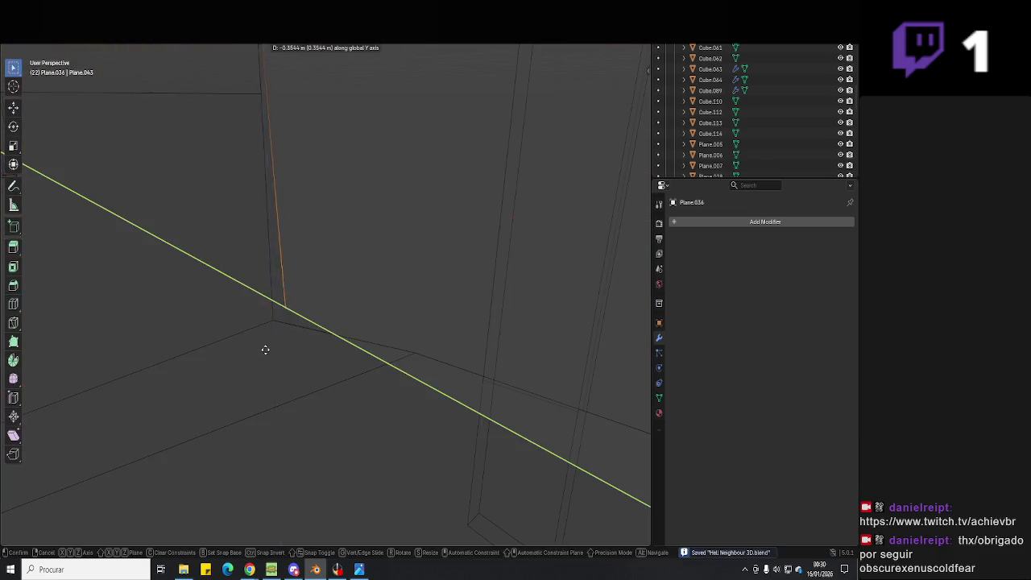
pyautogui.press('Tab')
pyautogui.moveTo(360, 355)
pyautogui.mouseDown(button='middle')
pyautogui.moveTo(417, 259)
pyautogui.moveTo(444, 282)
pyautogui.moveTo(441, 297)
pyautogui.moveTo(394, 302)
pyautogui.moveTo(428, 302)
pyautogui.moveTo(443, 322)
pyautogui.moveTo(400, 333)
pyautogui.moveTo(441, 362)
pyautogui.moveTo(489, 373)
pyautogui.moveTo(391, 379)
pyautogui.moveTo(387, 346)
pyautogui.moveTo(406, 274)
pyautogui.moveTo(451, 312)
pyautogui.mouseUp(button='middle')
pyautogui.hotkey('alt', 'z')
pyautogui.hotkey('ctrl', 's')
pyautogui.scroll(-3, 441, 297)
pyautogui.scroll(3, 399, 333)
pyautogui.click(394, 388)
# - In wireframe Edit Mode, select the railing bars, bottom rail, corner post and top rail
pyautogui.press('Tab')
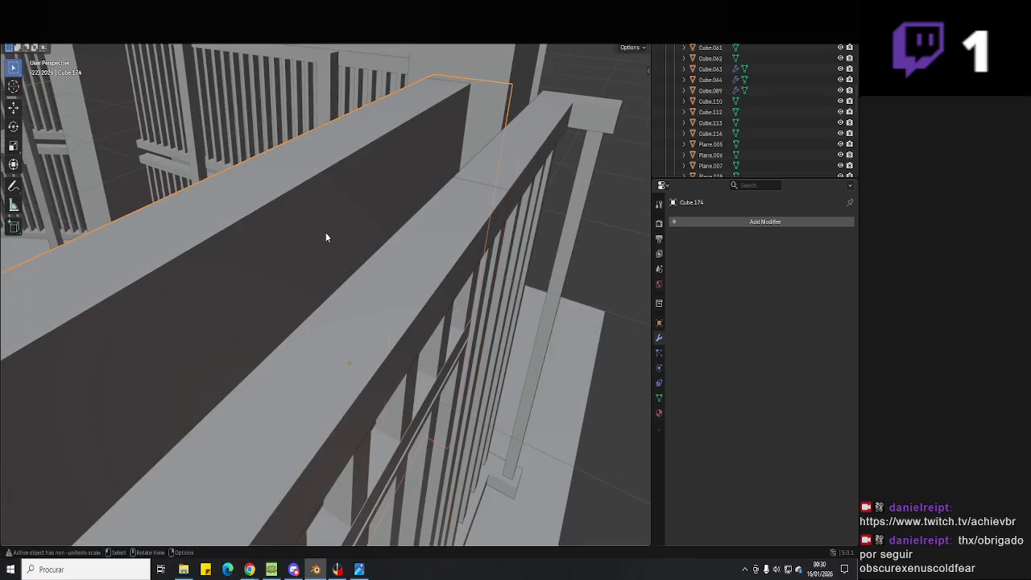
pyautogui.scroll(-3, 326, 232)
pyautogui.moveTo(338, 242)
pyautogui.mouseDown(button='middle')
pyautogui.moveTo(360, 320)
pyautogui.moveTo(285, 326)
pyautogui.mouseUp(button='middle')
pyautogui.keyDown('shift'); pyautogui.click(302, 330); pyautogui.keyUp('shift')
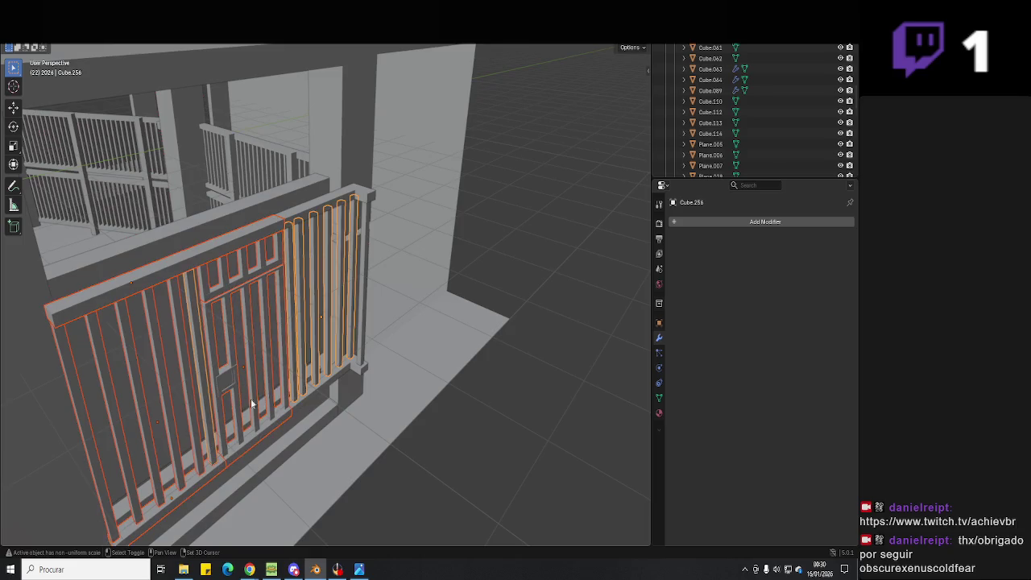
pyautogui.keyDown('shift'); pyautogui.click(232, 376); pyautogui.keyUp('shift')
pyautogui.press('z')
pyautogui.keyDown('shift'); pyautogui.click(365, 366); pyautogui.keyUp('shift')
pyautogui.keyDown('shift'); pyautogui.click(355, 216); pyautogui.keyUp('shift')
pyautogui.keyDown('shift'); pyautogui.click(366, 194); pyautogui.keyUp('shift')
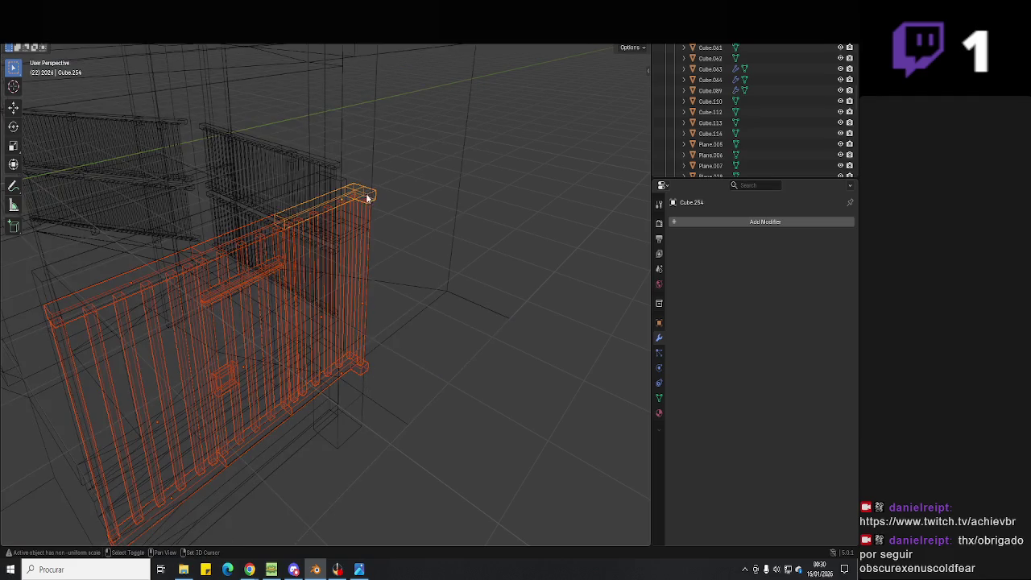
# - Slide the selected railing parts along X toward the pillar in two moves
pyautogui.keyDown('shift'); pyautogui.moveTo(319, 220); pyautogui.dragTo(344, 310, button='middle'); pyautogui.keyUp('shift')
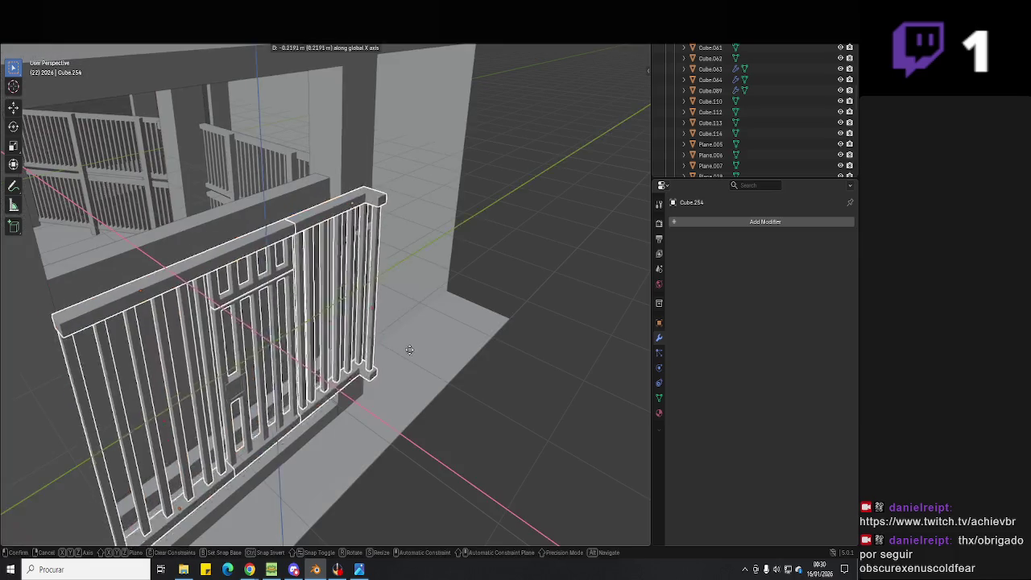
pyautogui.scroll(5, 344, 311)
pyautogui.scroll(-5, 344, 311)
pyautogui.press('g')
pyautogui.press('x')
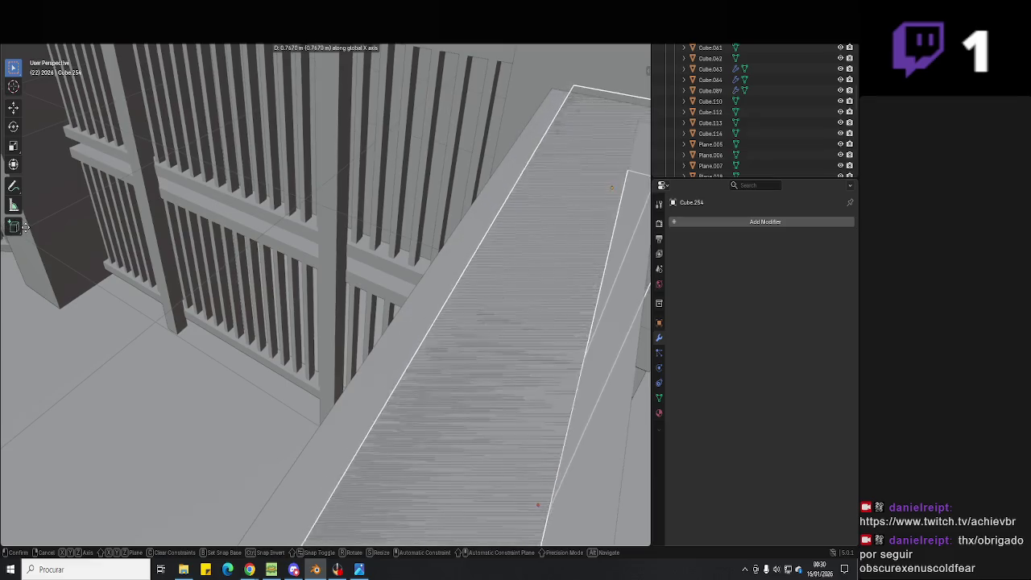
pyautogui.press('Return')
pyautogui.moveTo(195, 336); pyautogui.dragTo(299, 339, button='middle')
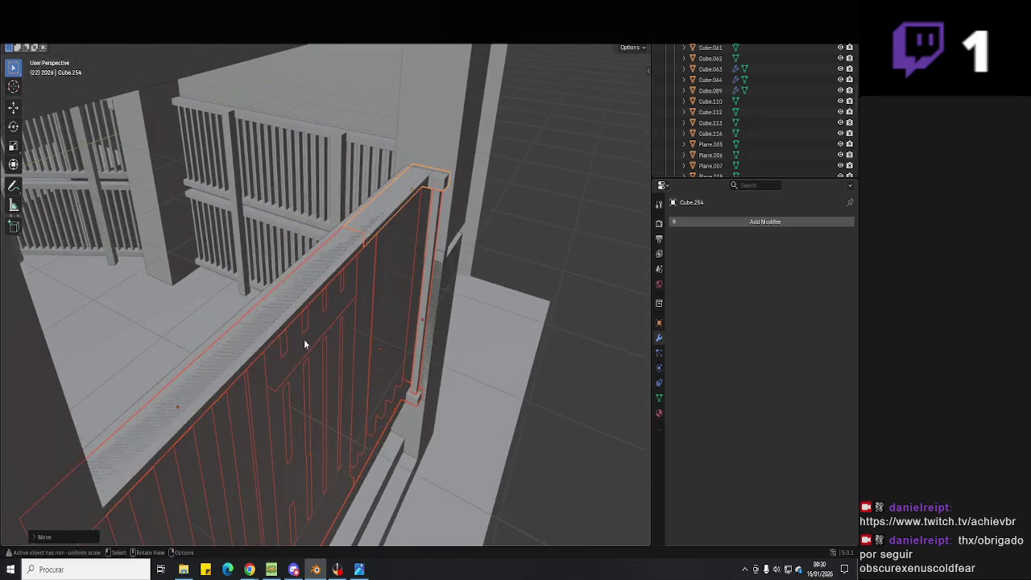
pyautogui.press('g')
pyautogui.press('x')
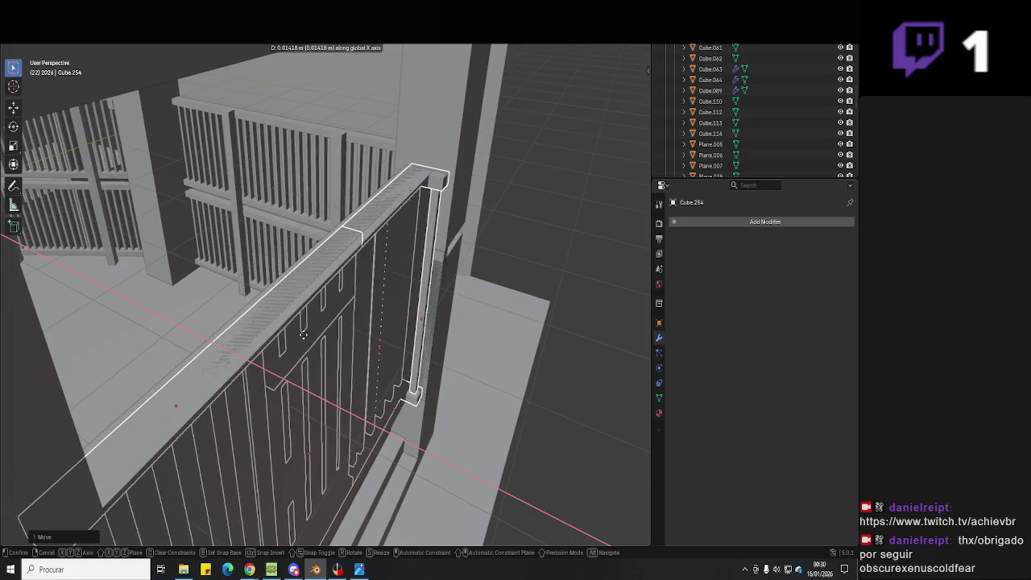
pyautogui.press('Return')
# - Undo and redo the railing shift, then re-nudge it along X
pyautogui.moveTo(299, 333)
pyautogui.mouseDown(button='middle')
pyautogui.moveTo(319, 318)
pyautogui.moveTo(463, 390)
pyautogui.mouseUp(button='middle')
pyautogui.scroll(3, 338, 309)
pyautogui.scroll(3, 345, 309)
pyautogui.scroll(3, 349, 314)
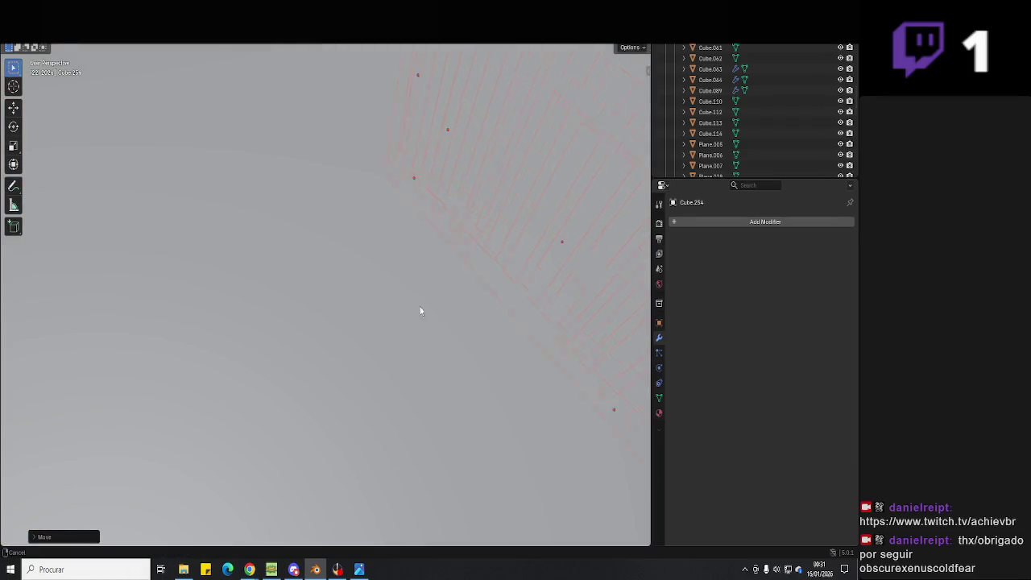
pyautogui.moveTo(419, 311)
pyautogui.mouseDown(button='middle')
pyautogui.moveTo(341, 293)
pyautogui.moveTo(430, 329)
pyautogui.mouseUp(button='middle')
pyautogui.hotkey('ctrl', 'z')
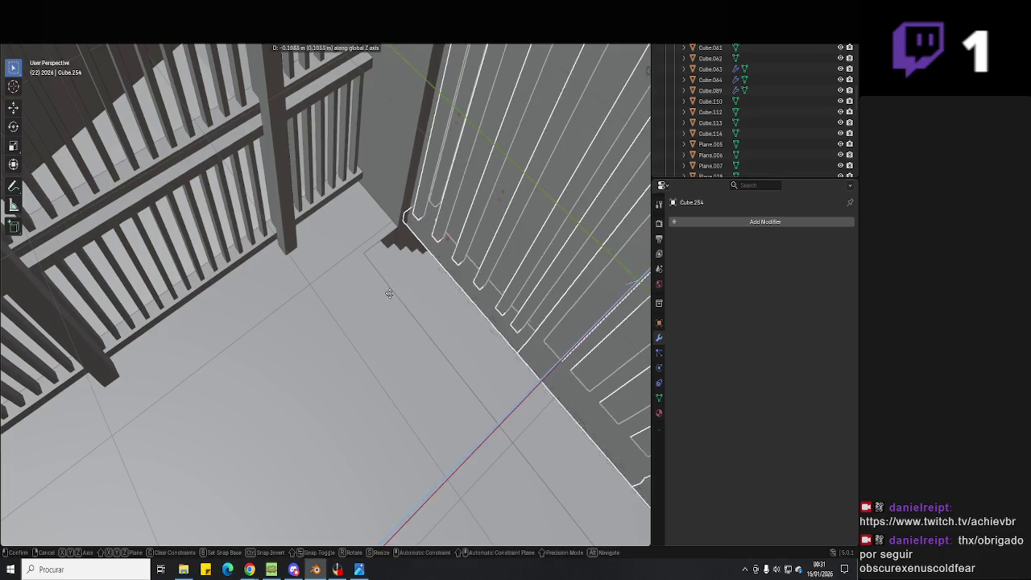
pyautogui.hotkey('ctrl', 'z')
pyautogui.hotkey('ctrl', 'z')
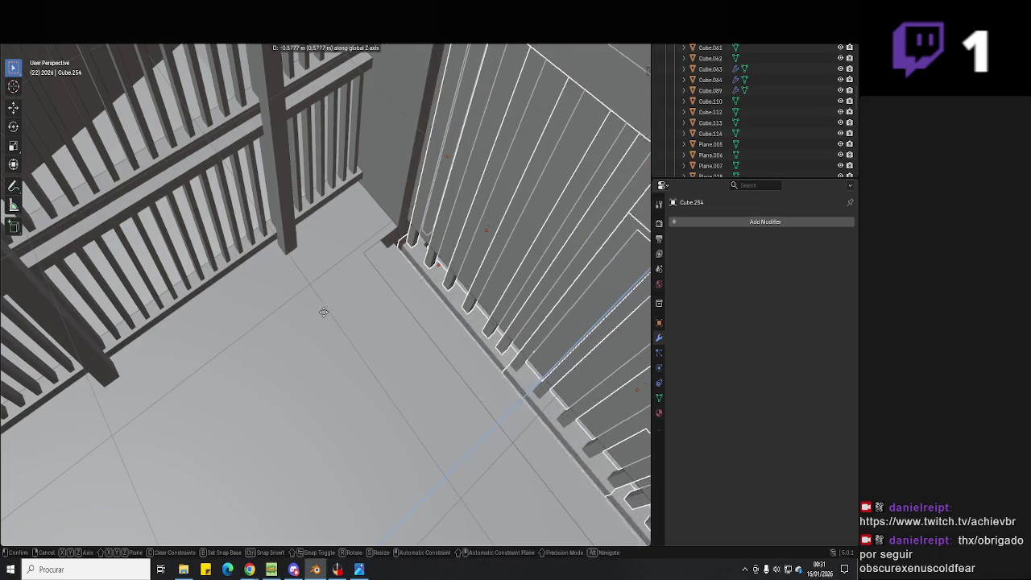
pyautogui.hotkey('ctrl', 'shift', 'z')
pyautogui.hotkey('ctrl', 'shift', 'z')
pyautogui.press('x')
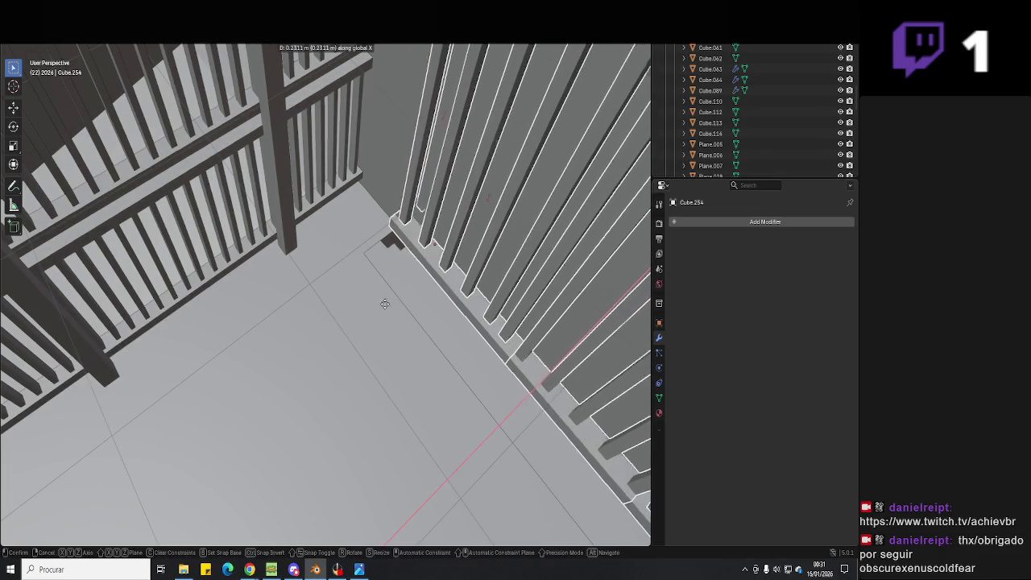
pyautogui.click(331, 321)
# - Nudge the railing about 0.020 m along X and switch to Top Orthographic view
pyautogui.moveTo(332, 322); pyautogui.dragTo(427, 337, button='middle')
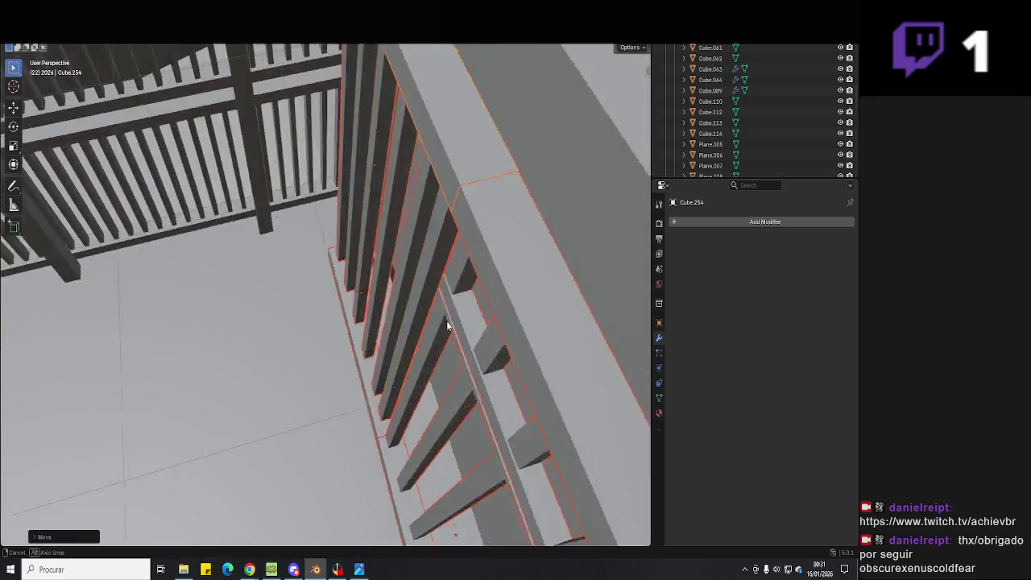
pyautogui.scroll(-5, 427, 332)
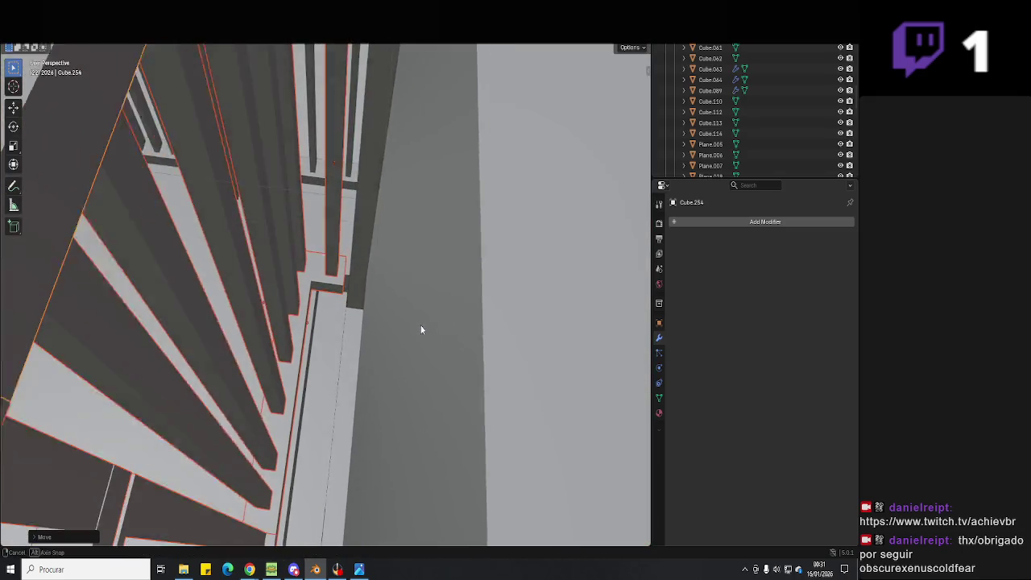
pyautogui.press('g')
pyautogui.press('x')
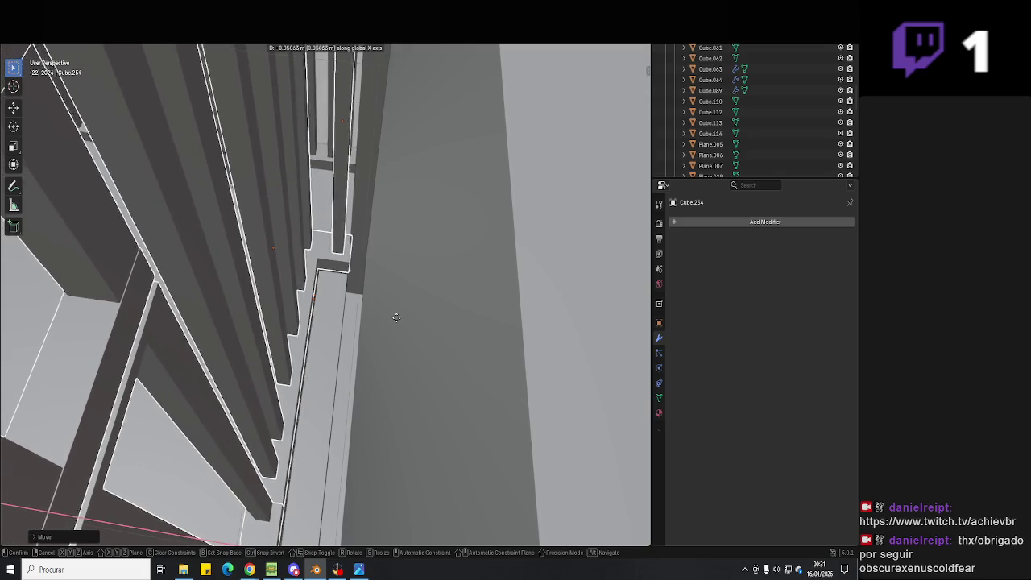
pyautogui.click(406, 257)
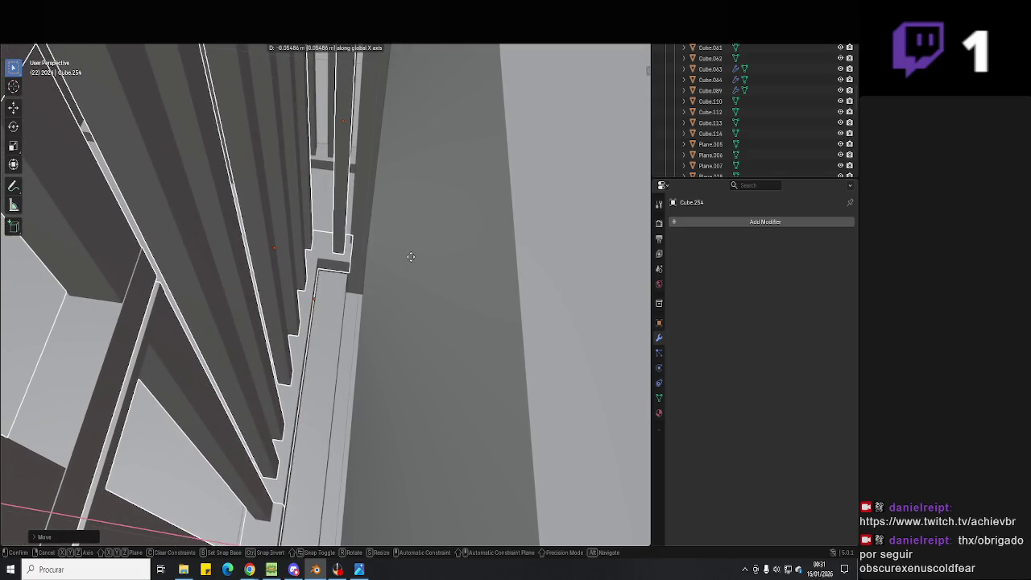
pyautogui.press('KP_7')
pyautogui.scroll(4, 341, 290)
# - Shift the railing along X, then move its two lower end blocks along Y
pyautogui.press('g')
pyautogui.scroll(3, 429, 293)
pyautogui.press('x')
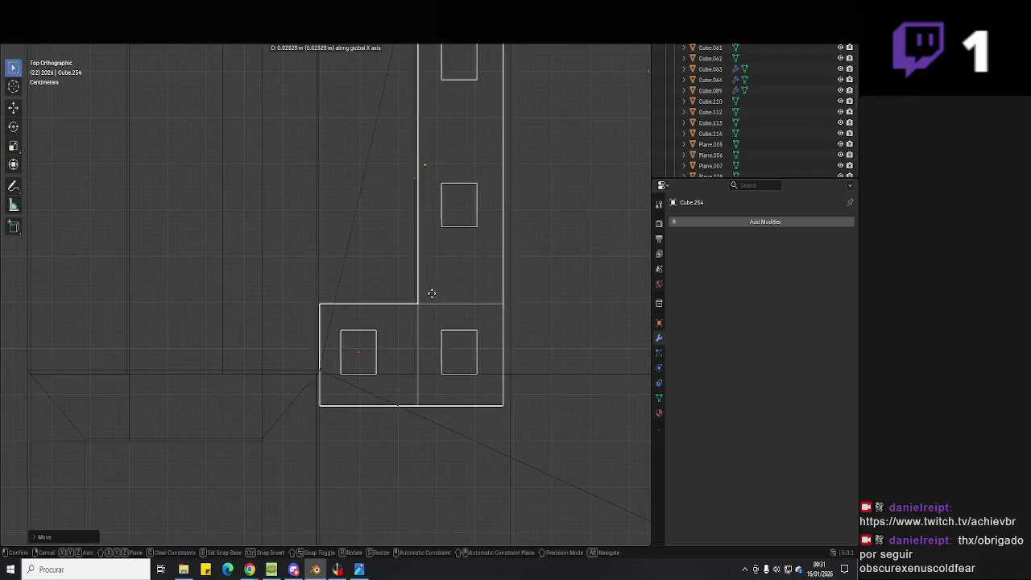
pyautogui.press('Tab')
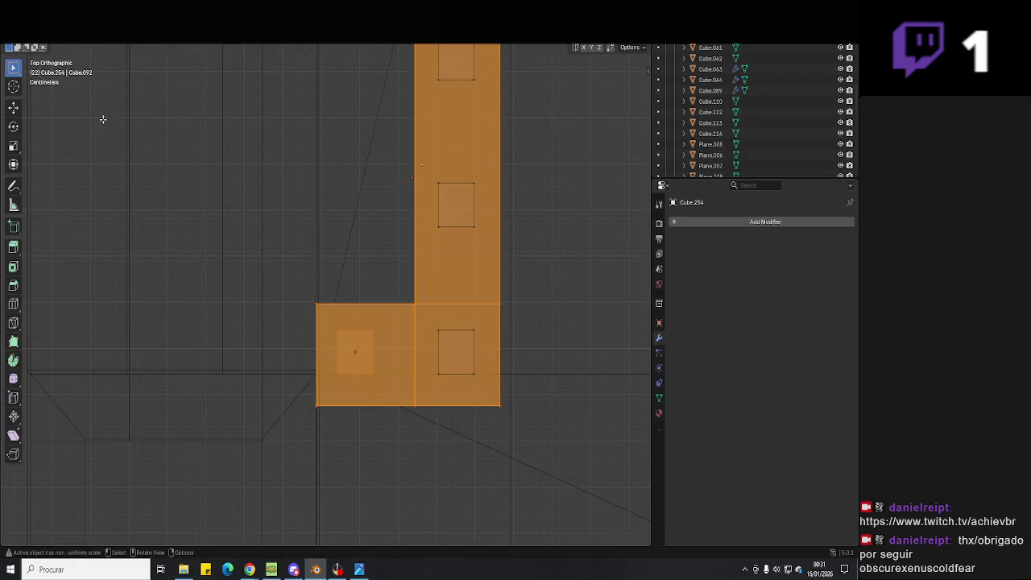
pyautogui.click(385, 392)
pyautogui.keyDown('shift'); pyautogui.moveTo(559, 302); pyautogui.dragTo(495, 240, button='middle'); pyautogui.keyUp('shift')
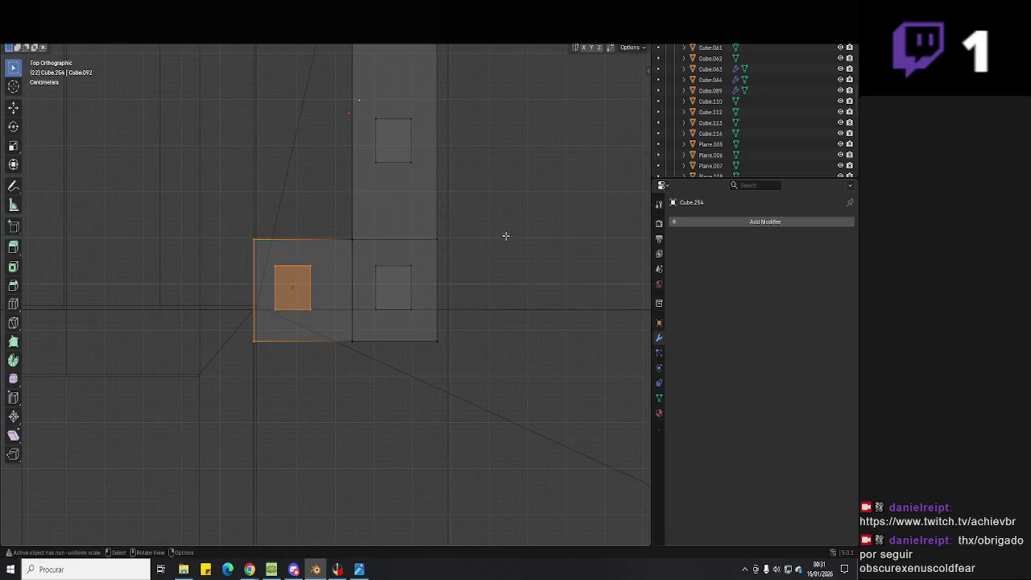
pyautogui.moveTo(494, 239); pyautogui.dragTo(205, 406)
pyautogui.press('g')
pyautogui.press('y')
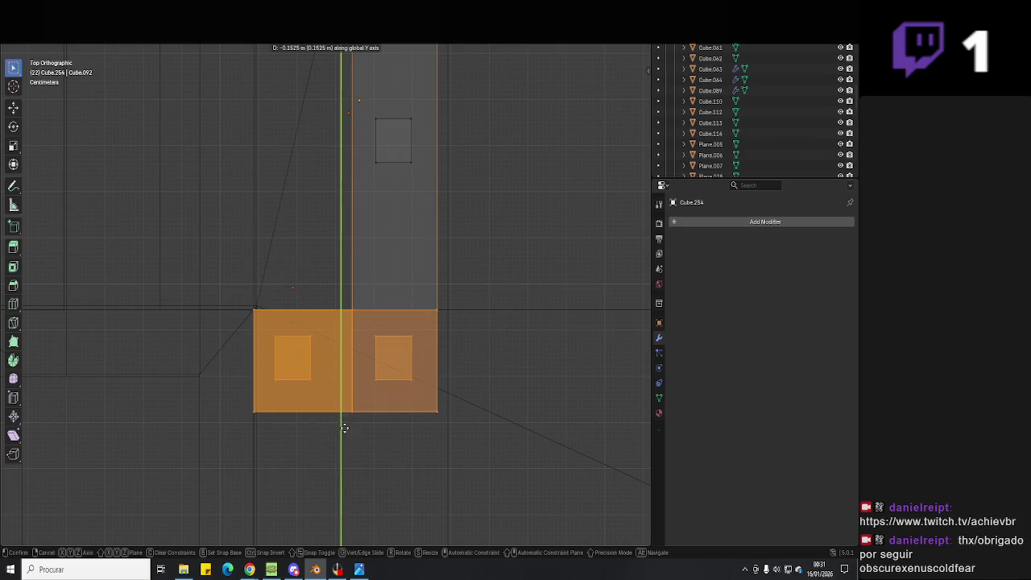
pyautogui.click(344, 427)
# - Return to solid shading and delete the redundant wall piece
pyautogui.scroll(-2, 421, 326)
pyautogui.moveTo(379, 366); pyautogui.dragTo(458, 304, button='middle')
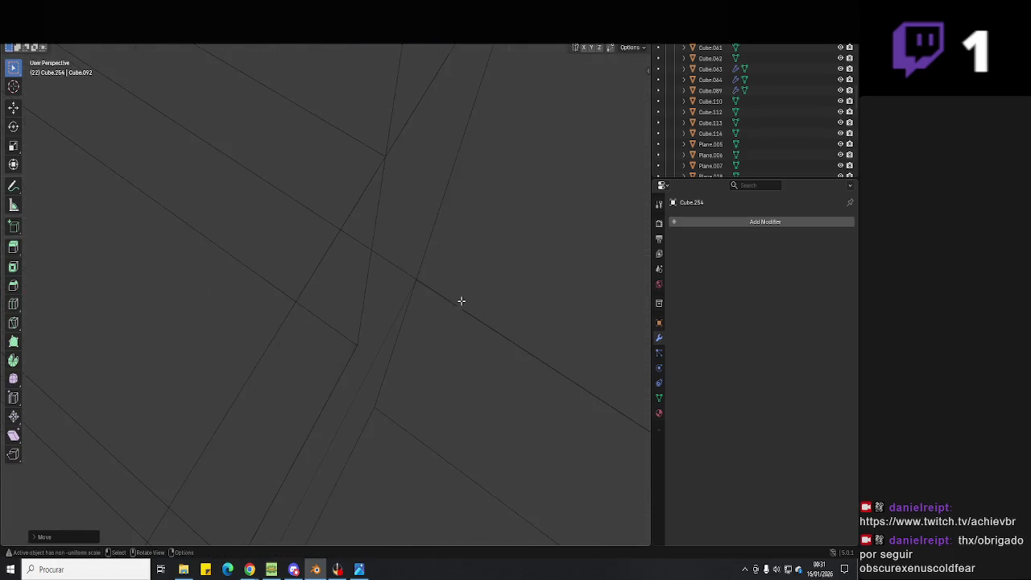
pyautogui.moveTo(502, 264)
pyautogui.mouseDown(button='middle')
pyautogui.moveTo(465, 410)
pyautogui.moveTo(375, 301)
pyautogui.moveTo(327, 395)
pyautogui.moveTo(338, 379)
pyautogui.mouseUp(button='middle')
pyautogui.hotkey('shift', 'z')
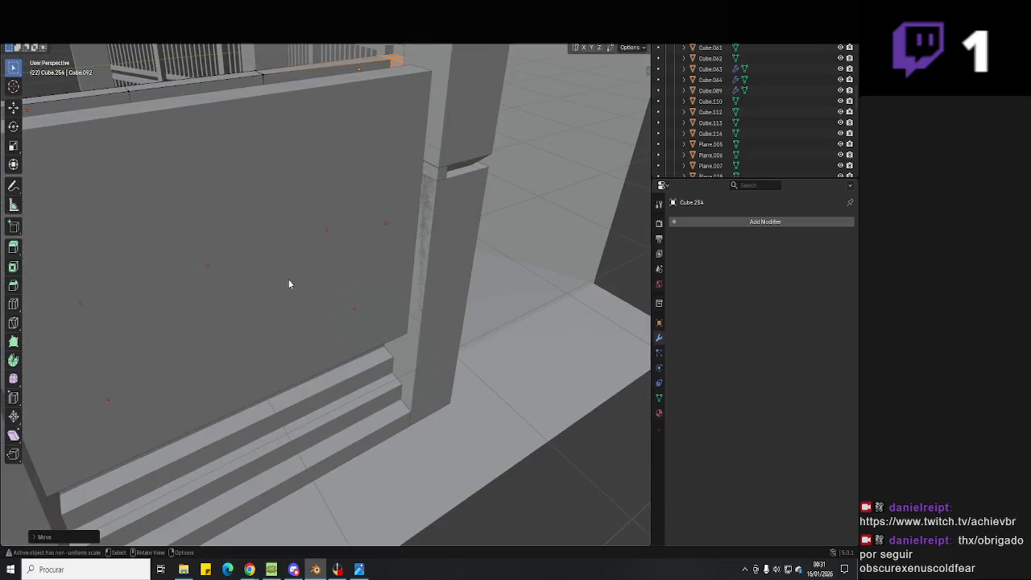
pyautogui.press('Delete')
pyautogui.scroll(2, 284, 297)
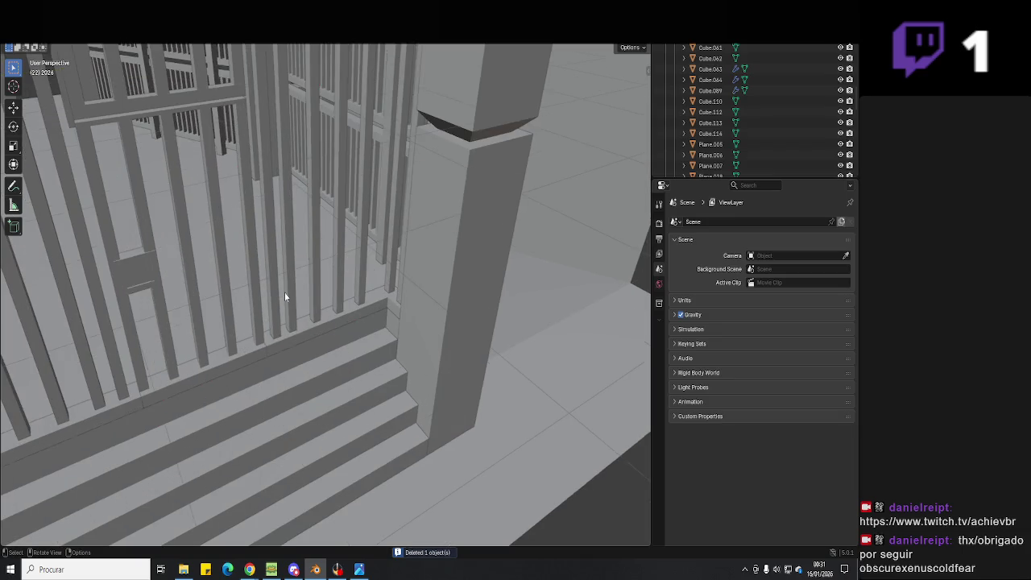
# - Add a copy of the railing bar beside the pillar, offset along Y
pyautogui.click(355, 294)
pyautogui.moveTo(365, 290)
pyautogui.mouseDown(button='middle')
pyautogui.moveTo(352, 331)
pyautogui.moveTo(371, 330)
pyautogui.mouseUp(button='middle')
pyautogui.press('Tab')
pyautogui.press('g')
pyautogui.press('y')
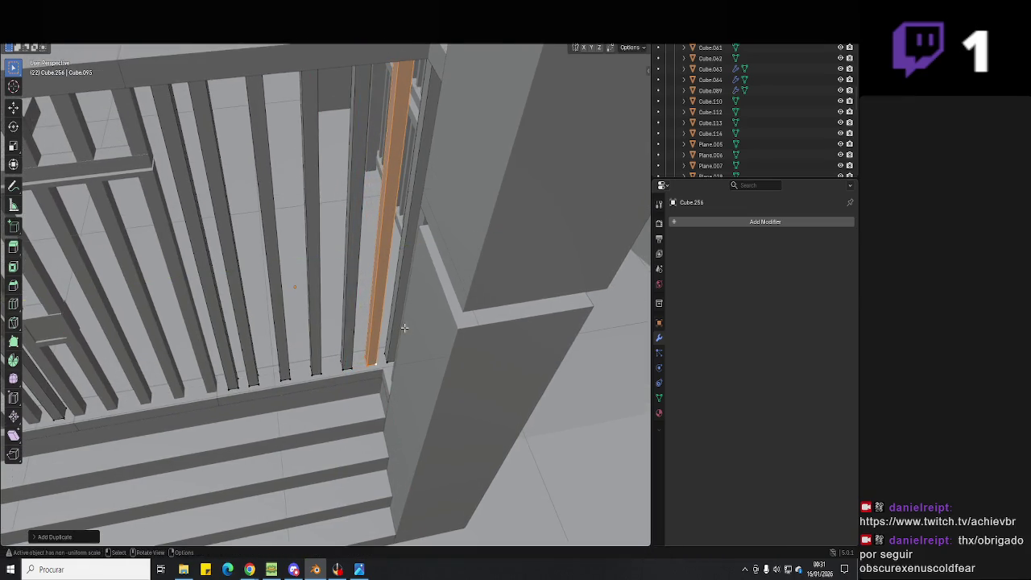
pyautogui.press('Tab')
pyautogui.click(338, 571)
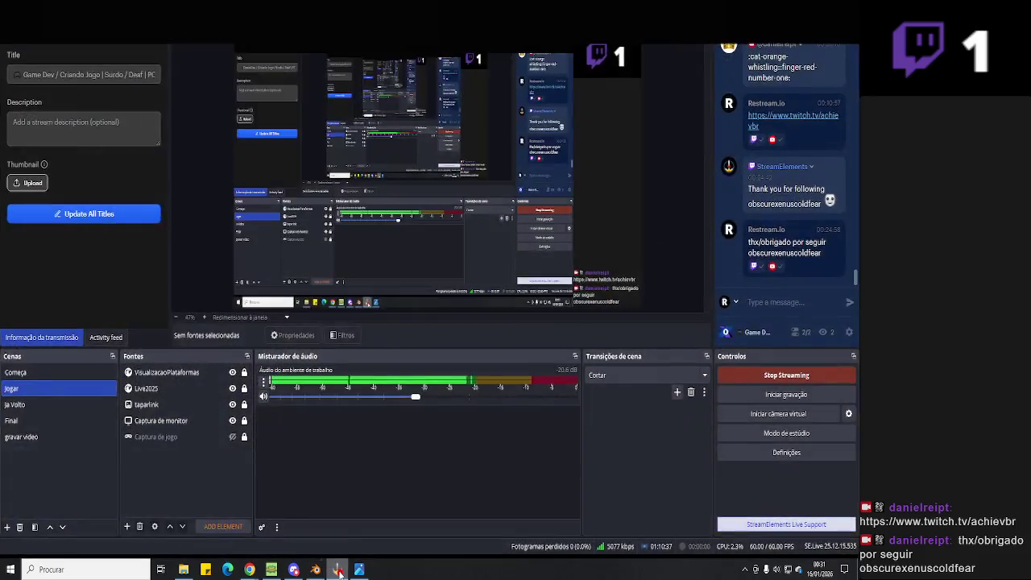
# - Minimise OBS, then select and zoom in on the left railing bars in Blender
pyautogui.click(339, 570)
pyautogui.moveTo(418, 312)
pyautogui.mouseDown(button='middle')
pyautogui.moveTo(393, 336)
pyautogui.moveTo(329, 336)
pyautogui.moveTo(429, 304)
pyautogui.moveTo(311, 236)
pyautogui.moveTo(313, 217)
pyautogui.moveTo(384, 282)
pyautogui.mouseUp(button='middle')
pyautogui.click(312, 217)
pyautogui.moveTo(339, 336)
pyautogui.mouseDown(button='middle')
pyautogui.moveTo(367, 343)
pyautogui.moveTo(333, 348)
pyautogui.moveTo(364, 377)
pyautogui.mouseUp(button='middle')
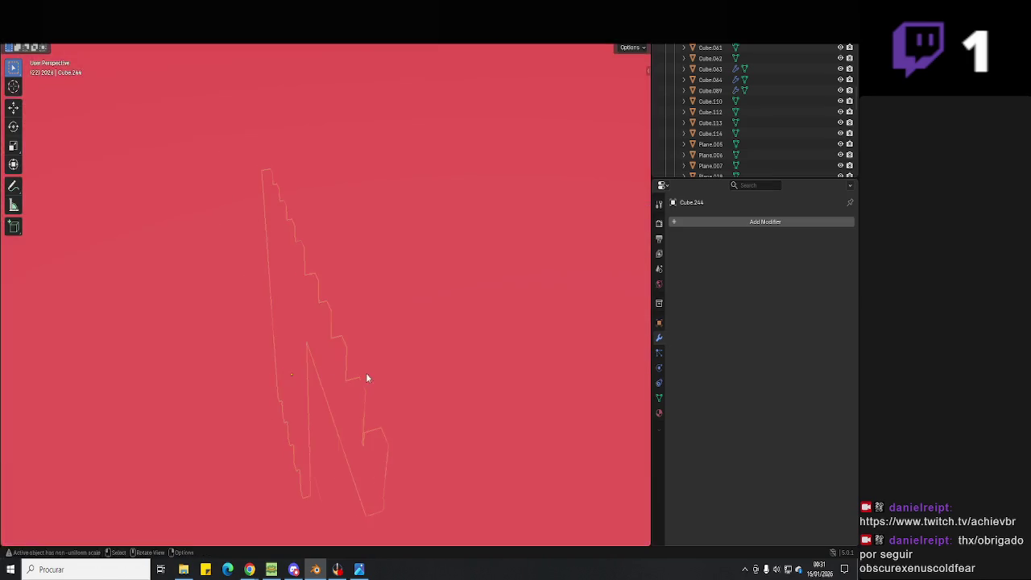
# - Delete the selected post's vertices in wireframe Edit Mode
pyautogui.scroll(-5, 364, 377)
pyautogui.press('Tab')
pyautogui.hotkey('shift', 'z')
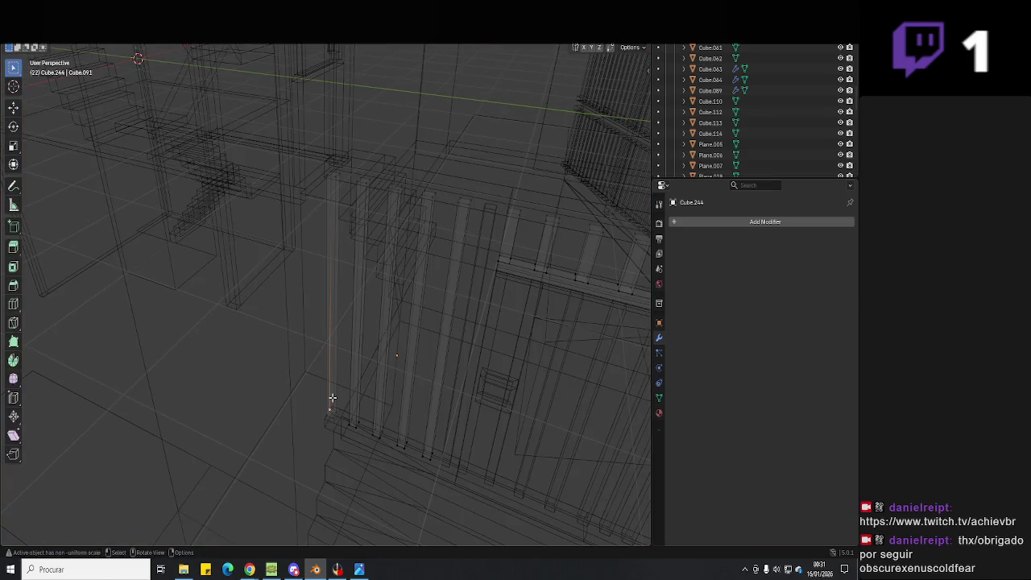
pyautogui.press('x')
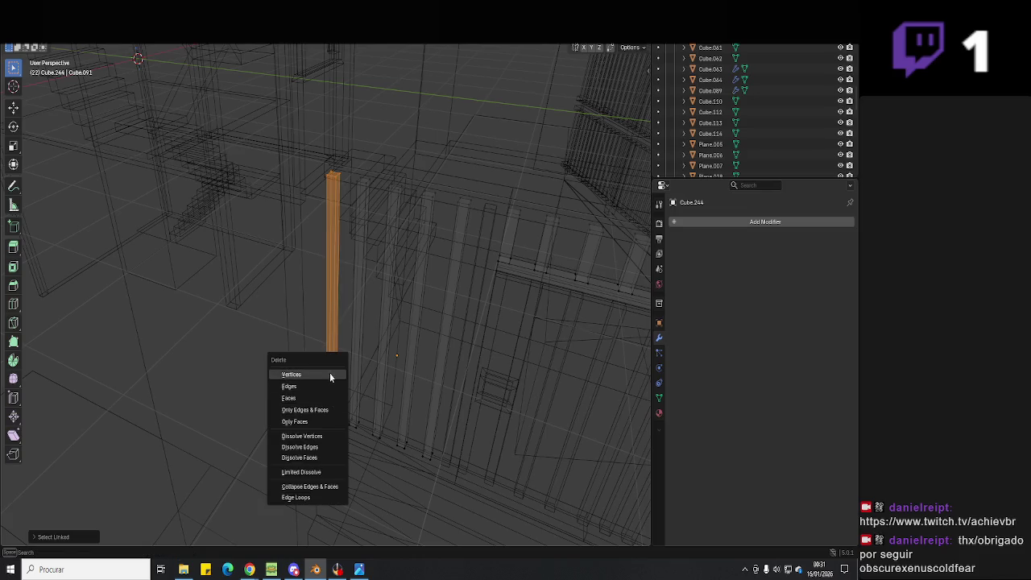
pyautogui.click(330, 376)
pyautogui.press('Tab')
# - Try moving the small base block along Y, then undo it
pyautogui.click(327, 409)
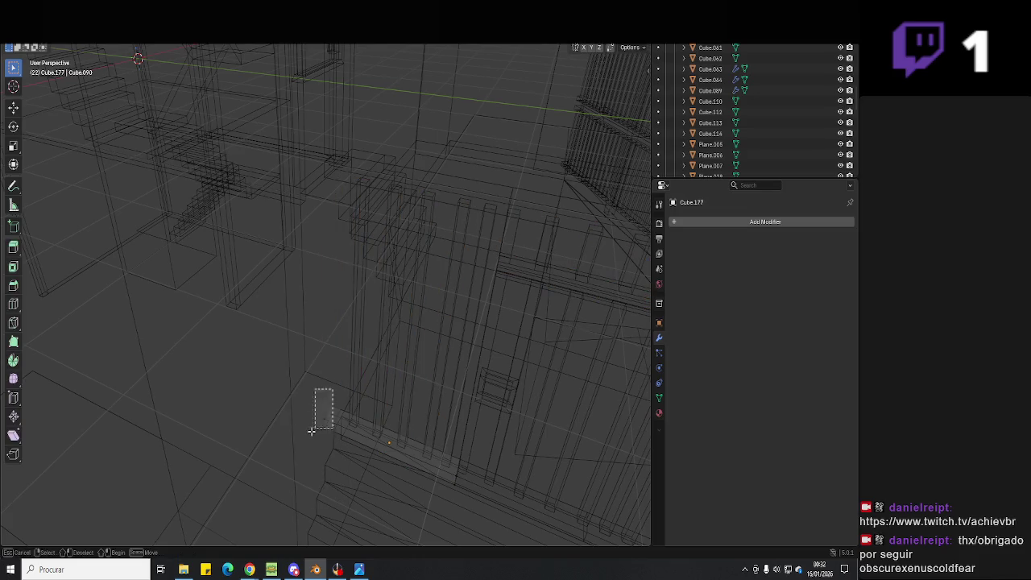
pyautogui.moveTo(329, 394); pyautogui.dragTo(332, 407, button='middle')
pyautogui.press('g')
pyautogui.press('y')
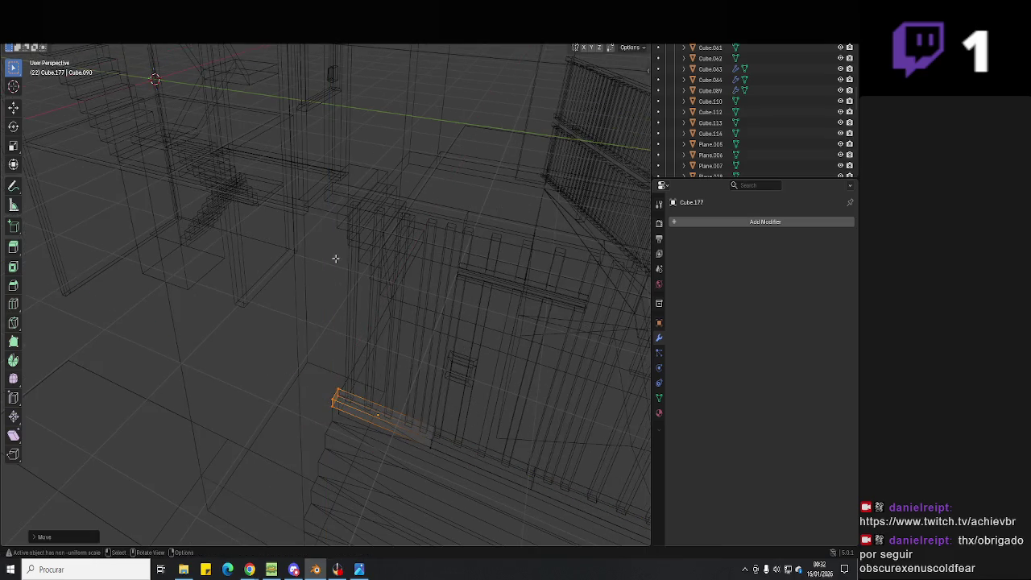
pyautogui.hotkey('ctrl', 'z')
pyautogui.hotkey('ctrl', 'z')
pyautogui.hotkey('ctrl', 'z')
pyautogui.moveTo(350, 185); pyautogui.dragTo(329, 233, button='middle')
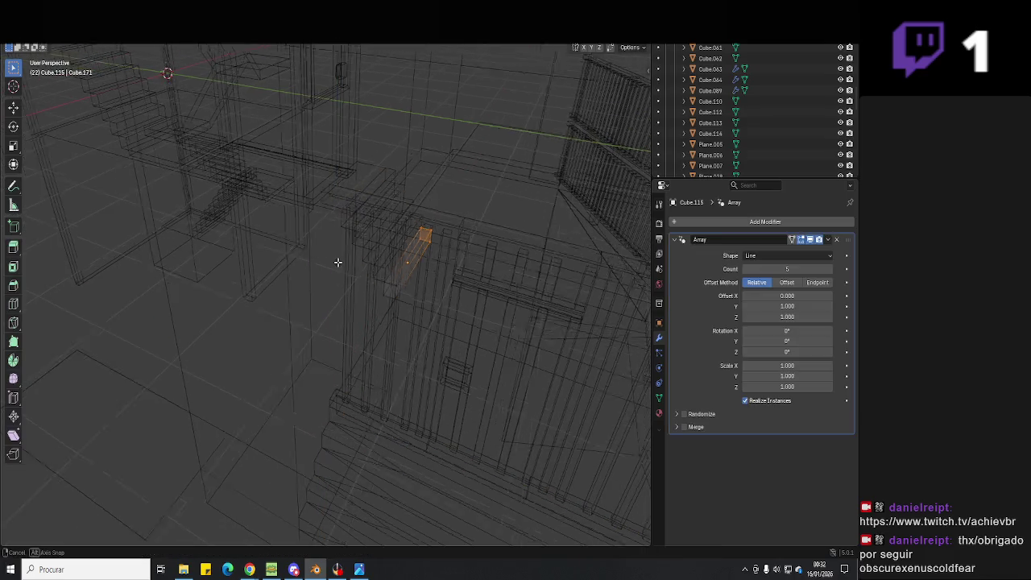
# - Stretch the long beam 5.696 m along Y, restore solid shading, and save
pyautogui.press('Tab')
pyautogui.click(325, 222)
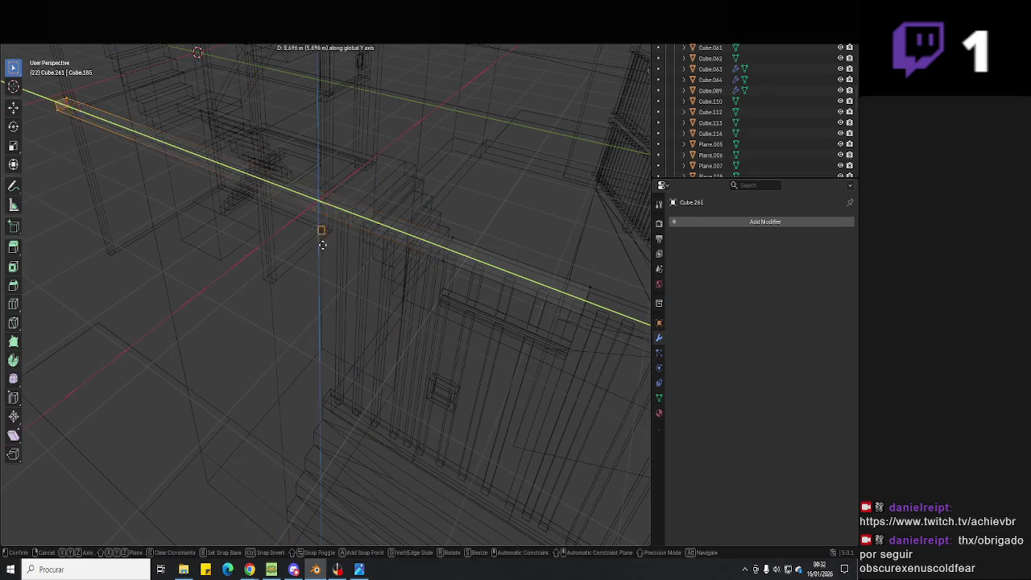
pyautogui.press('Tab')
pyautogui.moveTo(472, 172); pyautogui.dragTo(502, 138, button='middle')
pyautogui.scroll(3, 502, 138)
pyautogui.hotkey('shift', 'z')
pyautogui.moveTo(483, 201)
pyautogui.mouseDown(button='middle')
pyautogui.moveTo(442, 275)
pyautogui.moveTo(363, 313)
pyautogui.moveTo(379, 317)
pyautogui.moveTo(421, 281)
pyautogui.moveTo(335, 314)
pyautogui.moveTo(392, 292)
pyautogui.moveTo(413, 314)
pyautogui.moveTo(470, 329)
pyautogui.moveTo(452, 317)
pyautogui.moveTo(333, 327)
pyautogui.moveTo(329, 354)
pyautogui.moveTo(484, 398)
pyautogui.moveTo(369, 385)
pyautogui.moveTo(414, 271)
pyautogui.moveTo(421, 327)
pyautogui.moveTo(424, 290)
pyautogui.moveTo(448, 300)
pyautogui.moveTo(415, 223)
pyautogui.moveTo(398, 223)
pyautogui.moveTo(362, 299)
pyautogui.moveTo(391, 303)
pyautogui.mouseUp(button='middle')
pyautogui.hotkey('ctrl', 's')
# - Finish editing the baluster geometry and save the file again
pyautogui.moveTo(331, 395)
pyautogui.mouseDown(button='middle')
pyautogui.moveTo(501, 407)
pyautogui.moveTo(320, 360)
pyautogui.moveTo(459, 362)
pyautogui.moveTo(392, 410)
pyautogui.moveTo(454, 438)
pyautogui.moveTo(437, 420)
pyautogui.moveTo(245, 396)
pyautogui.moveTo(392, 449)
pyautogui.moveTo(371, 389)
pyautogui.moveTo(403, 386)
pyautogui.moveTo(380, 338)
pyautogui.moveTo(418, 410)
pyautogui.moveTo(430, 368)
pyautogui.moveTo(410, 391)
pyautogui.moveTo(495, 376)
pyautogui.moveTo(474, 376)
pyautogui.moveTo(378, 269)
pyautogui.moveTo(282, 258)
pyautogui.moveTo(378, 249)
pyautogui.moveTo(472, 286)
pyautogui.moveTo(389, 329)
pyautogui.moveTo(391, 298)
pyautogui.moveTo(441, 315)
pyautogui.moveTo(533, 279)
pyautogui.moveTo(311, 330)
pyautogui.moveTo(323, 317)
pyautogui.moveTo(435, 329)
pyautogui.moveTo(385, 353)
pyautogui.moveTo(447, 316)
pyautogui.mouseUp(button='middle')
pyautogui.press('Tab')
# - Select the dark plane beneath the balcony and enter Edit Mode on it
pyautogui.press('Tab')
pyautogui.press('Tab')
pyautogui.scroll(-3, 245, 395)
pyautogui.hotkey('ctrl', 's')
pyautogui.click(403, 387)
pyautogui.scroll(3, 504, 379)
pyautogui.scroll(-3, 510, 382)
pyautogui.click(391, 298)
pyautogui.click(291, 325)
pyautogui.press('Tab')
pyautogui.moveTo(285, 328)
pyautogui.mouseDown(button='middle')
pyautogui.moveTo(75, 353)
pyautogui.moveTo(304, 338)
pyautogui.moveTo(319, 361)
pyautogui.moveTo(421, 329)
pyautogui.moveTo(207, 289)
pyautogui.moveTo(309, 295)
pyautogui.moveTo(409, 340)
pyautogui.mouseUp(button='middle')
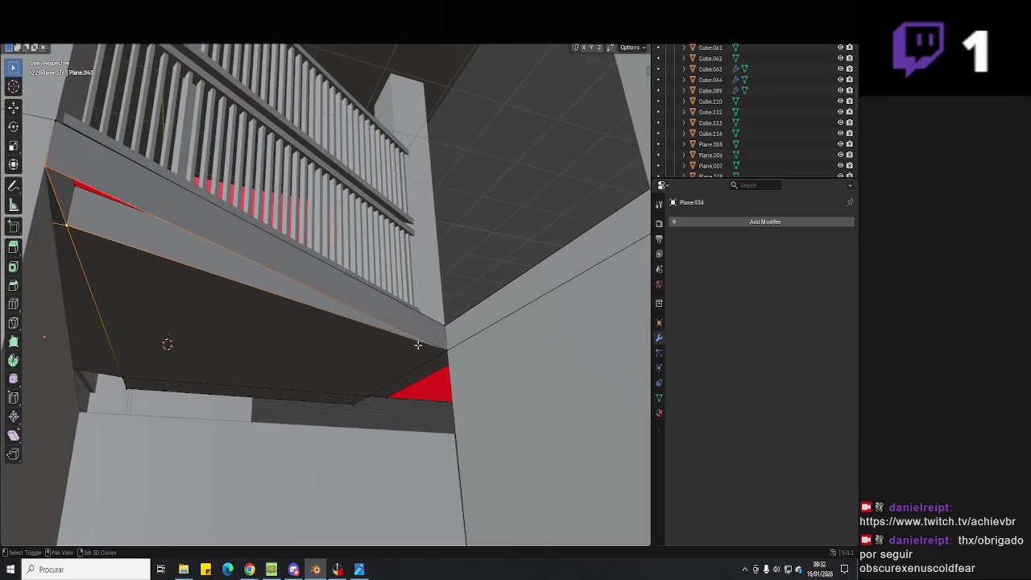
# - Leave the balcony plane's Edit Mode and select the floor object beside the red wall planes
pyautogui.press('Tab')
pyautogui.moveTo(407, 378)
pyautogui.mouseDown(button='middle')
pyautogui.moveTo(372, 358)
pyautogui.moveTo(432, 388)
pyautogui.moveTo(361, 389)
pyautogui.moveTo(358, 400)
pyautogui.moveTo(450, 395)
pyautogui.mouseUp(button='middle')
pyautogui.click(399, 391)
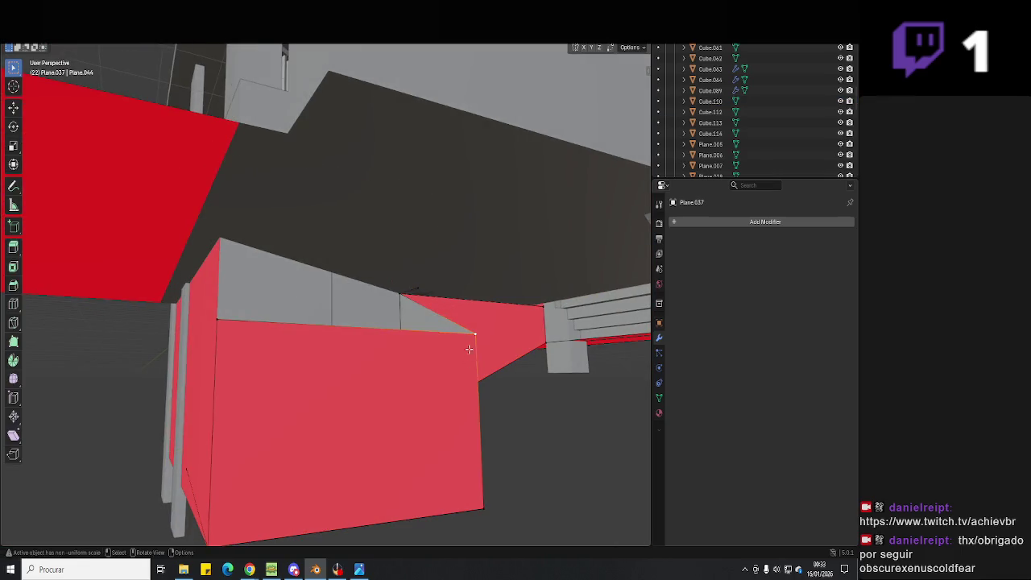
pyautogui.moveTo(472, 348); pyautogui.dragTo(282, 361, button='middle')
pyautogui.moveTo(190, 343); pyautogui.dragTo(366, 338, button='middle')
pyautogui.scroll(3, 201, 460)
pyautogui.scroll(3, 283, 419)
pyautogui.scroll(3, 508, 288)
pyautogui.scroll(2, 424, 505)
pyautogui.scroll(-3, 464, 494)
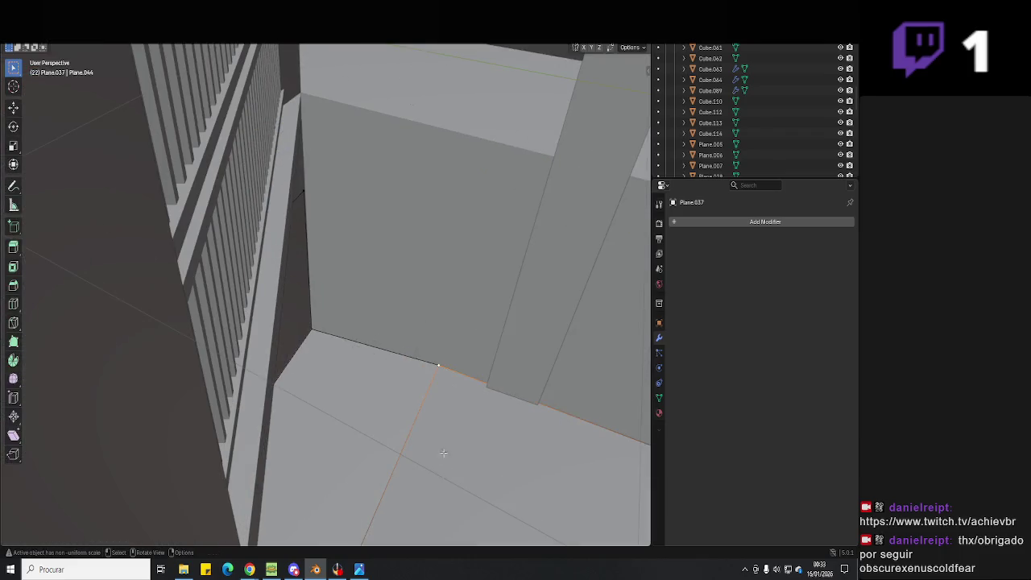
# - Delete the stray floor corner vertices, exit Edit Mode and save the file
pyautogui.moveTo(445, 451); pyautogui.dragTo(328, 407, button='middle')
pyautogui.rightClick(317, 378)
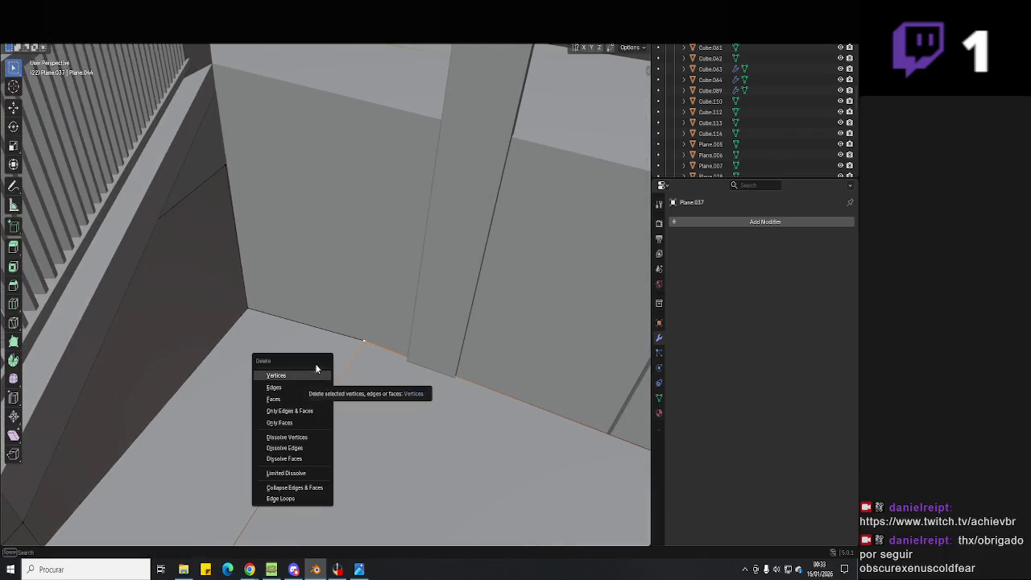
pyautogui.click(331, 387)
pyautogui.press('Tab')
pyautogui.scroll(-3, 368, 370)
pyautogui.moveTo(371, 369)
pyautogui.mouseDown(button='middle')
pyautogui.moveTo(410, 338)
pyautogui.moveTo(359, 357)
pyautogui.moveTo(366, 376)
pyautogui.moveTo(422, 337)
pyautogui.moveTo(345, 320)
pyautogui.mouseUp(button='middle')
pyautogui.hotkey('ctrl', 's')
# - Move the selected wall plane edge vertically along Z
pyautogui.press('Tab')
pyautogui.moveTo(208, 253); pyautogui.dragTo(409, 250, button='middle')
pyautogui.moveTo(274, 166)
pyautogui.mouseDown(button='middle')
pyautogui.moveTo(357, 163)
pyautogui.moveTo(247, 230)
pyautogui.moveTo(397, 267)
pyautogui.mouseUp(button='middle')
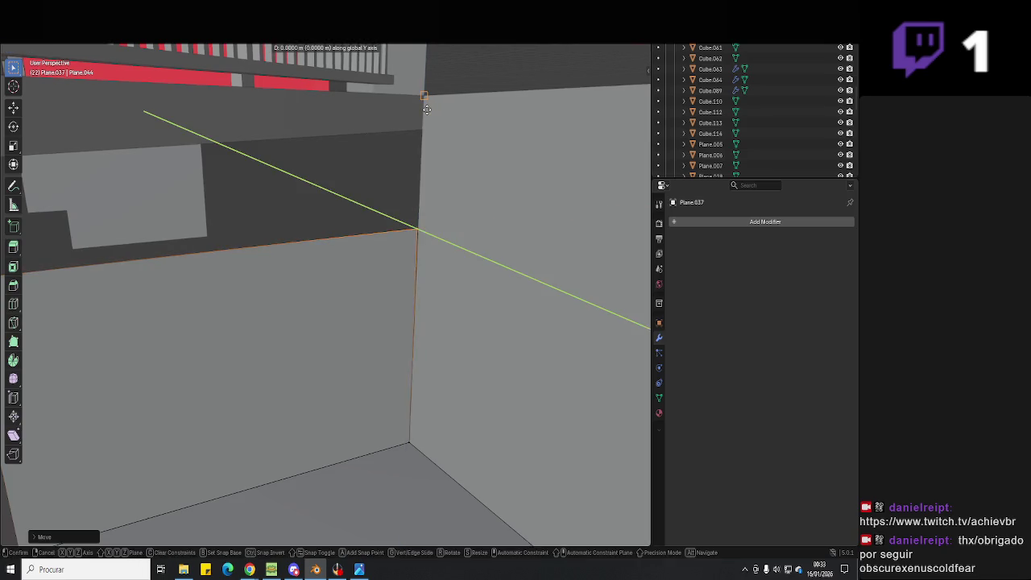
pyautogui.moveTo(427, 106)
pyautogui.mouseDown(button='middle')
pyautogui.moveTo(449, 191)
pyautogui.moveTo(399, 282)
pyautogui.moveTo(382, 277)
pyautogui.moveTo(395, 231)
pyautogui.moveTo(363, 206)
pyautogui.mouseUp(button='middle')
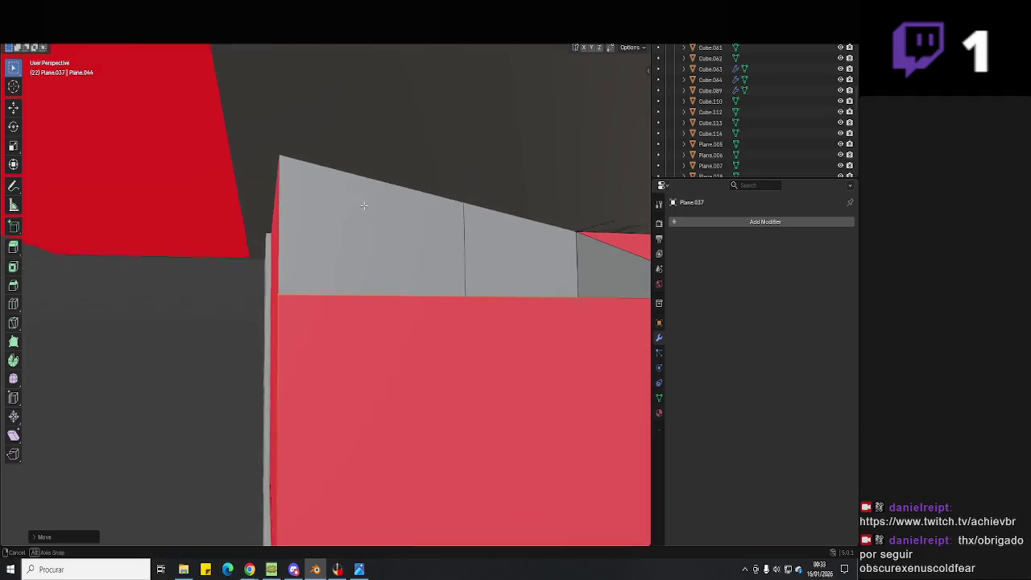
pyautogui.moveTo(281, 150)
pyautogui.mouseDown(button='middle')
pyautogui.moveTo(315, 231)
pyautogui.moveTo(452, 374)
pyautogui.moveTo(461, 308)
pyautogui.mouseUp(button='middle')
pyautogui.press('z')
pyautogui.moveTo(436, 164)
pyautogui.mouseDown(button='middle')
pyautogui.moveTo(449, 253)
pyautogui.moveTo(507, 277)
pyautogui.mouseUp(button='middle')
pyautogui.click(479, 175)
pyautogui.moveTo(478, 175)
pyautogui.mouseDown(button='middle')
pyautogui.moveTo(502, 266)
pyautogui.moveTo(429, 269)
pyautogui.mouseUp(button='middle')
pyautogui.moveTo(399, 457)
pyautogui.mouseDown(button='middle')
pyautogui.moveTo(414, 379)
pyautogui.moveTo(354, 363)
pyautogui.moveTo(438, 392)
pyautogui.moveTo(387, 422)
pyautogui.moveTo(360, 371)
pyautogui.moveTo(424, 319)
pyautogui.moveTo(408, 315)
pyautogui.moveTo(397, 333)
pyautogui.moveTo(401, 311)
pyautogui.moveTo(505, 343)
pyautogui.moveTo(558, 340)
pyautogui.moveTo(497, 318)
pyautogui.moveTo(580, 317)
pyautogui.mouseUp(button='middle')
# - Shift the red wall selection along Y and save the file
pyautogui.click(414, 379)
pyautogui.press('g')
pyautogui.press('y')
pyautogui.hotkey('ctrl', 's')
# - Raise the grey ramp wall's top edge 1.149 m along Z
pyautogui.press('Tab')
pyautogui.scroll(3, 398, 359)
pyautogui.moveTo(475, 313)
pyautogui.mouseDown(button='middle')
pyautogui.moveTo(518, 311)
pyautogui.moveTo(478, 299)
pyautogui.moveTo(505, 361)
pyautogui.moveTo(553, 368)
pyautogui.moveTo(431, 364)
pyautogui.moveTo(407, 343)
pyautogui.moveTo(454, 343)
pyautogui.moveTo(443, 341)
pyautogui.moveTo(493, 273)
pyautogui.mouseUp(button='middle')
pyautogui.press('Tab')
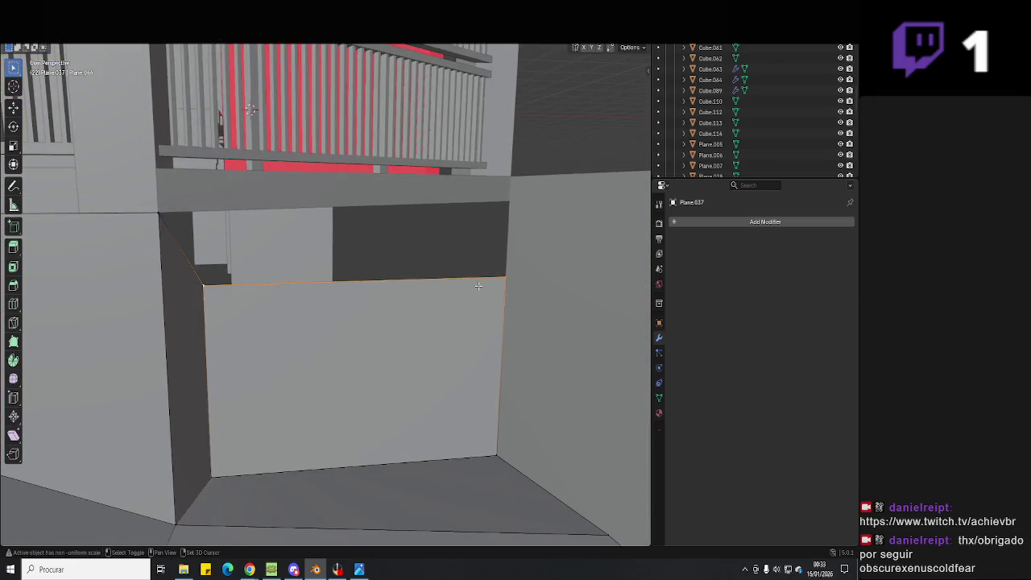
pyautogui.press('g')
pyautogui.press('z')
pyautogui.press('Tab')
# - Check the raised wall against the predio 1.jpg reference photo
pyautogui.moveTo(485, 226)
pyautogui.mouseDown(button='middle')
pyautogui.moveTo(398, 275)
pyautogui.moveTo(422, 322)
pyautogui.moveTo(458, 344)
pyautogui.mouseUp(button='middle')
pyautogui.moveTo(470, 290)
pyautogui.mouseDown(button='middle')
pyautogui.moveTo(493, 277)
pyautogui.moveTo(349, 290)
pyautogui.moveTo(302, 327)
pyautogui.moveTo(417, 334)
pyautogui.moveTo(435, 246)
pyautogui.moveTo(356, 337)
pyautogui.mouseUp(button='middle')
pyautogui.click(359, 569)
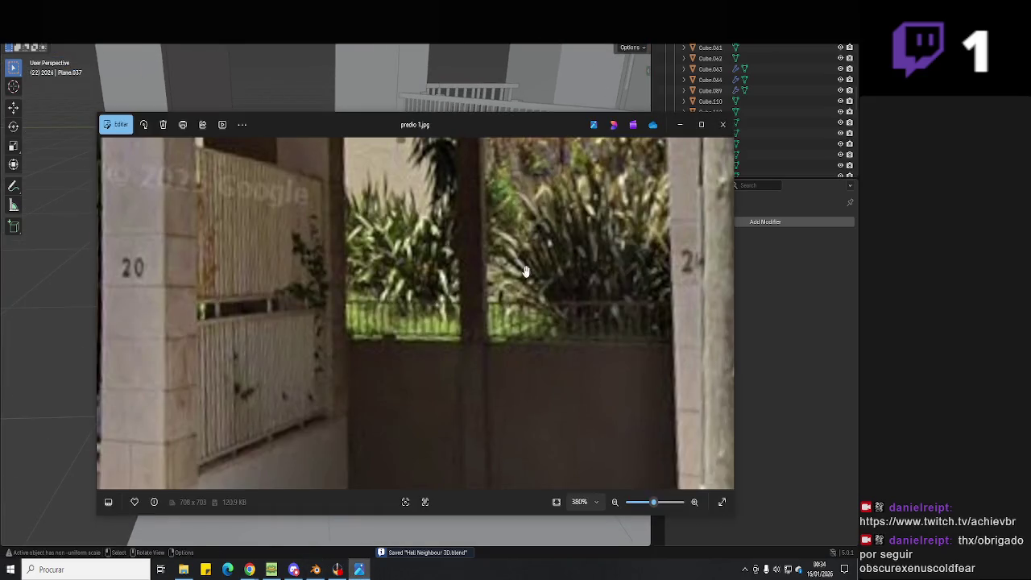
pyautogui.scroll(2, 504, 394)
pyautogui.scroll(1, 504, 394)
pyautogui.scroll(1, 499, 398)
pyautogui.scroll(-2, 500, 398)
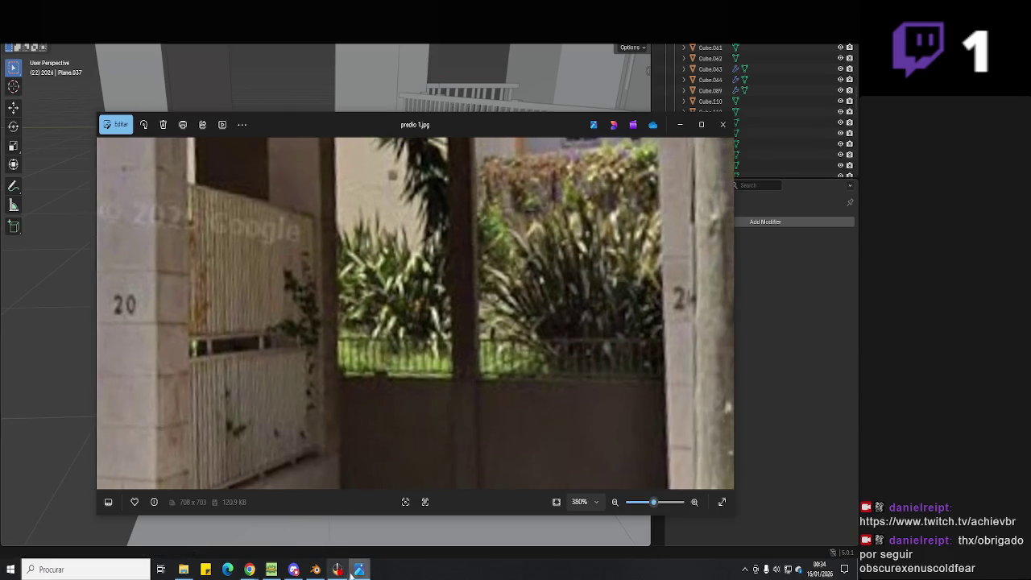
pyautogui.click(359, 569)
pyautogui.moveTo(358, 390)
pyautogui.mouseDown(button='middle')
pyautogui.moveTo(408, 290)
pyautogui.moveTo(460, 272)
pyautogui.moveTo(409, 345)
pyautogui.moveTo(335, 262)
pyautogui.mouseUp(button='middle')
pyautogui.click(416, 260)
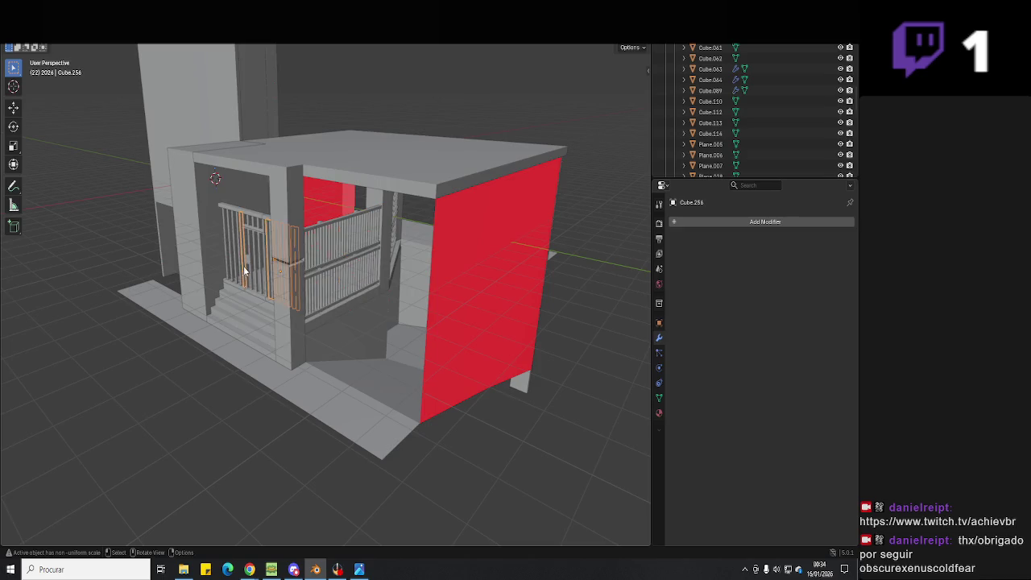
# - Add a cube, snap it onto the ledge and scale it down to a small block
pyautogui.scroll(5, 468, 304)
pyautogui.moveTo(468, 304)
pyautogui.mouseDown(button='middle')
pyautogui.moveTo(411, 374)
pyautogui.moveTo(306, 333)
pyautogui.mouseUp(button='middle')
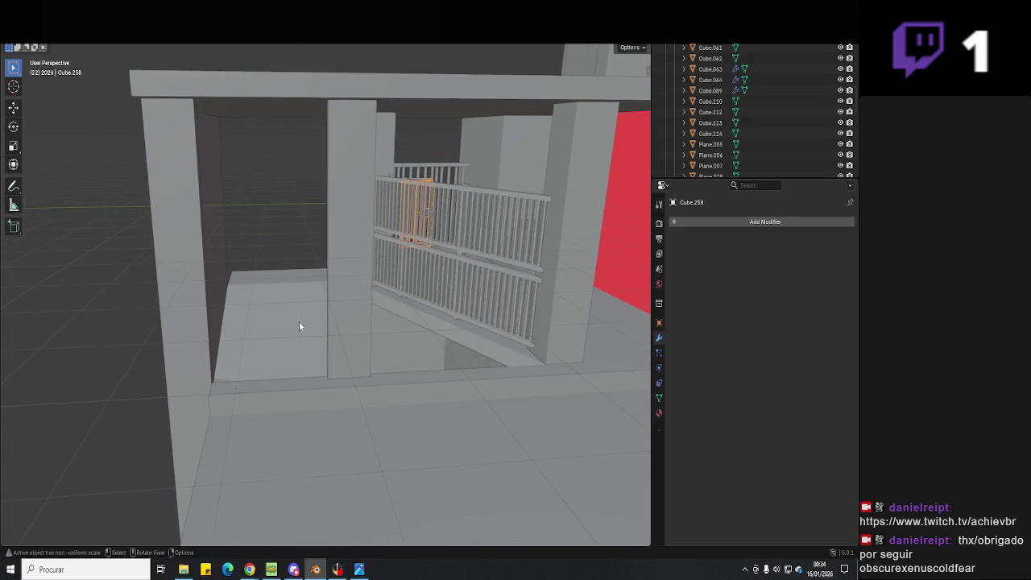
pyautogui.click(122, 48)
pyautogui.moveTo(137, 45)
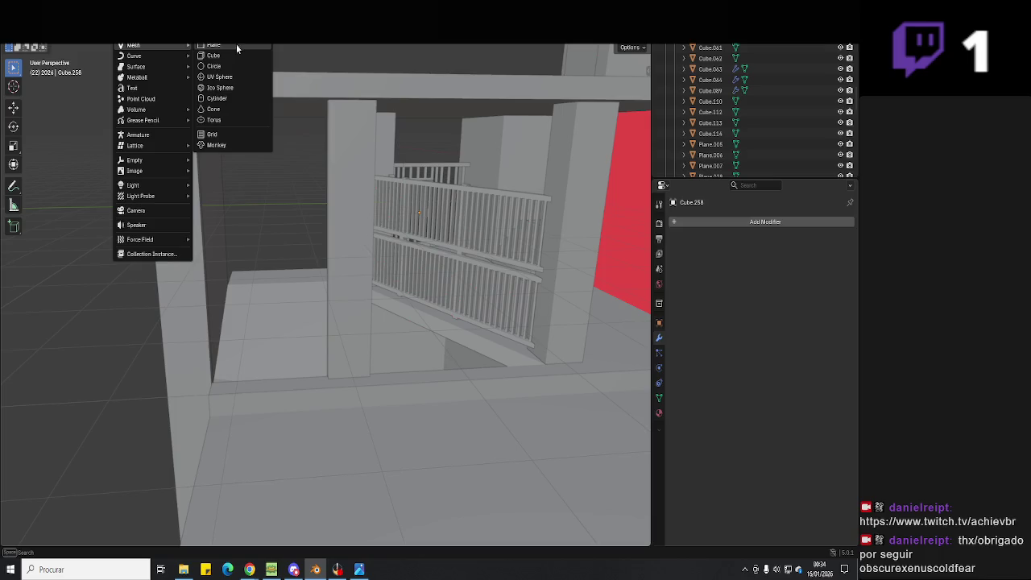
pyautogui.click(234, 51)
pyautogui.scroll(-5, 246, 335)
pyautogui.press('g')
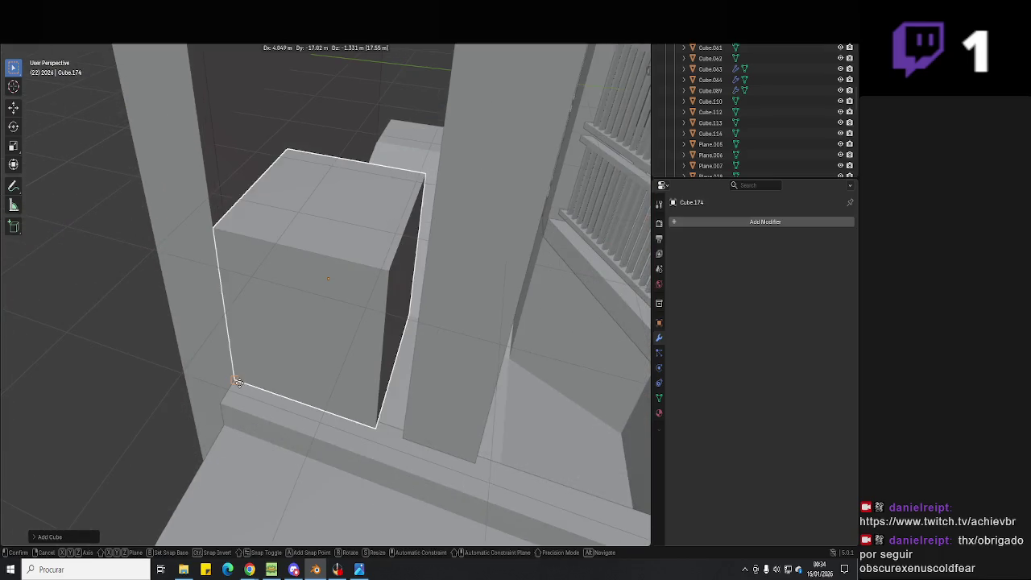
pyautogui.press('s')
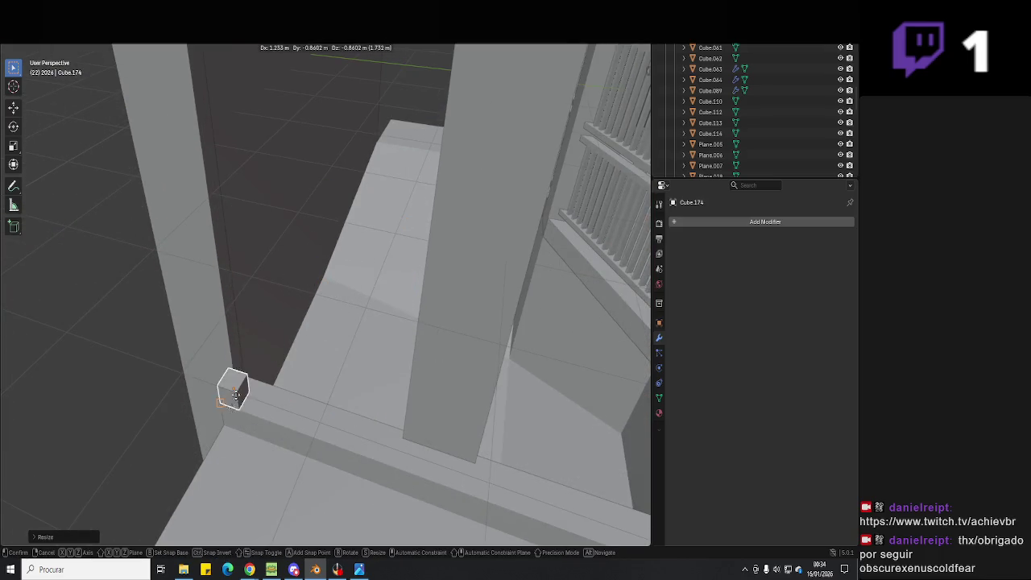
pyautogui.click(229, 399)
pyautogui.moveTo(229, 399)
pyautogui.mouseDown(button='middle')
pyautogui.moveTo(426, 374)
pyautogui.moveTo(444, 400)
pyautogui.moveTo(295, 403)
pyautogui.moveTo(430, 469)
pyautogui.moveTo(344, 71)
pyautogui.mouseUp(button='middle')
pyautogui.click(446, 419)
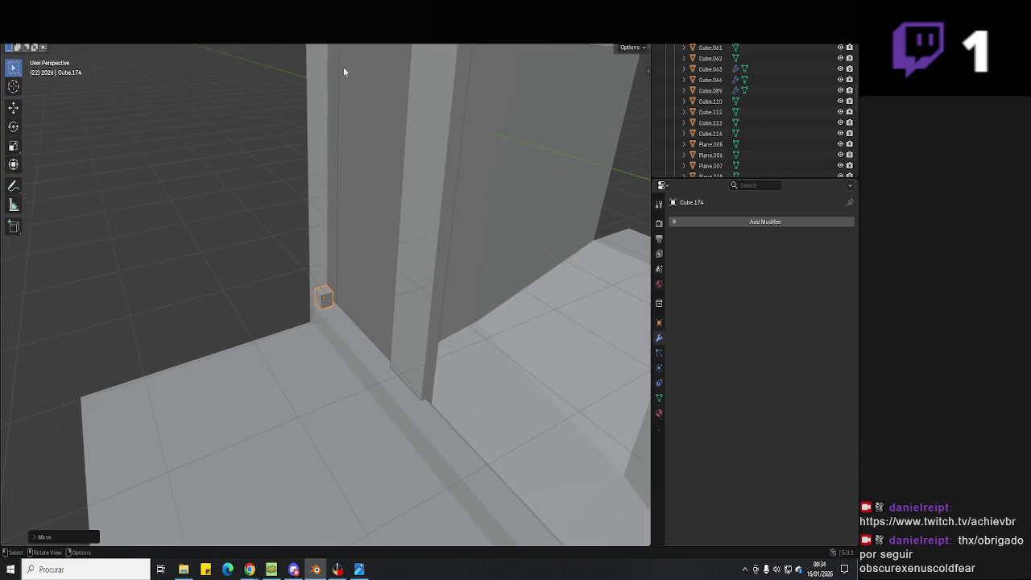
# - Inspect the small block, Cube.174, up close and compare it with the reference photo
pyautogui.click(338, 571)
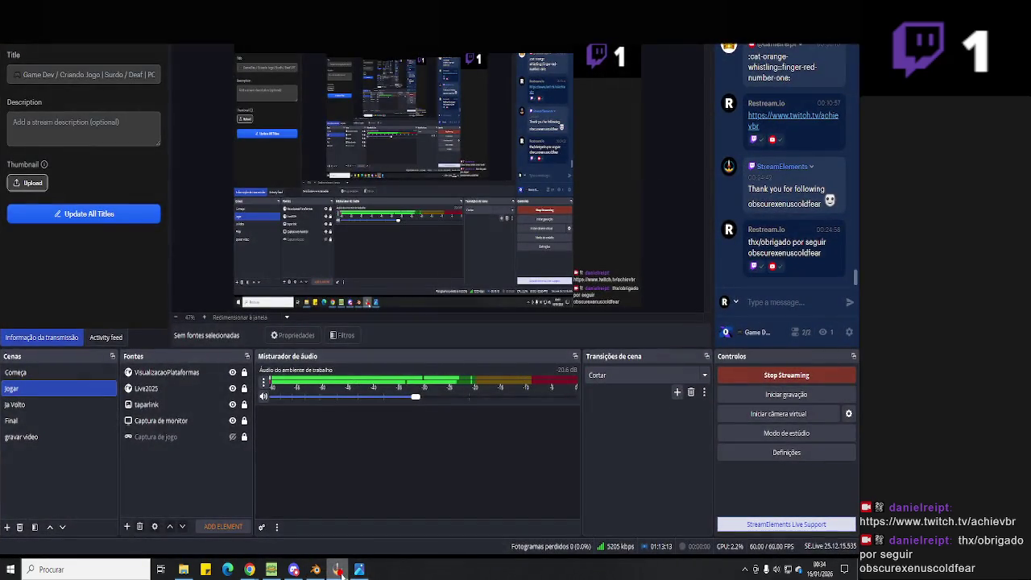
pyautogui.click(315, 570)
pyautogui.moveTo(335, 398)
pyautogui.mouseDown(button='middle')
pyautogui.moveTo(354, 368)
pyautogui.moveTo(438, 395)
pyautogui.moveTo(313, 313)
pyautogui.moveTo(404, 410)
pyautogui.mouseUp(button='middle')
pyautogui.click(364, 572)
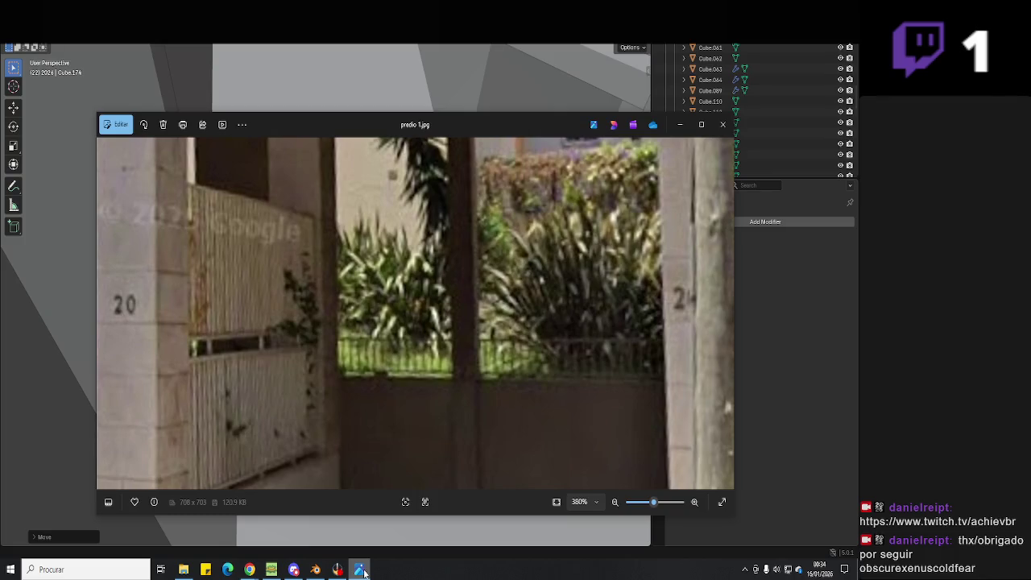
pyautogui.click(363, 572)
pyautogui.moveTo(269, 357); pyautogui.dragTo(252, 304, button='middle')
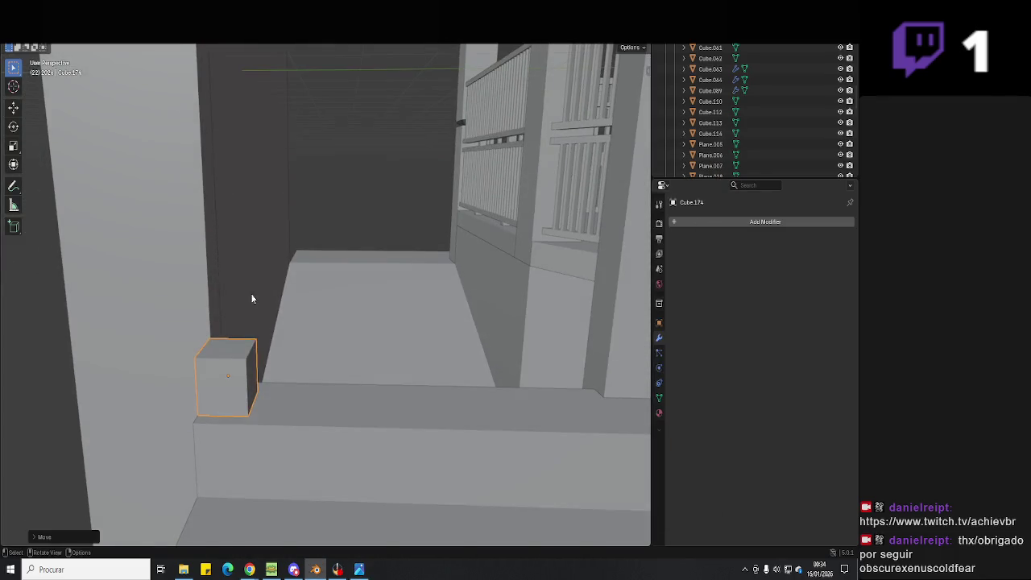
# - Stretch the ledge cube's face along Y into a thin strip
pyautogui.click(233, 346)
pyautogui.moveTo(233, 346); pyautogui.dragTo(291, 348, button='middle')
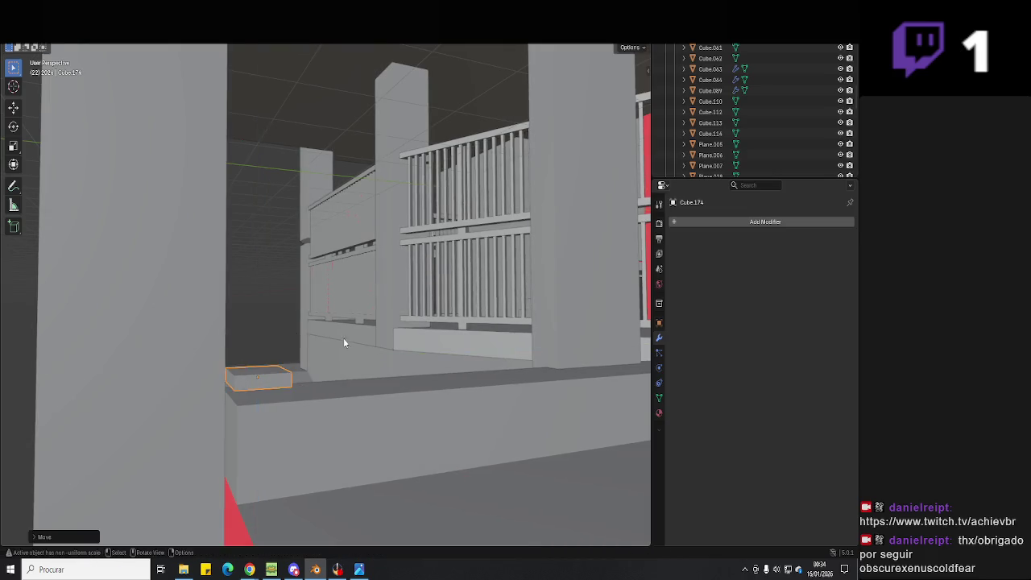
pyautogui.moveTo(344, 342); pyautogui.dragTo(303, 326, button='middle')
pyautogui.press('Tab')
pyautogui.moveTo(340, 362); pyautogui.dragTo(311, 369, button='middle')
pyautogui.press('g')
pyautogui.press('y')
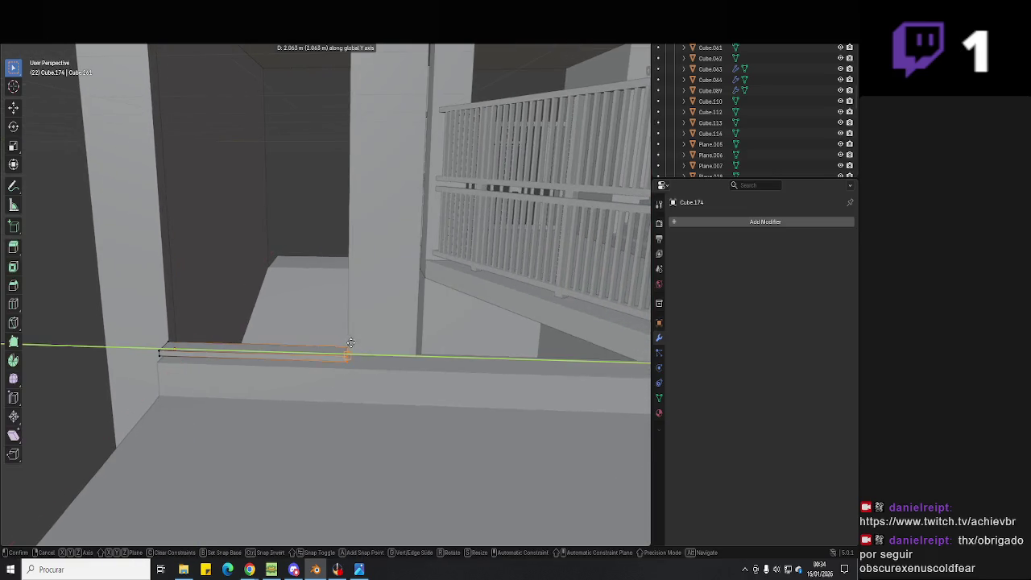
pyautogui.moveTo(441, 374); pyautogui.dragTo(414, 373, button='middle')
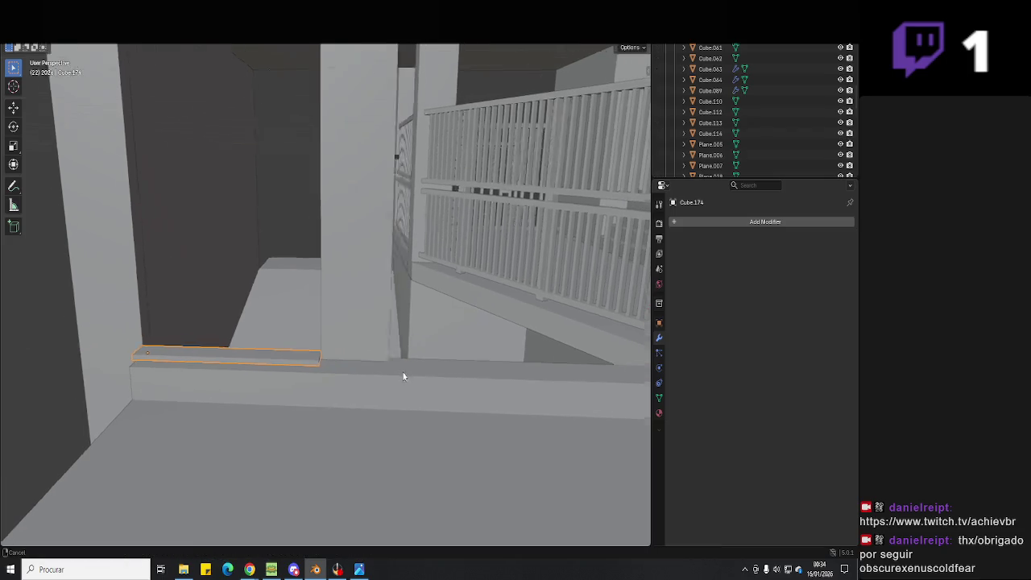
# - After checking the reference photo, shift the tall pillar and left wall column along X
pyautogui.click(360, 570)
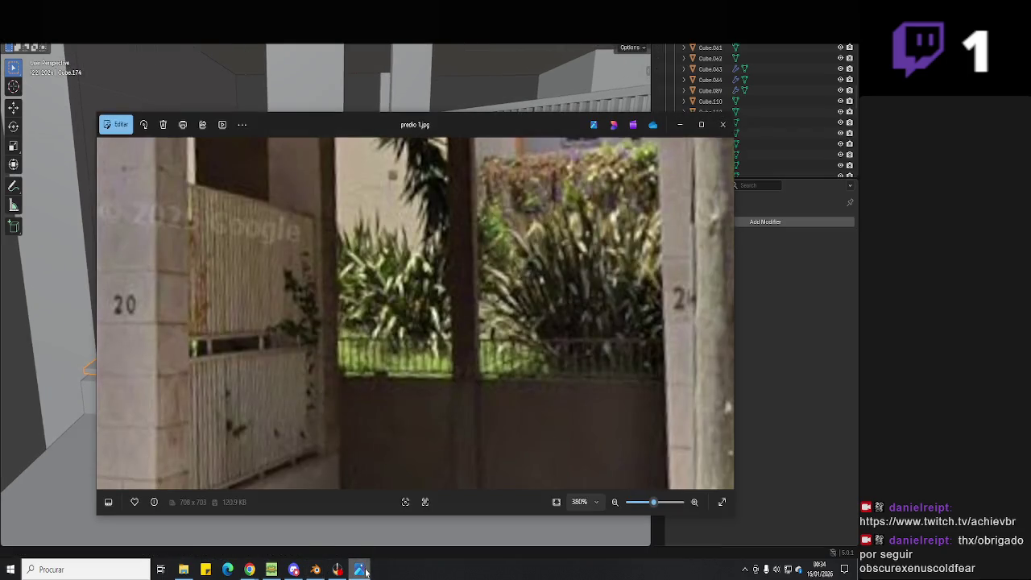
pyautogui.click(365, 572)
pyautogui.moveTo(341, 411)
pyautogui.mouseDown(button='middle')
pyautogui.moveTo(352, 334)
pyautogui.moveTo(376, 353)
pyautogui.moveTo(265, 368)
pyautogui.mouseUp(button='middle')
pyautogui.click(376, 354)
pyautogui.scroll(-5, 377, 355)
pyautogui.click(265, 384)
pyautogui.press('Tab')
pyautogui.press('g')
pyautogui.press('x')
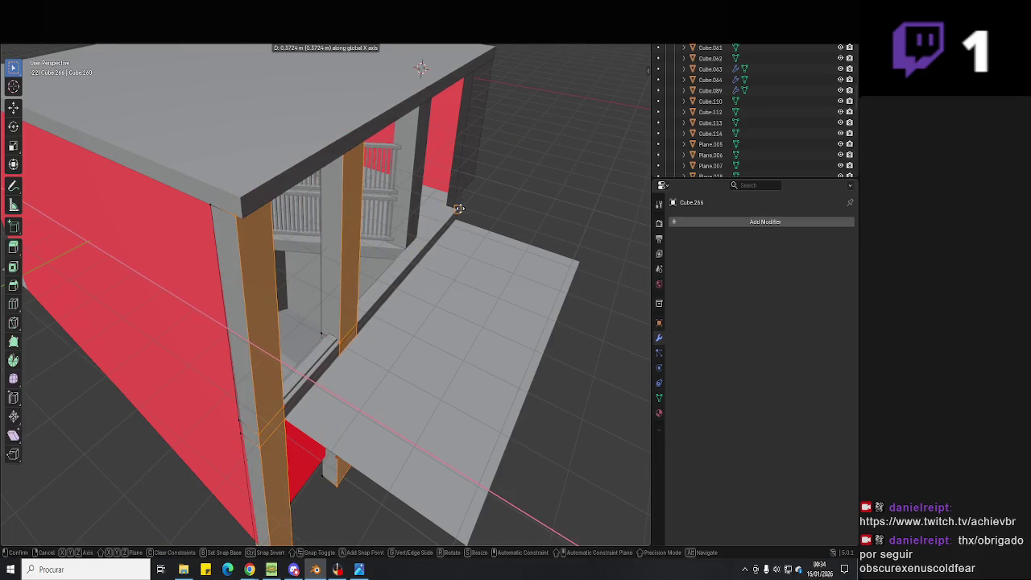
pyautogui.press('Tab')
# - Slide the ledge strip along X and view it from the top
pyautogui.scroll(3, 383, 310)
pyautogui.scroll(2, 325, 391)
pyautogui.click(339, 386)
pyautogui.press('g')
pyautogui.press('x')
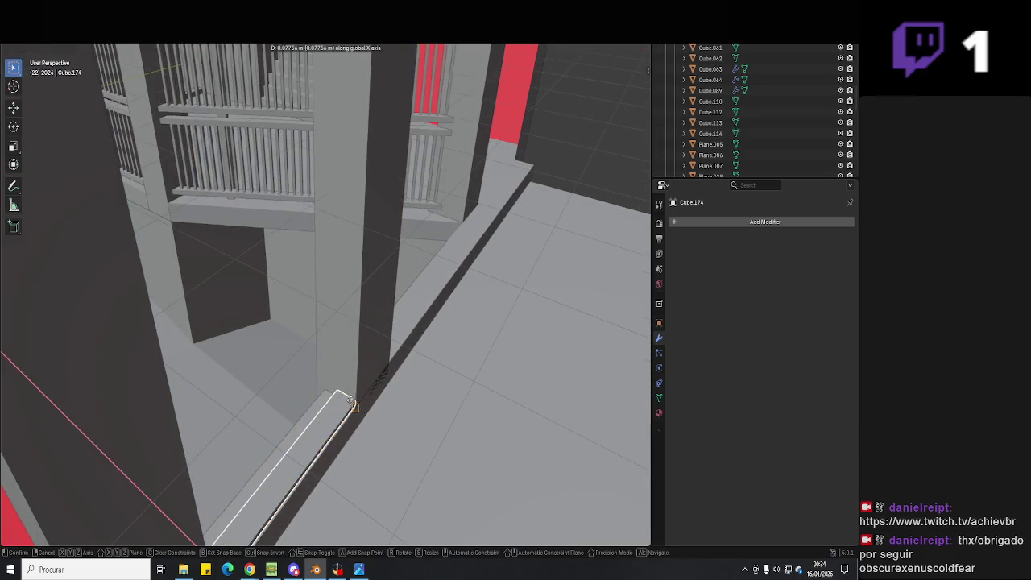
pyautogui.click(365, 398)
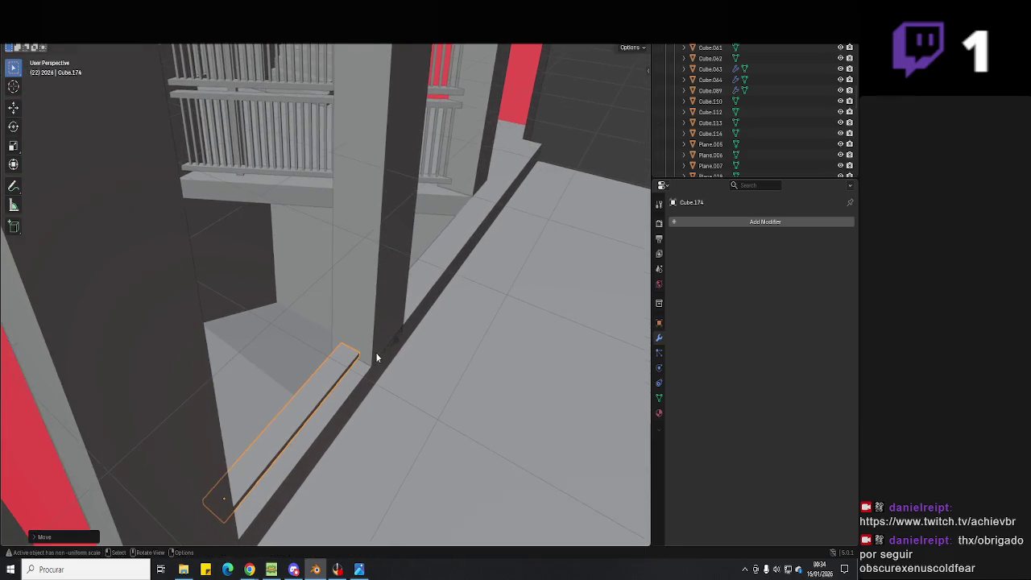
pyautogui.press('KP_7')
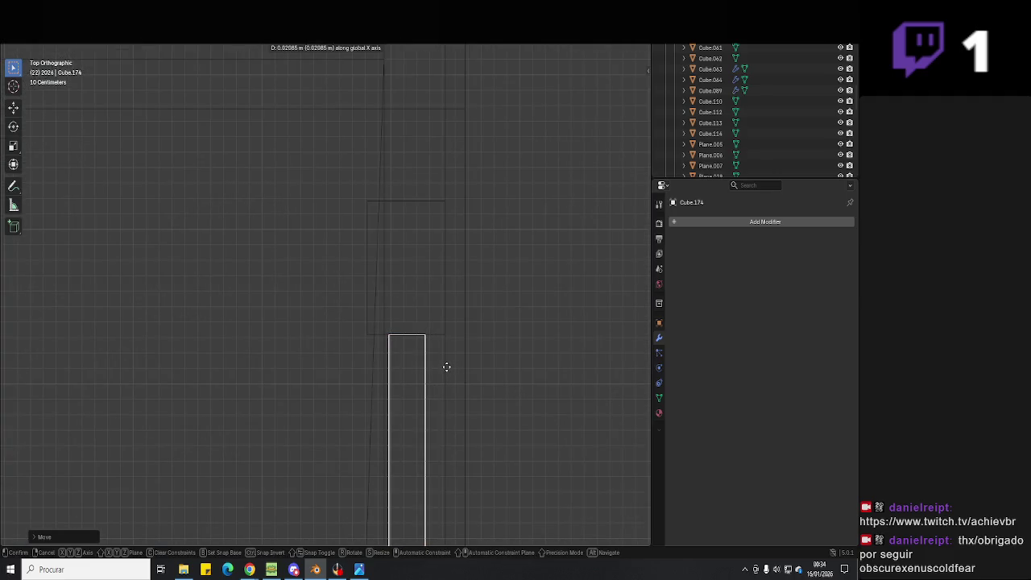
# - Select the dark ground plane, compare with the reference photo, and paste a copy of the plank
pyautogui.click(370, 364)
pyautogui.moveTo(369, 364); pyautogui.dragTo(521, 319, button='middle')
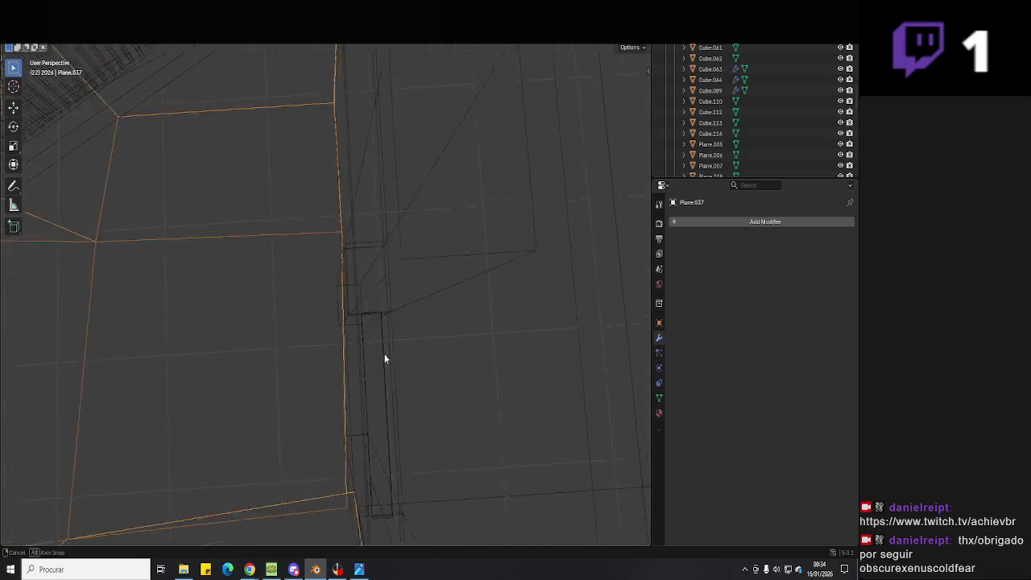
pyautogui.moveTo(510, 310)
pyautogui.mouseDown(button='middle')
pyautogui.moveTo(402, 273)
pyautogui.moveTo(368, 311)
pyautogui.moveTo(240, 342)
pyautogui.moveTo(262, 349)
pyautogui.mouseUp(button='middle')
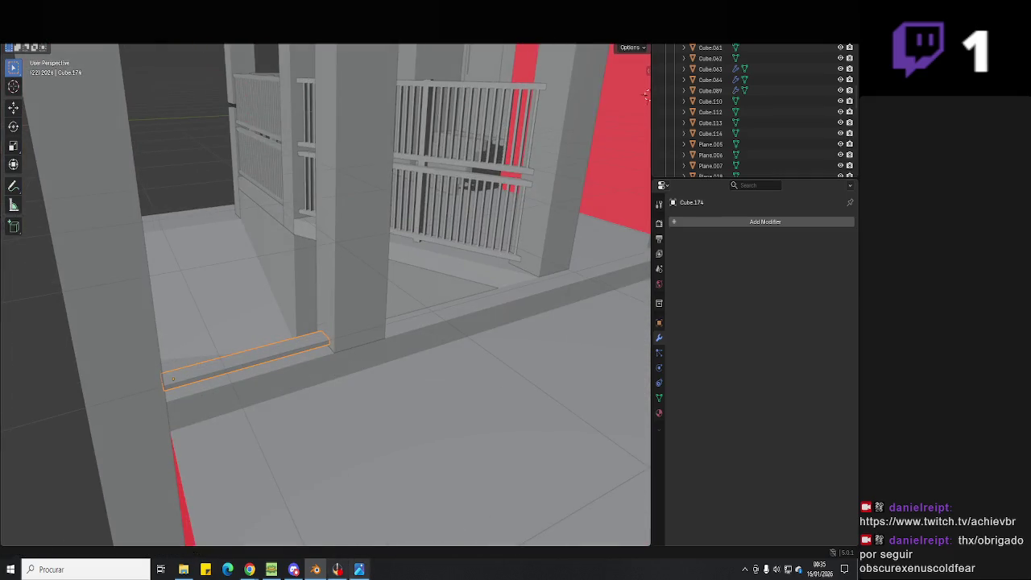
pyautogui.hotkey('alt', 'Tab')
pyautogui.hotkey('alt', 'Tab')
pyautogui.moveTo(299, 433); pyautogui.dragTo(264, 381, button='middle')
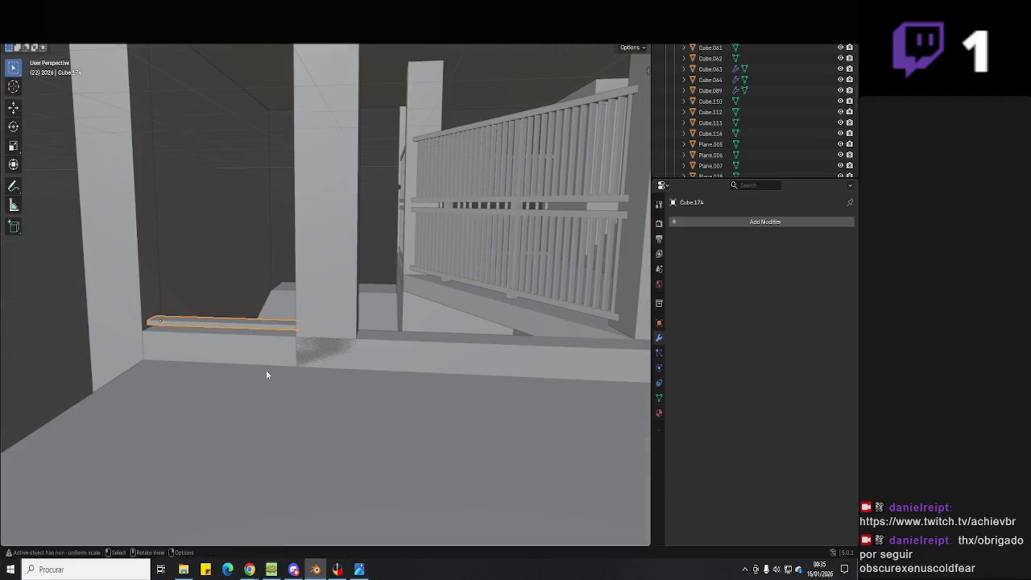
pyautogui.hotkey('ctrl', 'v')
# - Raise the pasted plank vertically to form the top rail
pyautogui.press('g')
pyautogui.press('z')
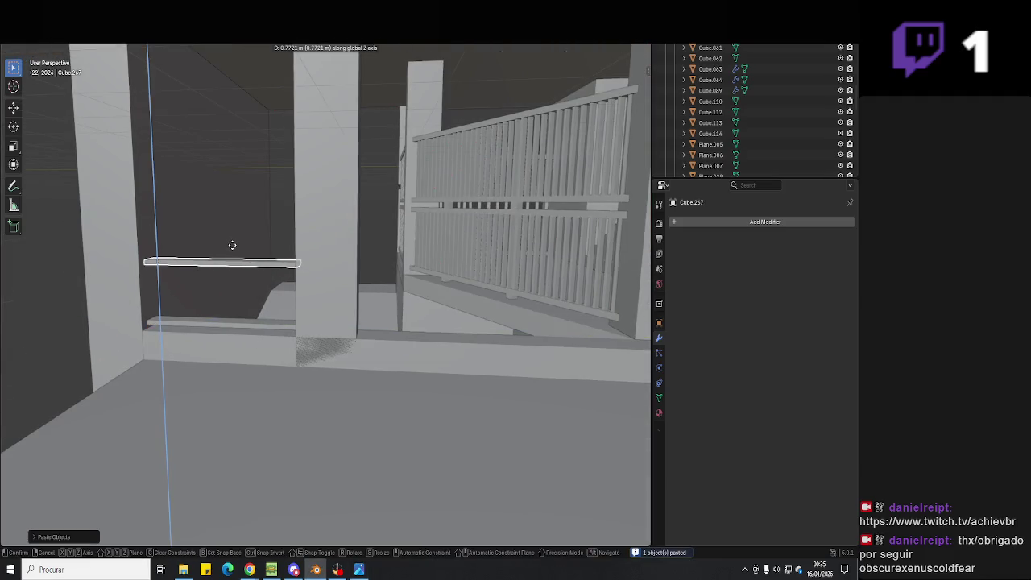
pyautogui.click(232, 243)
pyautogui.moveTo(232, 244)
pyautogui.mouseDown(button='middle')
pyautogui.moveTo(311, 305)
pyautogui.moveTo(468, 309)
pyautogui.moveTo(390, 347)
pyautogui.moveTo(395, 207)
pyautogui.mouseUp(button='middle')
pyautogui.hotkey('alt', 'a')
# - Add a new cube, shrink it, and drop it onto the lower plank
pyautogui.hotkey('shift', 'a')
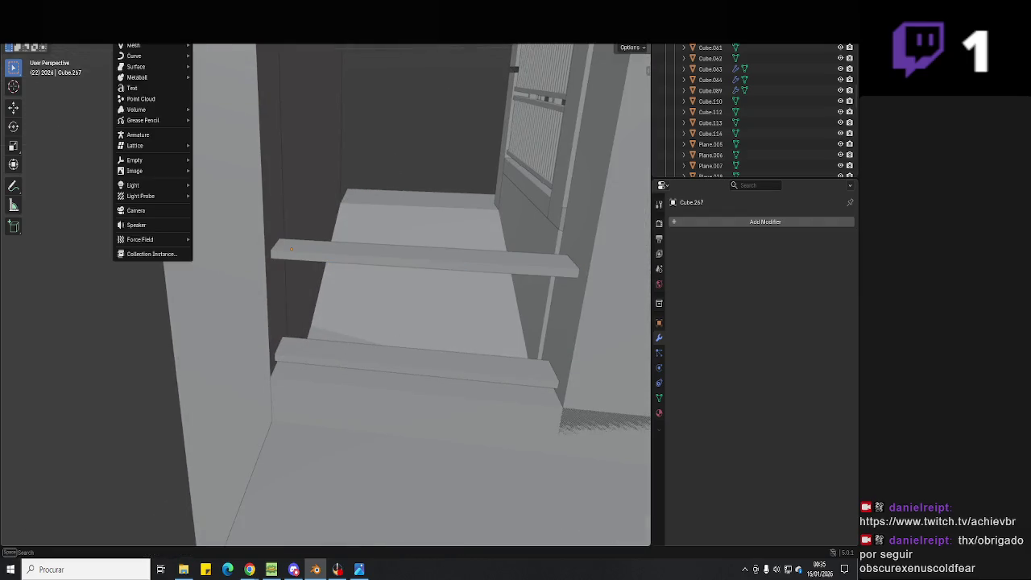
pyautogui.click(230, 55)
pyautogui.press('g')
pyautogui.moveTo(338, 356); pyautogui.dragTo(264, 339, button='middle')
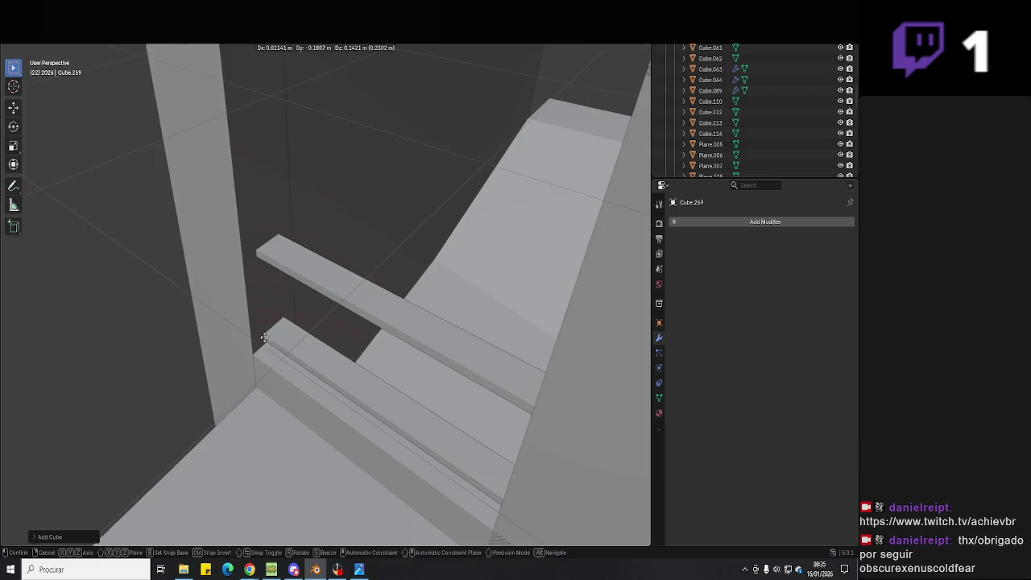
pyautogui.click(269, 304)
pyautogui.press('s')
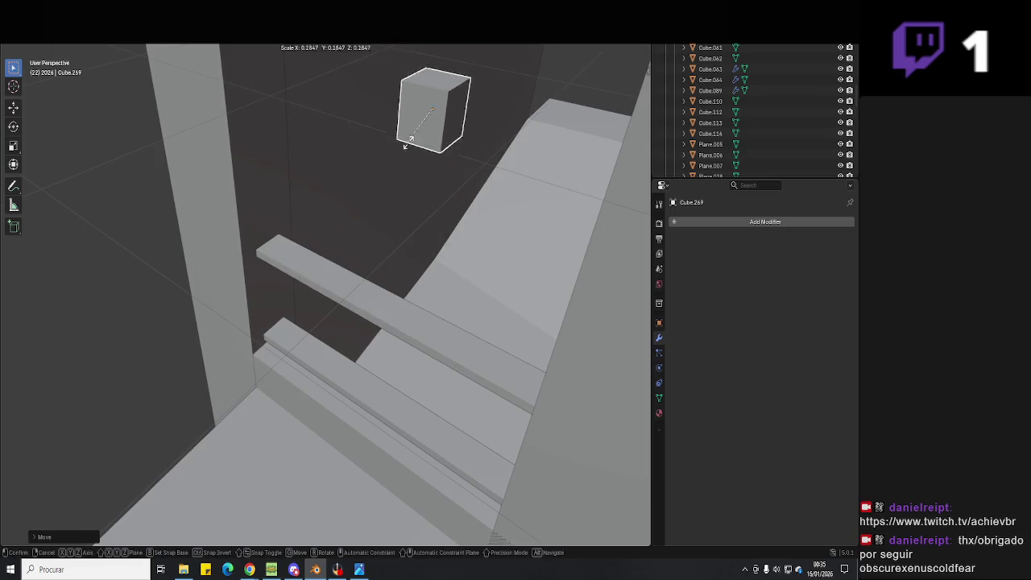
pyautogui.click(438, 119)
pyautogui.press('g')
pyautogui.click(274, 339)
# - From the top view, slide the small cube along X into place on the plank
pyautogui.moveTo(286, 354)
pyautogui.mouseDown(button='middle')
pyautogui.moveTo(365, 384)
pyautogui.moveTo(337, 393)
pyautogui.mouseUp(button='middle')
pyautogui.press('KP_7')
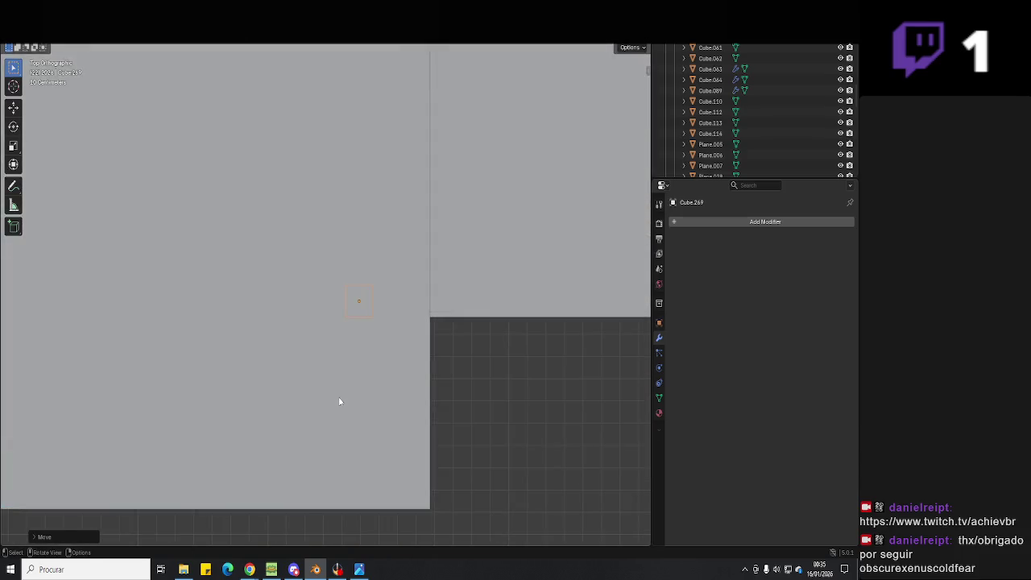
pyautogui.press('g')
pyautogui.press('x')
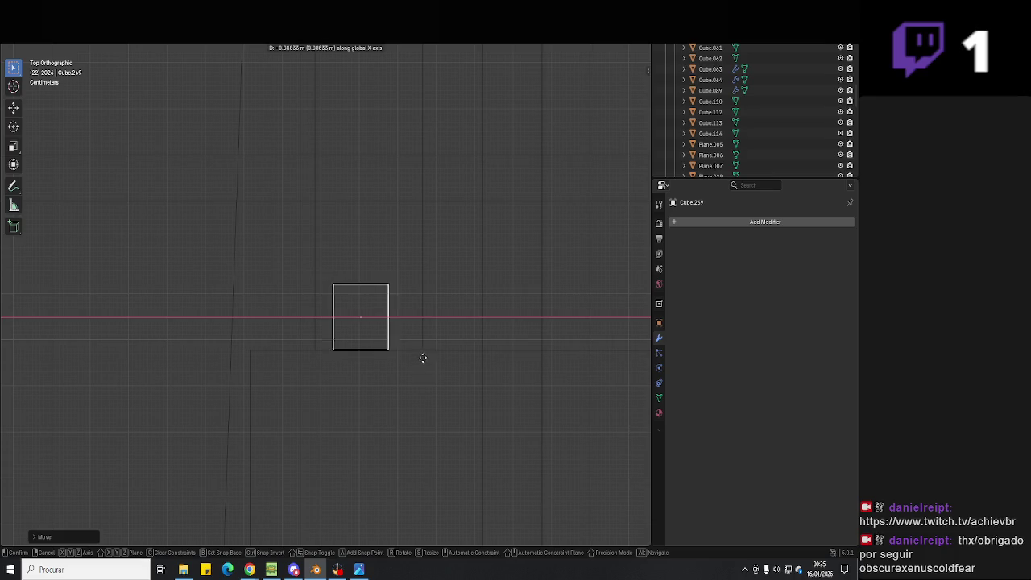
pyautogui.press('y')
pyautogui.press('y')
pyautogui.press('x')
pyautogui.click(429, 340)
pyautogui.moveTo(434, 343); pyautogui.dragTo(334, 291, button='middle')
pyautogui.hotkey('shift', 'z')
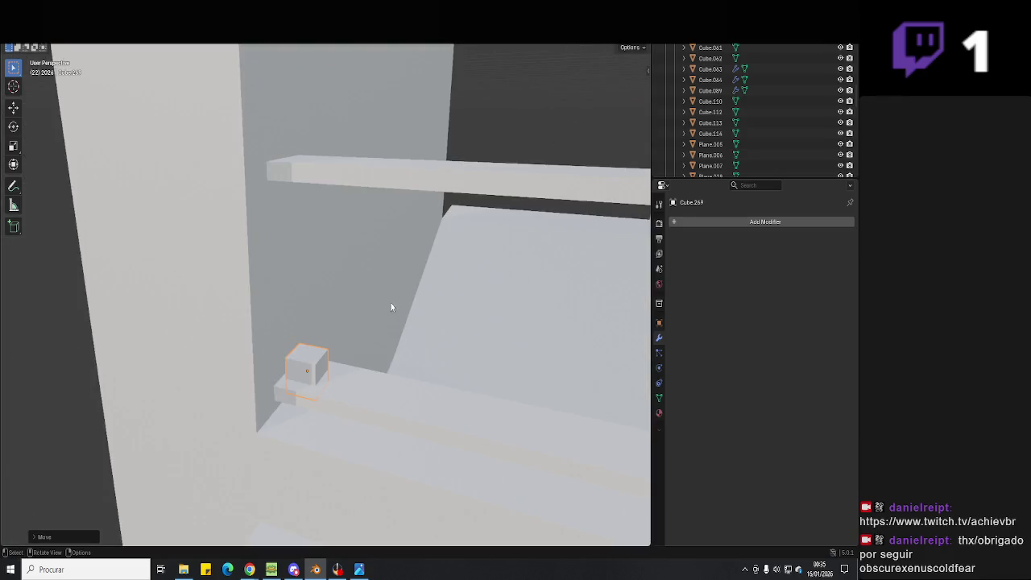
# - Stretch the cube's top face up to the rail and bottom face to the plank, forming a post
pyautogui.press('Tab')
pyautogui.press('g')
pyautogui.press('z')
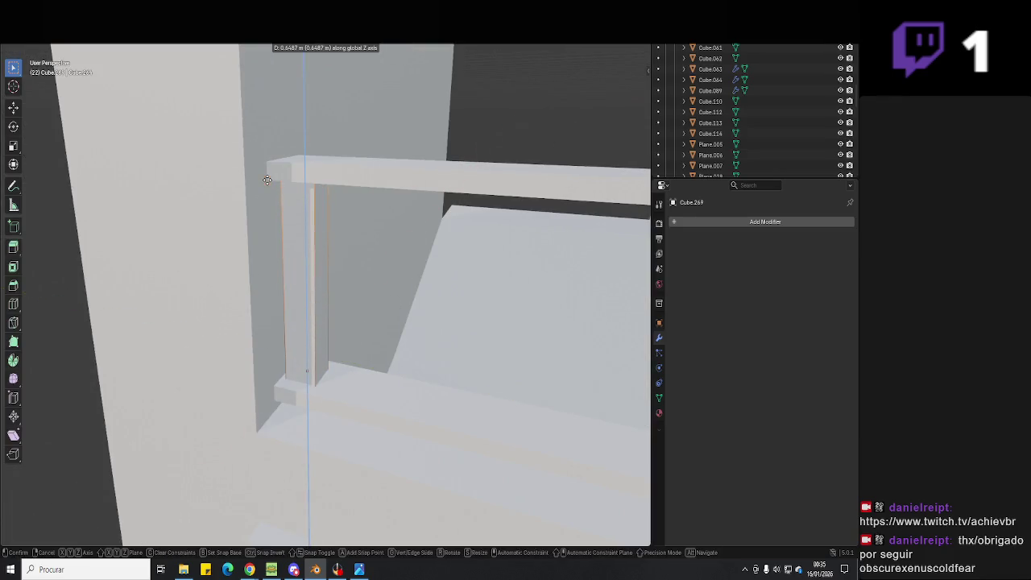
pyautogui.click(267, 179)
pyautogui.press('z')
pyautogui.click(228, 198)
pyautogui.click(306, 376)
pyautogui.press('g')
pyautogui.press('z')
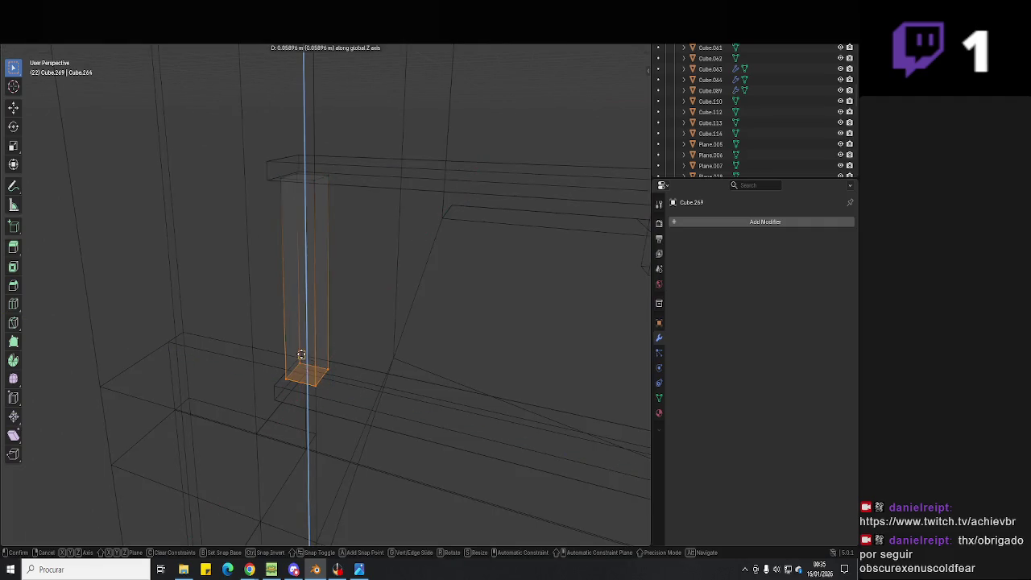
pyautogui.click(300, 355)
pyautogui.press('Tab')
pyautogui.hotkey('shift', 'z')
# - Give the post an Array modifier, checking the gate reference photo, and begin adjusting its offset
pyautogui.moveTo(460, 226)
pyautogui.mouseDown(button='middle')
pyautogui.moveTo(451, 229)
pyautogui.moveTo(691, 260)
pyautogui.mouseUp(button='middle')
pyautogui.click(729, 229)
pyautogui.write('a')
pyautogui.click(672, 253)
pyautogui.moveTo(564, 274)
pyautogui.mouseDown(button='middle')
pyautogui.moveTo(510, 298)
pyautogui.moveTo(407, 568)
pyautogui.mouseUp(button='middle')
pyautogui.click(358, 572)
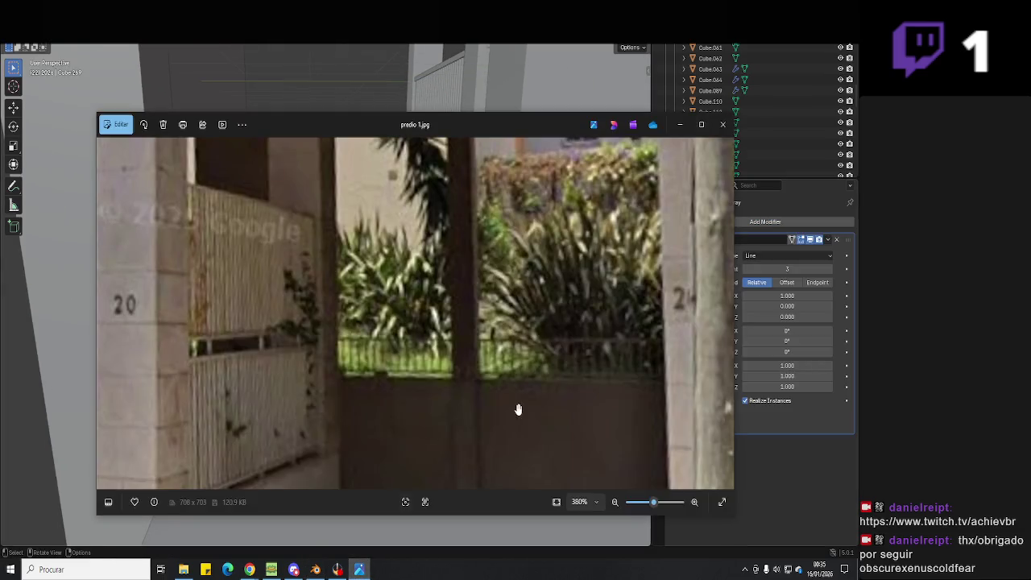
pyautogui.scroll(2, 519, 409)
pyautogui.scroll(2, 518, 411)
pyautogui.scroll(-5, 498, 410)
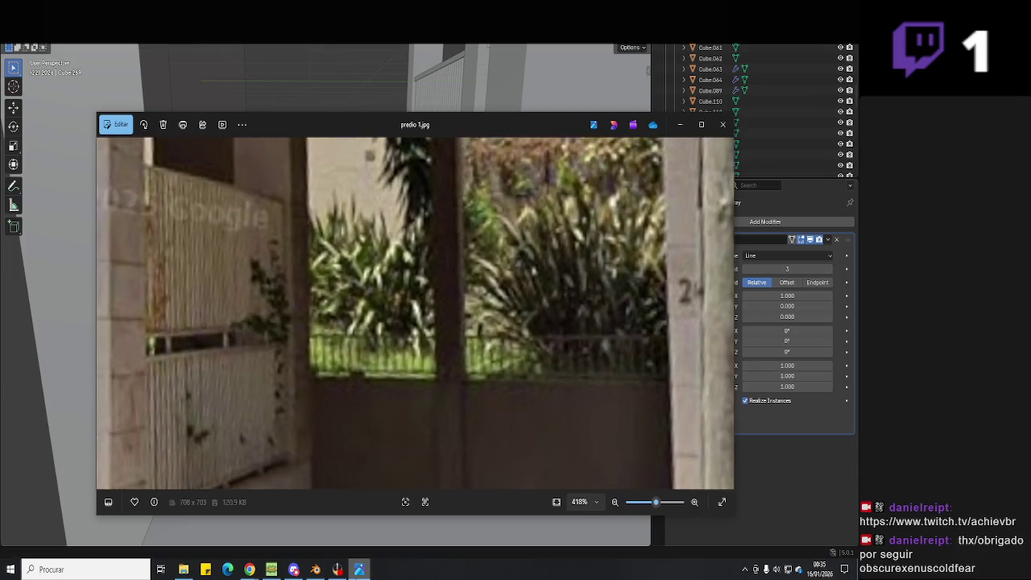
pyautogui.click(315, 570)
pyautogui.moveTo(256, 391); pyautogui.dragTo(800, 292, button='middle')
pyautogui.moveTo(800, 291); pyautogui.dragTo(798, 317)
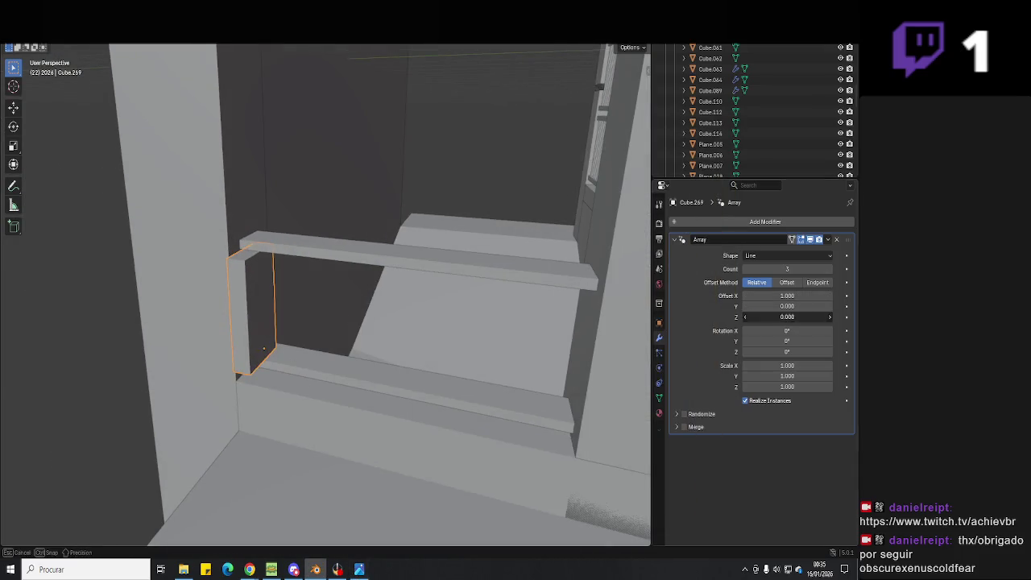
pyautogui.write('-1')
# - Adjust the Array modifier's X and Y offsets to spread the balusters along the railing
pyautogui.press('Return')
pyautogui.click(793, 306)
pyautogui.write('1')
pyautogui.press('Return')
pyautogui.click(786, 295)
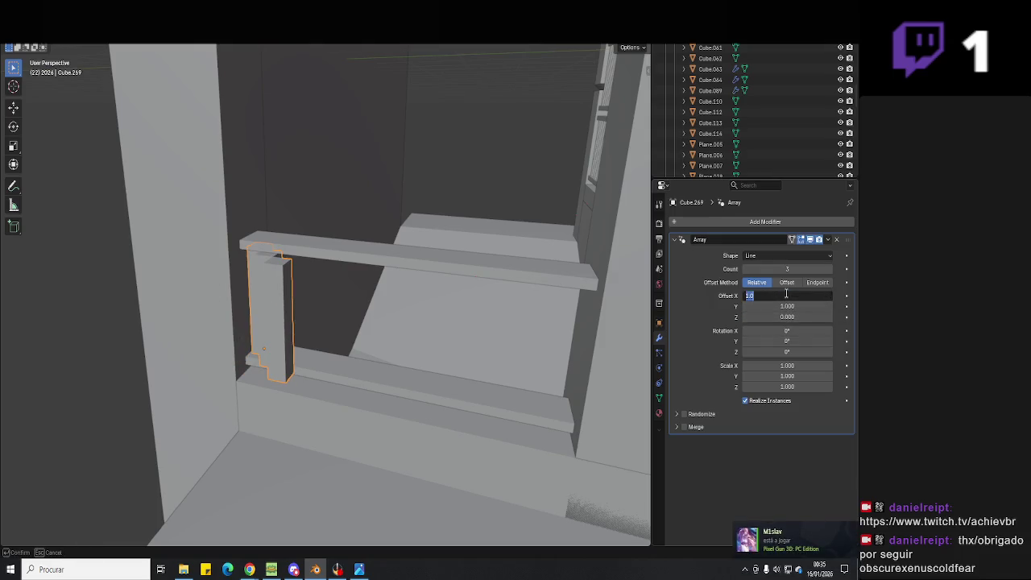
pyautogui.write('0.6')
pyautogui.press('Return')
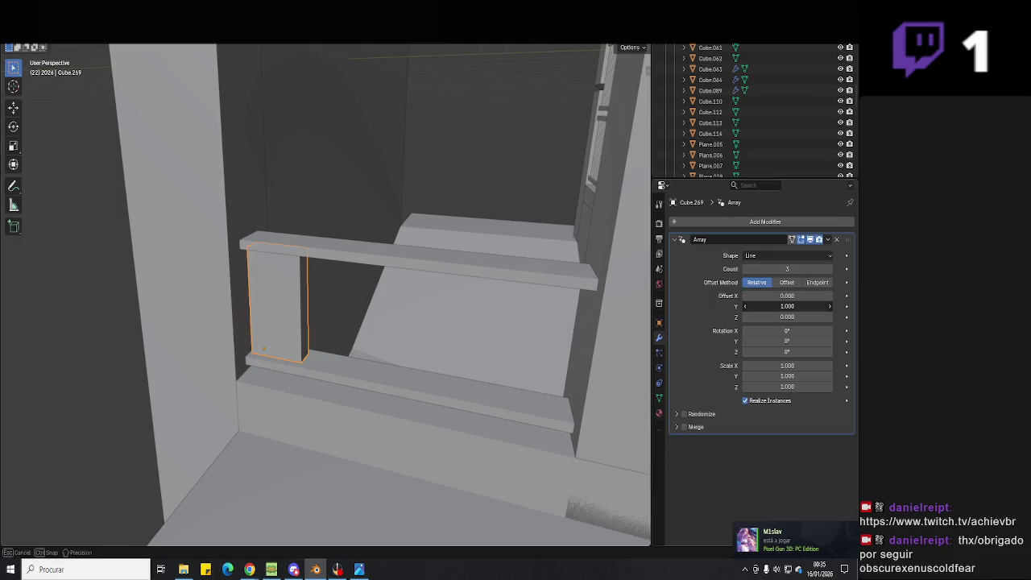
pyautogui.moveTo(787, 306); pyautogui.dragTo(830, 306)
pyautogui.moveTo(338, 339)
pyautogui.mouseDown(button='middle')
pyautogui.moveTo(299, 357)
pyautogui.moveTo(378, 364)
pyautogui.mouseUp(button='middle')
# - Thin the post by scaling its geometry down along Y and X
pyautogui.press('Tab')
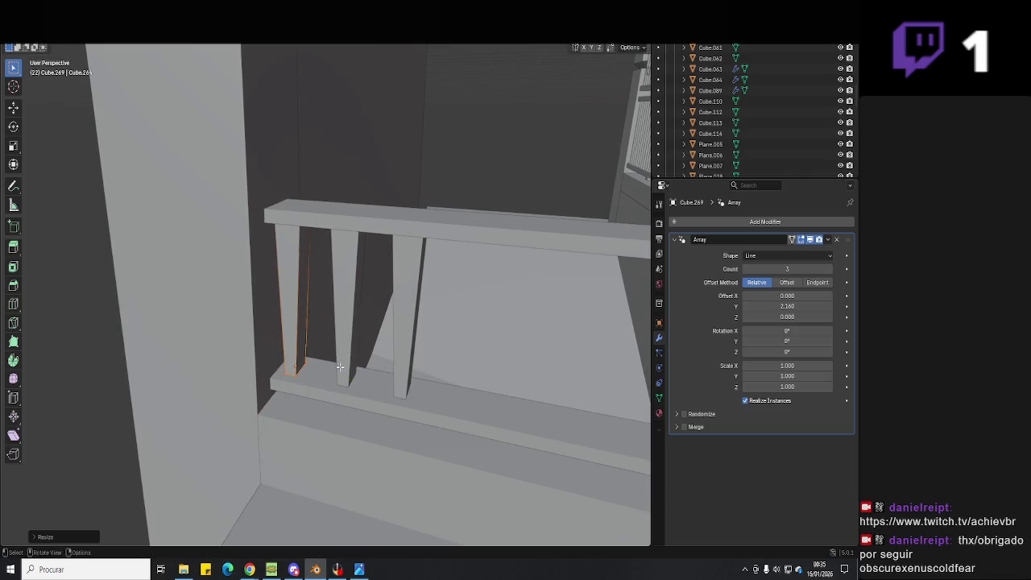
pyautogui.hotkey('ctrl', 'l')
pyautogui.press('s')
pyautogui.press('y')
pyautogui.click(358, 353)
pyautogui.moveTo(358, 353)
pyautogui.mouseDown(button='middle')
pyautogui.moveTo(278, 354)
pyautogui.moveTo(469, 421)
pyautogui.mouseUp(button='middle')
pyautogui.press('s')
pyautogui.press('x')
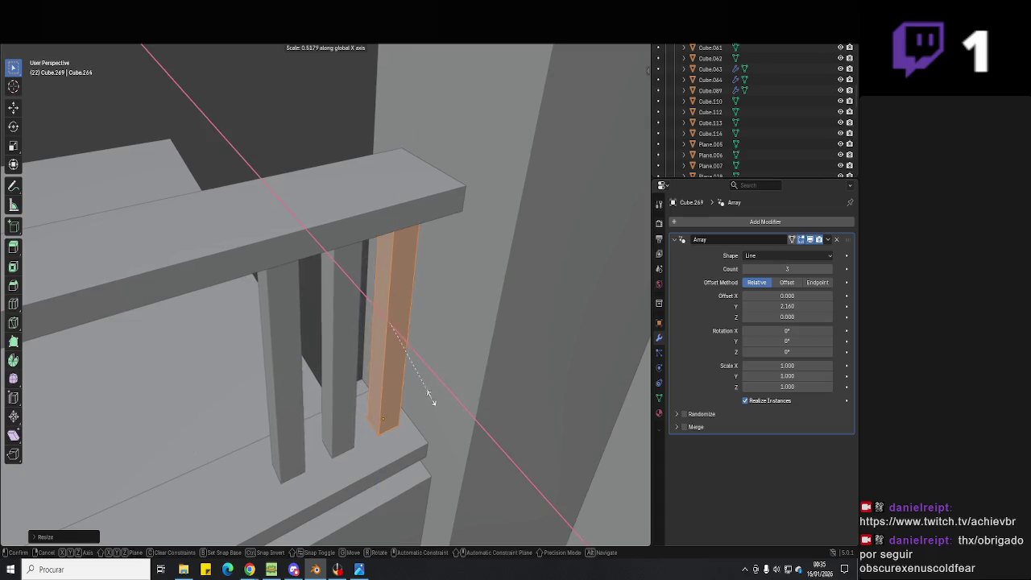
pyautogui.click(436, 400)
pyautogui.moveTo(436, 401); pyautogui.dragTo(564, 338, button='middle')
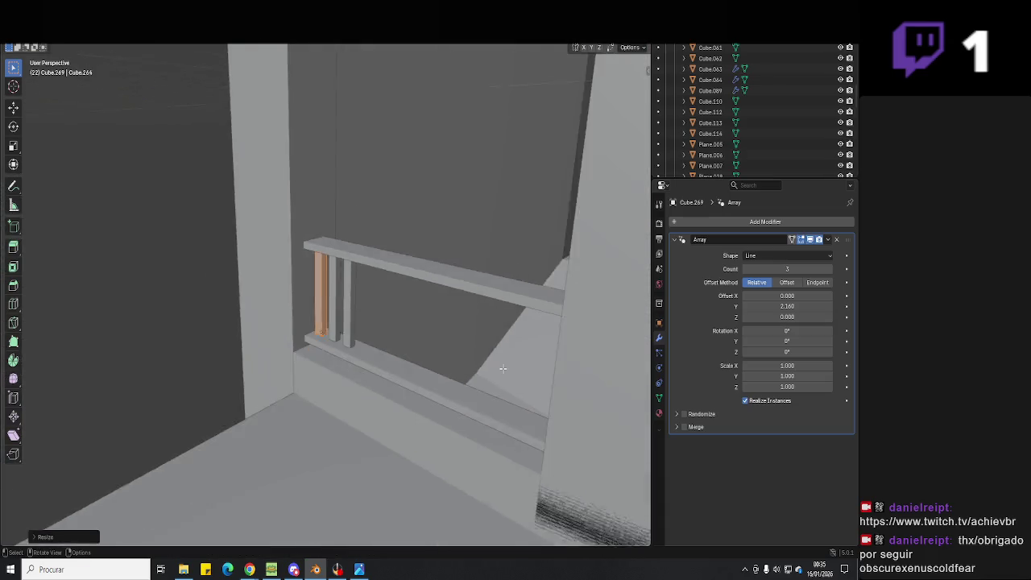
# - Raise the array count to 12 and nudge the baluster row into position
pyautogui.moveTo(787, 269)
pyautogui.mouseDown()
pyautogui.moveTo(822, 269)
pyautogui.moveTo(805, 270)
pyautogui.mouseUp()
pyautogui.moveTo(536, 329)
pyautogui.mouseDown(button='middle')
pyautogui.moveTo(555, 376)
pyautogui.moveTo(404, 380)
pyautogui.mouseUp(button='middle')
pyautogui.press('g')
pyautogui.click(550, 367)
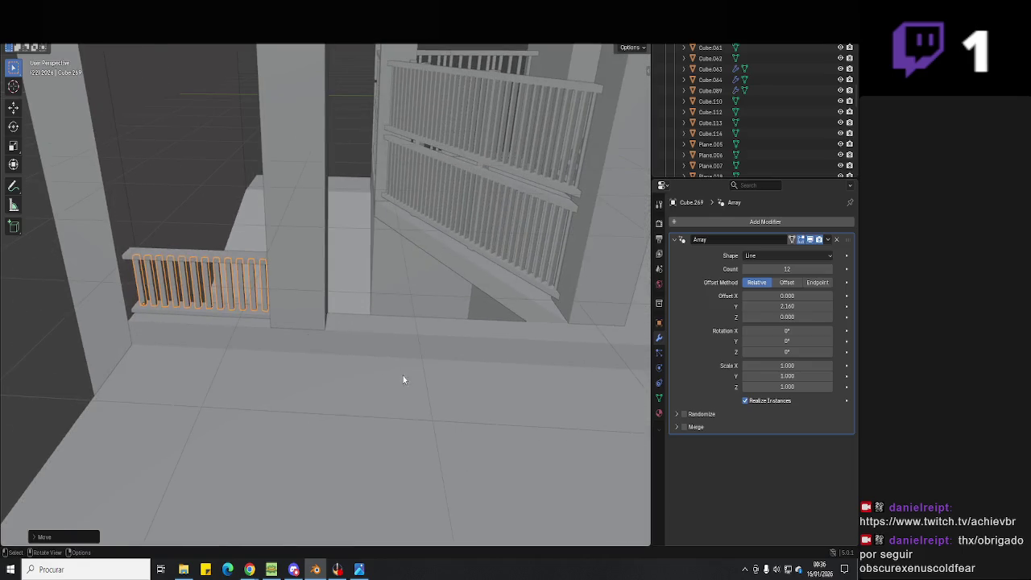
# - Copy the three railing parts and move the copy along Y into the next gap
pyautogui.click(235, 314)
pyautogui.click(235, 286)
pyautogui.click(235, 281)
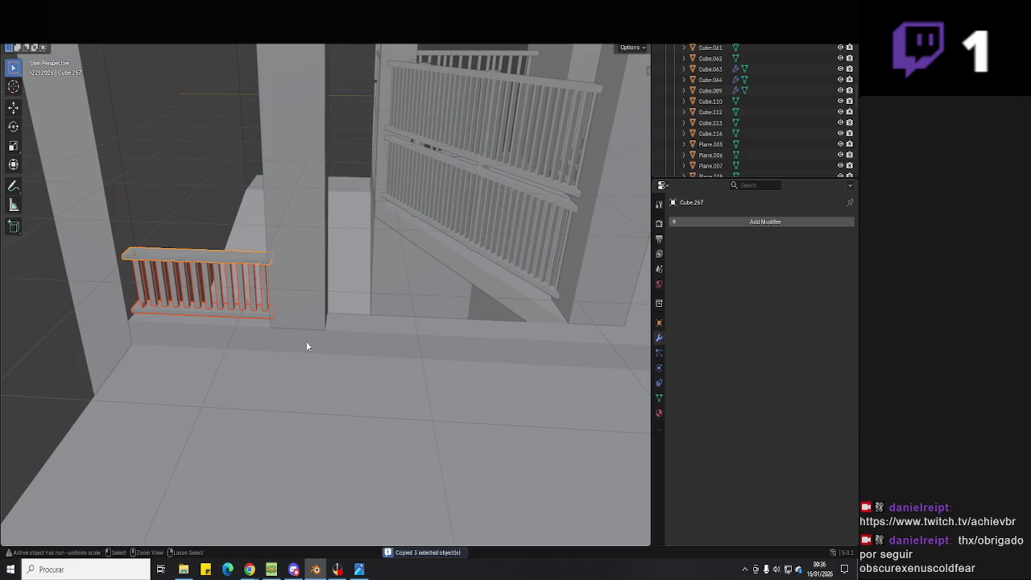
pyautogui.hotkey('ctrl', 'v')
pyautogui.press('g')
pyautogui.press('y')
pyautogui.click(511, 337)
pyautogui.moveTo(511, 337)
pyautogui.mouseDown(button='middle')
pyautogui.moveTo(444, 357)
pyautogui.moveTo(344, 348)
pyautogui.moveTo(366, 340)
pyautogui.mouseUp(button='middle')
pyautogui.press('g')
pyautogui.press('y')
pyautogui.click(350, 329)
# - Shorten the copied top and bottom rails along Y to fit the span
pyautogui.click(373, 359)
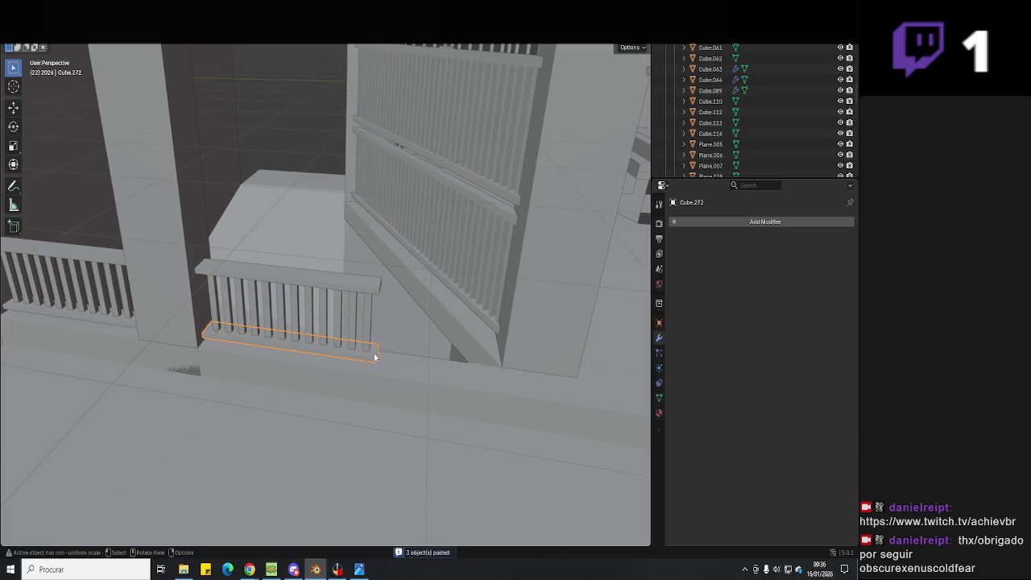
pyautogui.keyDown('shift'); pyautogui.click(378, 292); pyautogui.keyUp('shift')
pyautogui.press('Tab')
pyautogui.press('b')
pyautogui.press('g')
pyautogui.press('y')
pyautogui.click(431, 368)
pyautogui.moveTo(431, 367)
pyautogui.mouseDown(button='middle')
pyautogui.moveTo(347, 359)
pyautogui.moveTo(268, 391)
pyautogui.moveTo(458, 365)
pyautogui.moveTo(399, 358)
pyautogui.moveTo(456, 288)
pyautogui.moveTo(308, 378)
pyautogui.moveTo(324, 397)
pyautogui.moveTo(305, 429)
pyautogui.moveTo(352, 433)
pyautogui.moveTo(337, 443)
pyautogui.mouseUp(button='middle')
pyautogui.press('Tab')
# - Shift the neighbouring tall pillar about 0.157 m along X
pyautogui.click(346, 360)
pyautogui.press('Tab')
pyautogui.press('Tab')
pyautogui.press('g')
pyautogui.press('x')
pyautogui.click(324, 396)
pyautogui.press('g')
pyautogui.press('x')
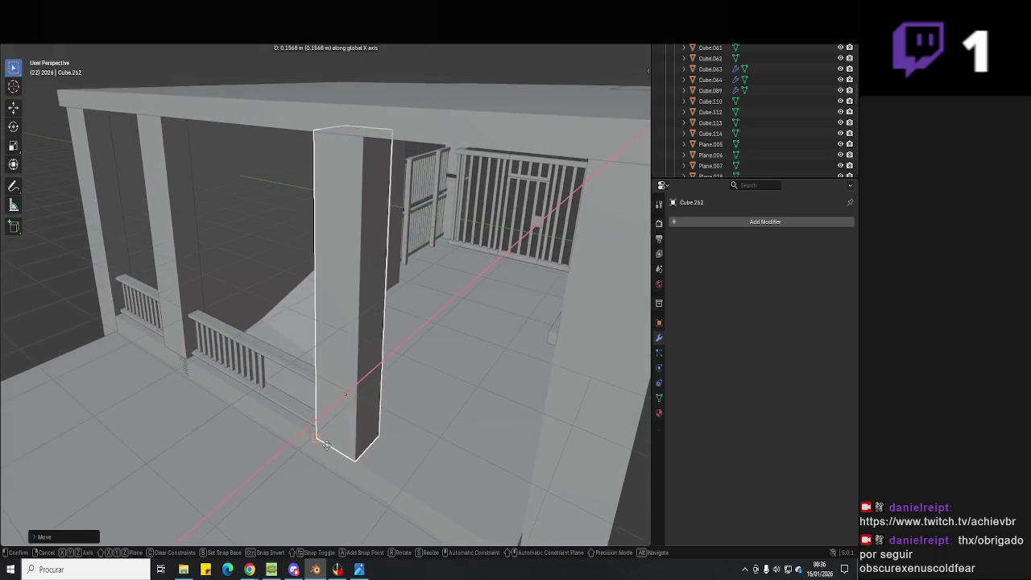
pyautogui.click(346, 393)
# - Select the gate railing and enter its edit mode
pyautogui.moveTo(345, 393)
pyautogui.mouseDown(button='middle')
pyautogui.moveTo(333, 420)
pyautogui.moveTo(351, 143)
pyautogui.mouseUp(button='middle')
pyautogui.click(337, 364)
pyautogui.press('Tab')
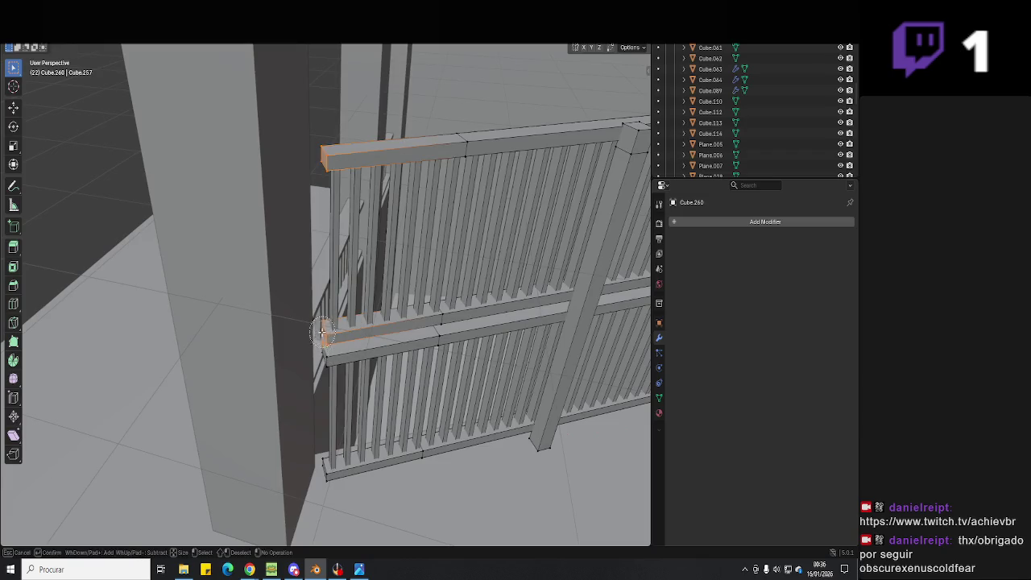
# - Extrude the gate railing's rail ends toward the pillar
pyautogui.press('e')
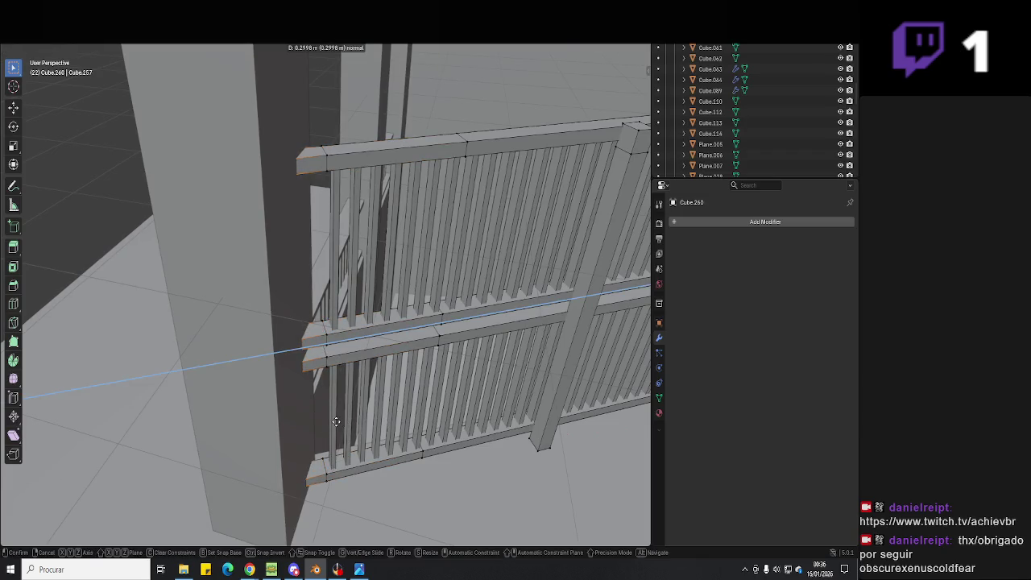
pyautogui.click(336, 421)
pyautogui.press('Tab')
pyautogui.press('Tab')
pyautogui.click(332, 315)
pyautogui.moveTo(332, 315); pyautogui.dragTo(334, 332, button='middle')
pyautogui.press('Tab')
pyautogui.press('Tab')
# - In see-through view, select the vertical posts and move them from top view
pyautogui.hotkey('shift', 'z')
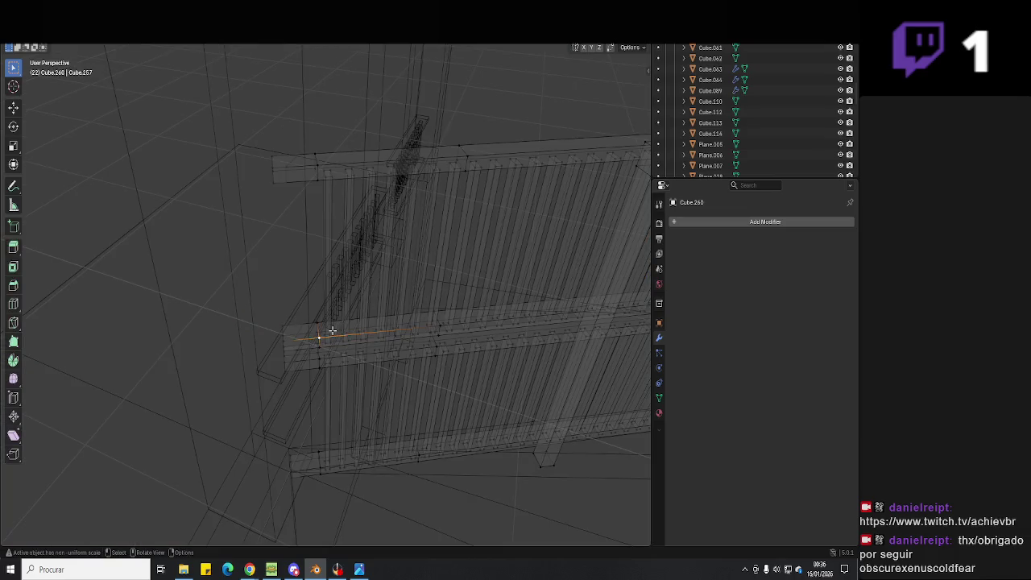
pyautogui.press('l')
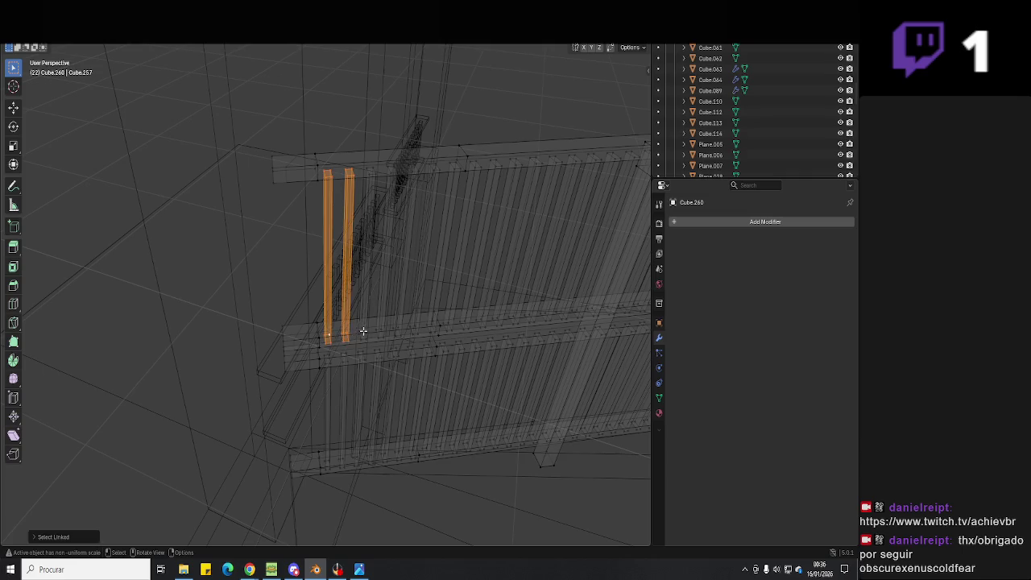
pyautogui.press('KP_7')
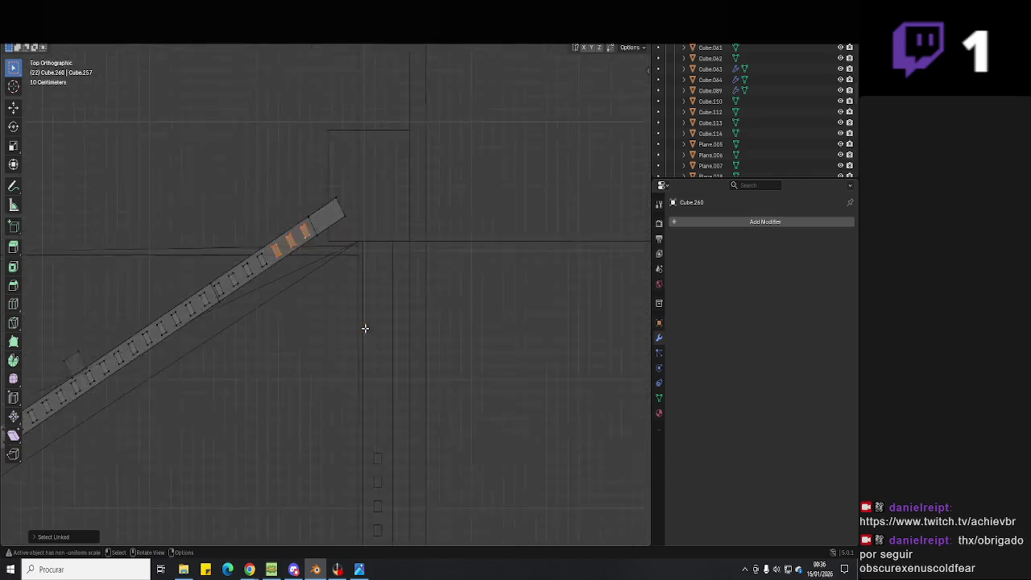
pyautogui.moveTo(280, 277); pyautogui.dragTo(362, 434, button='middle')
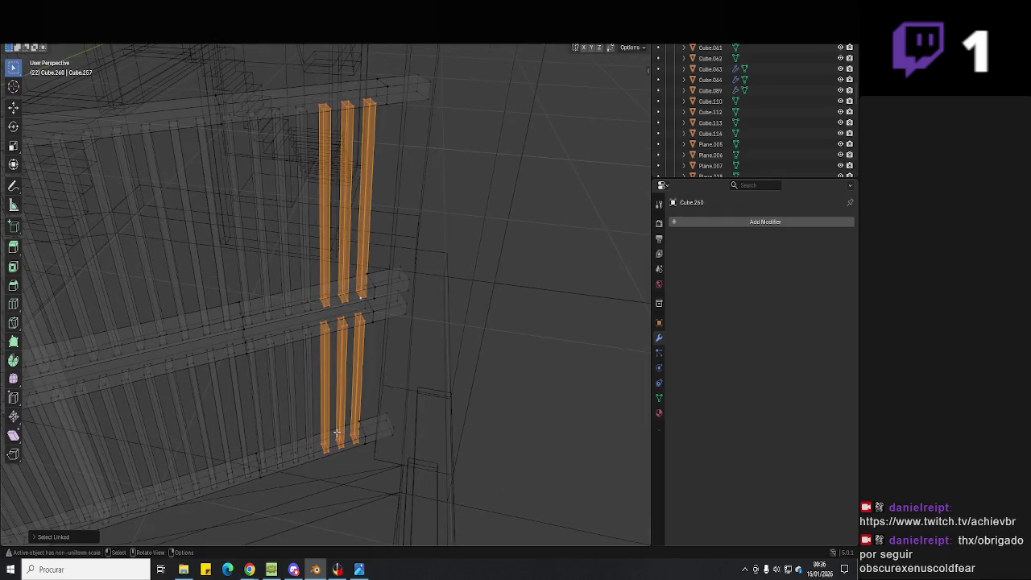
pyautogui.press('KP_7')
pyautogui.scroll(5, 338, 427)
pyautogui.keyDown('shift'); pyautogui.moveTo(368, 292); pyautogui.dragTo(306, 392, button='middle'); pyautogui.keyUp('shift')
pyautogui.press('g')
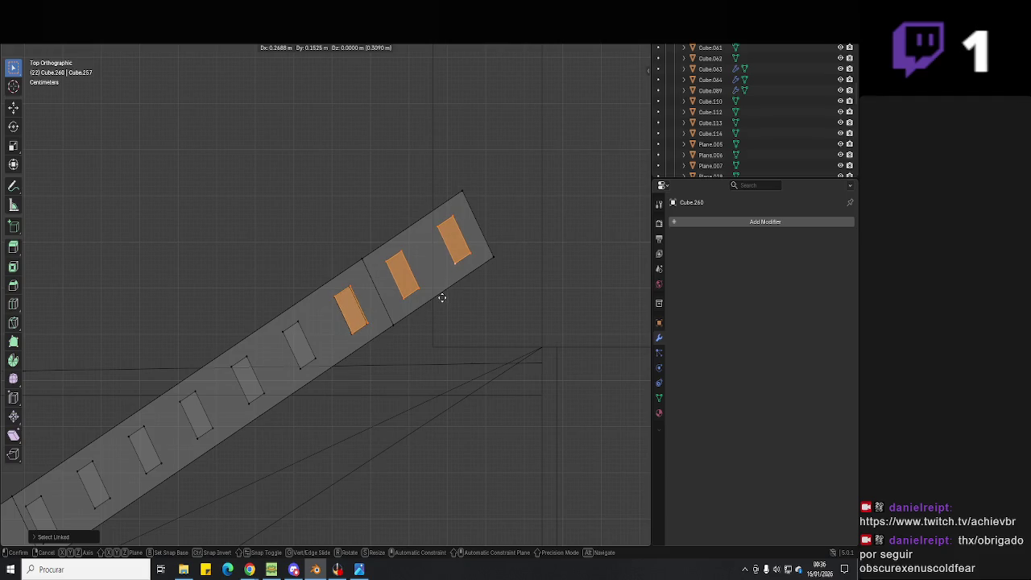
pyautogui.click(442, 298)
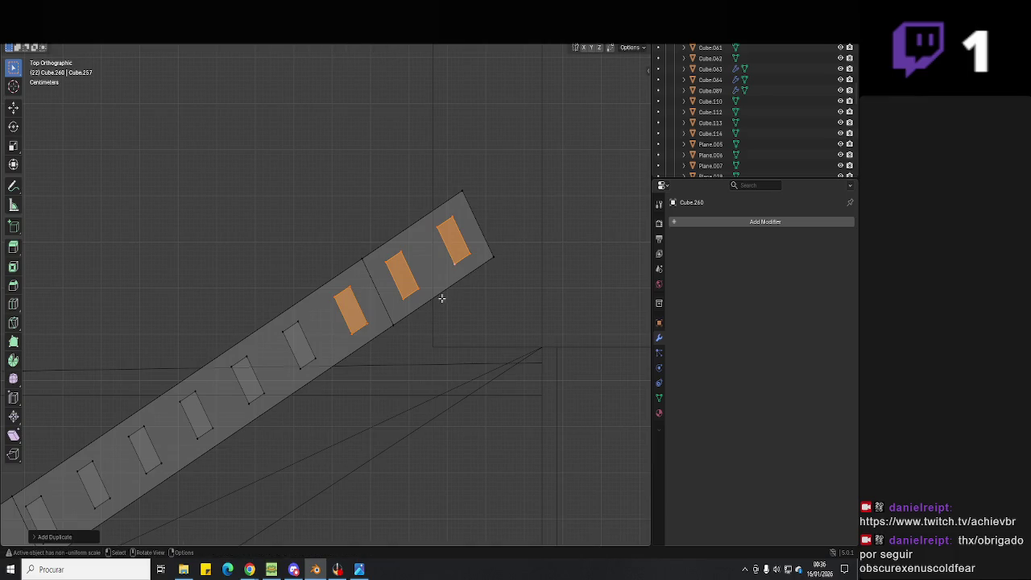
# - Circle-deselect every post except the leftmost, then save the blend file
pyautogui.moveTo(428, 316); pyautogui.dragTo(380, 284, button='middle')
pyautogui.scroll(-5, 380, 283)
pyautogui.press('c')
pyautogui.moveTo(366, 388)
pyautogui.mouseDown(button='middle')
pyautogui.moveTo(343, 447)
pyautogui.moveTo(349, 260)
pyautogui.mouseUp(button='middle')
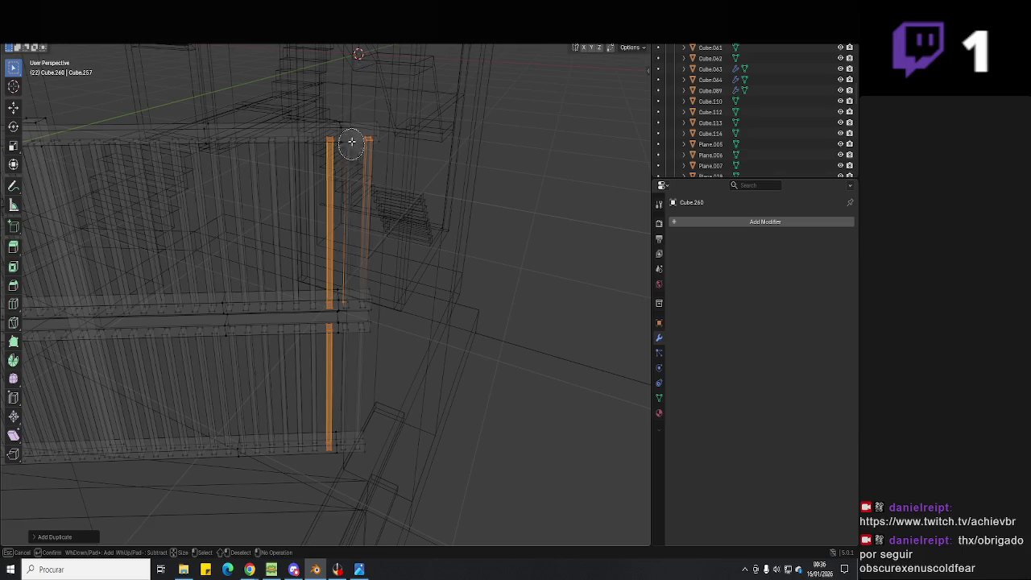
pyautogui.hotkey('ctrl', 'z')
pyautogui.moveTo(349, 308)
pyautogui.mouseDown(button='middle')
pyautogui.moveTo(379, 327)
pyautogui.moveTo(362, 316)
pyautogui.moveTo(351, 433)
pyautogui.mouseUp(button='middle')
pyautogui.press('c')
pyautogui.moveTo(355, 319); pyautogui.dragTo(357, 281, button='middle')
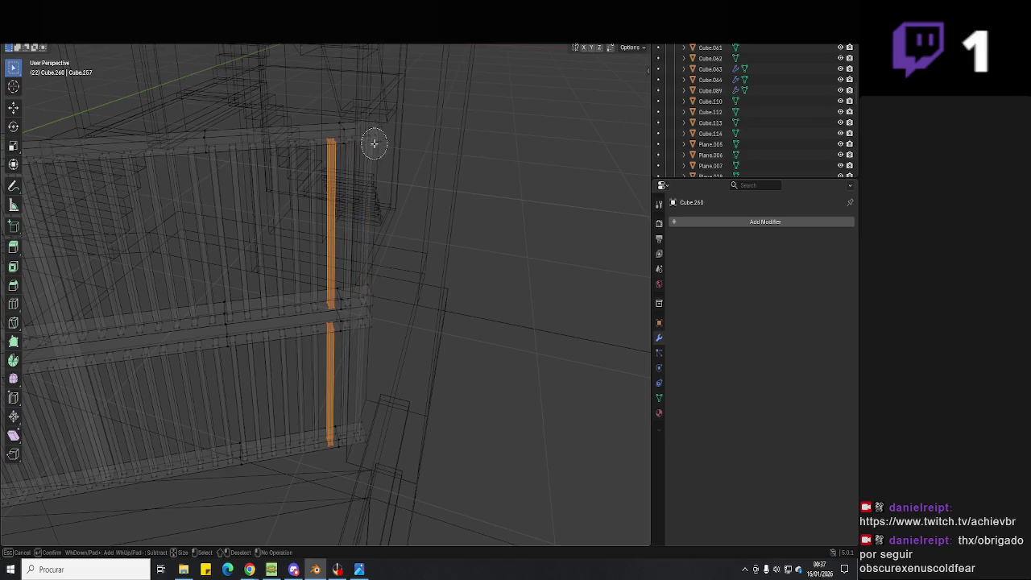
pyautogui.hotkey('shift', 'g')
pyautogui.click(347, 201)
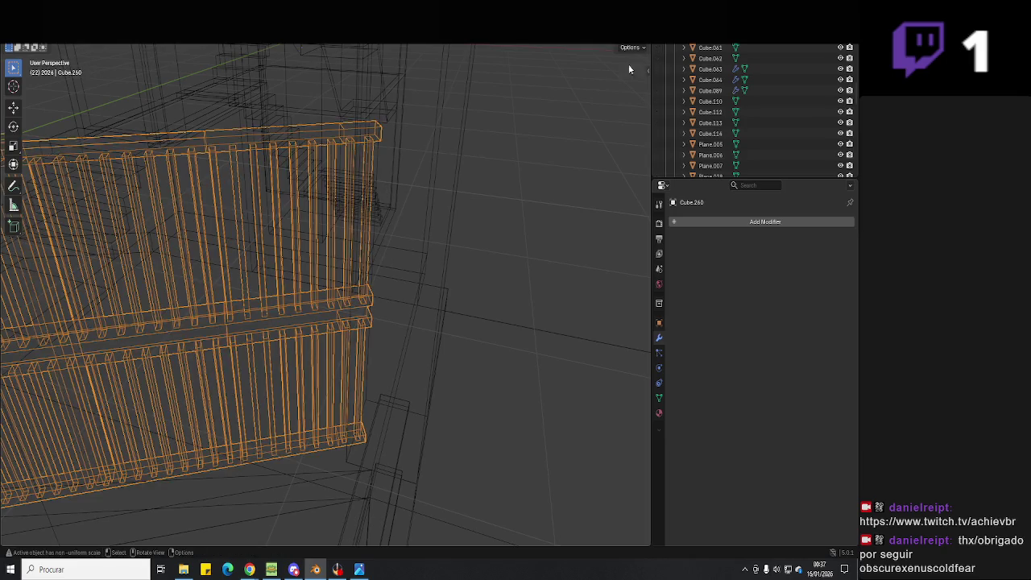
pyautogui.hotkey('shift', 'z')
pyautogui.hotkey('ctrl', 's')
# - Delete the leftmost gate post using Select Linked in wireframe view
pyautogui.moveTo(418, 258)
pyautogui.mouseDown(button='middle')
pyautogui.moveTo(365, 297)
pyautogui.moveTo(355, 331)
pyautogui.mouseUp(button='middle')
pyautogui.scroll(3, 355, 331)
pyautogui.press('Tab')
pyautogui.press('z')
pyautogui.click(275, 337)
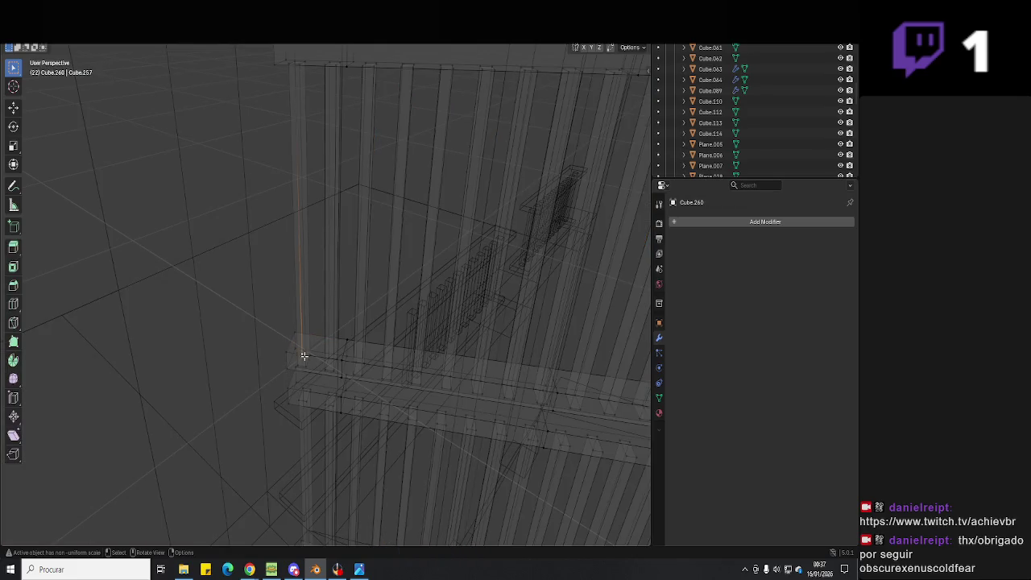
pyautogui.press('l')
pyautogui.scroll(-2, 314, 460)
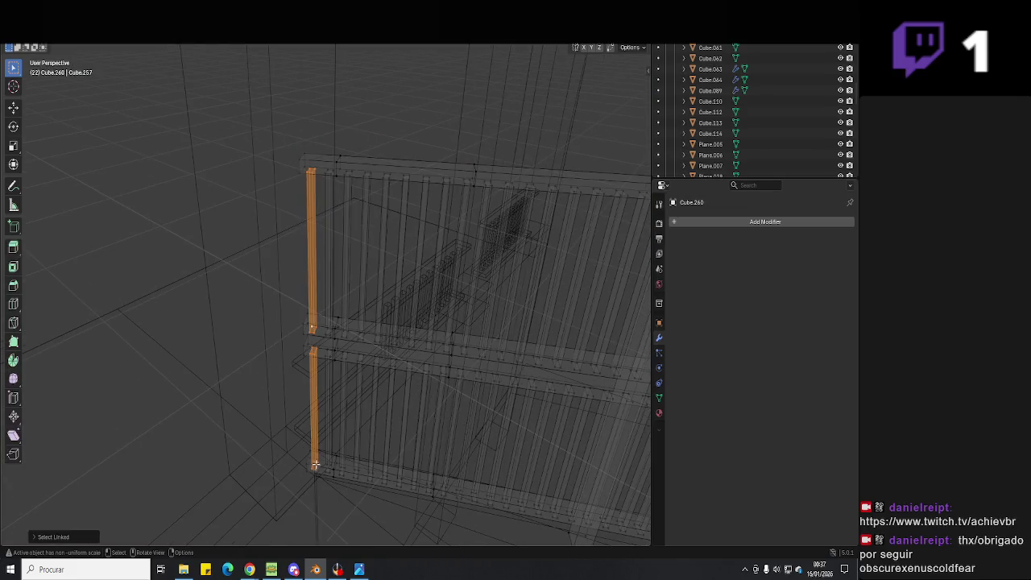
pyautogui.press('x')
pyautogui.click(299, 420)
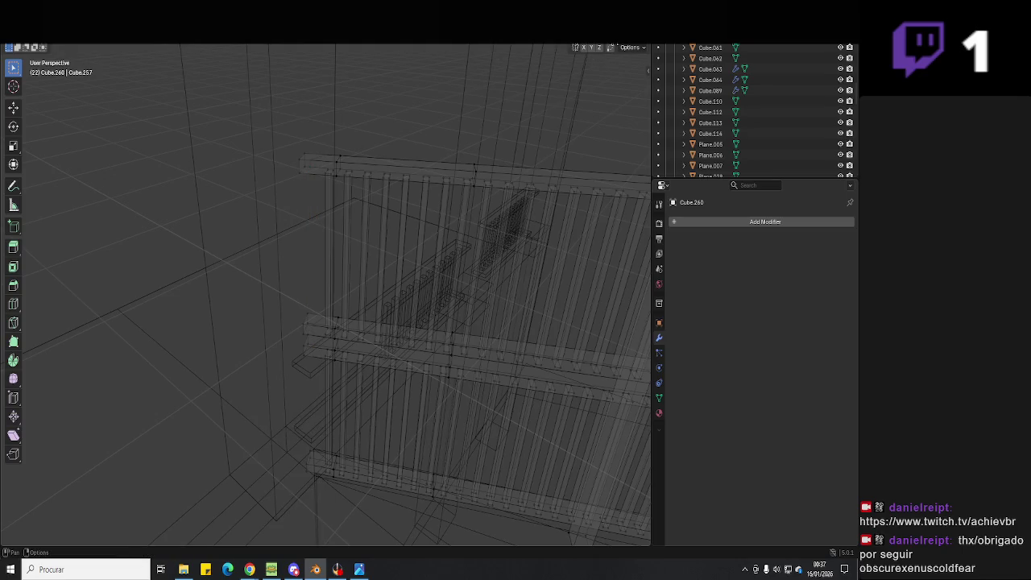
# - Move the rail end vertices along global X toward the pillar
pyautogui.hotkey('shift', 'z')
pyautogui.scroll(1, 353, 191)
pyautogui.hotkey('shift', 'z')
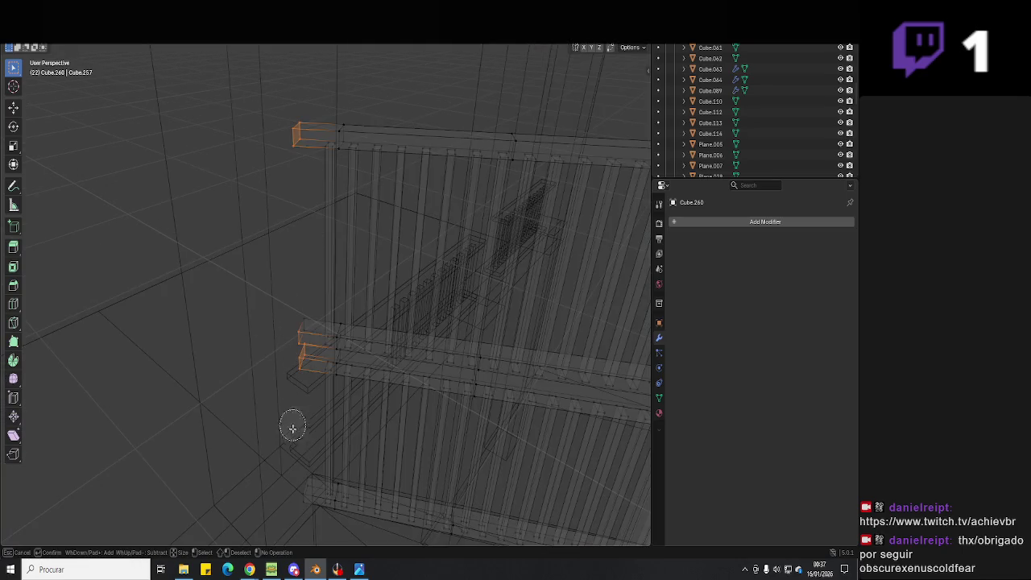
pyautogui.hotkey('shift', 'z')
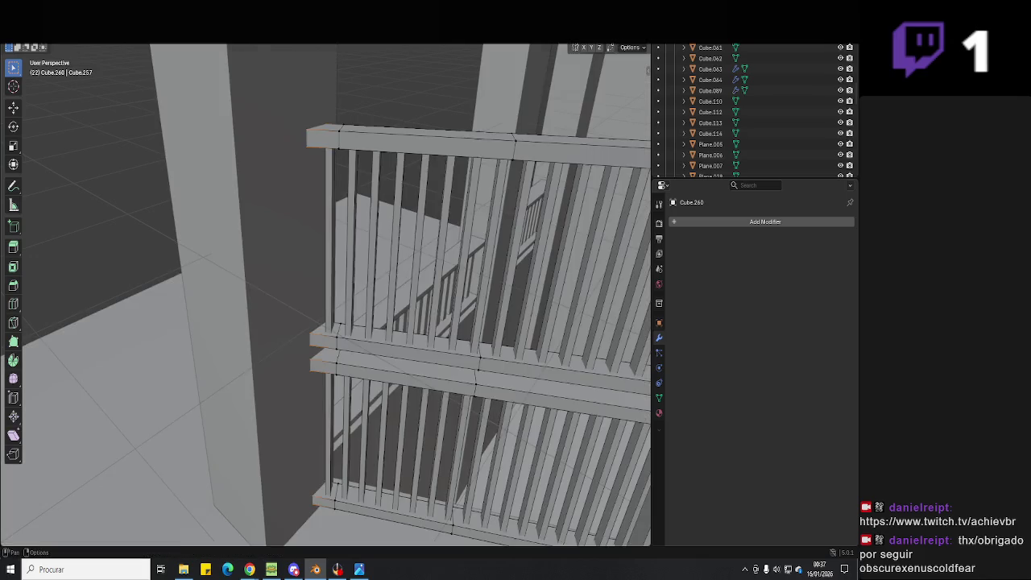
pyautogui.press('g')
pyautogui.press('y')
pyautogui.press('x')
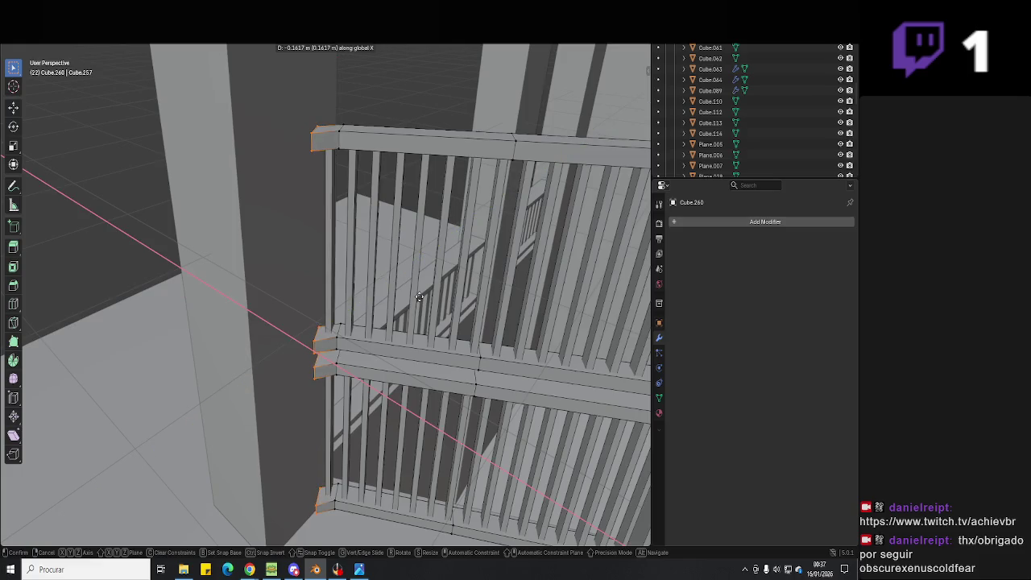
pyautogui.press('y')
pyautogui.press('z')
pyautogui.press('x')
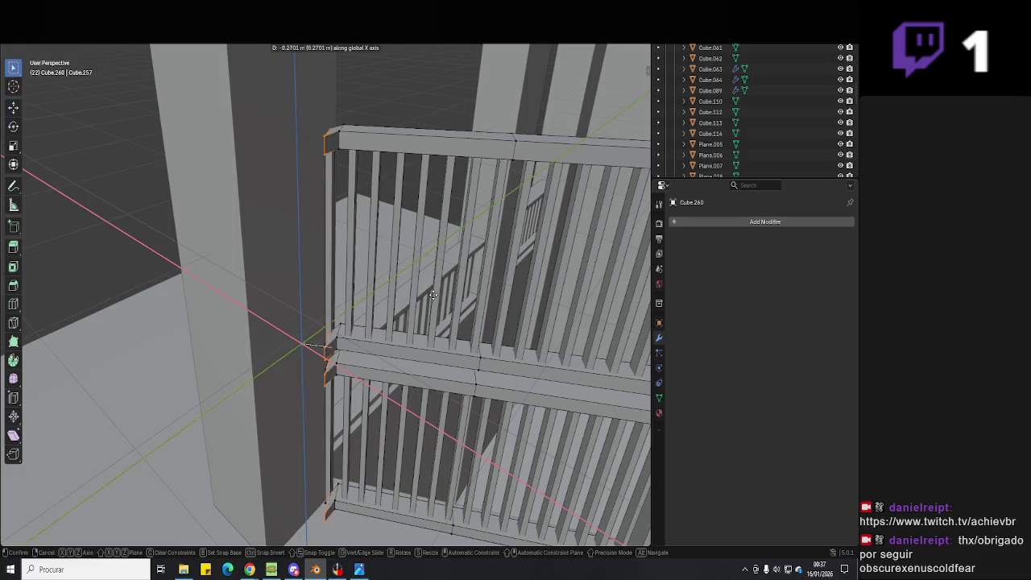
pyautogui.click(436, 305)
# - In X-ray view, slide a rail end vertex further along X in two moves
pyautogui.moveTo(415, 295); pyautogui.dragTo(339, 264, button='middle')
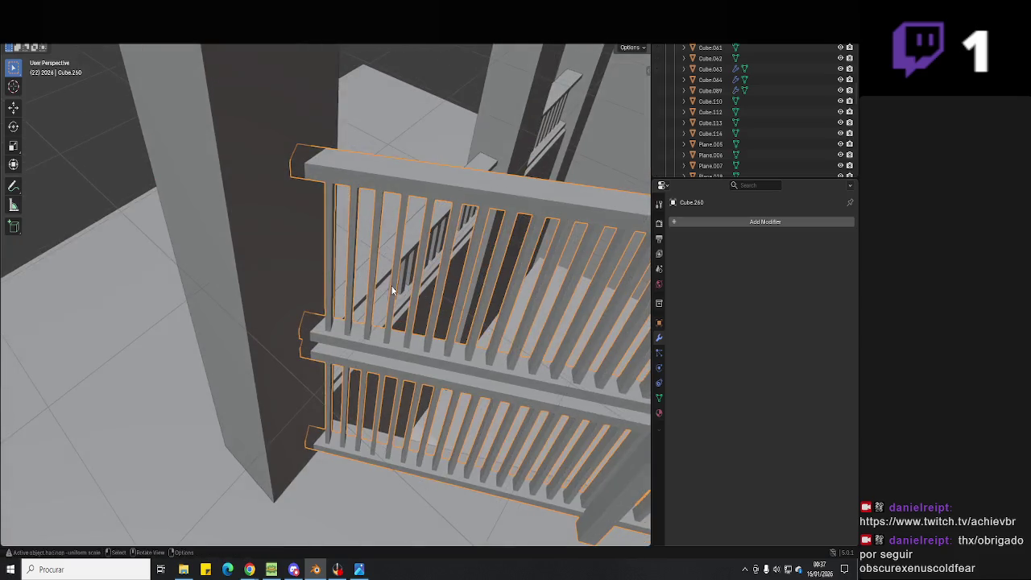
pyautogui.press('Tab')
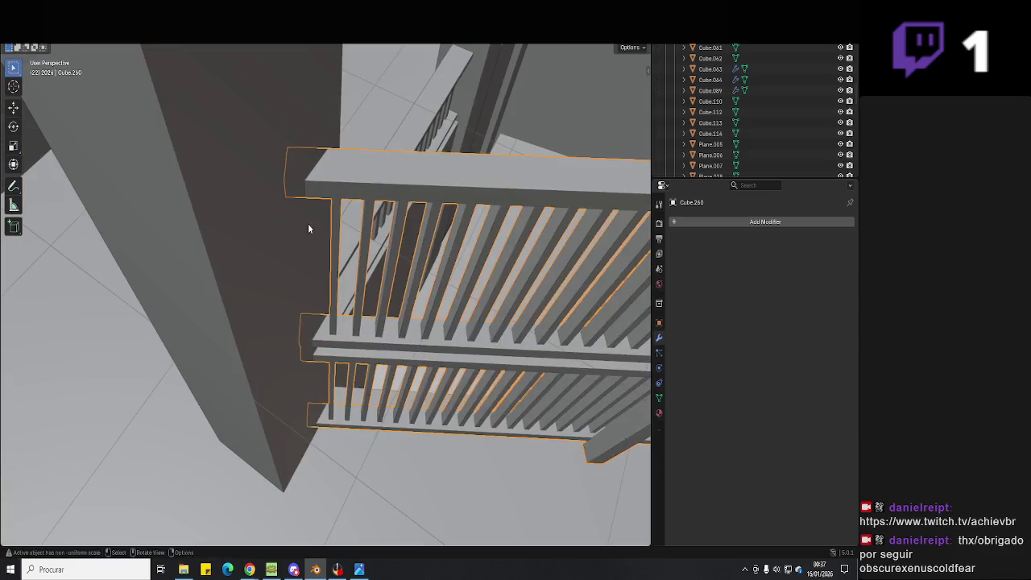
pyautogui.hotkey('alt', 'z')
pyautogui.press('Tab')
pyautogui.moveTo(240, 214); pyautogui.dragTo(281, 234, button='middle')
pyautogui.press('g')
pyautogui.press('x')
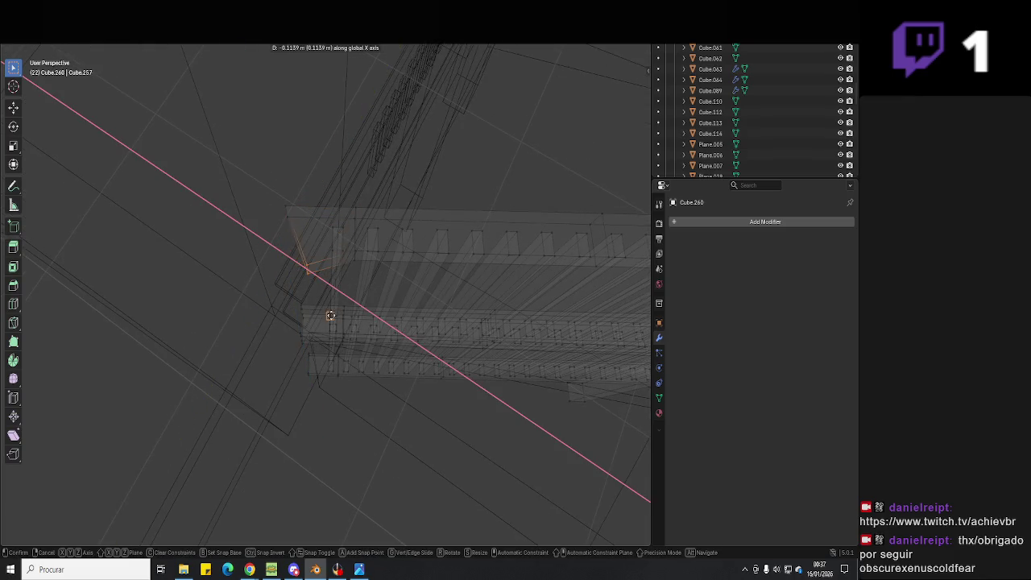
pyautogui.click(289, 433)
pyautogui.press('g')
pyautogui.press('x')
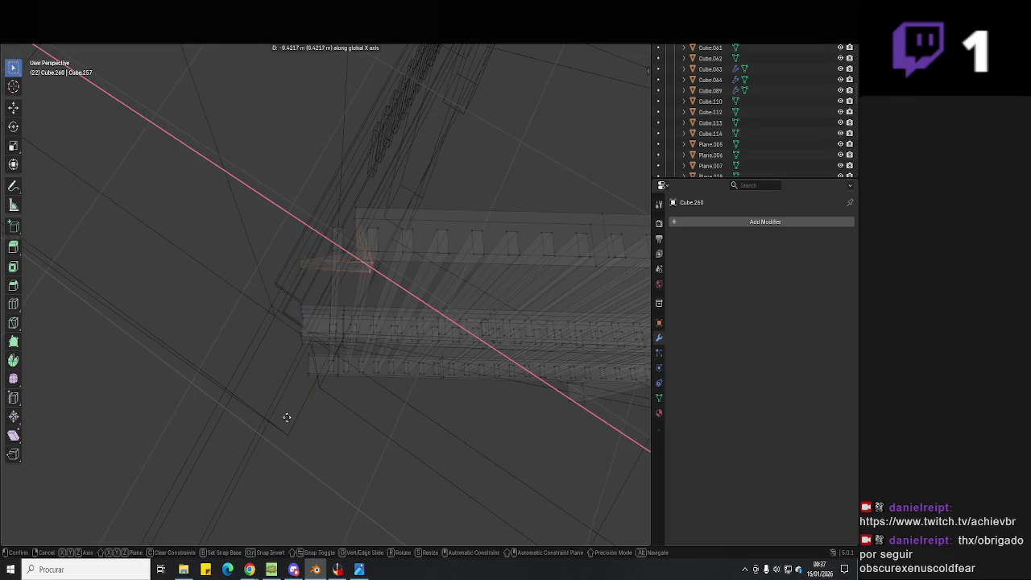
pyautogui.click(293, 414)
pyautogui.hotkey('alt', 'z')
# - Inspect the railing end and save Hell Neighbour 3D.blend
pyautogui.moveTo(595, 48)
pyautogui.mouseDown(button='middle')
pyautogui.moveTo(300, 220)
pyautogui.moveTo(266, 226)
pyautogui.mouseUp(button='middle')
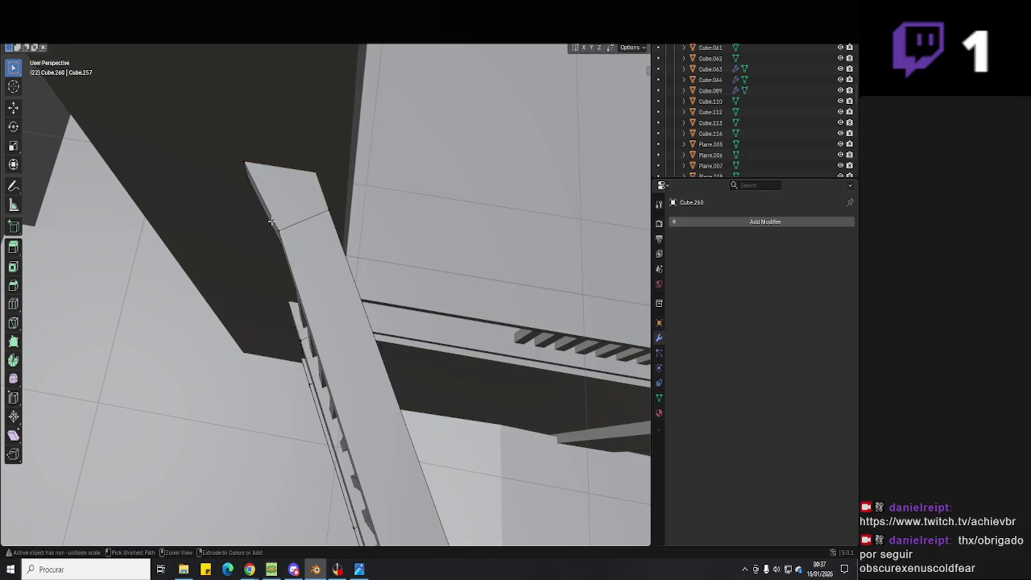
pyautogui.press('Tab')
pyautogui.moveTo(312, 197)
pyautogui.mouseDown(button='middle')
pyautogui.moveTo(398, 189)
pyautogui.moveTo(328, 160)
pyautogui.moveTo(361, 246)
pyautogui.moveTo(323, 285)
pyautogui.moveTo(360, 299)
pyautogui.moveTo(409, 290)
pyautogui.mouseUp(button='middle')
pyautogui.hotkey('ctrl', 's')
pyautogui.hotkey('alt', 'z')
# - Reframe the view on the front porch railing and save the file
pyautogui.scroll(-4, 396, 264)
pyautogui.click(529, 352)
pyautogui.click(488, 373)
pyautogui.moveTo(489, 373); pyautogui.dragTo(415, 337, button='middle')
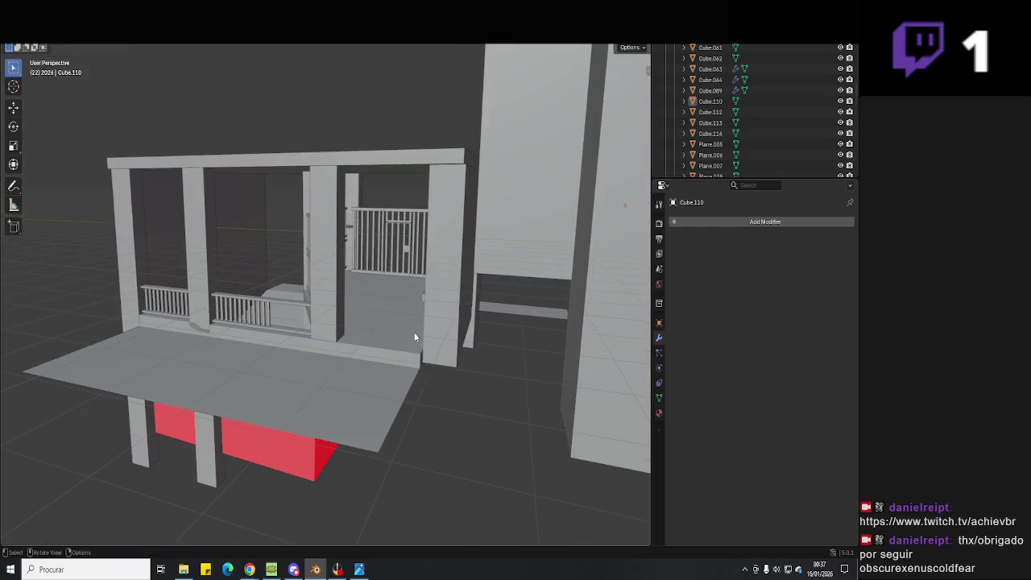
pyautogui.hotkey('ctrl', 's')
pyautogui.scroll(4, 261, 348)
pyautogui.moveTo(388, 274)
pyautogui.mouseDown(button='middle')
pyautogui.moveTo(308, 327)
pyautogui.moveTo(386, 323)
pyautogui.mouseUp(button='middle')
pyautogui.scroll(3, 308, 327)
# - Set the front porch railing's Array modifier count to 20 and save
pyautogui.click(259, 324)
pyautogui.moveTo(787, 268); pyautogui.dragTo(797, 268)
pyautogui.click(746, 269)
pyautogui.moveTo(548, 306); pyautogui.dragTo(447, 321, button='middle')
pyautogui.hotkey('ctrl', 's')
# - Assign the red material to a baseboard face strip on the porch floor plane
pyautogui.click(129, 389)
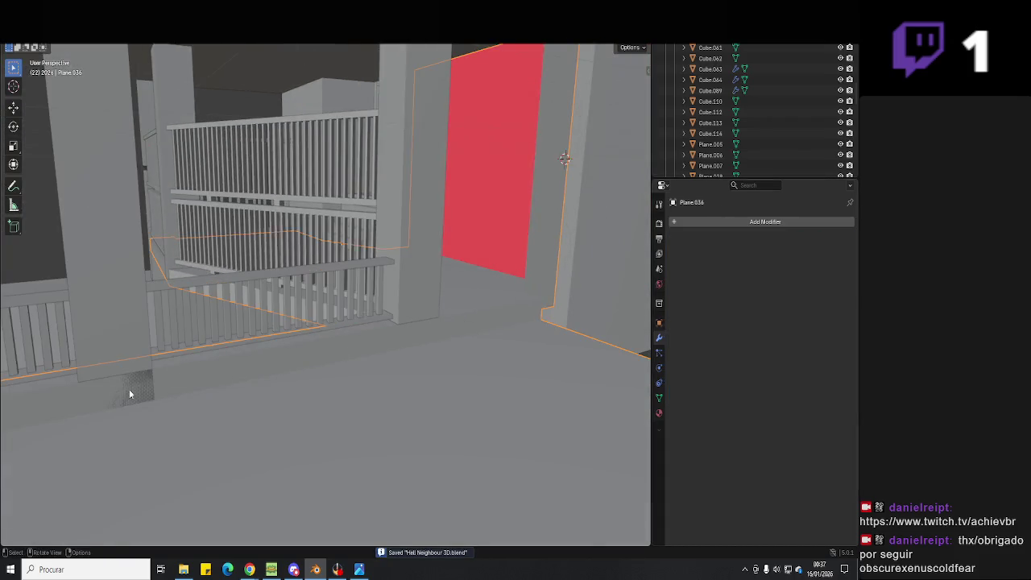
pyautogui.moveTo(129, 390); pyautogui.dragTo(346, 318, button='middle')
pyautogui.press('Tab')
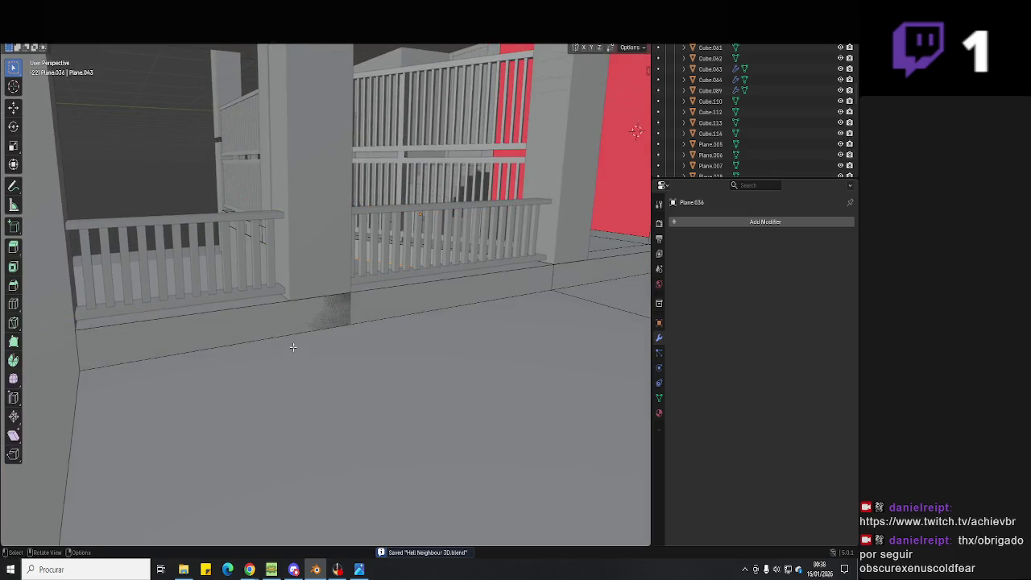
pyautogui.keyDown('alt'); pyautogui.click(293, 346); pyautogui.keyUp('alt')
pyautogui.rightClick(306, 329)
pyautogui.click(282, 354)
pyautogui.moveTo(285, 360); pyautogui.dragTo(340, 337, button='middle')
# - Select another baseboard strip and a pillar face, then check the red faces
pyautogui.keyDown('alt'); pyautogui.click(339, 337); pyautogui.keyUp('alt')
pyautogui.moveTo(325, 271)
pyautogui.mouseDown(button='middle')
pyautogui.moveTo(362, 294)
pyautogui.moveTo(477, 320)
pyautogui.moveTo(420, 325)
pyautogui.mouseUp(button='middle')
pyautogui.click(352, 315)
pyautogui.rightClick(352, 316)
pyautogui.click(352, 315)
pyautogui.press('Tab')
pyautogui.click(419, 329)
pyautogui.scroll(-2, 486, 352)
pyautogui.moveTo(486, 351)
pyautogui.mouseDown(button='middle')
pyautogui.moveTo(487, 308)
pyautogui.moveTo(416, 377)
pyautogui.moveTo(409, 337)
pyautogui.mouseUp(button='middle')
# - Raise the bottom vertices of both pillars and save the file
pyautogui.moveTo(411, 424); pyautogui.dragTo(127, 472)
pyautogui.press('Tab')
pyautogui.moveTo(348, 402); pyautogui.dragTo(338, 419, button='middle')
pyautogui.click(342, 411)
pyautogui.press('g')
pyautogui.click(306, 379)
pyautogui.moveTo(306, 379)
pyautogui.mouseDown(button='middle')
pyautogui.moveTo(300, 343)
pyautogui.moveTo(311, 391)
pyautogui.moveTo(349, 430)
pyautogui.mouseUp(button='middle')
pyautogui.press('Tab')
pyautogui.hotkey('ctrl', 's')
# - Select the red porch floor plane and orbit out to view the porch
pyautogui.click(370, 376)
pyautogui.moveTo(370, 377); pyautogui.dragTo(418, 377, button='middle')
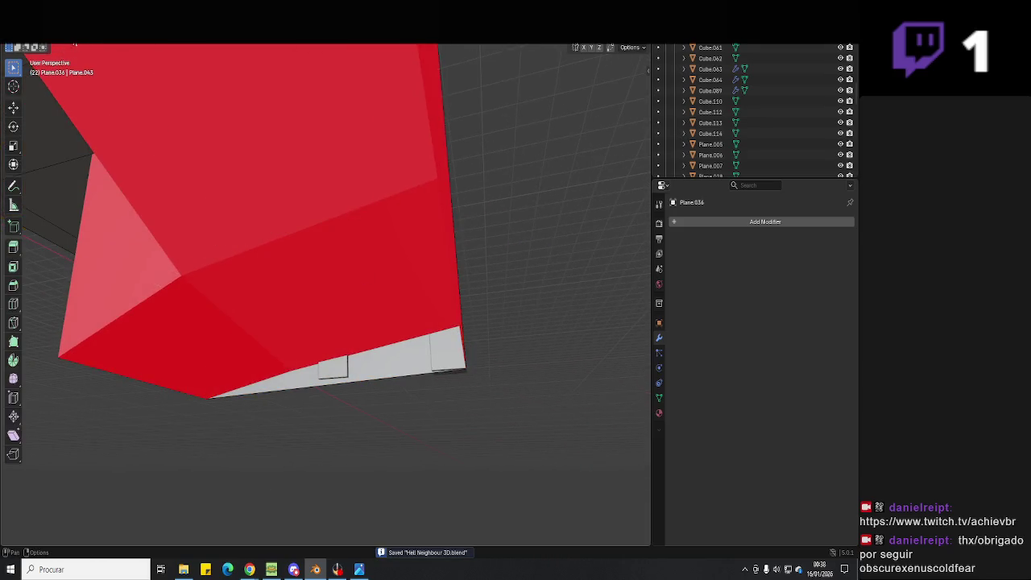
pyautogui.moveTo(408, 428); pyautogui.dragTo(382, 417, button='middle')
pyautogui.scroll(-3, 382, 417)
# - Lower the red porch floor plane Plane.036 along Z
pyautogui.press('g')
pyautogui.press('z')
pyautogui.click(311, 352)
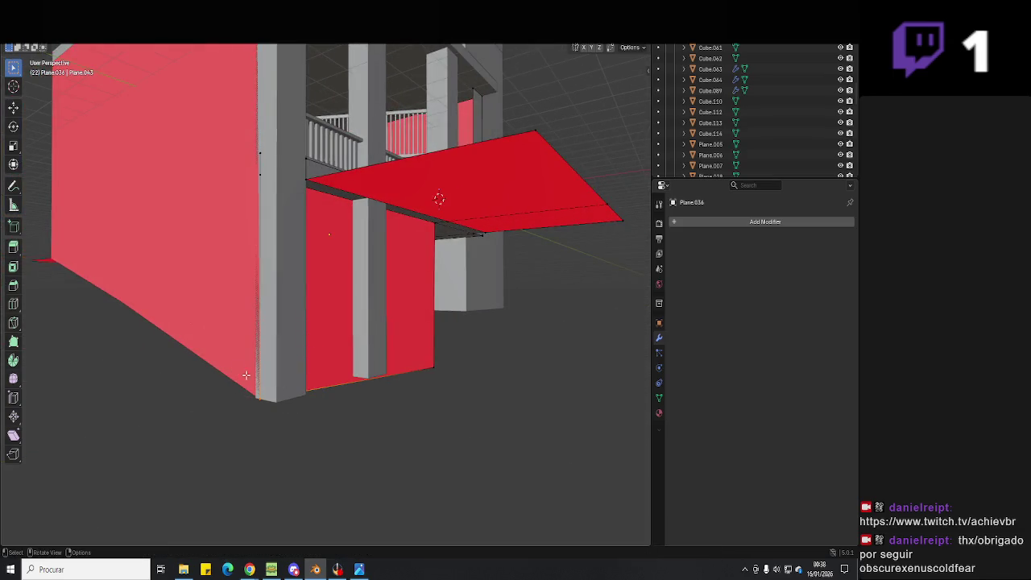
pyautogui.hotkey('shift', 'z')
pyautogui.moveTo(189, 428); pyautogui.dragTo(333, 420, button='middle')
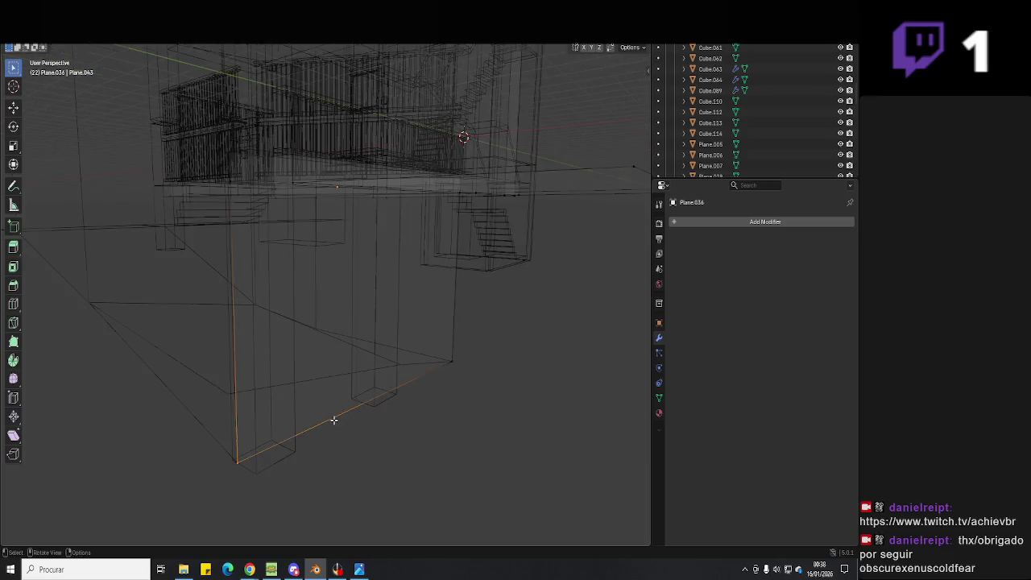
pyautogui.click(227, 393)
# - Select Plane.037 and raise its edge, then inspect the wall corner
pyautogui.click(228, 457)
pyautogui.moveTo(227, 456)
pyautogui.mouseDown(button='middle')
pyautogui.moveTo(237, 469)
pyautogui.moveTo(229, 409)
pyautogui.moveTo(233, 456)
pyautogui.mouseUp(button='middle')
pyautogui.press('g')
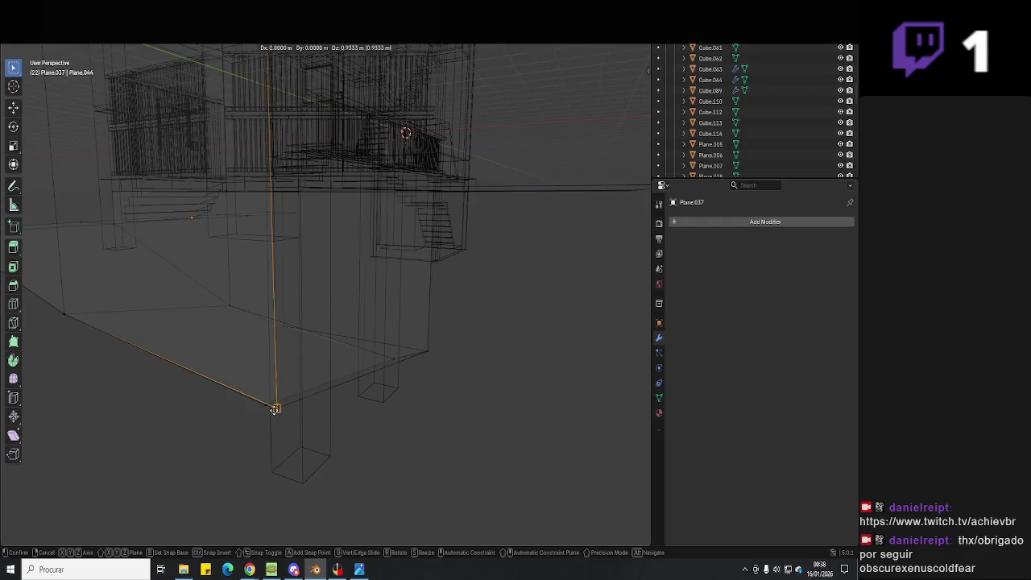
pyautogui.click(276, 410)
pyautogui.moveTo(273, 408)
pyautogui.mouseDown(button='middle')
pyautogui.moveTo(262, 431)
pyautogui.moveTo(272, 422)
pyautogui.moveTo(405, 446)
pyautogui.moveTo(381, 432)
pyautogui.moveTo(483, 266)
pyautogui.mouseUp(button='middle')
pyautogui.hotkey('shift', 'z')
pyautogui.moveTo(391, 322)
pyautogui.mouseDown(button='middle')
pyautogui.moveTo(415, 373)
pyautogui.moveTo(403, 379)
pyautogui.moveTo(419, 436)
pyautogui.moveTo(382, 451)
pyautogui.moveTo(363, 339)
pyautogui.moveTo(355, 378)
pyautogui.moveTo(250, 466)
pyautogui.moveTo(284, 474)
pyautogui.mouseUp(button='middle')
pyautogui.moveTo(357, 459)
pyautogui.mouseDown(button='middle')
pyautogui.moveTo(323, 465)
pyautogui.moveTo(304, 414)
pyautogui.moveTo(406, 435)
pyautogui.moveTo(331, 369)
pyautogui.moveTo(363, 395)
pyautogui.moveTo(362, 422)
pyautogui.moveTo(338, 417)
pyautogui.moveTo(345, 365)
pyautogui.moveTo(379, 428)
pyautogui.mouseUp(button='middle')
# - Slide Plane.037's edges about 0.1588 m along X to meet the pillar base
pyautogui.hotkey('shift', 'z')
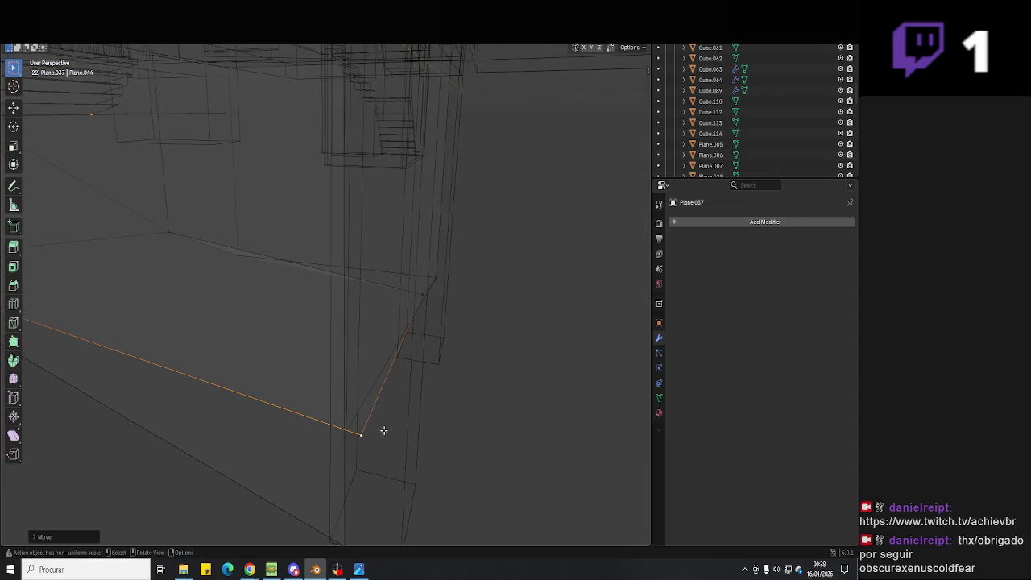
pyautogui.press('g')
pyautogui.press('x')
pyautogui.moveTo(444, 301)
pyautogui.mouseDown(button='middle')
pyautogui.moveTo(392, 302)
pyautogui.moveTo(394, 322)
pyautogui.moveTo(325, 322)
pyautogui.moveTo(352, 305)
pyautogui.mouseUp(button='middle')
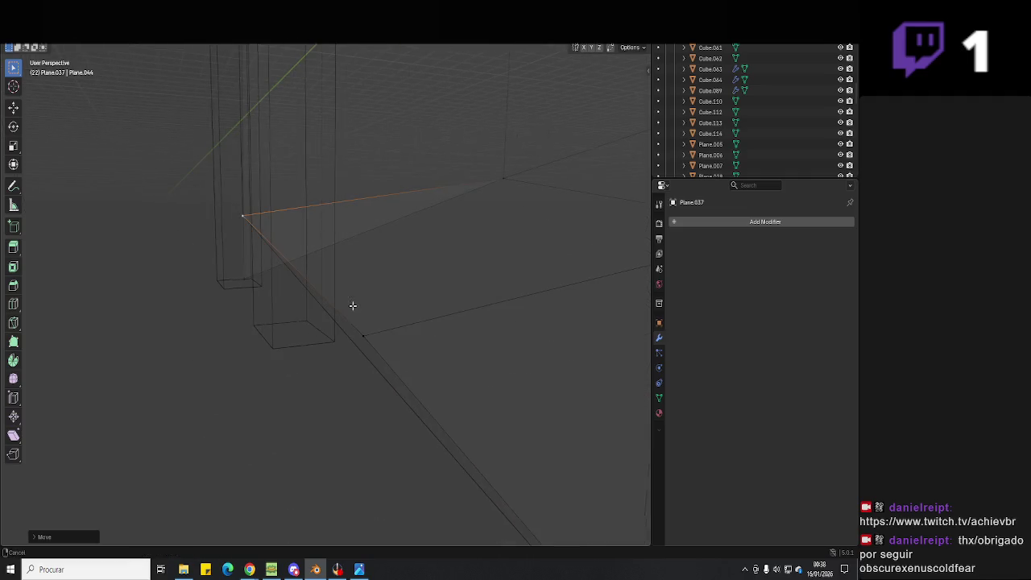
pyautogui.moveTo(337, 372)
pyautogui.mouseDown(button='middle')
pyautogui.moveTo(302, 384)
pyautogui.moveTo(328, 379)
pyautogui.moveTo(372, 404)
pyautogui.mouseUp(button='middle')
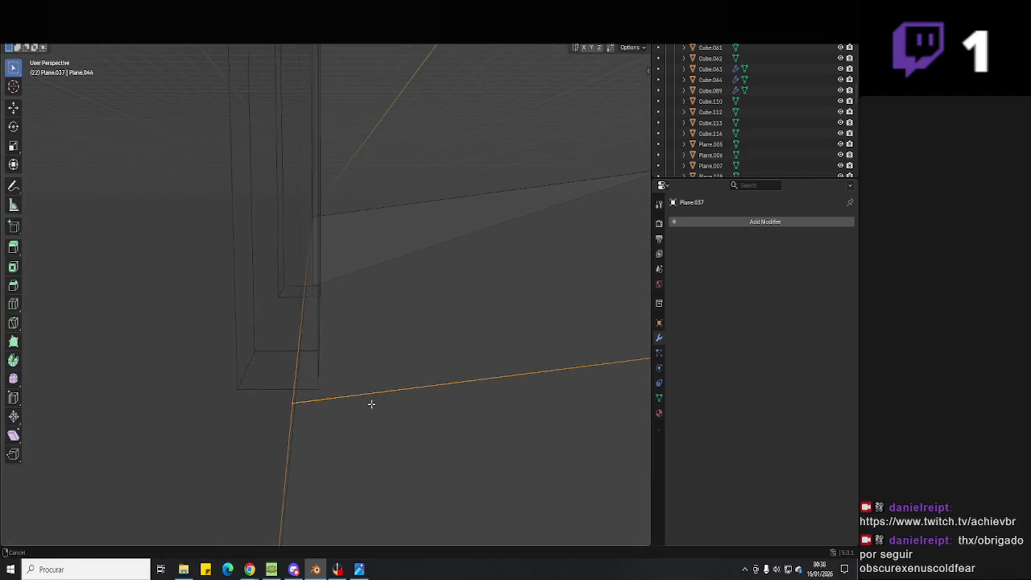
pyautogui.press('g')
pyautogui.press('x')
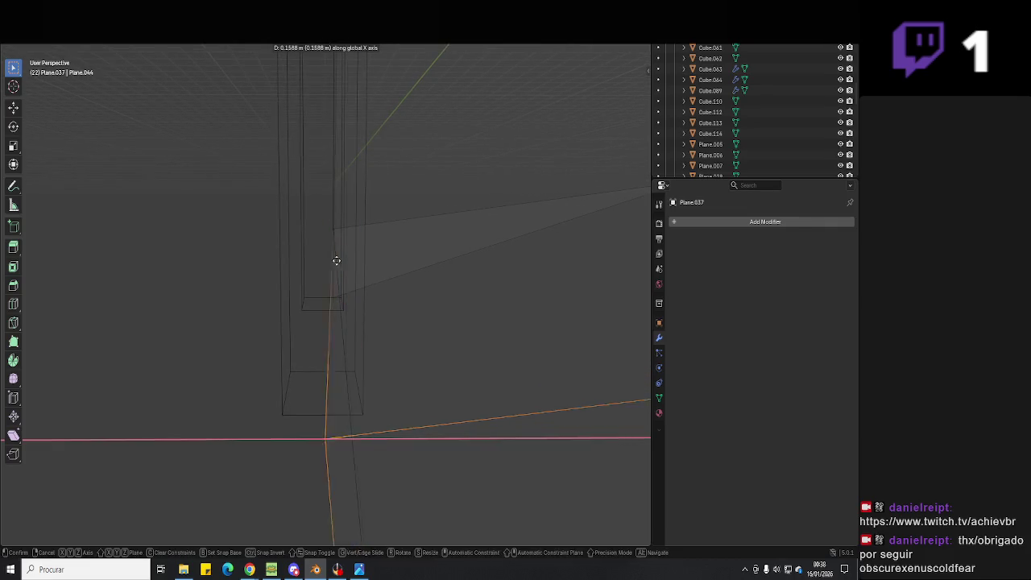
pyautogui.click(333, 234)
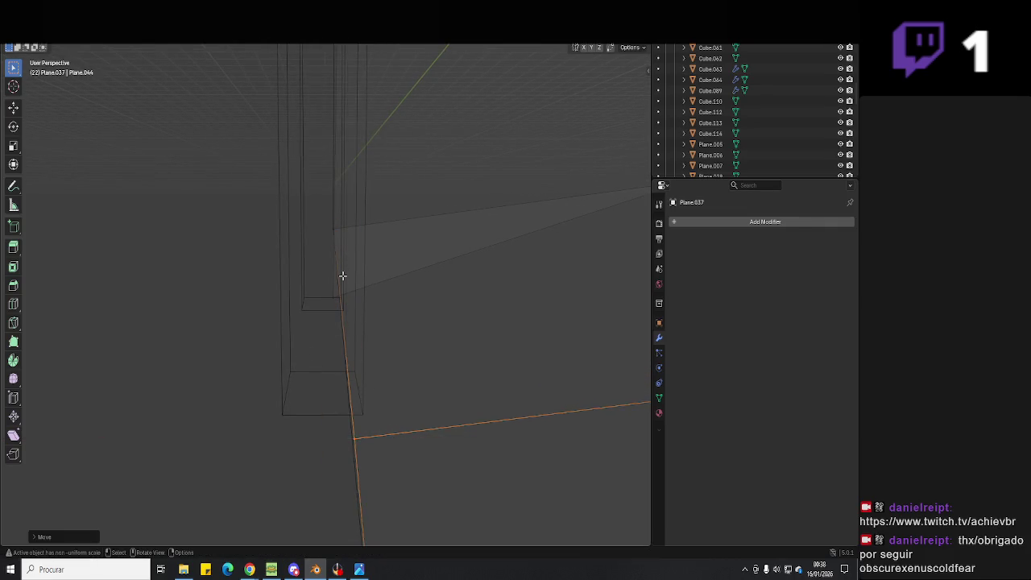
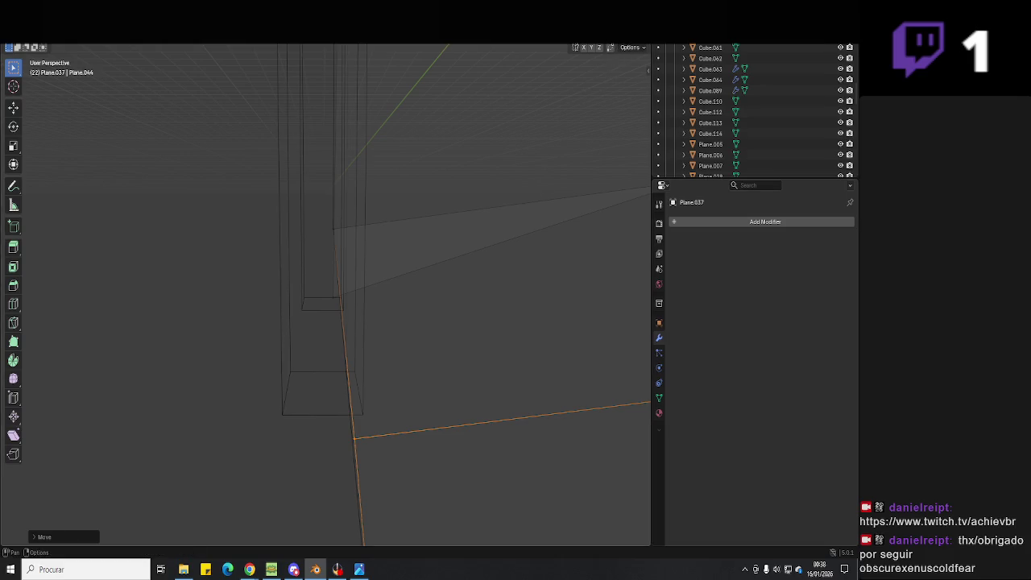
# - Switch to solid shading and save the file as 'Hello Neighbour 3D.blend'
pyautogui.hotkey('shift', 'z')
pyautogui.moveTo(357, 363)
pyautogui.mouseDown(button='middle')
pyautogui.moveTo(301, 376)
pyautogui.moveTo(357, 361)
pyautogui.moveTo(333, 218)
pyautogui.moveTo(295, 299)
pyautogui.moveTo(360, 284)
pyautogui.moveTo(429, 304)
pyautogui.moveTo(386, 346)
pyautogui.moveTo(431, 350)
pyautogui.moveTo(331, 306)
pyautogui.moveTo(277, 249)
pyautogui.mouseUp(button='middle')
pyautogui.hotkey('ctrl', 's')
# - Raise the wall plane's bottom vertex along the Z axis
pyautogui.press('Tab')
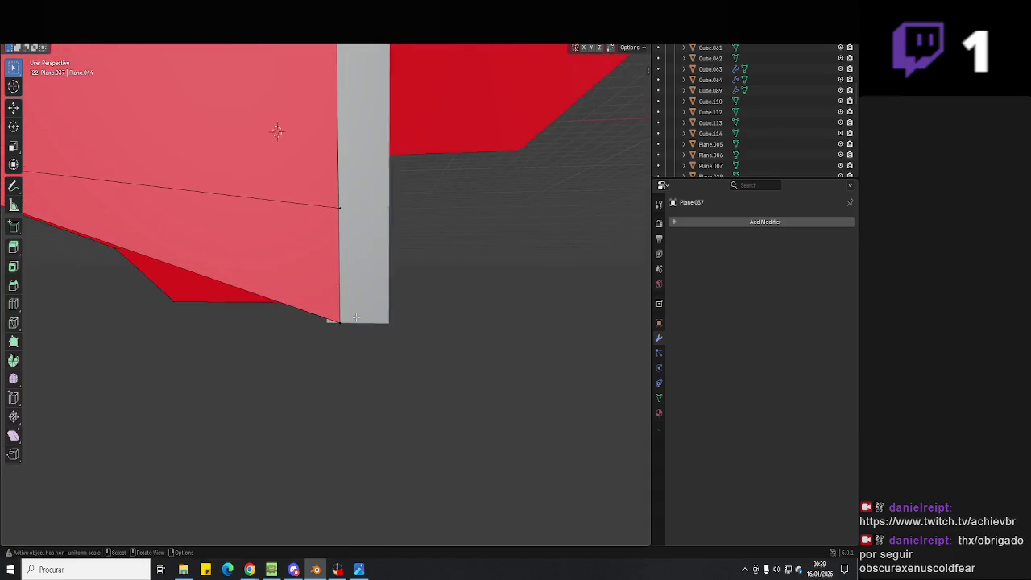
pyautogui.hotkey('shift', 'z')
pyautogui.moveTo(392, 293)
pyautogui.mouseDown(button='middle')
pyautogui.moveTo(338, 373)
pyautogui.moveTo(394, 336)
pyautogui.moveTo(374, 347)
pyautogui.mouseUp(button='middle')
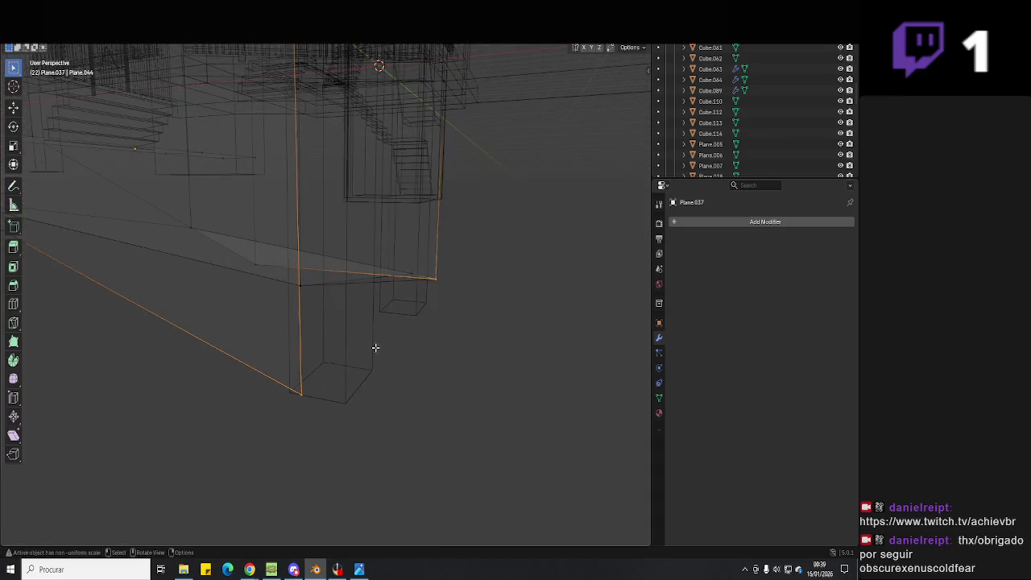
pyautogui.press('g')
pyautogui.press('z')
pyautogui.click(298, 282)
pyautogui.press('Tab')
# - Lower the bottom faces of both column blocks along the Z axis
pyautogui.click(392, 351)
pyautogui.keyDown('shift'); pyautogui.click(407, 306); pyautogui.keyUp('shift')
pyautogui.press('Tab')
pyautogui.press('g')
pyautogui.press('z')
pyautogui.moveTo(301, 283)
pyautogui.mouseDown(button='middle')
pyautogui.moveTo(329, 290)
pyautogui.moveTo(547, 253)
pyautogui.moveTo(442, 295)
pyautogui.moveTo(422, 357)
pyautogui.moveTo(433, 339)
pyautogui.moveTo(448, 346)
pyautogui.moveTo(352, 278)
pyautogui.moveTo(240, 309)
pyautogui.moveTo(246, 318)
pyautogui.moveTo(309, 323)
pyautogui.mouseUp(button='middle')
pyautogui.click(422, 380)
pyautogui.press('g')
pyautogui.press('z')
pyautogui.click(247, 341)
# - Set every object's origin to the 3D cursor, then clear the selection
pyautogui.press('a')
pyautogui.rightClick(331, 305)
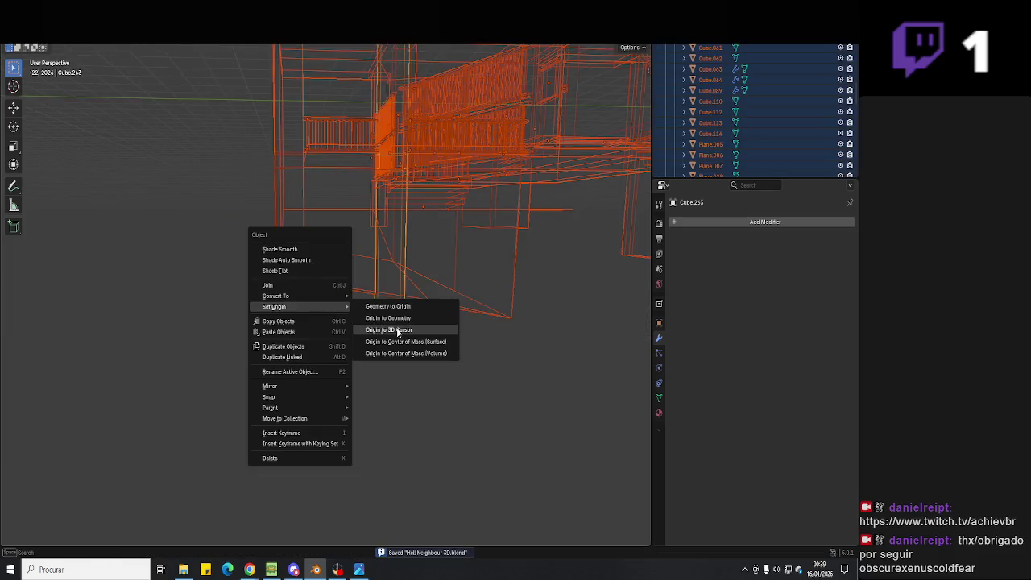
pyautogui.click(377, 314)
pyautogui.moveTo(377, 315); pyautogui.dragTo(419, 290, button='middle')
pyautogui.scroll(-5, 699, 149)
pyautogui.scroll(-5, 699, 150)
pyautogui.scroll(-5, 699, 149)
pyautogui.scroll(-5, 697, 158)
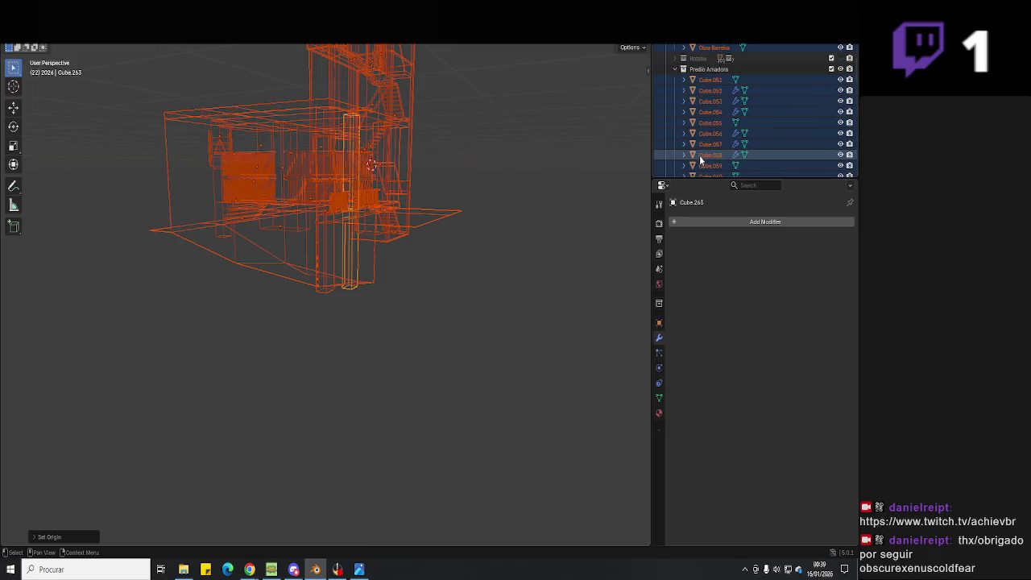
pyautogui.scroll(5, 700, 160)
pyautogui.scroll(-5, 698, 162)
pyautogui.scroll(5, 698, 162)
pyautogui.scroll(-5, 696, 161)
pyautogui.click(553, 237)
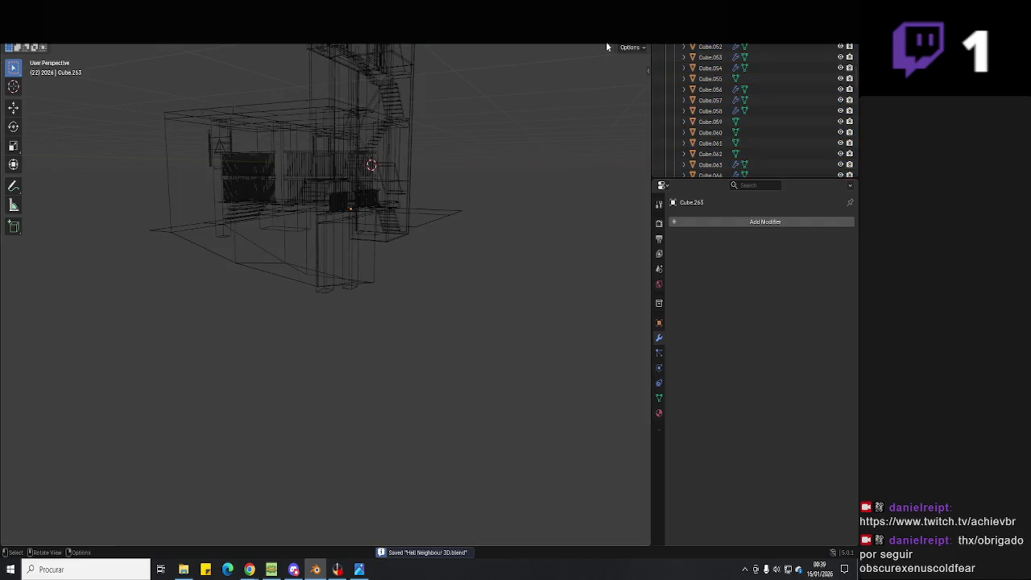
# - Review the house in solid shading around the porch and save the file
pyautogui.hotkey('shift', 'z')
pyautogui.click(335, 570)
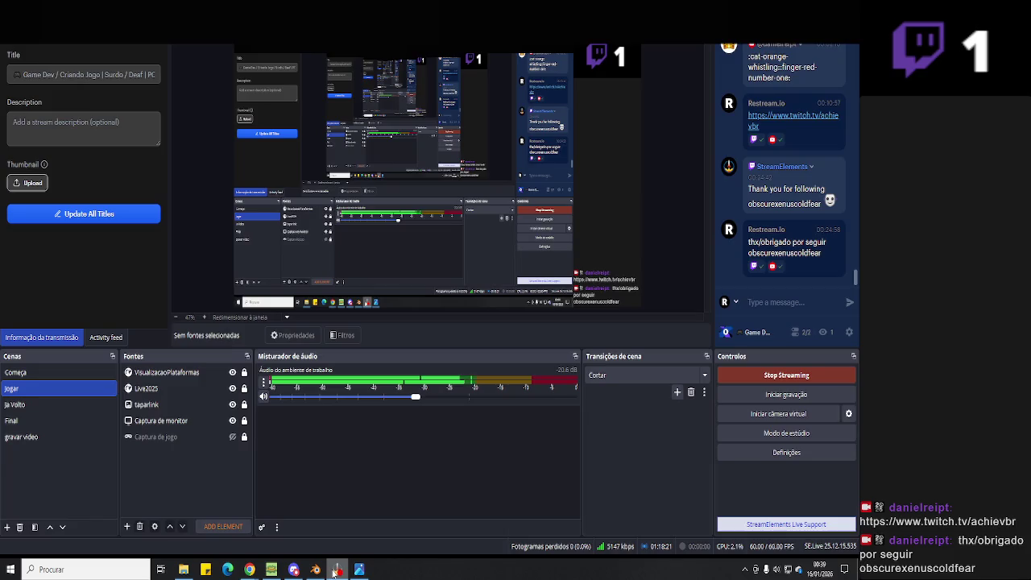
pyautogui.click(335, 569)
pyautogui.moveTo(279, 331); pyautogui.dragTo(302, 354, button='middle')
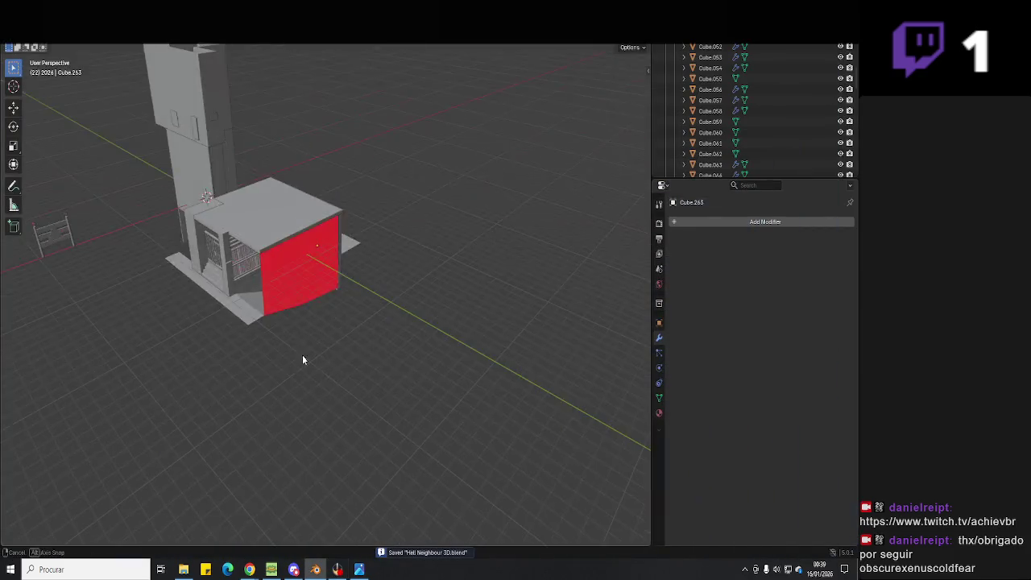
pyautogui.scroll(4, 370, 338)
pyautogui.scroll(4, 366, 403)
pyautogui.scroll(-3, 366, 409)
pyautogui.scroll(-3, 376, 414)
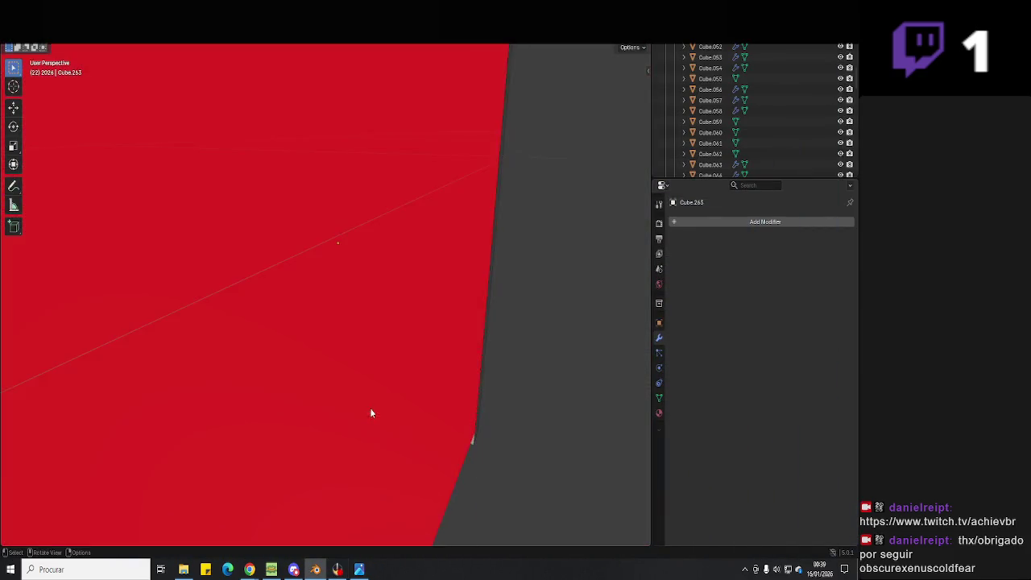
pyautogui.scroll(-4, 361, 395)
pyautogui.keyDown('ctrl'); pyautogui.scroll(-2, 443, 394); pyautogui.keyUp('ctrl')
pyautogui.hotkey('ctrl', 's')
pyautogui.scroll(5, 442, 393)
pyautogui.moveTo(380, 385)
pyautogui.mouseDown(button='middle')
pyautogui.moveTo(415, 370)
pyautogui.moveTo(445, 337)
pyautogui.moveTo(478, 363)
pyautogui.moveTo(477, 378)
pyautogui.moveTo(507, 376)
pyautogui.moveTo(362, 371)
pyautogui.moveTo(511, 380)
pyautogui.moveTo(455, 381)
pyautogui.moveTo(481, 373)
pyautogui.moveTo(460, 400)
pyautogui.moveTo(378, 373)
pyautogui.moveTo(470, 399)
pyautogui.moveTo(257, 373)
pyautogui.moveTo(422, 386)
pyautogui.moveTo(483, 373)
pyautogui.moveTo(460, 373)
pyautogui.moveTo(461, 324)
pyautogui.mouseUp(button='middle')
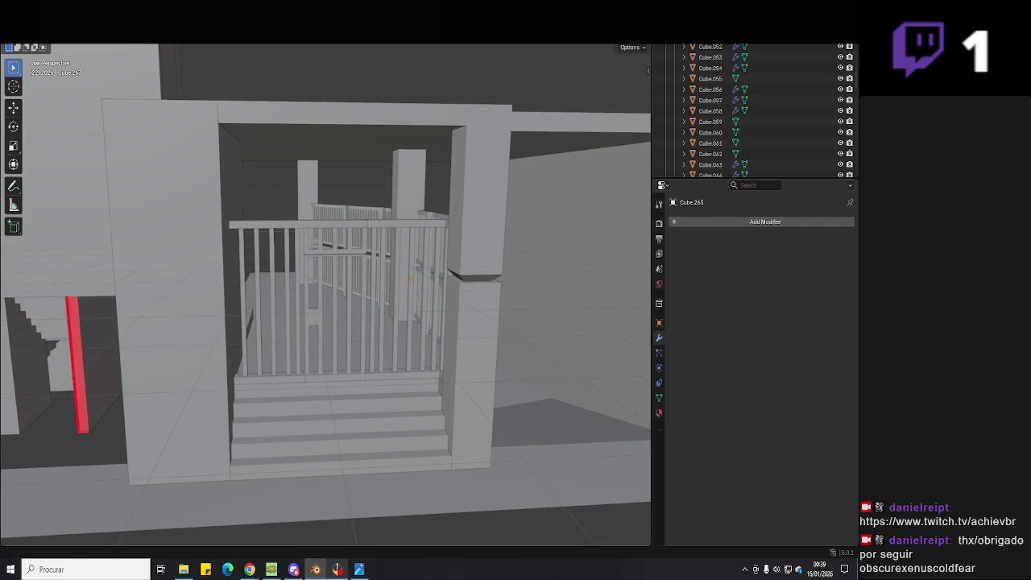
pyautogui.click(360, 569)
pyautogui.scroll(-3, 468, 282)
pyautogui.scroll(-2, 468, 306)
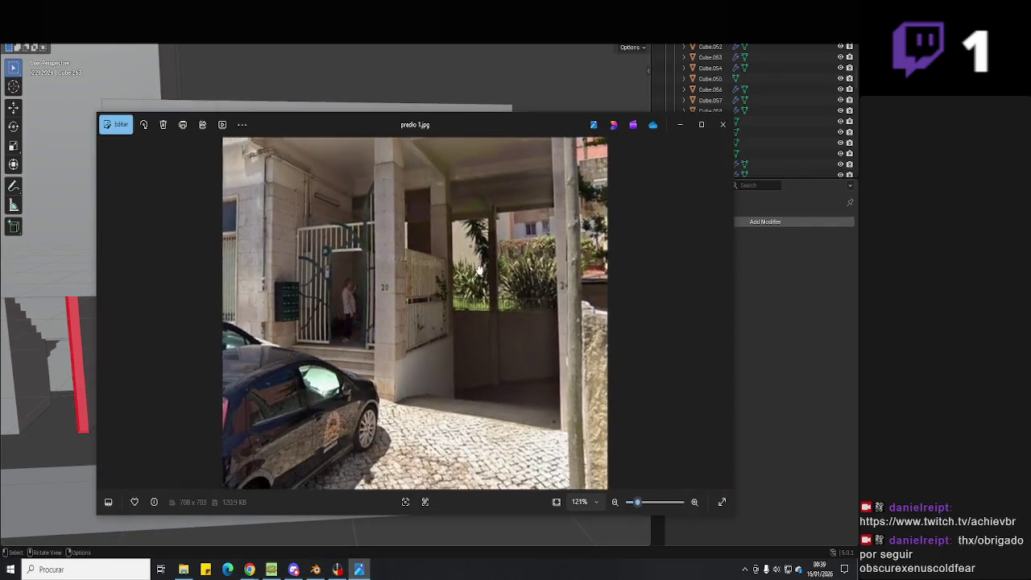
pyautogui.scroll(-1, 456, 331)
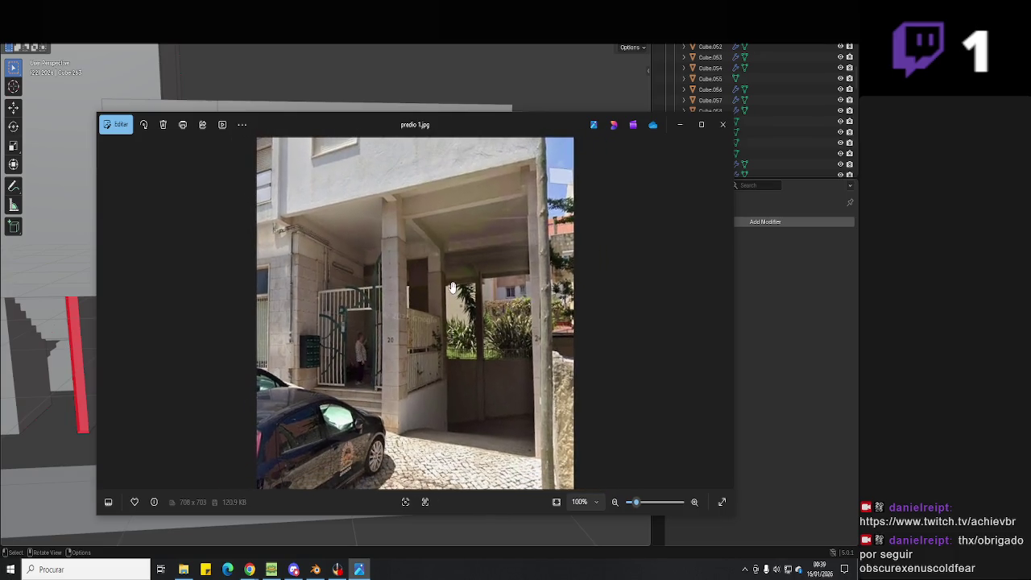
pyautogui.scroll(2, 447, 297)
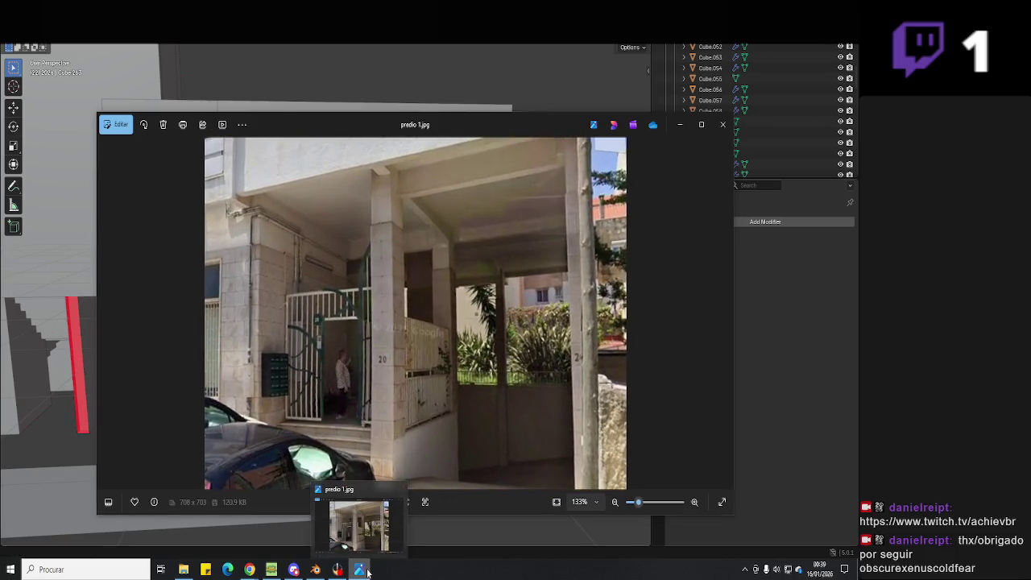
pyautogui.click(366, 571)
pyautogui.moveTo(405, 359)
pyautogui.mouseDown(button='middle')
pyautogui.moveTo(405, 346)
pyautogui.moveTo(371, 367)
pyautogui.mouseUp(button='middle')
pyautogui.hotkey('ctrl', 's')
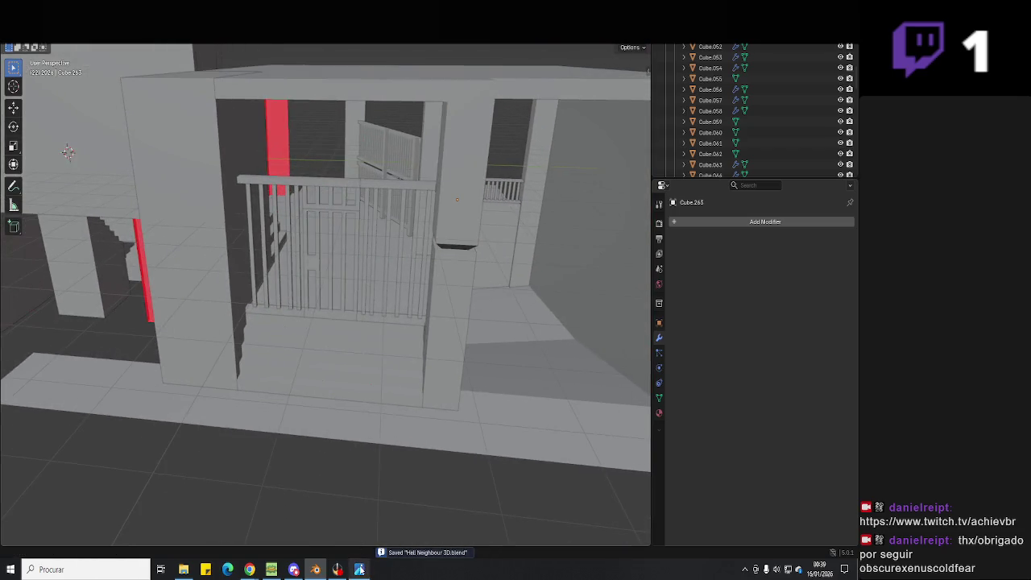
# - Check the reference photo, then select the floor plane beside the porch
pyautogui.click(360, 569)
pyautogui.moveTo(430, 399); pyautogui.dragTo(417, 325)
pyautogui.click(360, 569)
pyautogui.click(454, 417)
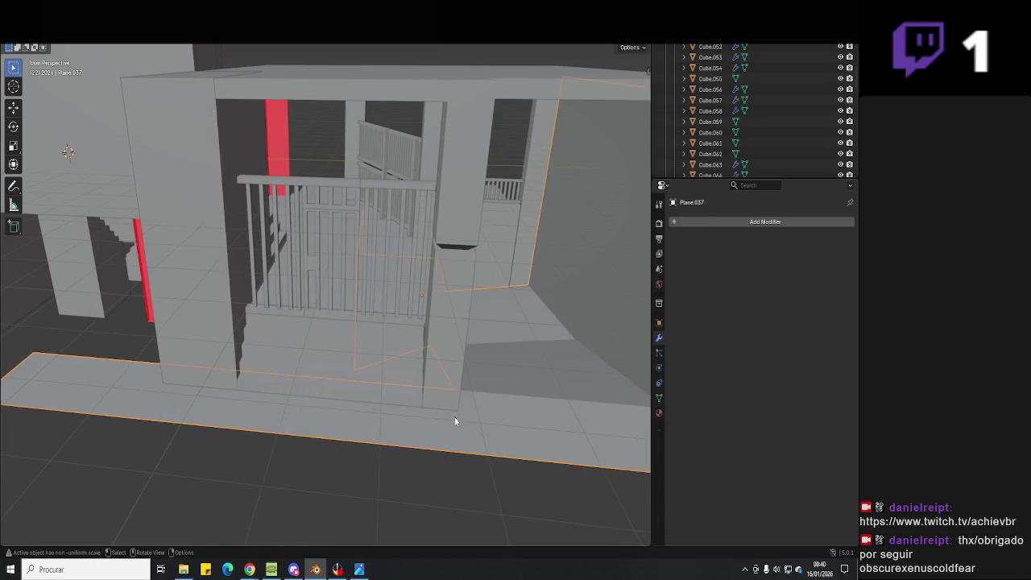
pyautogui.scroll(-5, 422, 419)
pyautogui.moveTo(422, 418)
pyautogui.mouseDown(button='middle')
pyautogui.moveTo(311, 414)
pyautogui.moveTo(318, 401)
pyautogui.mouseUp(button='middle')
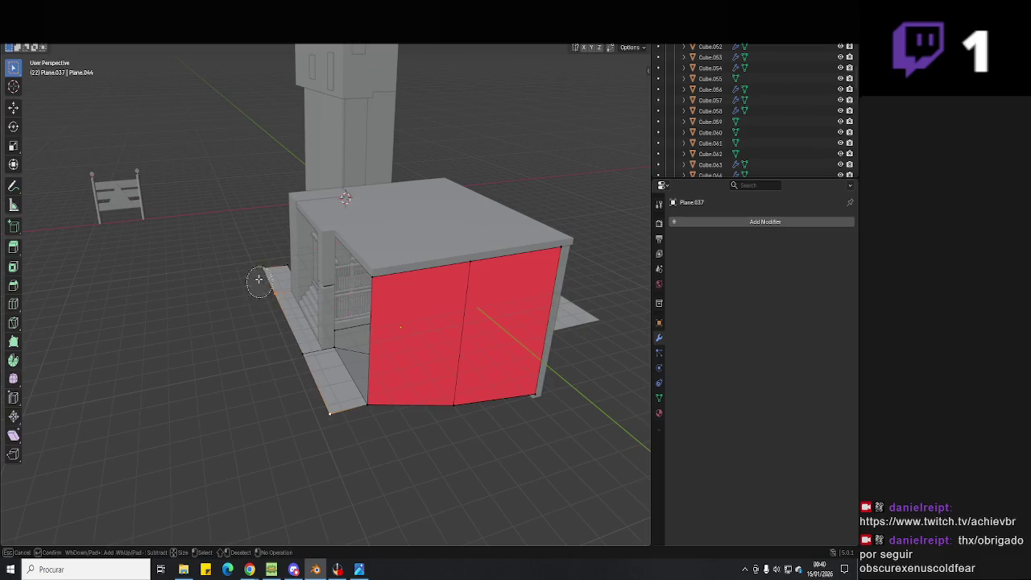
pyautogui.scroll(3, 329, 390)
# - Shift the floor edge along X, extrude it about 2 m further along X, and save
pyautogui.press('g')
pyautogui.press('x')
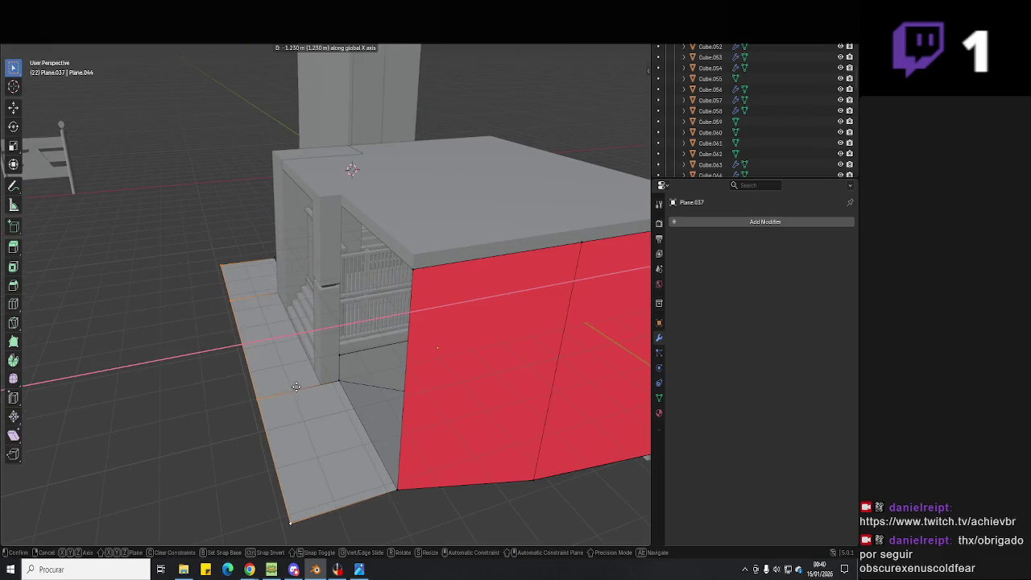
pyautogui.click(315, 395)
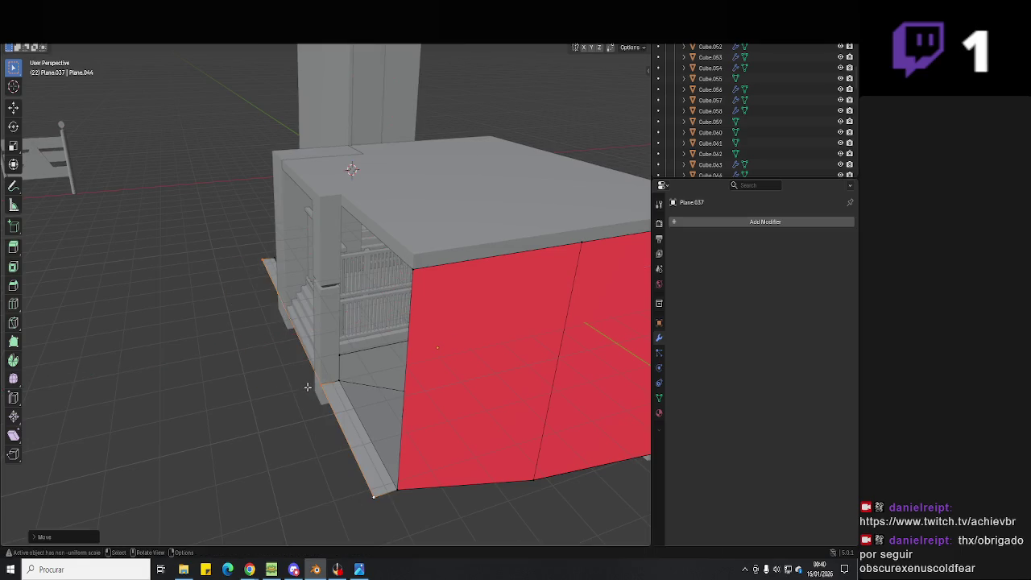
pyautogui.press('e')
pyautogui.press('x')
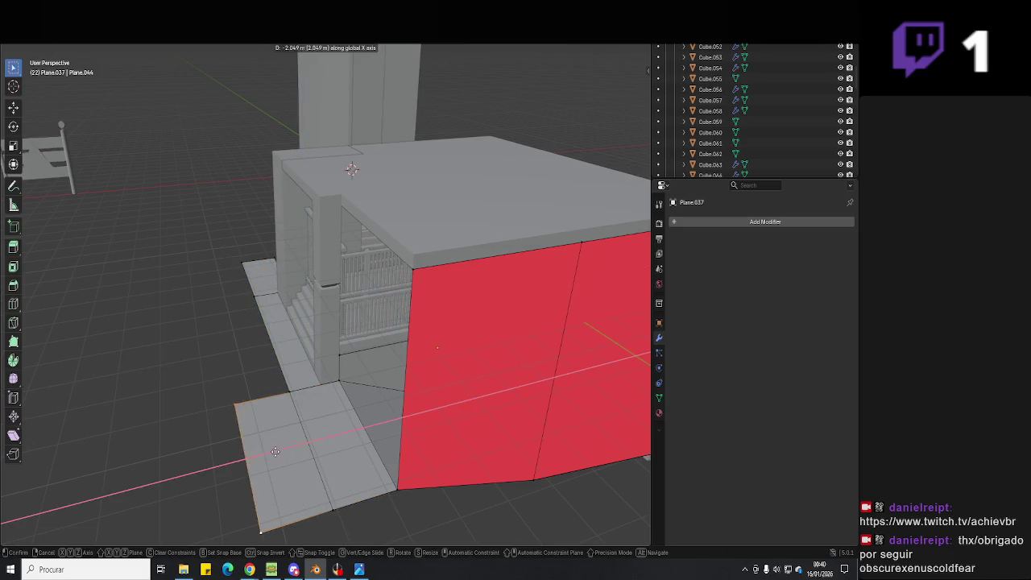
pyautogui.click(234, 464)
pyautogui.moveTo(234, 464)
pyautogui.mouseDown(button='middle')
pyautogui.moveTo(406, 443)
pyautogui.moveTo(467, 423)
pyautogui.mouseUp(button='middle')
pyautogui.hotkey('ctrl', 's')
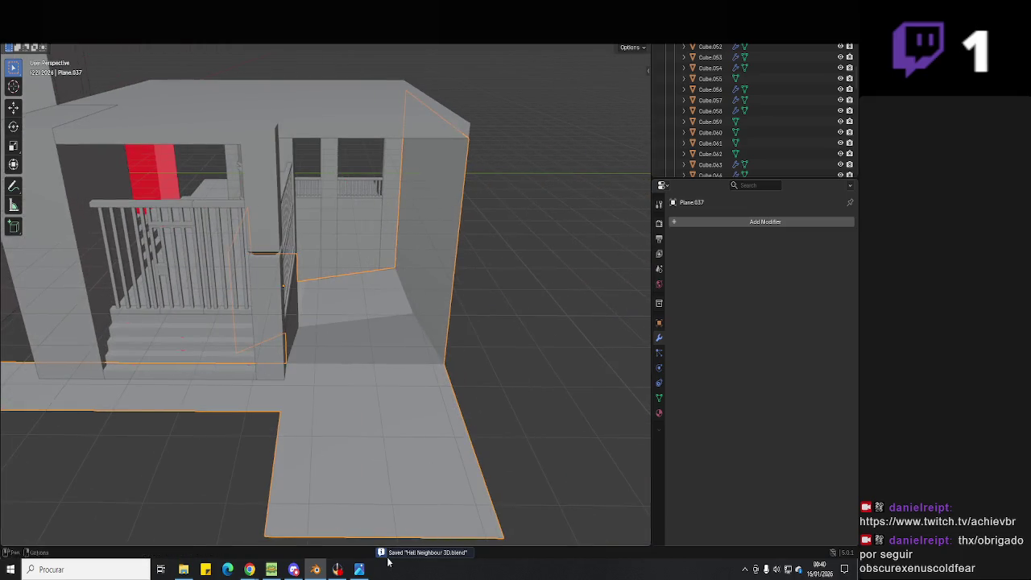
# - Recheck the reference photo and select the door behind the railing
pyautogui.click(360, 570)
pyautogui.click(360, 570)
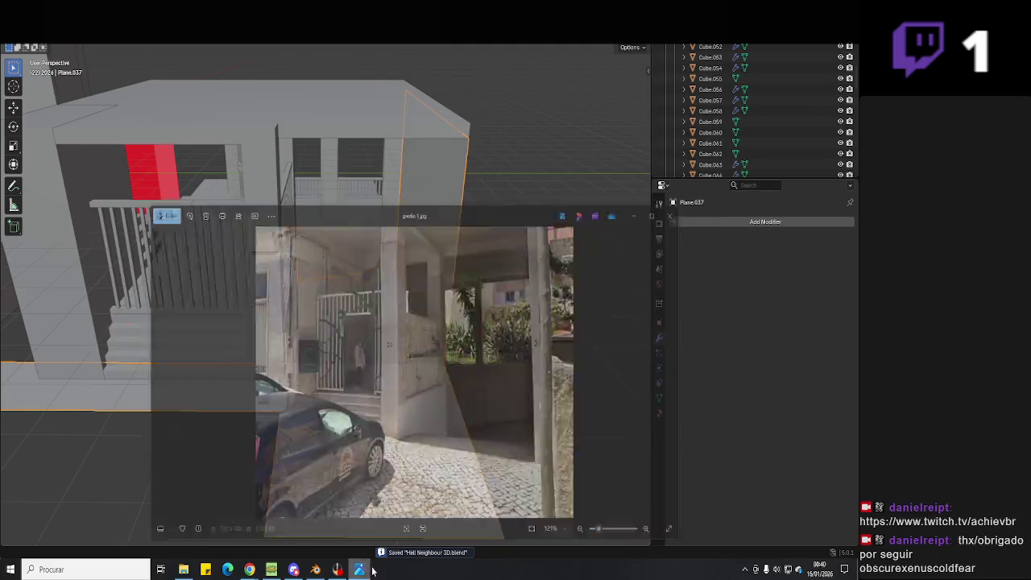
pyautogui.scroll(3, 519, 376)
pyautogui.moveTo(520, 376)
pyautogui.mouseDown(button='middle')
pyautogui.moveTo(365, 368)
pyautogui.moveTo(428, 368)
pyautogui.moveTo(497, 387)
pyautogui.moveTo(356, 340)
pyautogui.moveTo(405, 336)
pyautogui.mouseUp(button='middle')
pyautogui.scroll(-2, 438, 357)
pyautogui.click(356, 341)
# - Paste a copy of the door and place it beside the red panel along Y
pyautogui.scroll(4, 412, 325)
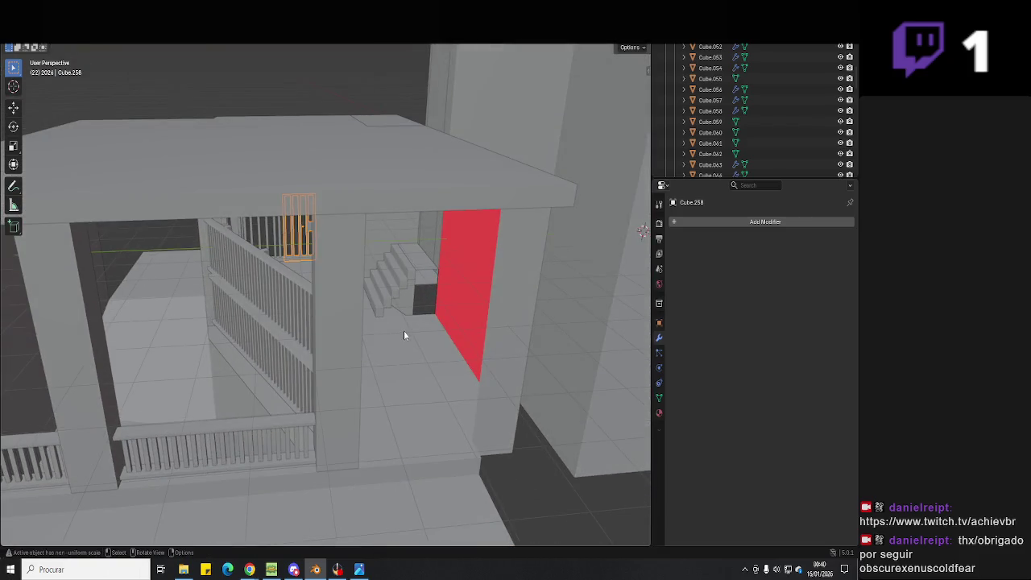
pyautogui.hotkey('ctrl', 'v')
pyautogui.press('g')
pyautogui.press('x')
pyautogui.press('y')
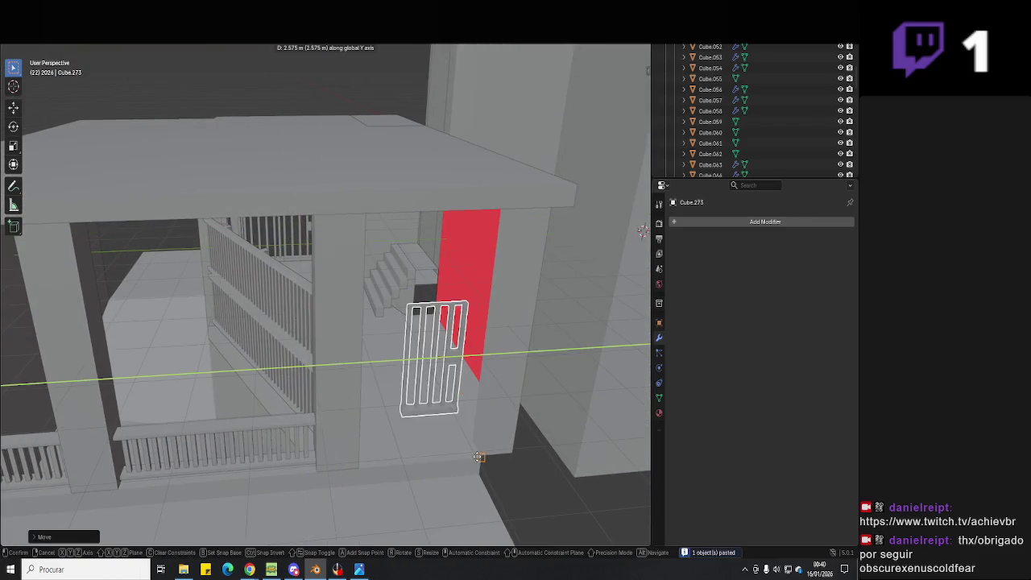
pyautogui.click(457, 434)
pyautogui.moveTo(457, 435)
pyautogui.mouseDown(button='middle')
pyautogui.moveTo(400, 431)
pyautogui.moveTo(472, 432)
pyautogui.moveTo(460, 410)
pyautogui.moveTo(507, 315)
pyautogui.moveTo(481, 419)
pyautogui.moveTo(349, 292)
pyautogui.moveTo(494, 343)
pyautogui.moveTo(495, 422)
pyautogui.mouseUp(button='middle')
# - Fine-tune the door copy's position along the Y axis
pyautogui.press('g')
pyautogui.press('y')
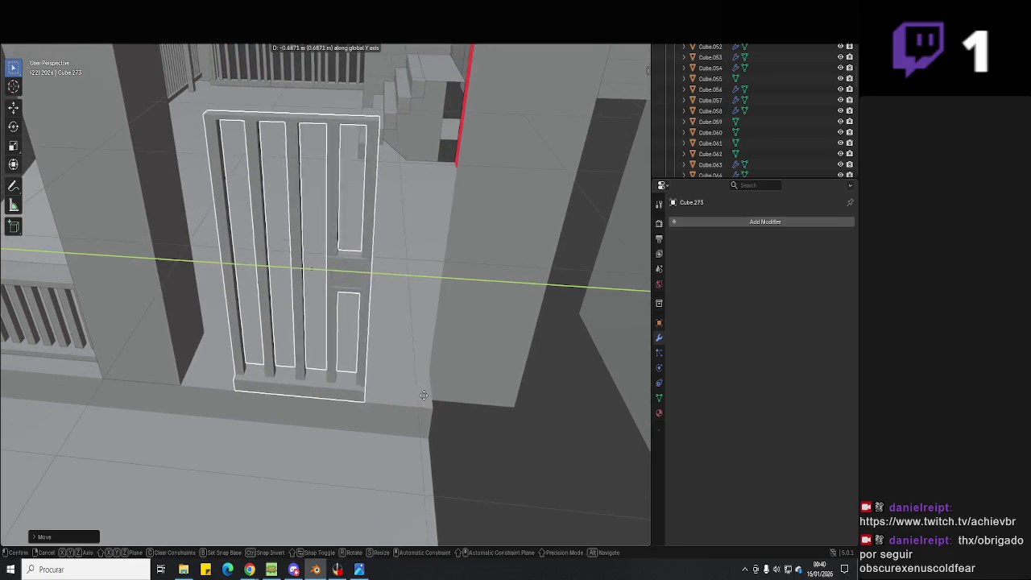
pyautogui.click(403, 400)
pyautogui.moveTo(403, 396); pyautogui.dragTo(367, 403, button='middle')
pyautogui.press('g')
pyautogui.press('y')
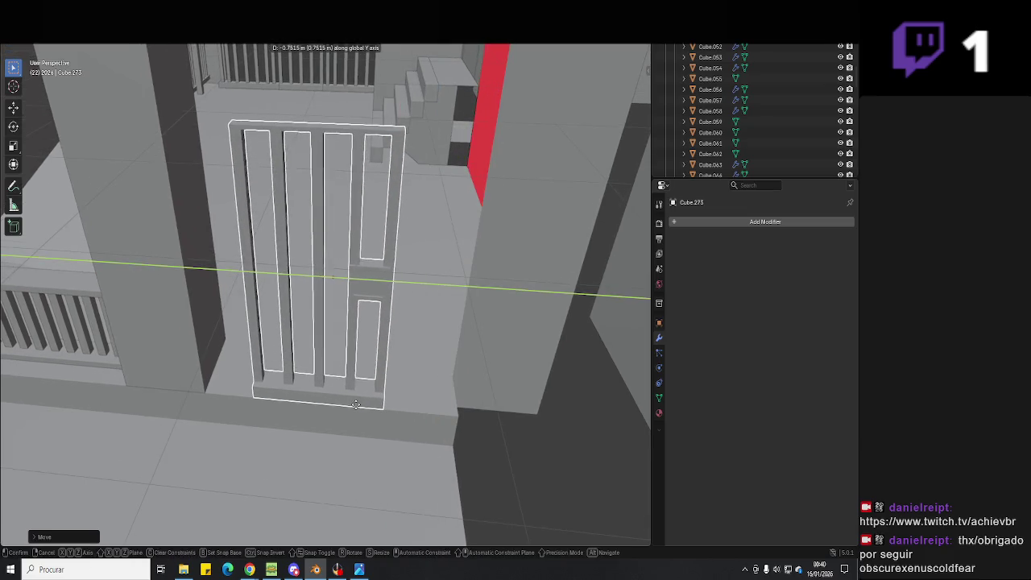
pyautogui.click(364, 406)
pyautogui.moveTo(365, 405); pyautogui.dragTo(342, 320, button='middle')
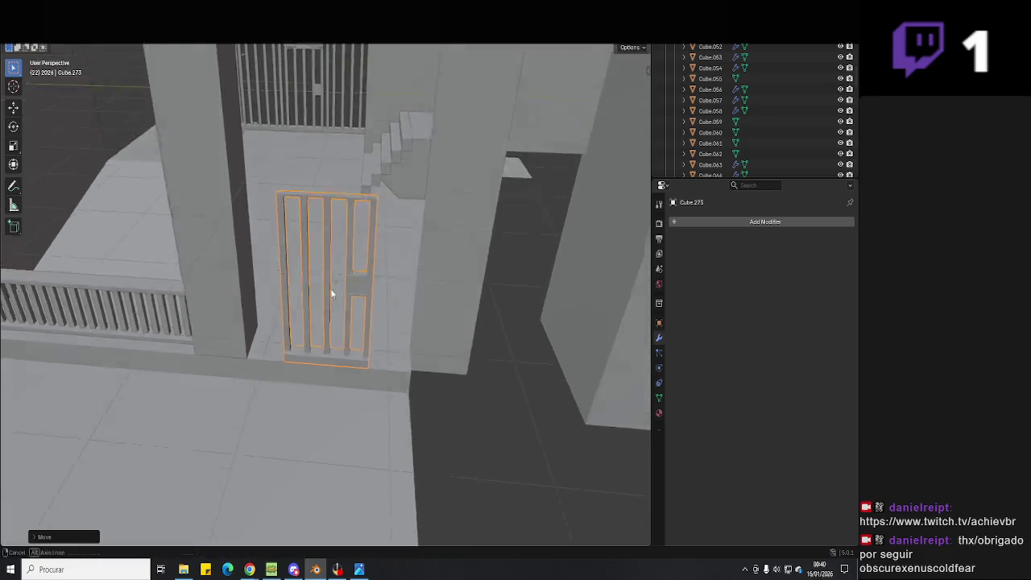
# - Duplicate three gate pieces and shift the copies along the X axis
pyautogui.click(336, 253)
pyautogui.keyDown('shift'); pyautogui.click(333, 251); pyautogui.keyUp('shift')
pyautogui.keyDown('shift'); pyautogui.click(342, 164); pyautogui.keyUp('shift')
pyautogui.moveTo(342, 165); pyautogui.dragTo(372, 297, button='middle')
pyautogui.hotkey('ctrl', 'c')
pyautogui.hotkey('ctrl', 'v')
pyautogui.press('g')
pyautogui.press('x')
pyautogui.click(382, 332)
pyautogui.moveTo(382, 332)
pyautogui.mouseDown(button='middle')
pyautogui.moveTo(406, 366)
pyautogui.moveTo(392, 348)
pyautogui.mouseUp(button='middle')
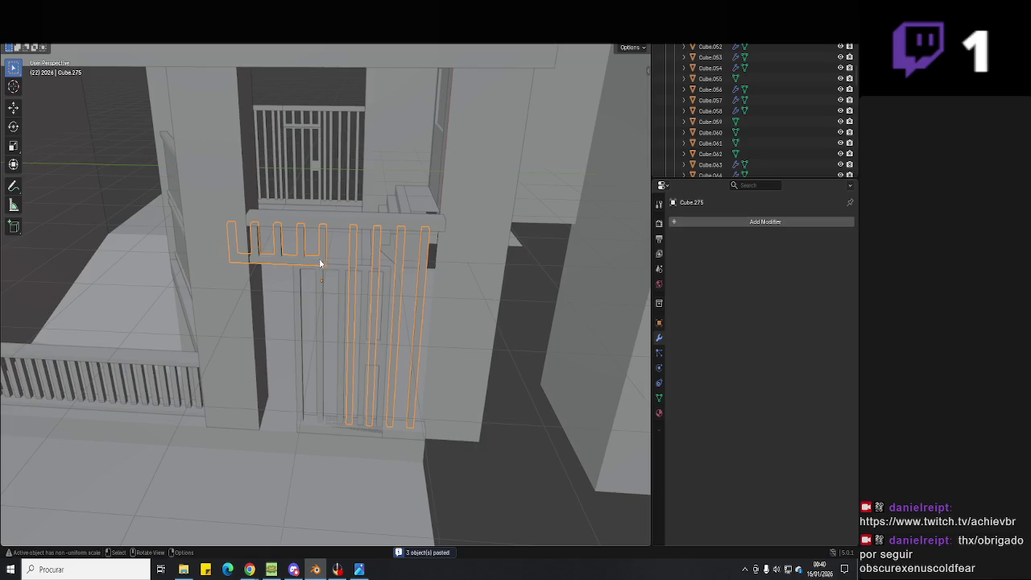
# - Inspect the gate in wireframe and select the tall bar Cube.117
pyautogui.press('Tab')
pyautogui.hotkey('shift', 'z')
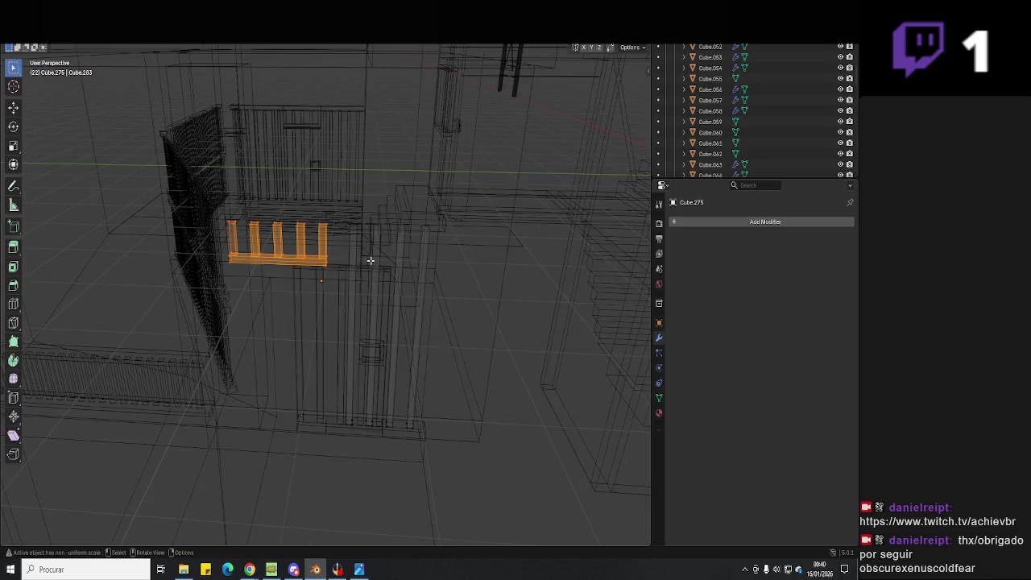
pyautogui.press('Tab')
pyautogui.moveTo(365, 261); pyautogui.dragTo(397, 267, button='middle')
pyautogui.click(362, 246)
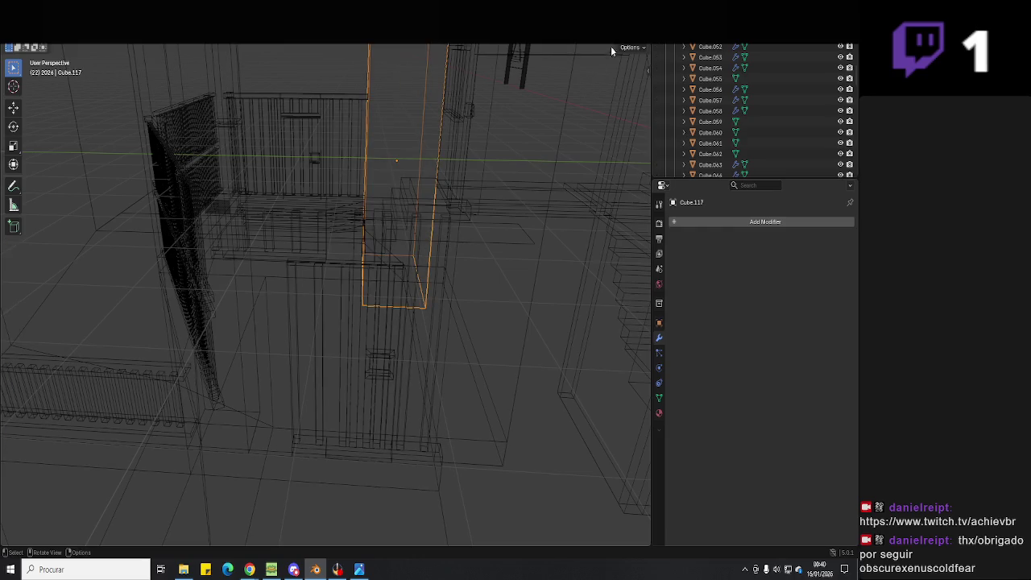
pyautogui.hotkey('shift', 'z')
# - Move the horizontal bar Cube.274 along the Y axis in Edit Mode
pyautogui.click(405, 232)
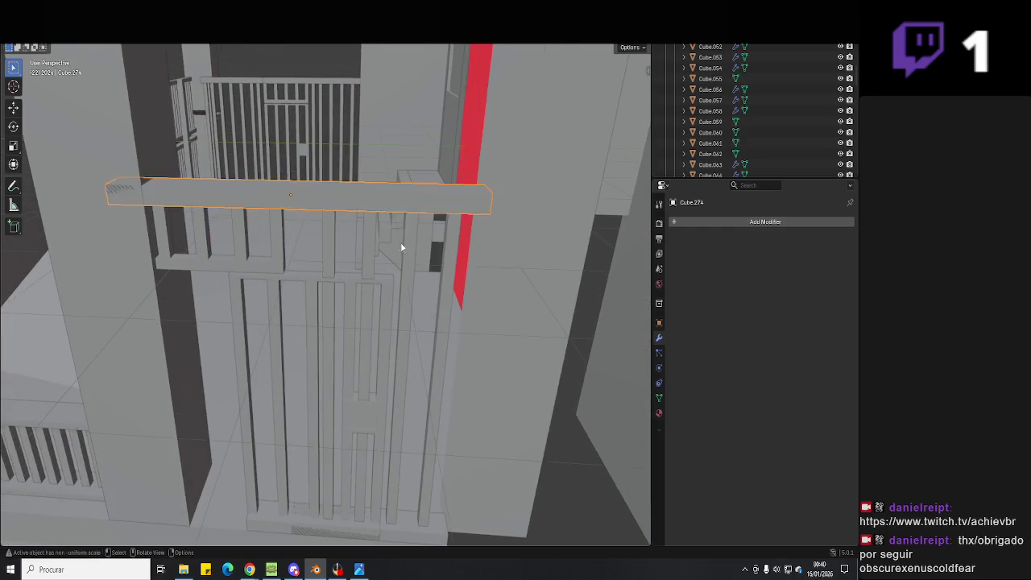
pyautogui.press('Tab')
pyautogui.click(83, 244)
pyautogui.press('g')
pyautogui.press('y')
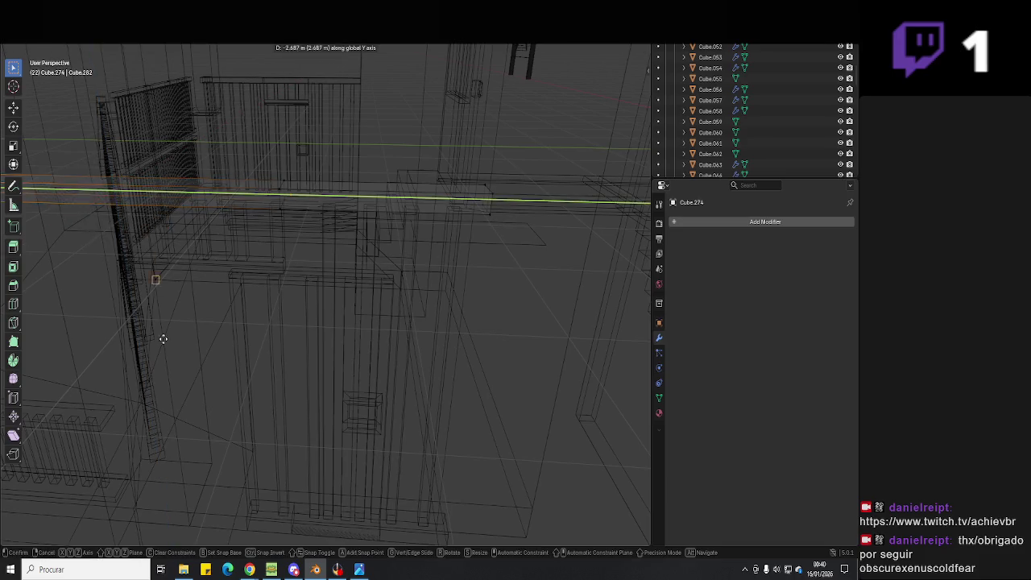
pyautogui.click(208, 468)
# - Cancel a second Y move of the bar and return to solid Object Mode
pyautogui.hotkey('shift', 'z')
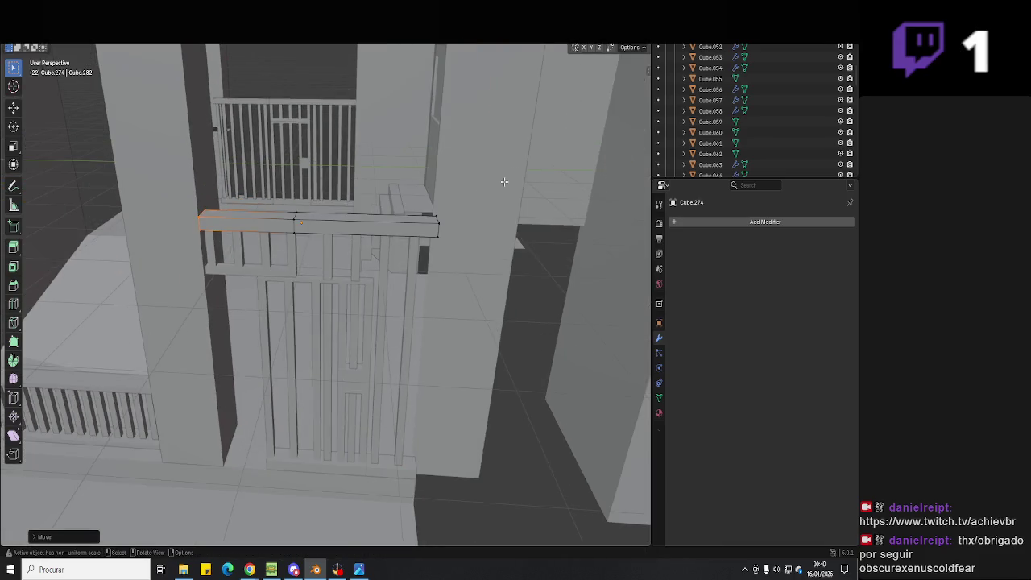
pyautogui.press('z')
pyautogui.click(392, 277)
pyautogui.press('g')
pyautogui.press('y')
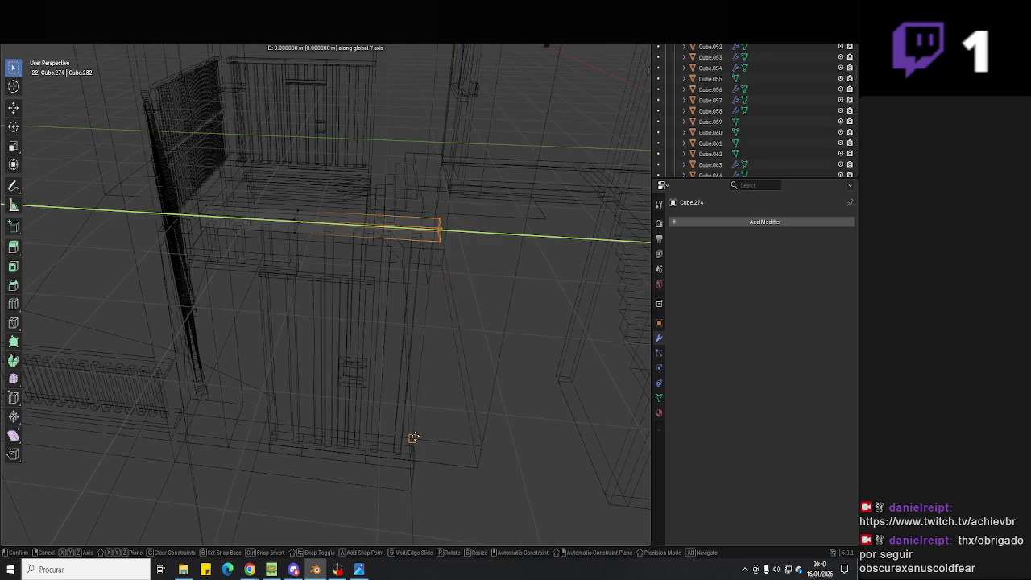
pyautogui.rightClick(414, 438)
pyautogui.press('Tab')
pyautogui.hotkey('shift', 'z')
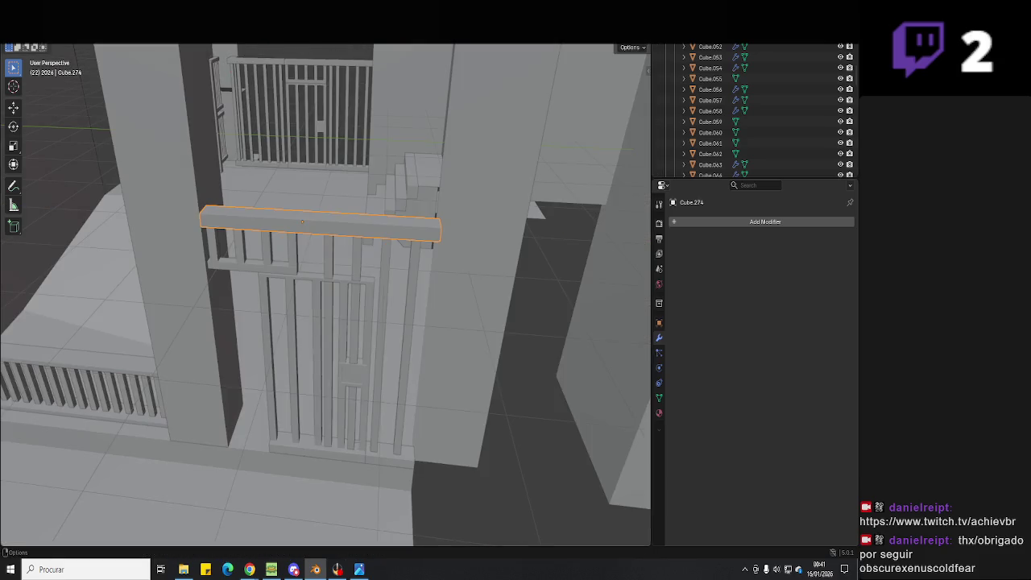
# - Select two gate bars and move them along the Y axis
pyautogui.moveTo(415, 308)
pyautogui.mouseDown(button='middle')
pyautogui.moveTo(389, 262)
pyautogui.moveTo(408, 282)
pyautogui.mouseUp(button='middle')
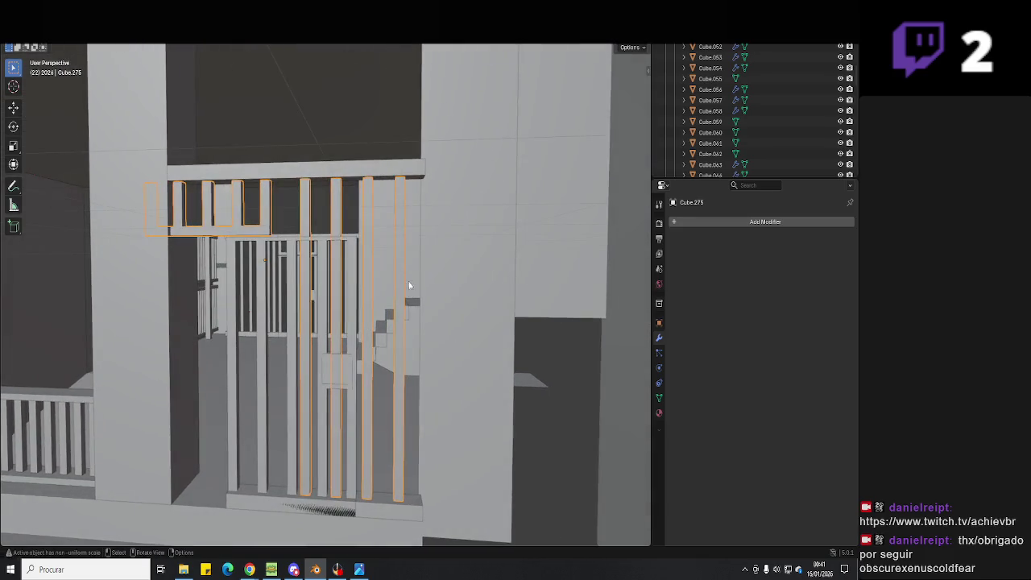
pyautogui.press('Tab')
pyautogui.moveTo(407, 328); pyautogui.dragTo(402, 404, button='middle')
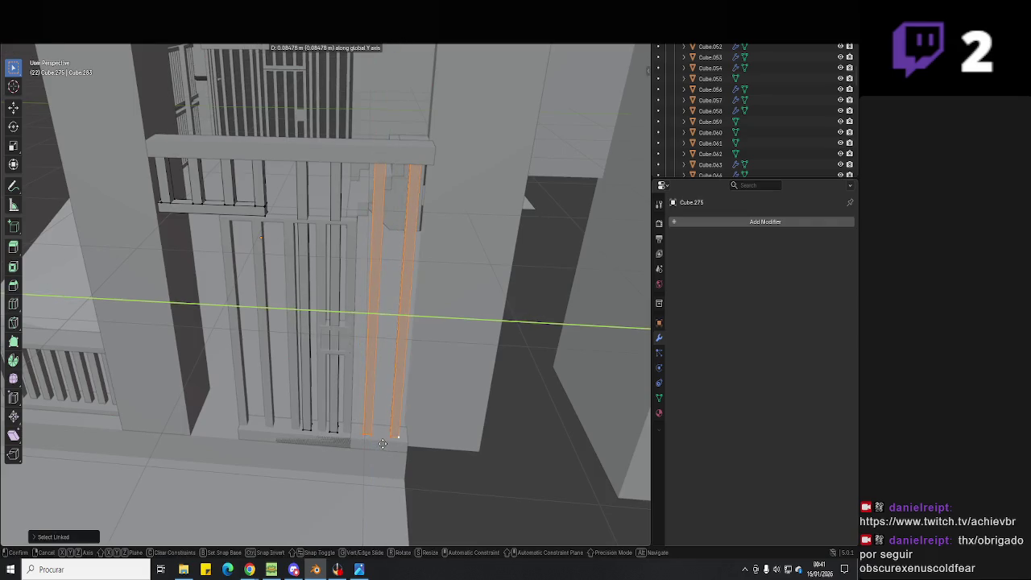
pyautogui.click(383, 444)
pyautogui.click(342, 431)
pyautogui.press('l')
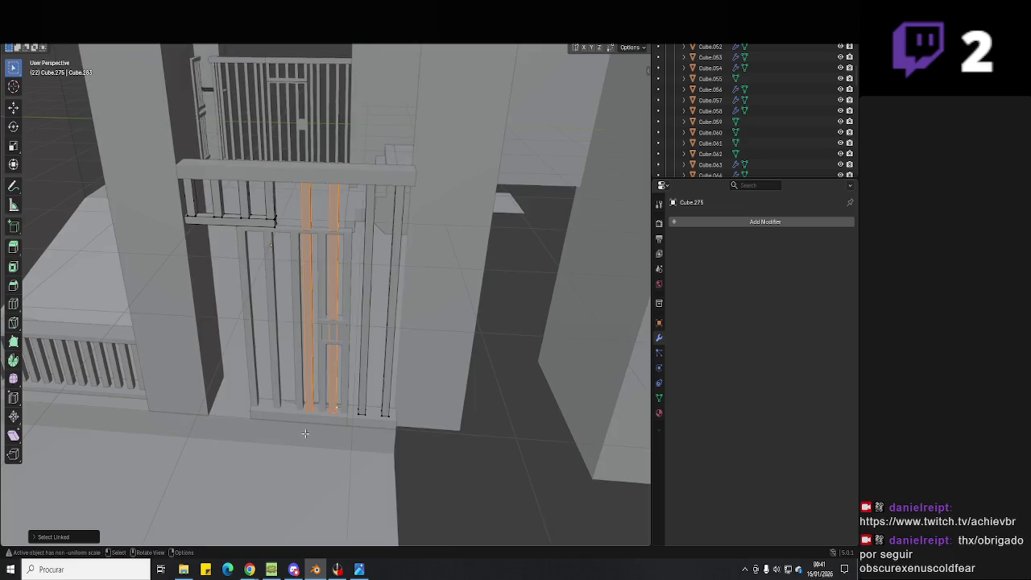
pyautogui.moveTo(302, 428); pyautogui.dragTo(259, 433, button='middle')
pyautogui.press('g')
pyautogui.press('y')
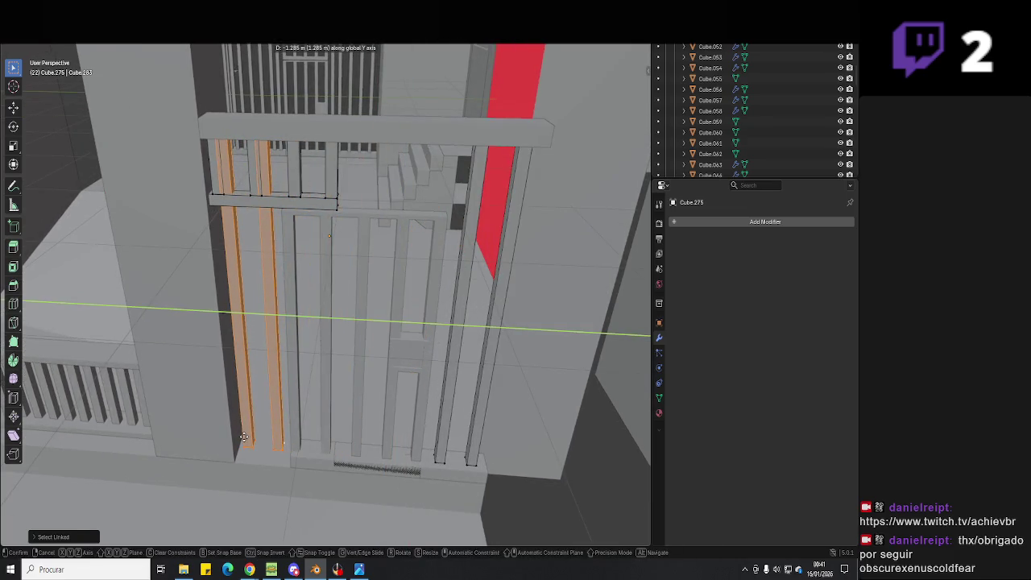
pyautogui.click(243, 437)
# - Shift the short crossbar pieces and a thin upper bar along the Y axis
pyautogui.click(329, 208)
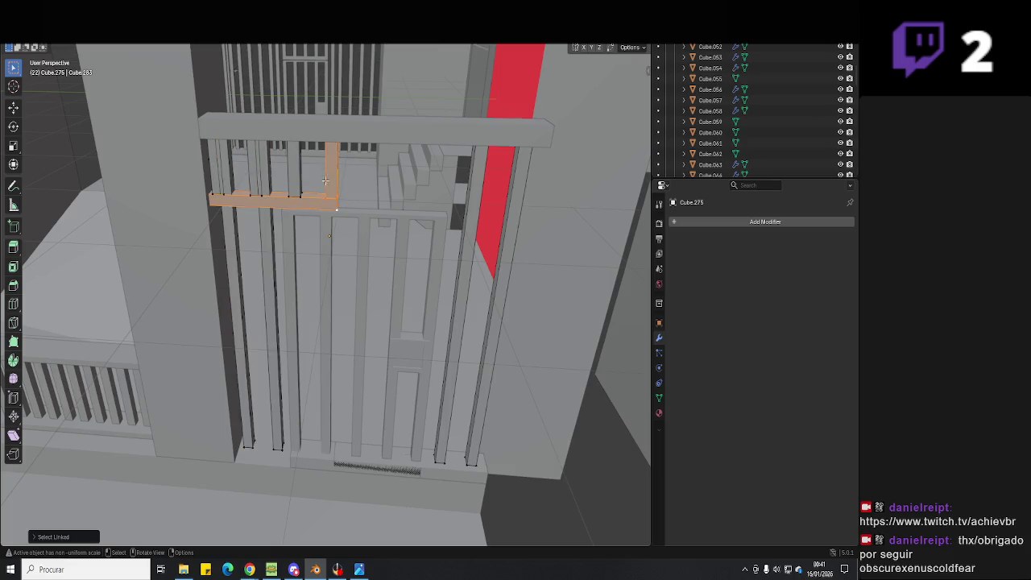
pyautogui.press('g')
pyautogui.press('y')
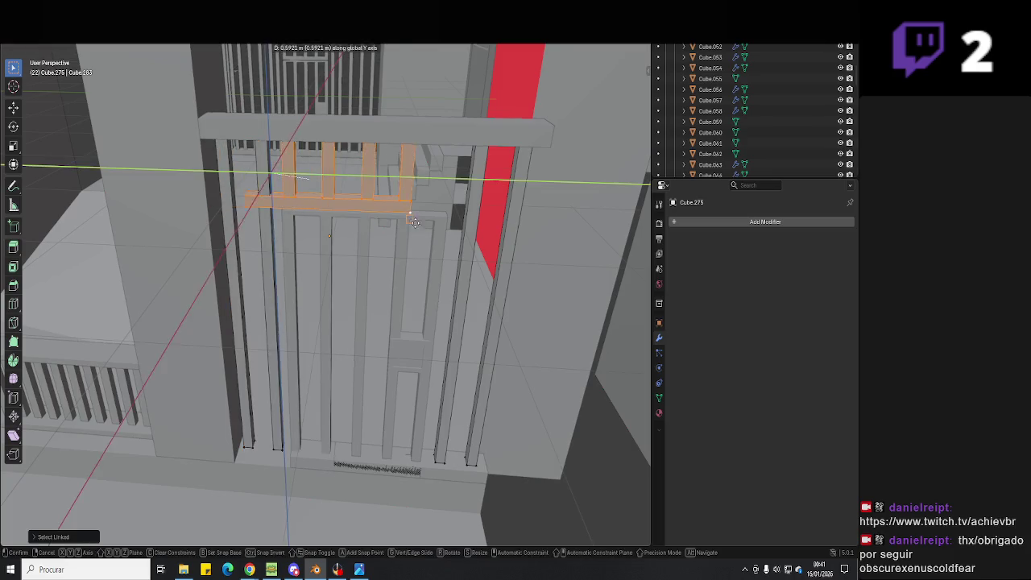
pyautogui.click(443, 218)
pyautogui.moveTo(444, 218); pyautogui.dragTo(339, 227, button='middle')
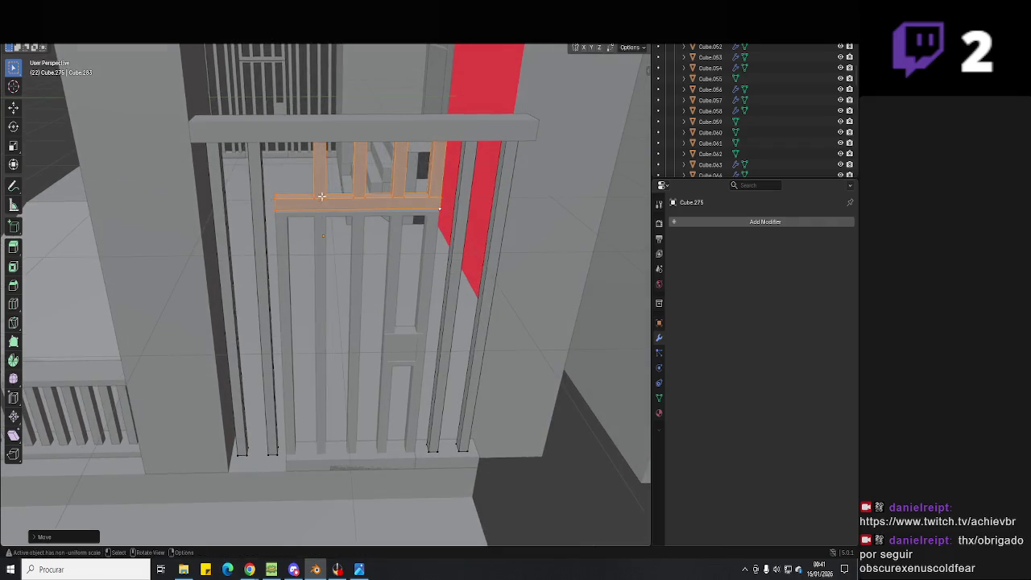
pyautogui.click(321, 197)
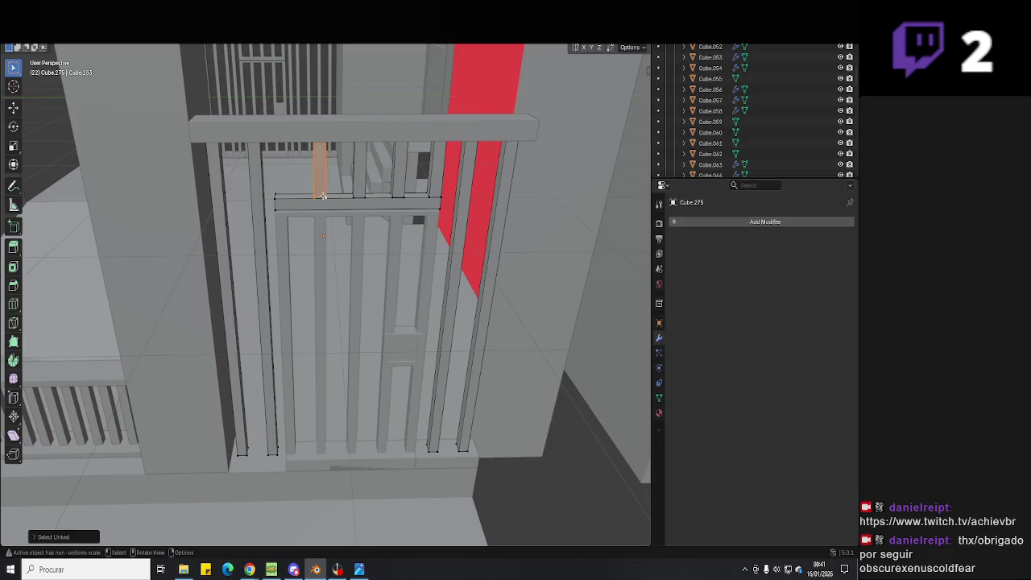
pyautogui.press('y')
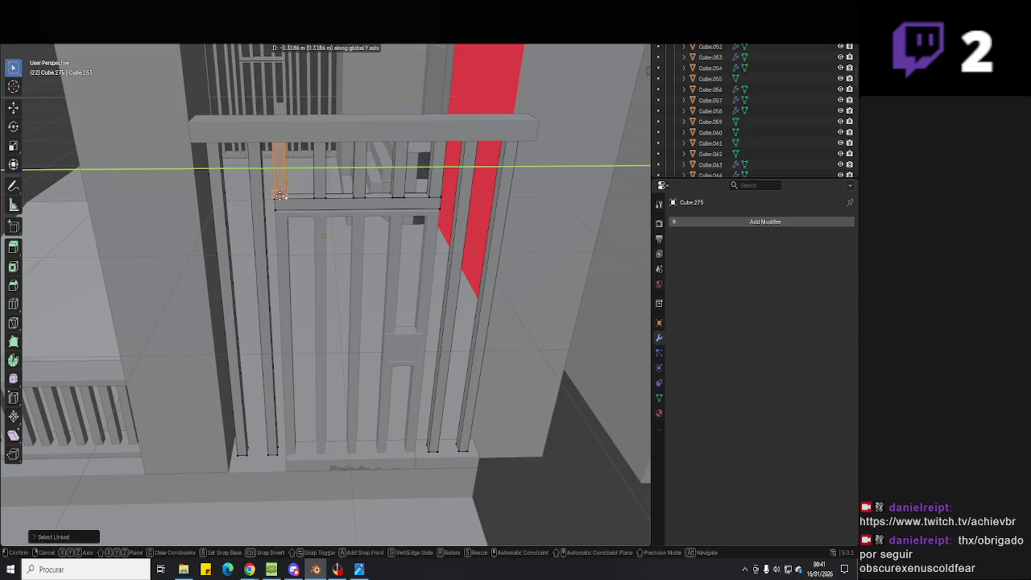
pyautogui.click(281, 197)
pyautogui.moveTo(281, 197); pyautogui.dragTo(389, 327, button='middle')
# - Delete the leftover gate bar in wireframe Edit Mode
pyautogui.press('Tab')
pyautogui.hotkey('shift', 'z')
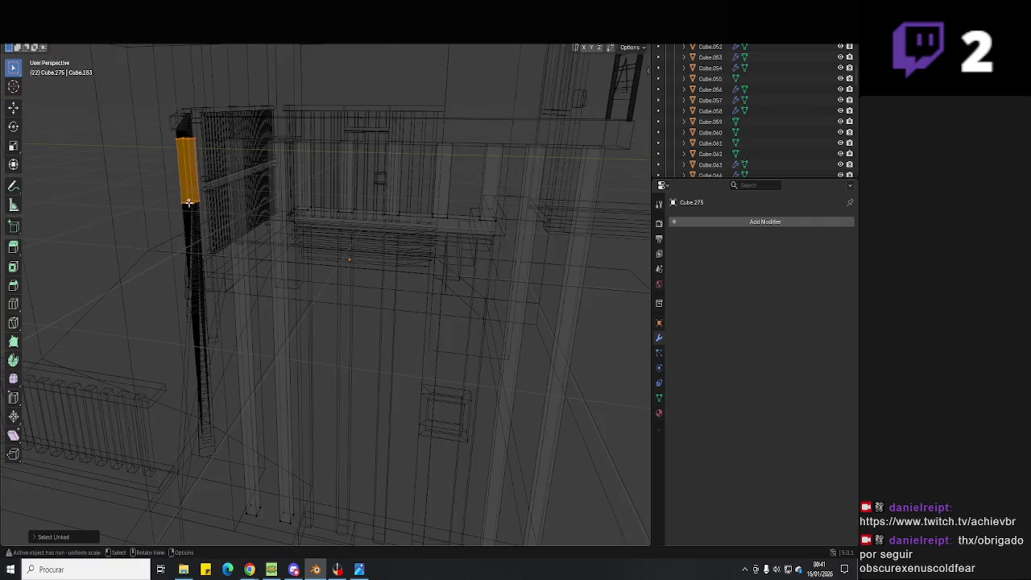
pyautogui.press('x')
pyautogui.click(188, 191)
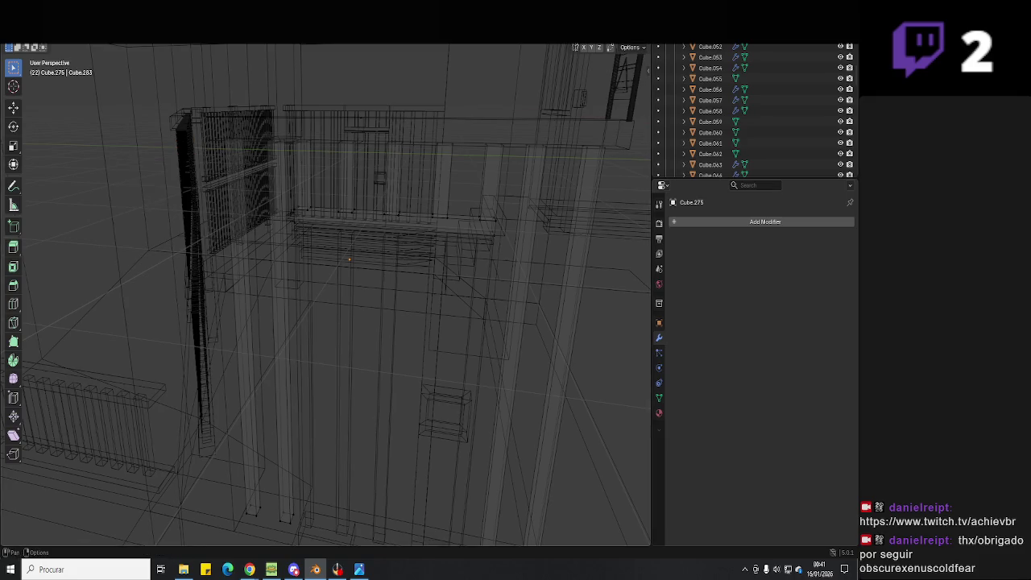
pyautogui.hotkey('shift', 'z')
pyautogui.press('Tab')
pyautogui.scroll(-3, 380, 282)
pyautogui.moveTo(407, 368); pyautogui.dragTo(399, 266, button='middle')
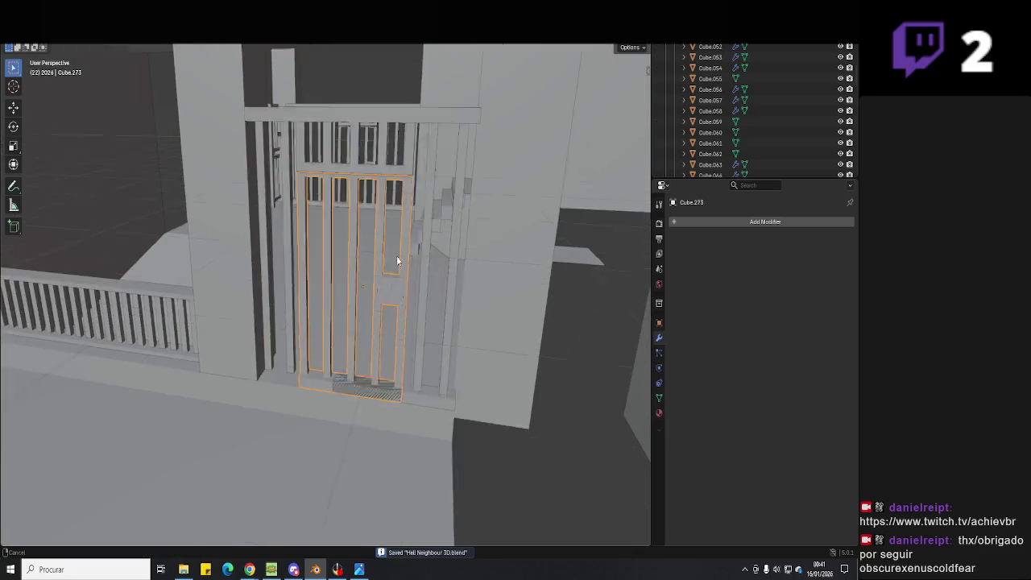
# - Select the gate's bottom sill and, in wireframe, move it along Y
pyautogui.scroll(3, 399, 266)
pyautogui.scroll(2, 387, 392)
pyautogui.click(417, 399)
pyautogui.moveTo(418, 399)
pyautogui.mouseDown(button='middle')
pyautogui.moveTo(452, 379)
pyautogui.moveTo(428, 395)
pyautogui.mouseUp(button='middle')
pyautogui.press('z')
pyautogui.click(341, 403)
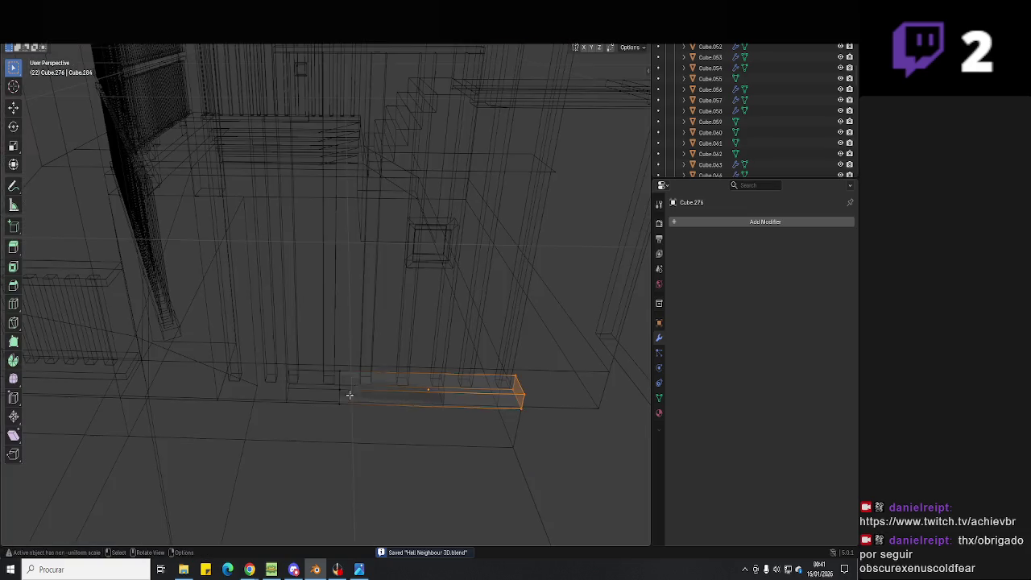
pyautogui.press('Tab')
pyautogui.press('g')
pyautogui.press('y')
pyautogui.click(489, 417)
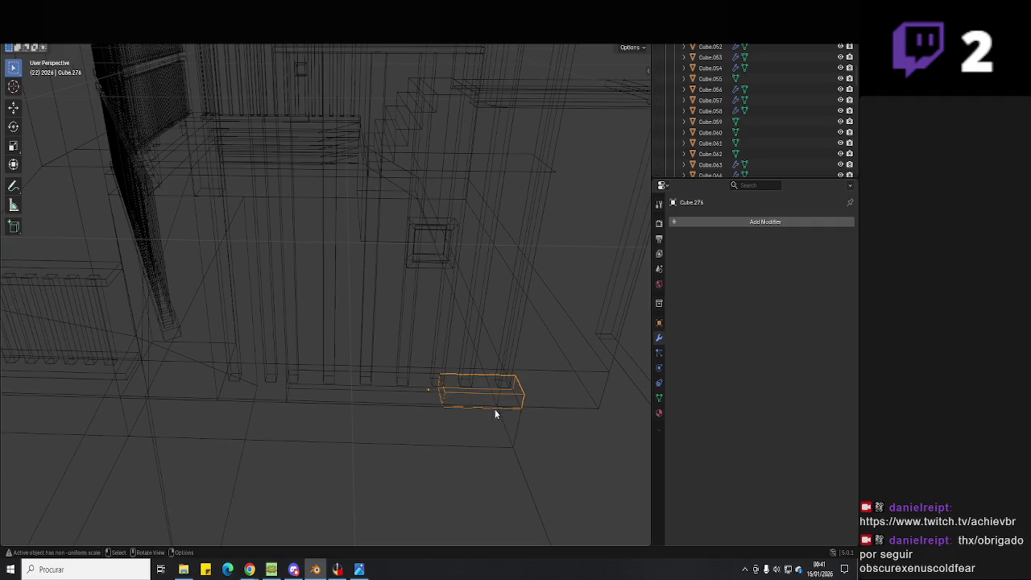
# - Duplicate the sill along Y and place the copy at the gate base, back in solid shading
pyautogui.hotkey('shift', 'd')
pyautogui.press('y')
pyautogui.click(222, 400)
pyautogui.press('Tab')
pyautogui.moveTo(311, 373); pyautogui.dragTo(336, 401, button='middle')
pyautogui.press('g')
pyautogui.click(325, 398)
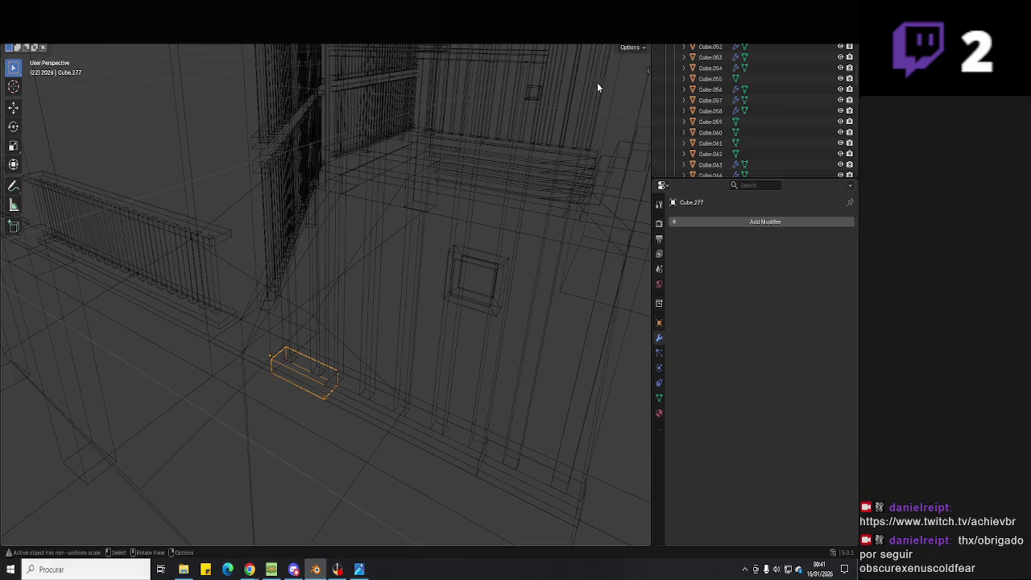
pyautogui.press('Tab')
pyautogui.hotkey('shift', 'z')
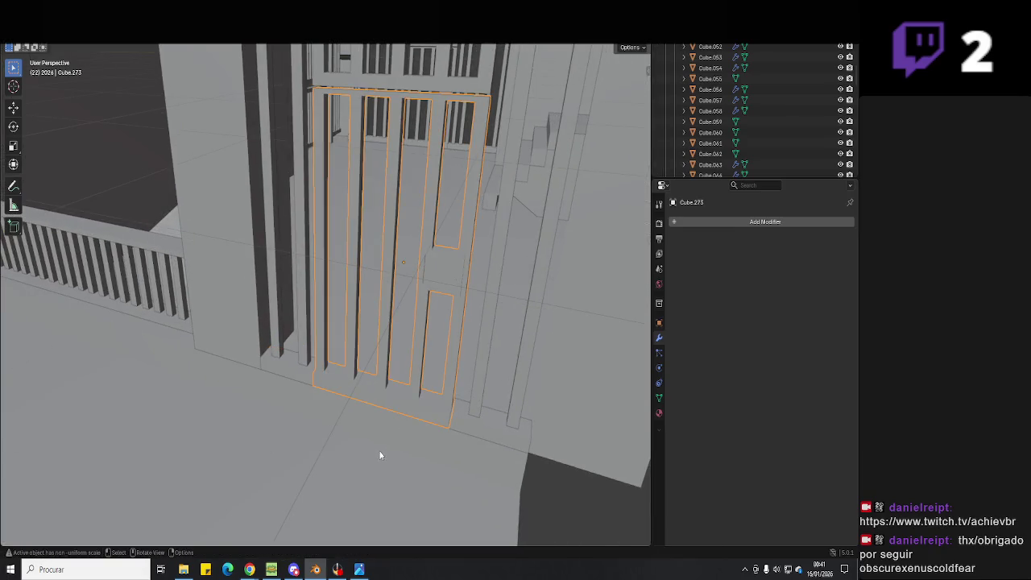
# - Rotate the gate door about Z by roughly 64° so it lines up with its frame
pyautogui.press('r')
pyautogui.press('z')
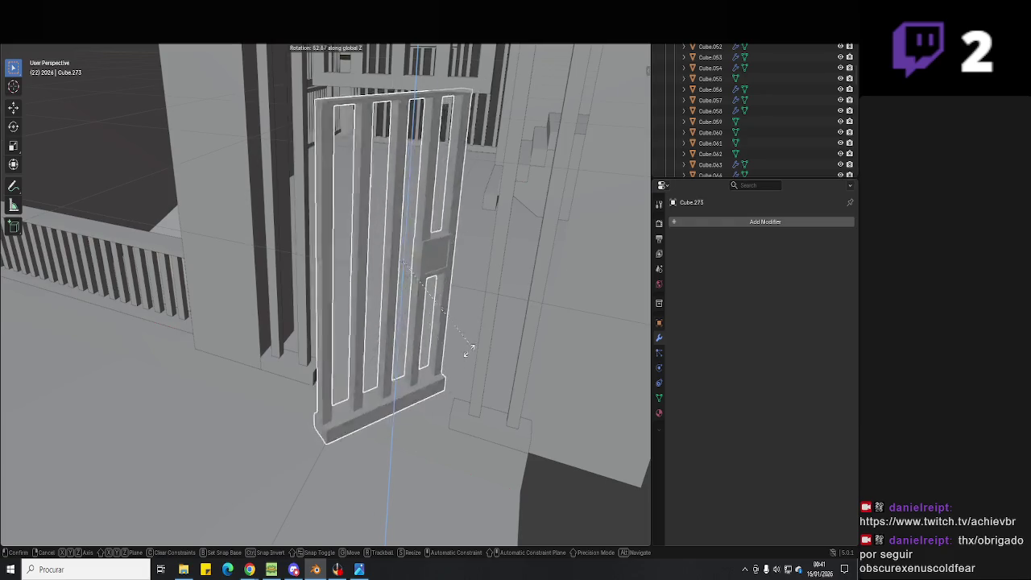
pyautogui.click(371, 315)
pyautogui.moveTo(371, 315)
pyautogui.mouseDown(button='middle')
pyautogui.moveTo(355, 355)
pyautogui.moveTo(364, 335)
pyautogui.moveTo(338, 343)
pyautogui.moveTo(472, 352)
pyautogui.moveTo(467, 404)
pyautogui.moveTo(386, 414)
pyautogui.moveTo(376, 344)
pyautogui.mouseUp(button='middle')
pyautogui.click(386, 420)
pyautogui.press('Tab')
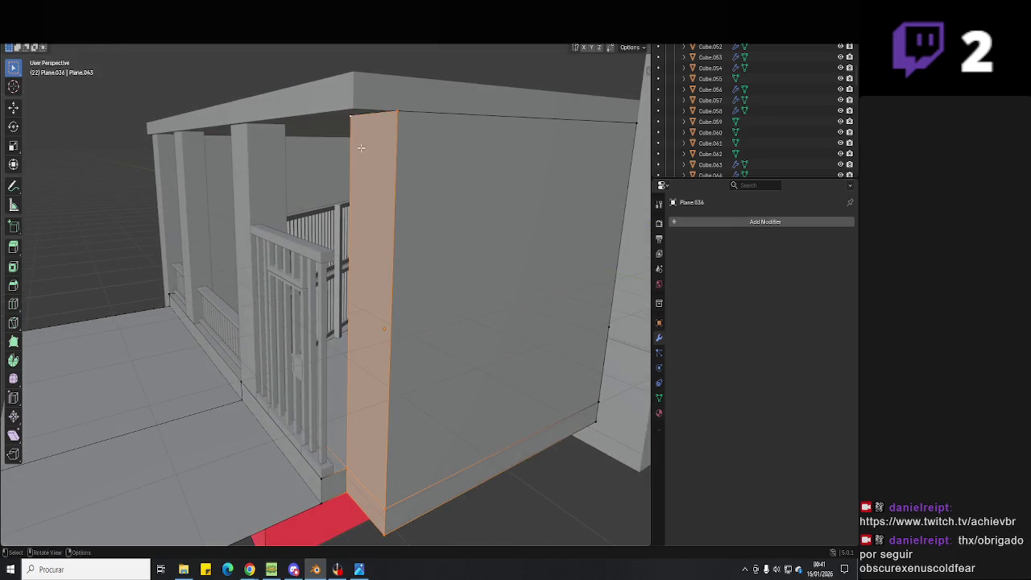
# - Undo a sideways slide of the wall face, then extrude the small base face
pyautogui.press('g')
pyautogui.click(361, 211)
pyautogui.moveTo(358, 399)
pyautogui.mouseDown(button='middle')
pyautogui.moveTo(374, 402)
pyautogui.moveTo(369, 534)
pyautogui.mouseUp(button='middle')
pyautogui.hotkey('ctrl', 'z')
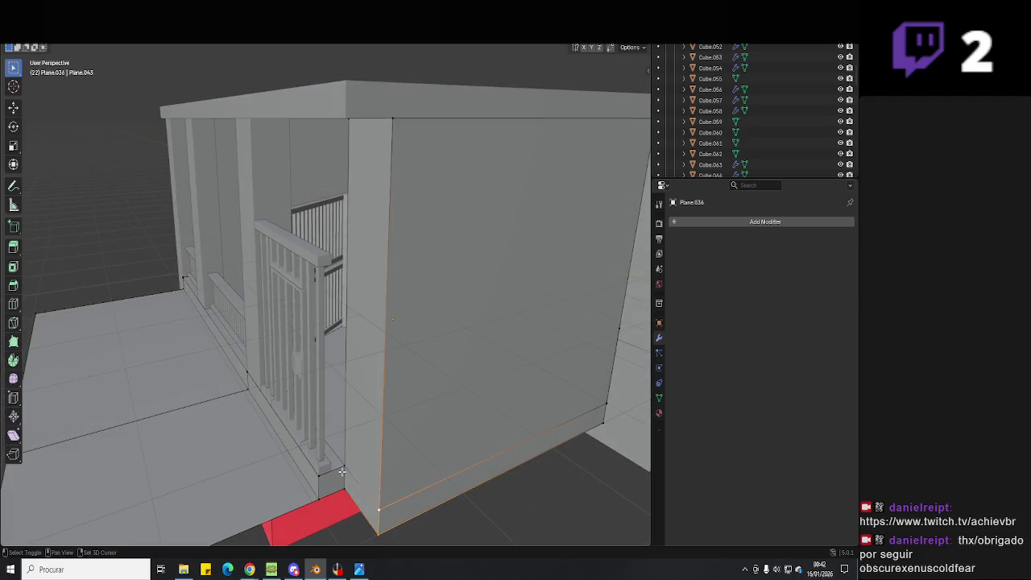
pyautogui.click(346, 504)
pyautogui.press('e')
pyautogui.click(317, 505)
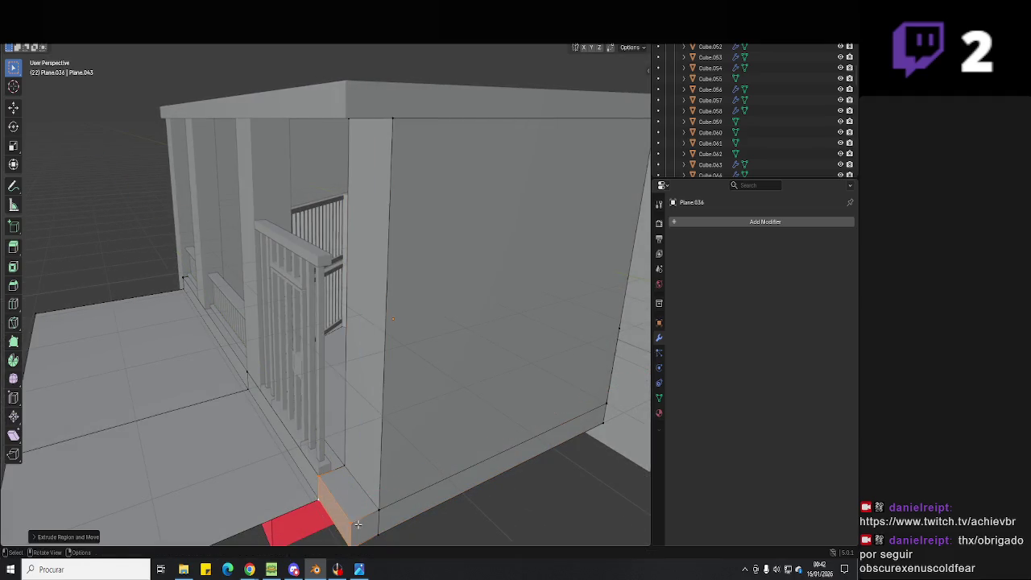
# - Try moving a corner of floor Plane.036 along Y, cancel, and return to solid shading
pyautogui.moveTo(320, 498)
pyautogui.mouseDown(button='middle')
pyautogui.moveTo(470, 229)
pyautogui.moveTo(363, 247)
pyautogui.moveTo(285, 99)
pyautogui.moveTo(273, 150)
pyautogui.moveTo(314, 471)
pyautogui.moveTo(333, 341)
pyautogui.moveTo(341, 385)
pyautogui.moveTo(281, 384)
pyautogui.mouseUp(button='middle')
pyautogui.click(314, 470)
pyautogui.press('Tab')
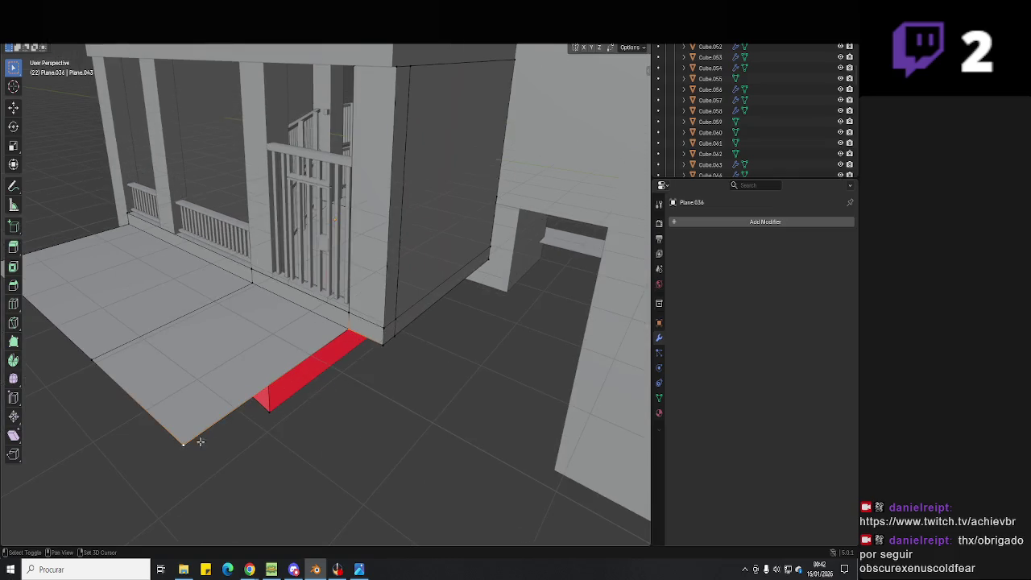
pyautogui.press('g')
pyautogui.moveTo(201, 442); pyautogui.dragTo(373, 400, button='middle')
pyautogui.rightClick(380, 348)
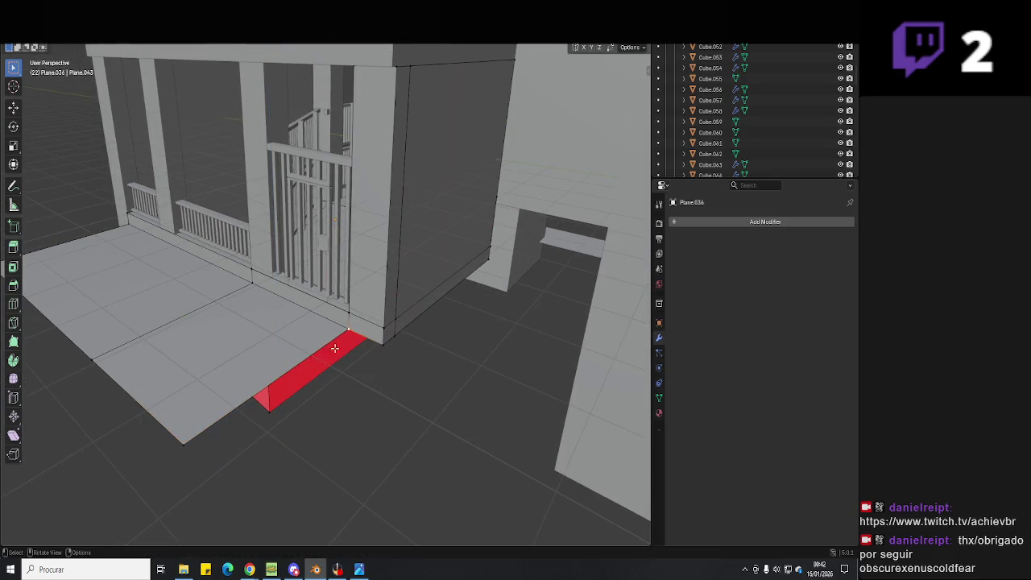
pyautogui.click(379, 408)
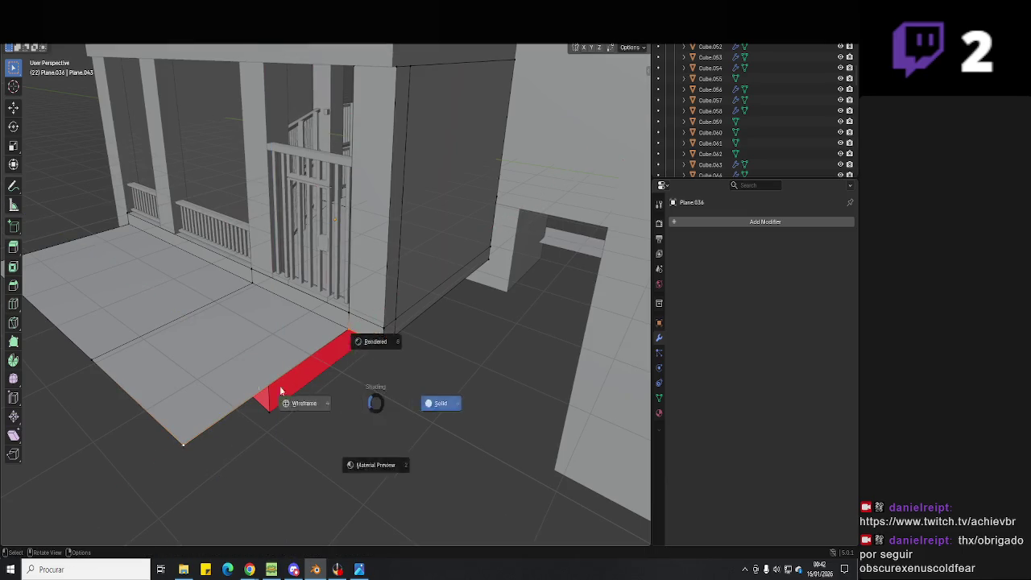
pyautogui.click(310, 393)
pyautogui.press('x')
pyautogui.rightClick(377, 362)
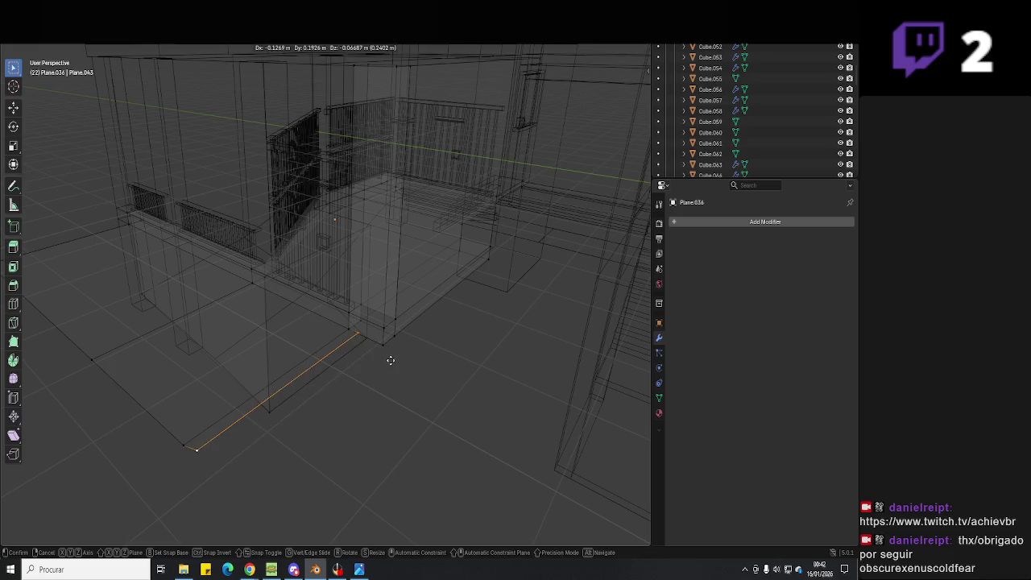
pyautogui.press('Tab')
pyautogui.hotkey('shift', 'z')
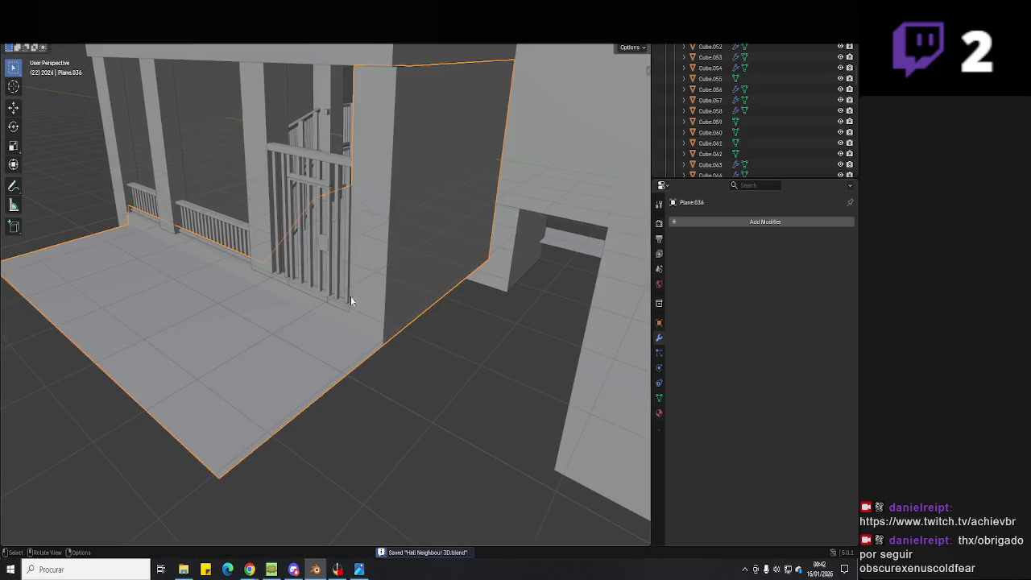
# - Select the gate piece and the floor-and-wall plane, then save the file
pyautogui.moveTo(397, 385); pyautogui.dragTo(376, 411, button='middle')
pyautogui.moveTo(311, 362)
pyautogui.mouseDown(button='middle')
pyautogui.moveTo(365, 361)
pyautogui.moveTo(409, 392)
pyautogui.moveTo(346, 379)
pyautogui.moveTo(355, 341)
pyautogui.moveTo(339, 384)
pyautogui.moveTo(412, 392)
pyautogui.mouseUp(button='middle')
pyautogui.click(410, 347)
pyautogui.click(418, 378)
pyautogui.hotkey('ctrl', 's')
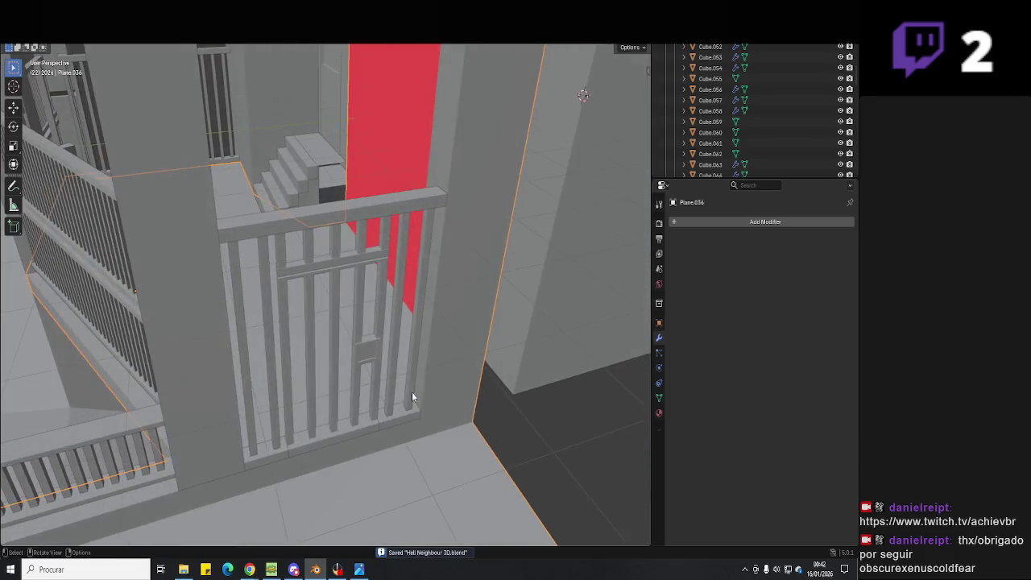
# - Select the big red wall face and cancel the Delete menu, leaving it unchanged
pyautogui.moveTo(428, 339)
pyautogui.mouseDown(button='middle')
pyautogui.moveTo(498, 402)
pyautogui.moveTo(369, 335)
pyautogui.moveTo(382, 328)
pyautogui.moveTo(118, 66)
pyautogui.mouseUp(button='middle')
pyautogui.press('Tab')
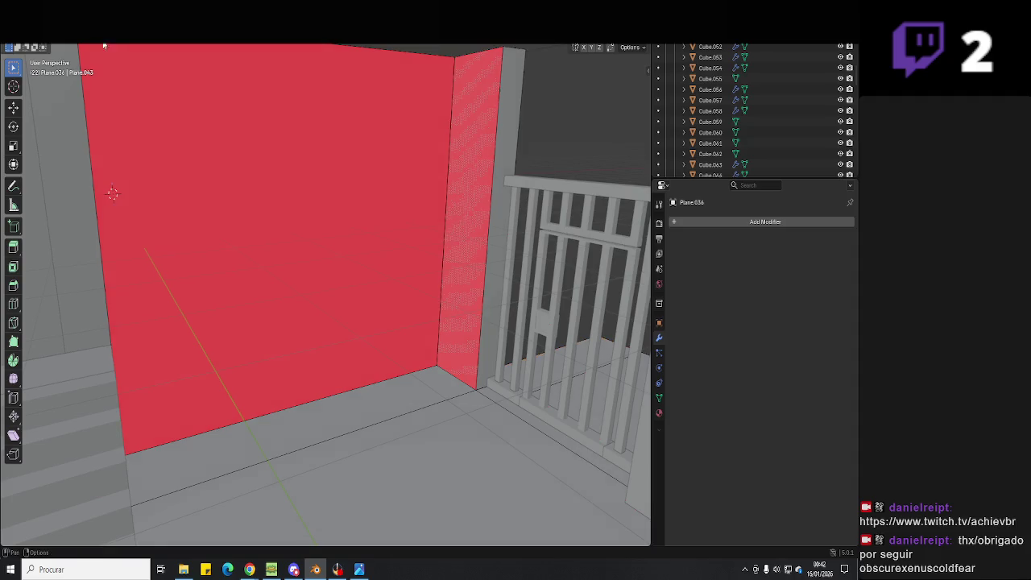
pyautogui.click(286, 164)
pyautogui.rightClick(463, 196)
pyautogui.click(468, 201)
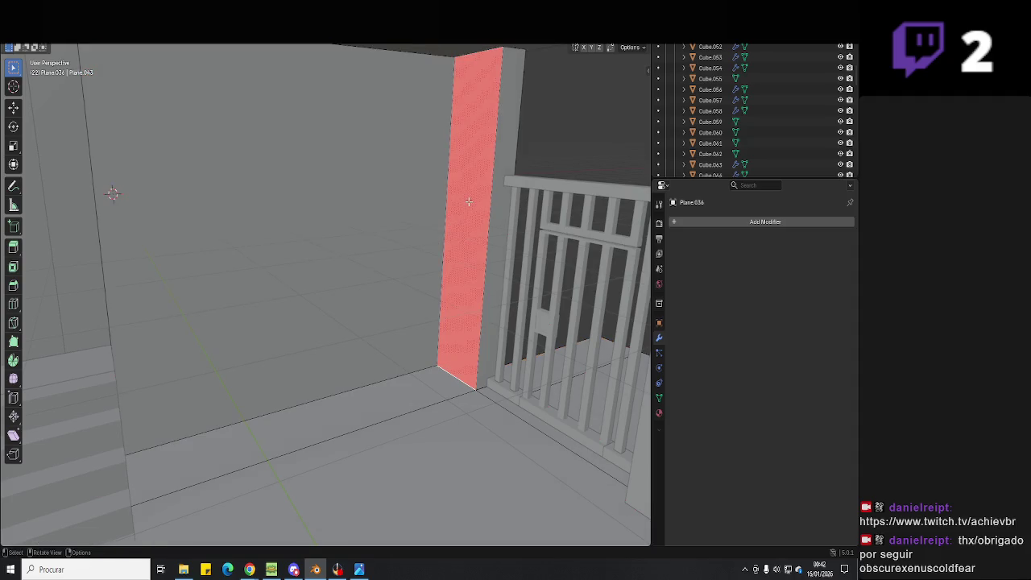
pyautogui.press('x')
pyautogui.moveTo(452, 232)
pyautogui.mouseDown(button='middle')
pyautogui.moveTo(343, 352)
pyautogui.moveTo(392, 361)
pyautogui.moveTo(437, 352)
pyautogui.moveTo(426, 384)
pyautogui.moveTo(340, 379)
pyautogui.moveTo(354, 398)
pyautogui.moveTo(123, 107)
pyautogui.mouseUp(button='middle')
pyautogui.press('Tab')
# - Move the entrance floor's corner vertex by the stairs -1.016 m along Y
pyautogui.click(361, 373)
pyautogui.press('Tab')
pyautogui.click(308, 401)
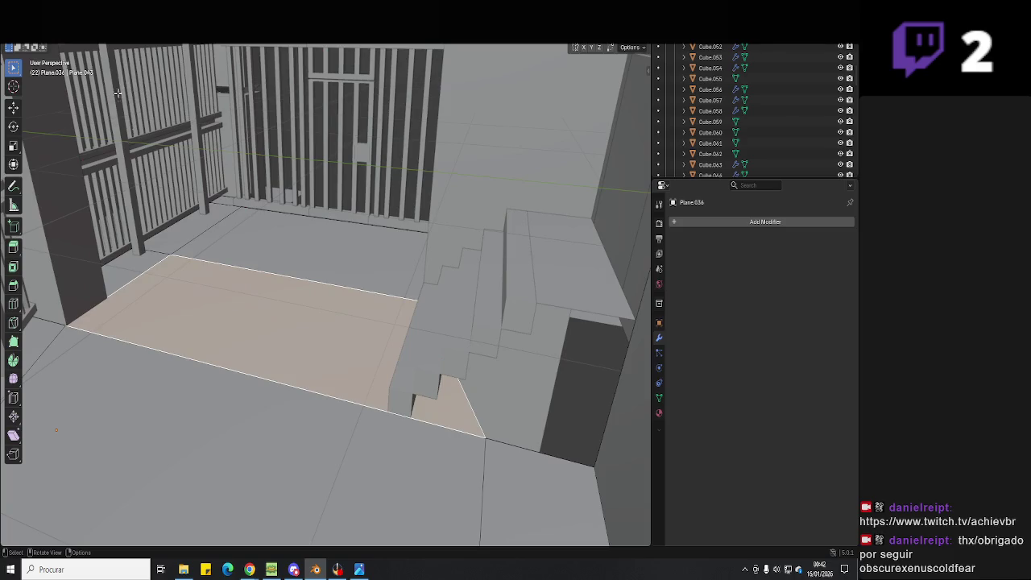
pyautogui.click(484, 437)
pyautogui.press('g')
pyautogui.press('y')
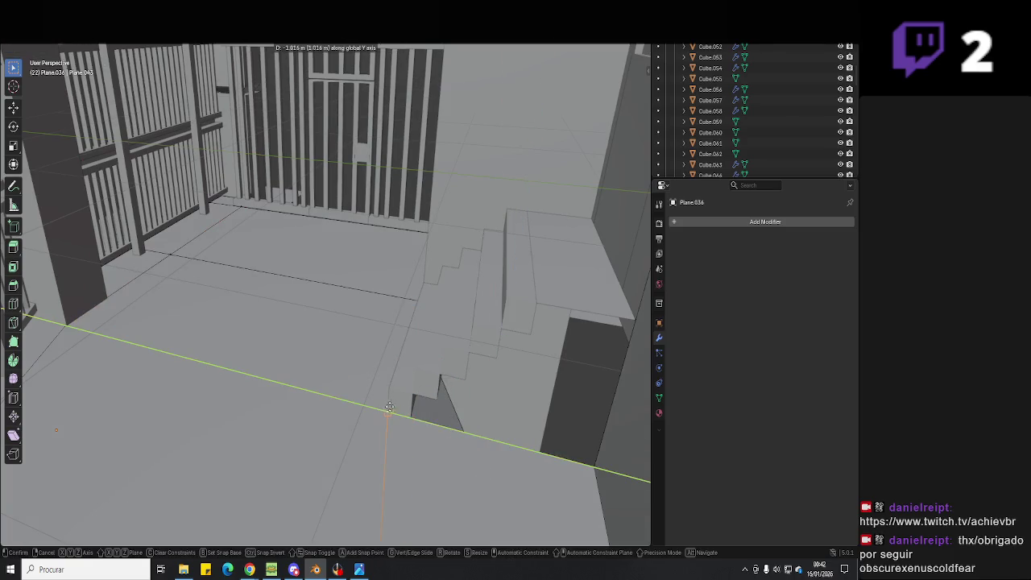
pyautogui.click(389, 411)
pyautogui.moveTo(389, 411)
pyautogui.mouseDown(button='middle')
pyautogui.moveTo(410, 414)
pyautogui.moveTo(378, 423)
pyautogui.moveTo(417, 418)
pyautogui.mouseUp(button='middle')
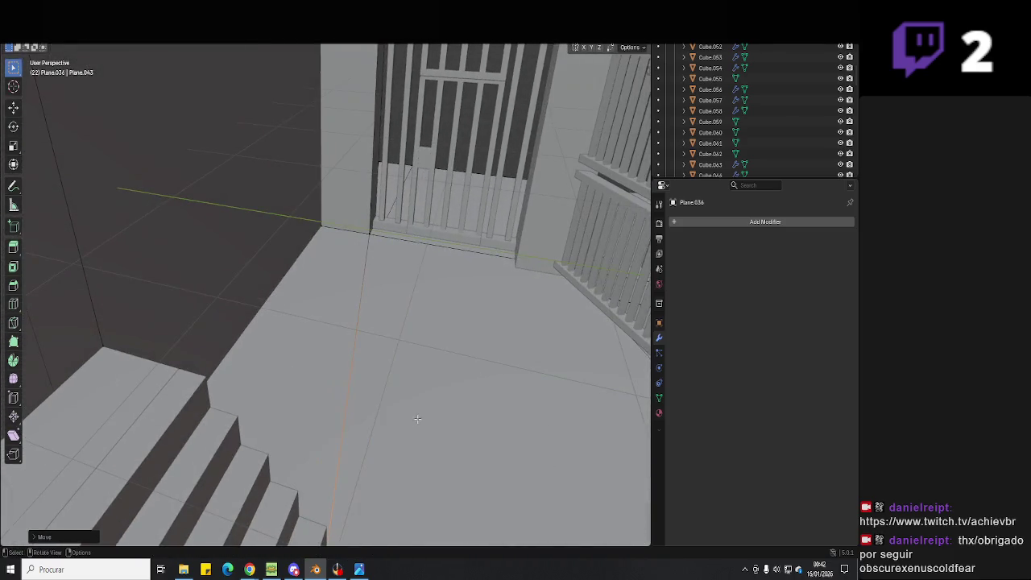
pyautogui.press('g')
pyautogui.press('y')
pyautogui.click(439, 262)
pyautogui.moveTo(409, 295)
pyautogui.mouseDown(button='middle')
pyautogui.moveTo(339, 355)
pyautogui.moveTo(365, 364)
pyautogui.mouseUp(button='middle')
pyautogui.press('Tab')
# - Select the staircase and inspect it briefly in Edit Mode
pyautogui.click(292, 369)
pyautogui.press('Tab')
pyautogui.moveTo(416, 324)
pyautogui.mouseDown(button='middle')
pyautogui.moveTo(350, 368)
pyautogui.moveTo(343, 347)
pyautogui.moveTo(382, 295)
pyautogui.mouseUp(button='middle')
pyautogui.press('Tab')
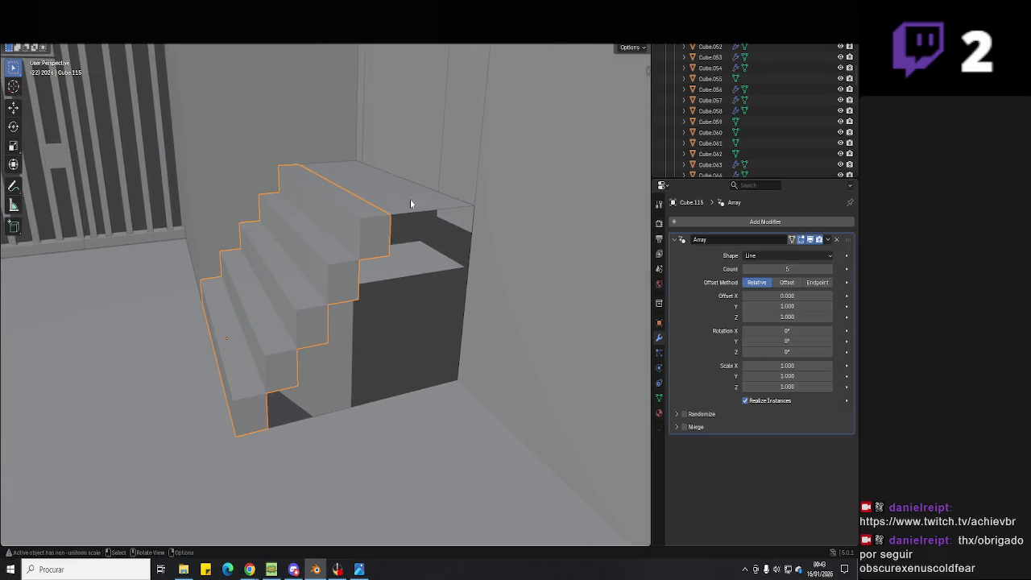
# - Extrude side panel Plane.035's top edge down in rows matching the step heights
pyautogui.click(472, 207)
pyautogui.press('e')
pyautogui.press('z')
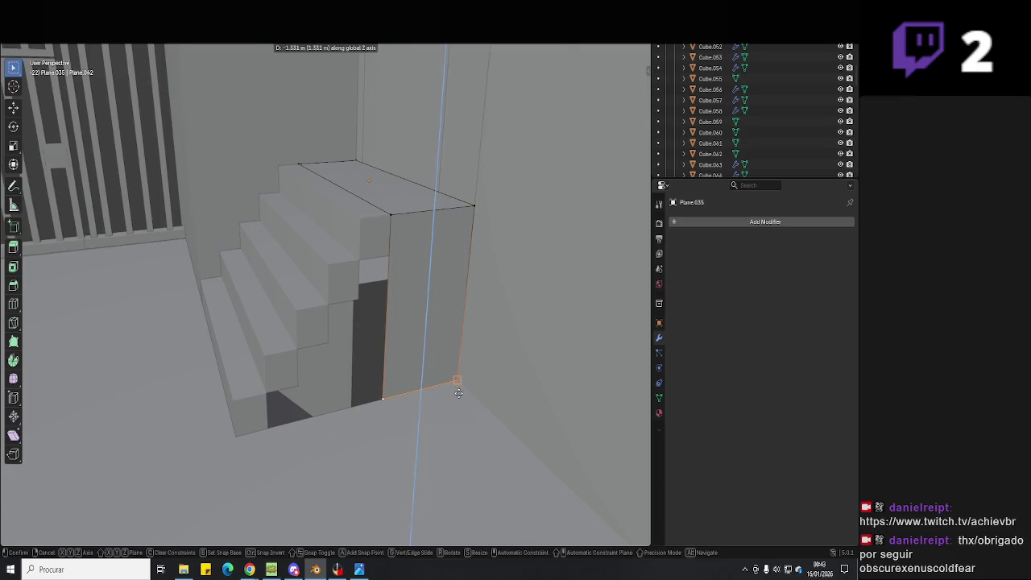
pyautogui.click(396, 299)
pyautogui.press('g')
pyautogui.press('z')
pyautogui.click(395, 264)
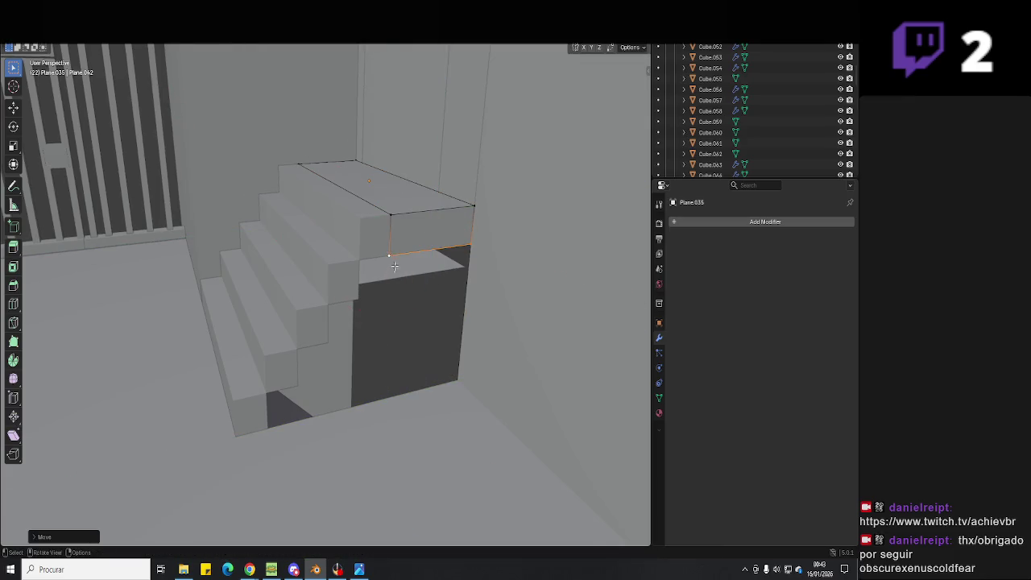
pyautogui.press('z')
pyautogui.click(363, 298)
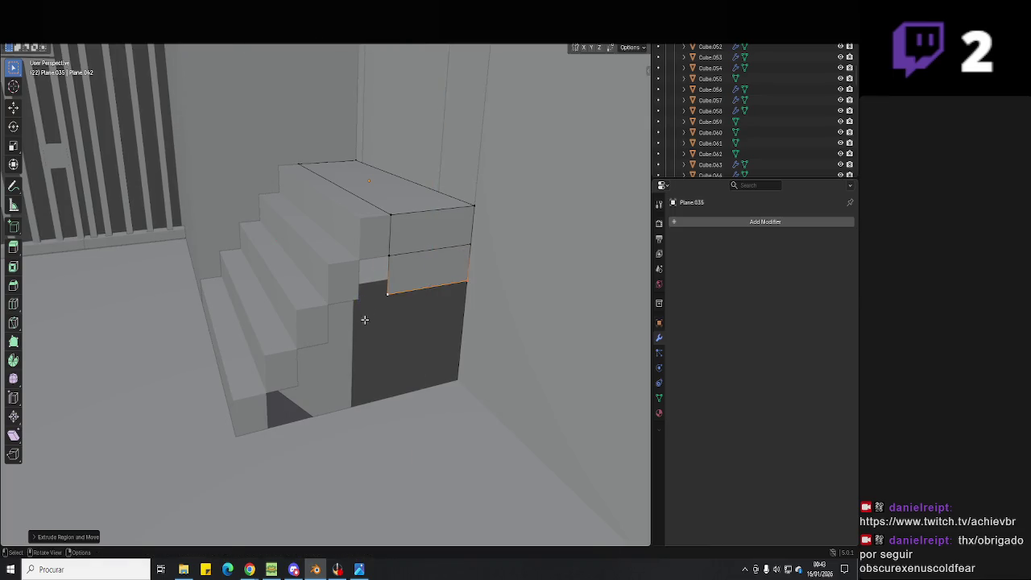
# - Extend the panel down to the floor, align it along Y, and extrude toward the stair front
pyautogui.press('e')
pyautogui.press('z')
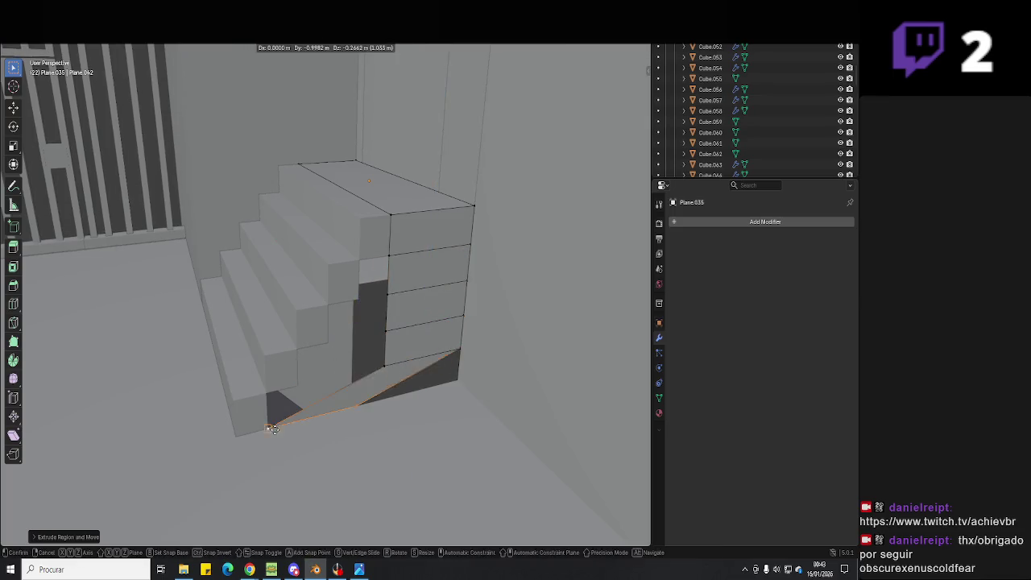
pyautogui.click(369, 397)
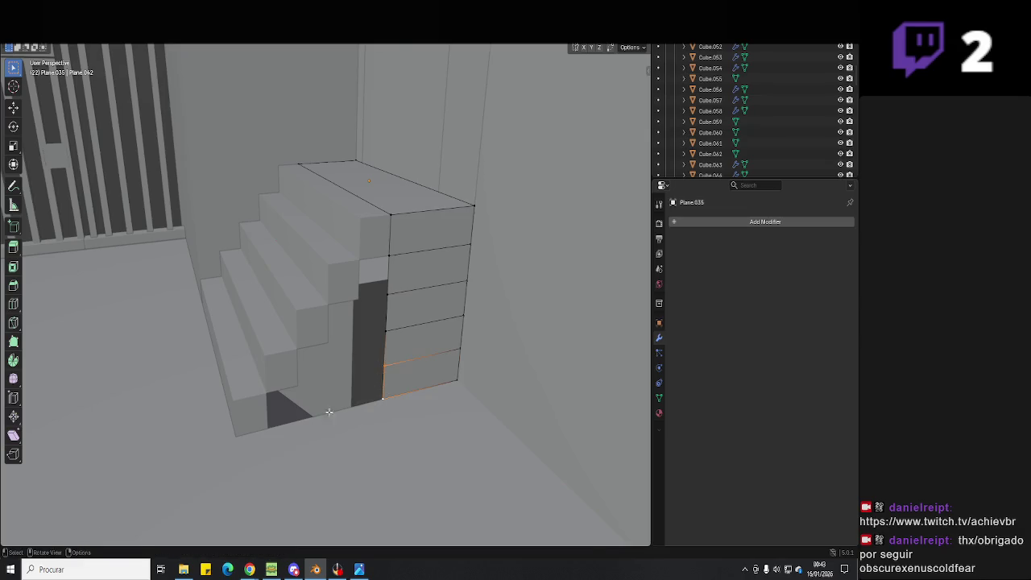
pyautogui.press('g')
pyautogui.press('y')
pyautogui.click(369, 368)
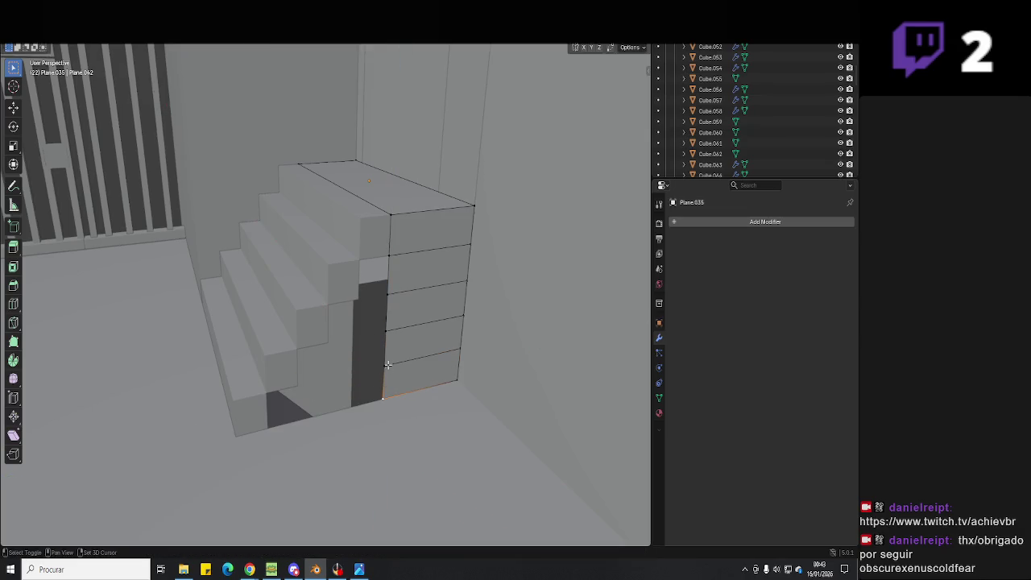
pyautogui.press('e')
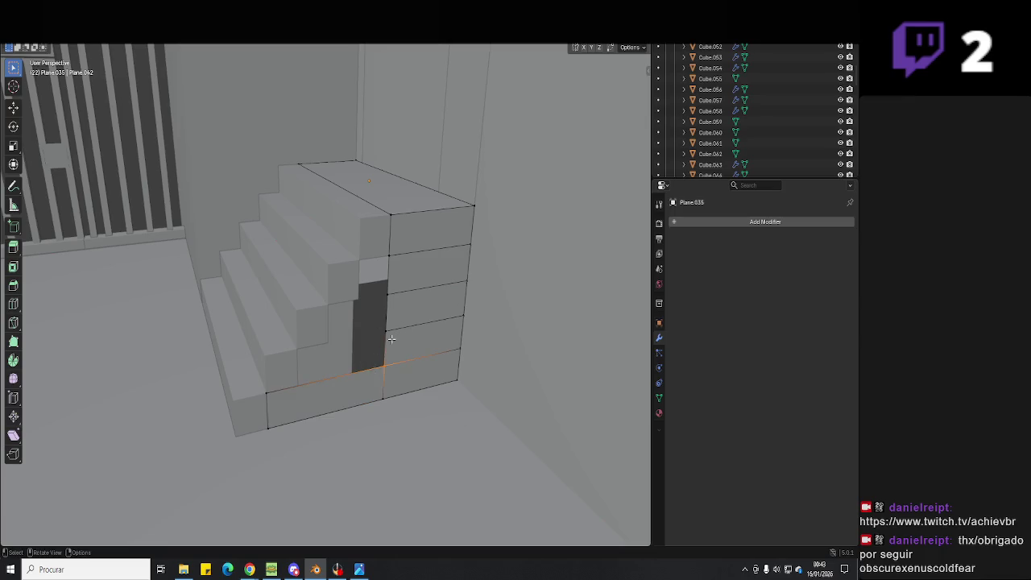
pyautogui.press('e')
pyautogui.click(300, 385)
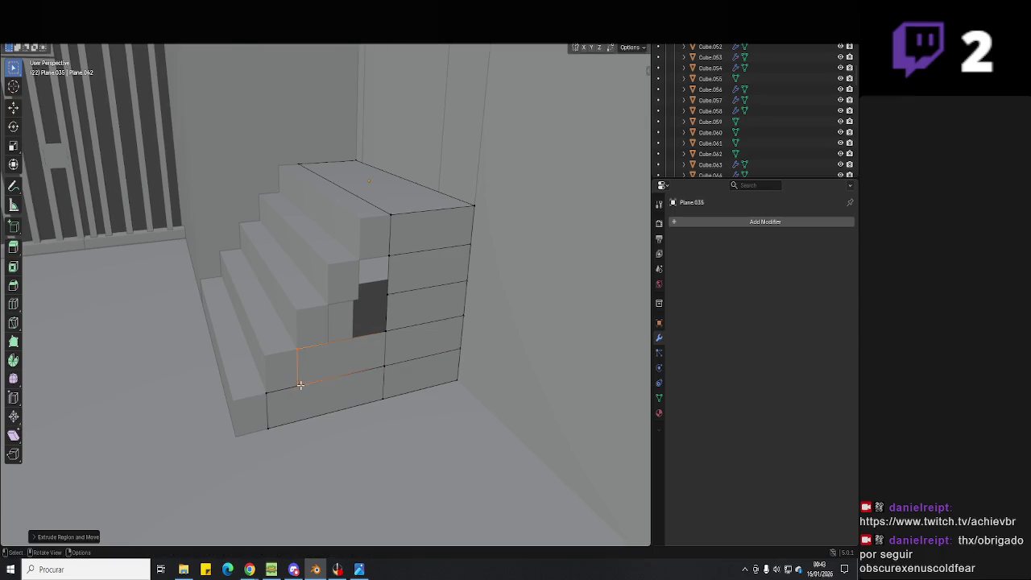
# - Slide the edge beside the hole to close it and save 'Hello Neighbour 3D.blend'
pyautogui.click(387, 308)
pyautogui.press('g')
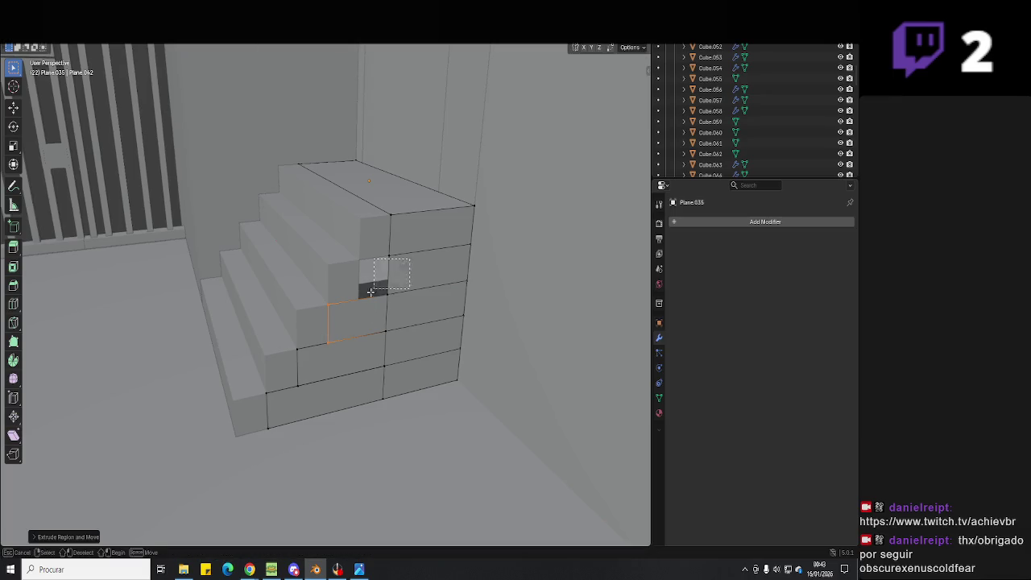
pyautogui.press('g')
pyautogui.press('Tab')
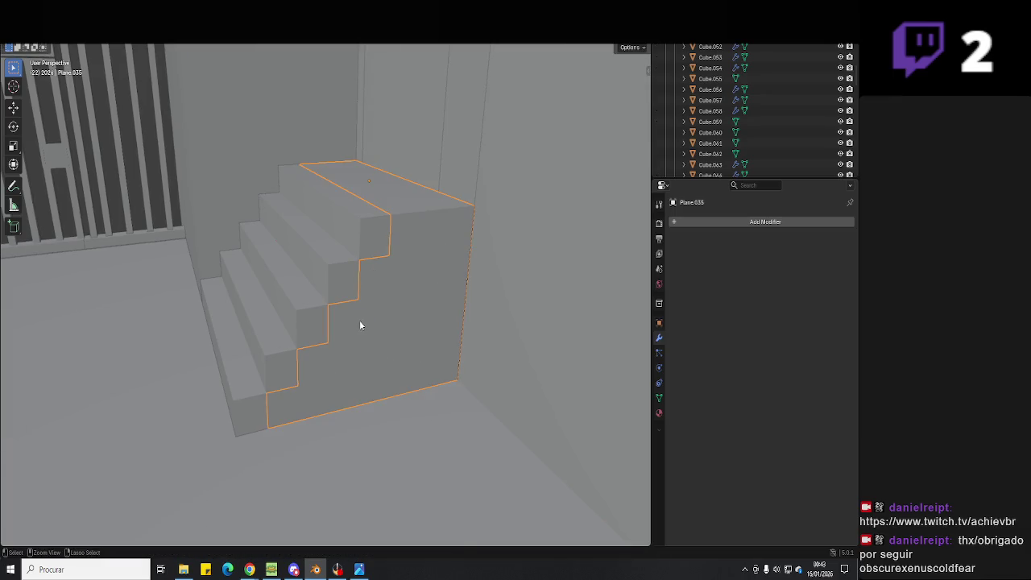
pyautogui.hotkey('ctrl', 's')
pyautogui.click(412, 383)
pyautogui.moveTo(417, 398)
pyautogui.mouseDown(button='middle')
pyautogui.moveTo(468, 394)
pyautogui.moveTo(392, 370)
pyautogui.moveTo(431, 409)
pyautogui.moveTo(354, 327)
pyautogui.mouseUp(button='middle')
pyautogui.click(325, 254)
pyautogui.scroll(3, 338, 323)
pyautogui.scroll(-3, 338, 326)
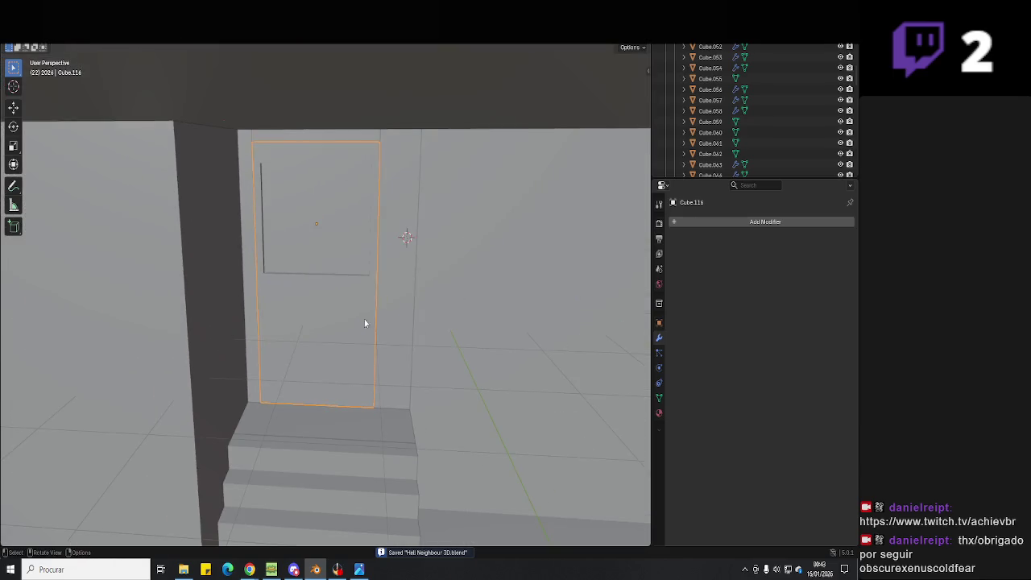
pyautogui.scroll(1, 395, 350)
pyautogui.moveTo(453, 416); pyautogui.dragTo(394, 314, button='middle')
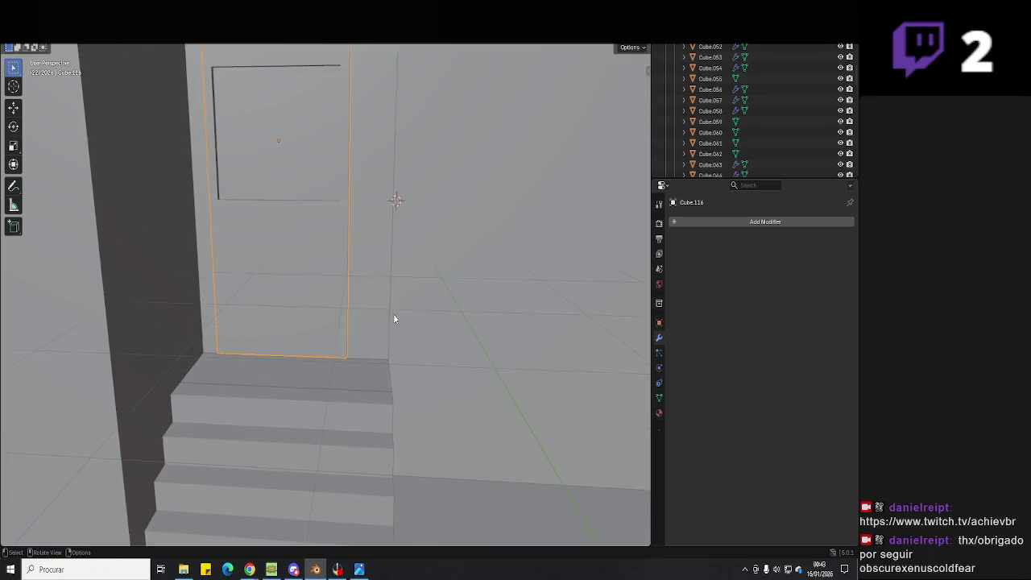
pyautogui.hotkey('ctrl', 's')
pyautogui.moveTo(382, 385)
pyautogui.mouseDown(button='middle')
pyautogui.moveTo(315, 402)
pyautogui.moveTo(371, 376)
pyautogui.moveTo(396, 385)
pyautogui.moveTo(336, 395)
pyautogui.moveTo(297, 385)
pyautogui.moveTo(336, 405)
pyautogui.mouseUp(button='middle')
pyautogui.click(341, 394)
pyautogui.moveTo(398, 382)
pyautogui.mouseDown(button='middle')
pyautogui.moveTo(253, 410)
pyautogui.moveTo(357, 396)
pyautogui.moveTo(399, 414)
pyautogui.moveTo(318, 408)
pyautogui.moveTo(449, 405)
pyautogui.moveTo(389, 412)
pyautogui.moveTo(447, 427)
pyautogui.moveTo(422, 414)
pyautogui.moveTo(365, 435)
pyautogui.moveTo(320, 378)
pyautogui.moveTo(346, 386)
pyautogui.moveTo(293, 379)
pyautogui.moveTo(307, 390)
pyautogui.moveTo(398, 387)
pyautogui.moveTo(319, 384)
pyautogui.moveTo(440, 372)
pyautogui.moveTo(318, 392)
pyautogui.moveTo(378, 377)
pyautogui.mouseUp(button='middle')
pyautogui.scroll(-3, 378, 377)
pyautogui.hotkey('ctrl', 's')
# - Enlarge porch floor Plane.036 by moving its back edge outward along Y
pyautogui.moveTo(356, 342)
pyautogui.mouseDown(button='middle')
pyautogui.moveTo(500, 342)
pyautogui.moveTo(453, 380)
pyautogui.moveTo(445, 349)
pyautogui.mouseUp(button='middle')
pyautogui.click(453, 385)
pyautogui.press('Tab')
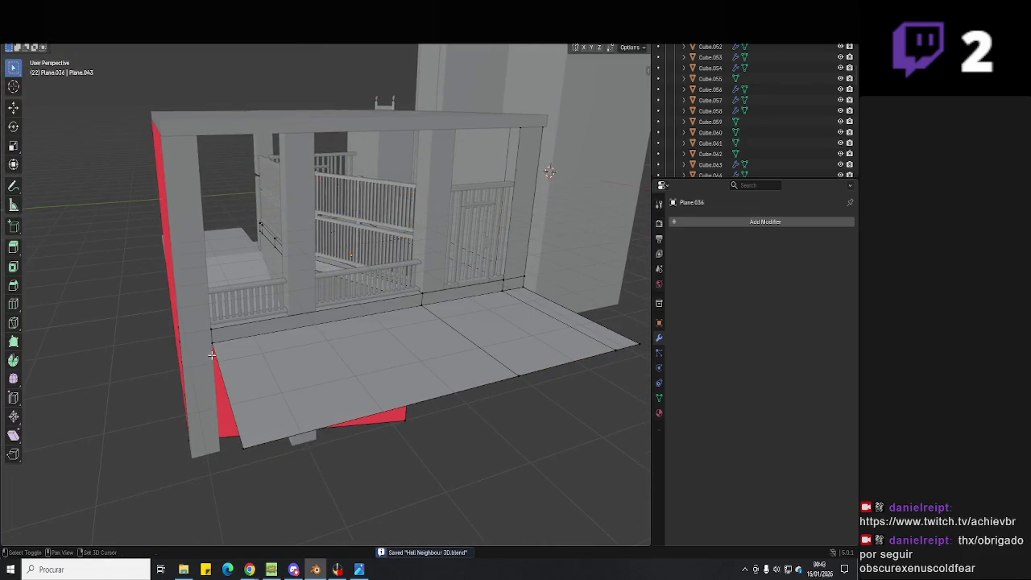
pyautogui.click(217, 348)
pyautogui.moveTo(217, 349)
pyautogui.mouseDown(button='middle')
pyautogui.moveTo(327, 386)
pyautogui.moveTo(257, 441)
pyautogui.moveTo(317, 400)
pyautogui.moveTo(270, 409)
pyautogui.mouseUp(button='middle')
pyautogui.press('g')
pyautogui.press('y')
pyautogui.click(321, 409)
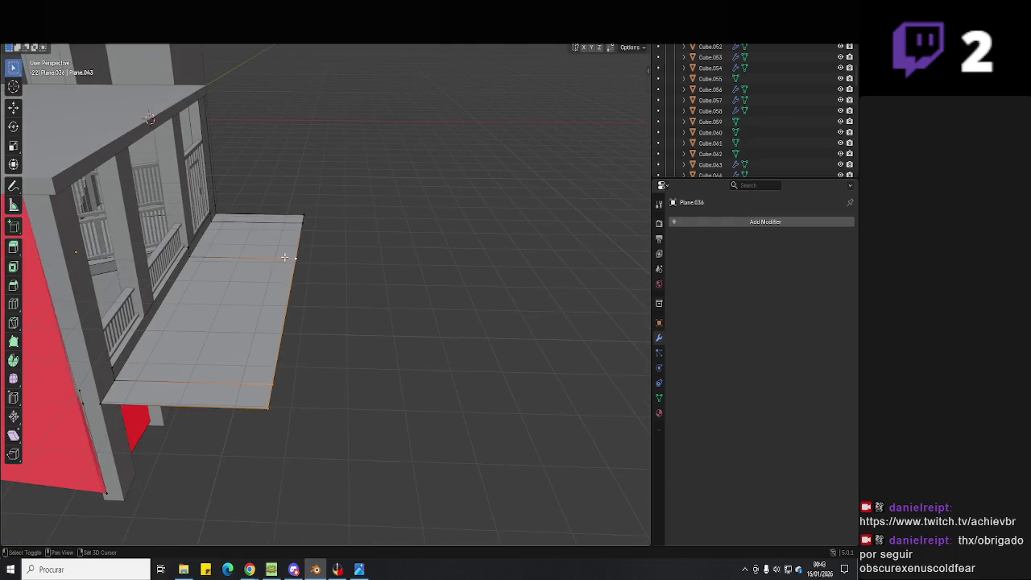
# - Extrude that floor edge straight up along Z into a wall, then save
pyautogui.press('e')
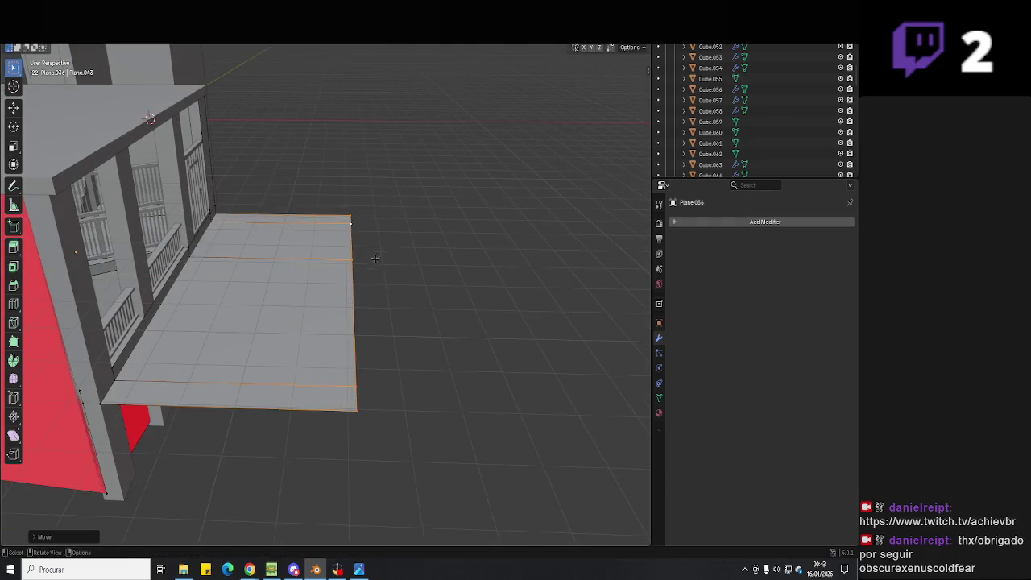
pyautogui.press('z')
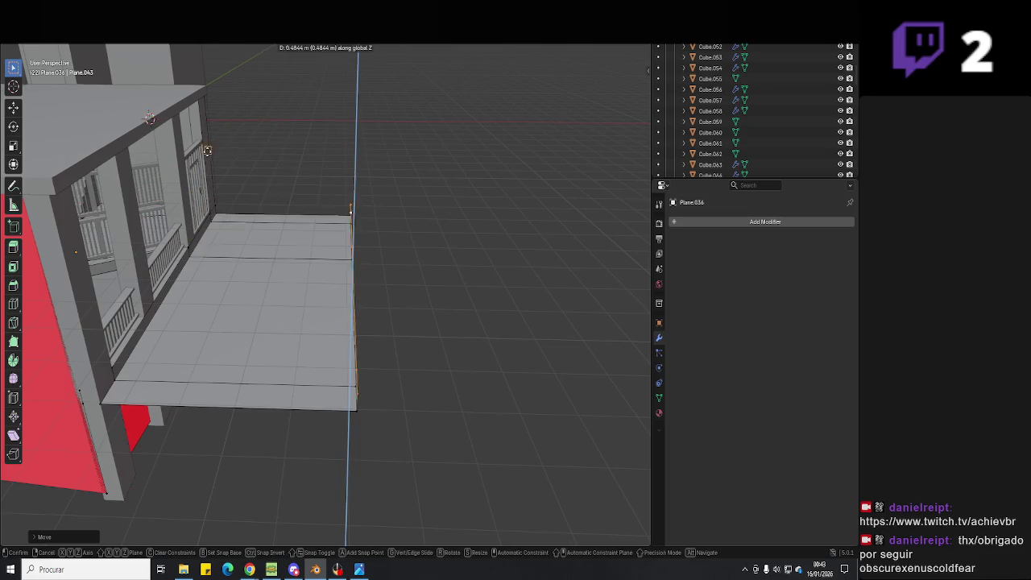
pyautogui.click(200, 143)
pyautogui.moveTo(200, 144); pyautogui.dragTo(323, 246, button='middle')
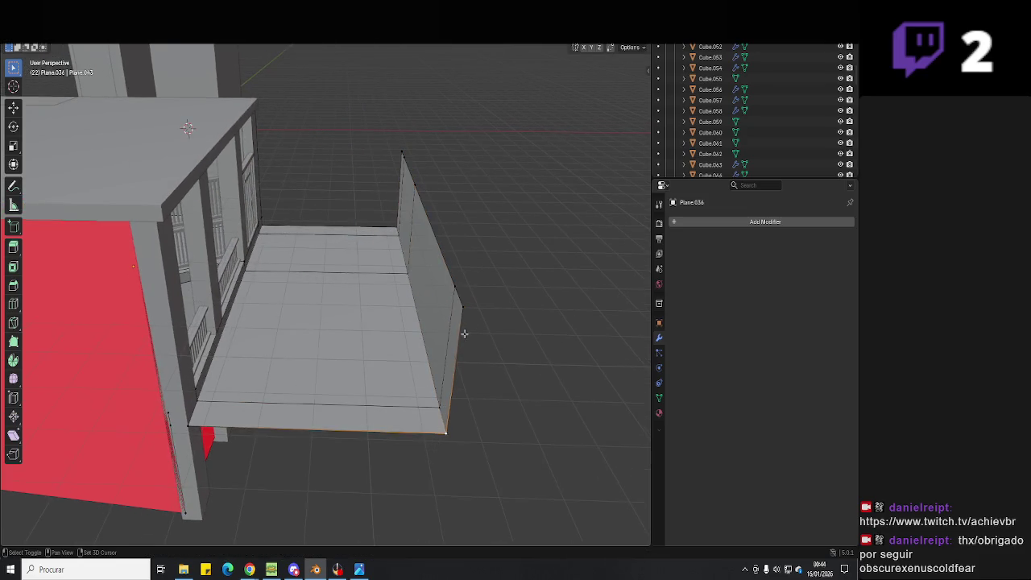
pyautogui.moveTo(260, 433)
pyautogui.mouseDown(button='middle')
pyautogui.moveTo(270, 428)
pyautogui.moveTo(225, 401)
pyautogui.mouseUp(button='middle')
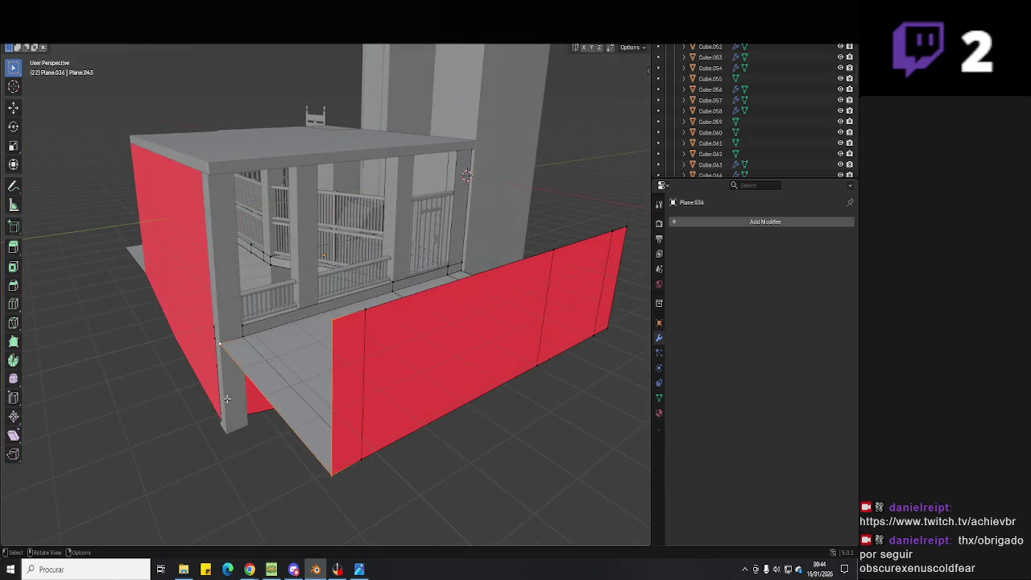
pyautogui.moveTo(310, 468)
pyautogui.mouseDown(button='middle')
pyautogui.moveTo(274, 425)
pyautogui.moveTo(271, 378)
pyautogui.moveTo(251, 376)
pyautogui.moveTo(447, 375)
pyautogui.moveTo(338, 379)
pyautogui.moveTo(301, 366)
pyautogui.moveTo(460, 380)
pyautogui.moveTo(371, 422)
pyautogui.moveTo(354, 505)
pyautogui.mouseUp(button='middle')
pyautogui.scroll(6, 270, 422)
pyautogui.hotkey('ctrl', 's')
# - Open the reference photo of the entrance
pyautogui.scroll(-3, 339, 379)
pyautogui.scroll(4, 301, 365)
pyautogui.scroll(-2, 272, 386)
pyautogui.scroll(-3, 456, 375)
pyautogui.click(359, 570)
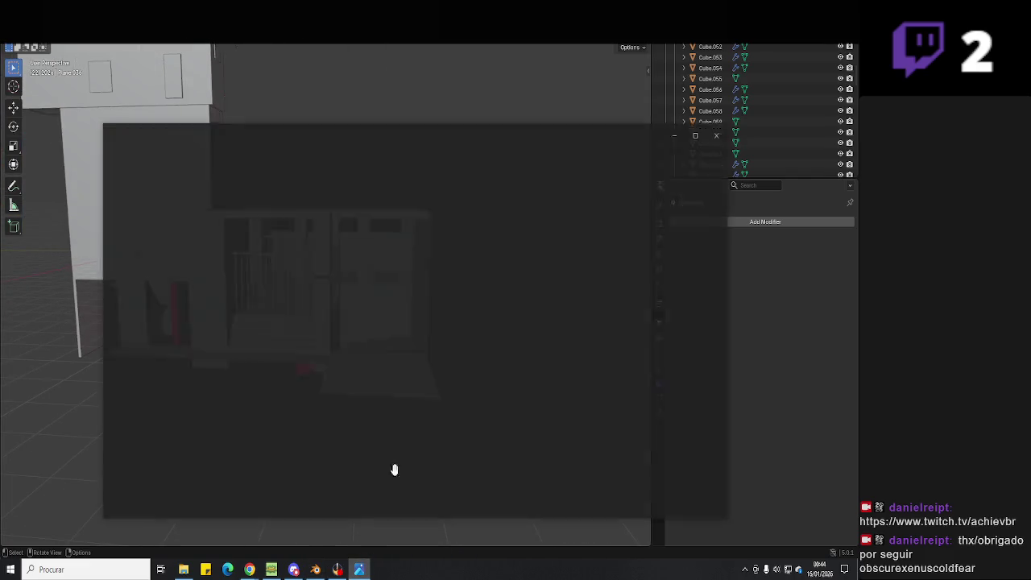
pyautogui.scroll(1, 485, 350)
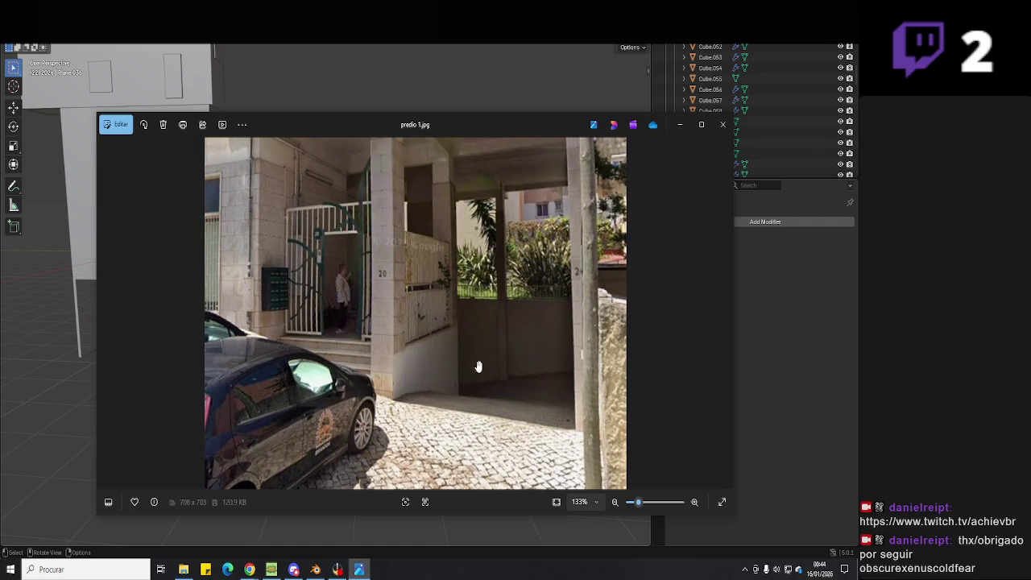
pyautogui.click(359, 570)
pyautogui.scroll(3, 321, 347)
pyautogui.moveTo(279, 393)
pyautogui.mouseDown(button='middle')
pyautogui.moveTo(342, 423)
pyautogui.moveTo(502, 436)
pyautogui.moveTo(334, 436)
pyautogui.moveTo(308, 448)
pyautogui.moveTo(380, 396)
pyautogui.mouseUp(button='middle')
pyautogui.scroll(3, 343, 423)
pyautogui.scroll(-3, 323, 421)
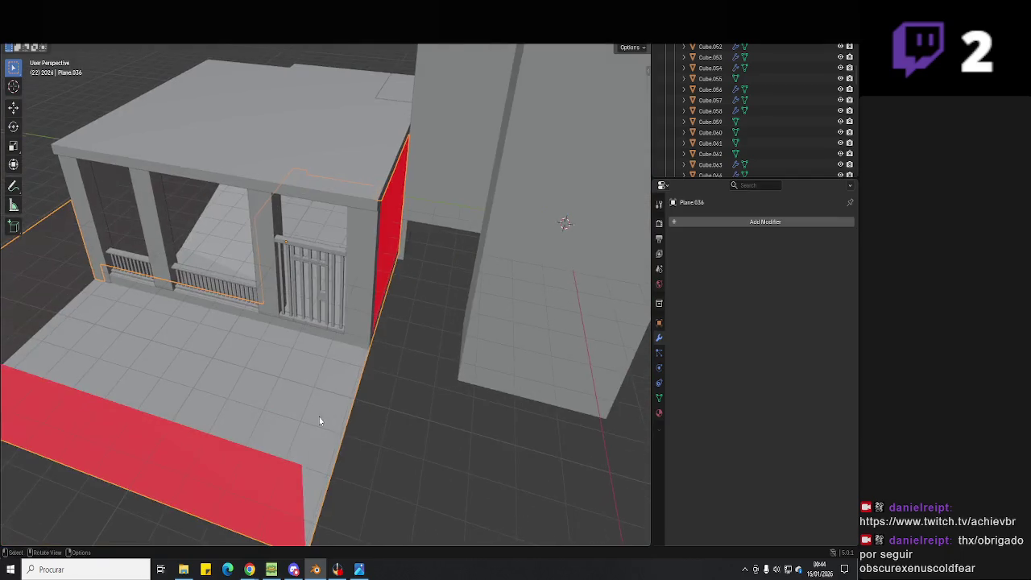
# - Extrude the floor's right edge into a new floor strip and a tall wall, filling the corner gap
pyautogui.press('Tab')
pyautogui.click(368, 356)
pyautogui.moveTo(367, 356)
pyautogui.mouseDown(button='middle')
pyautogui.moveTo(339, 454)
pyautogui.moveTo(252, 445)
pyautogui.mouseUp(button='middle')
pyautogui.press('e')
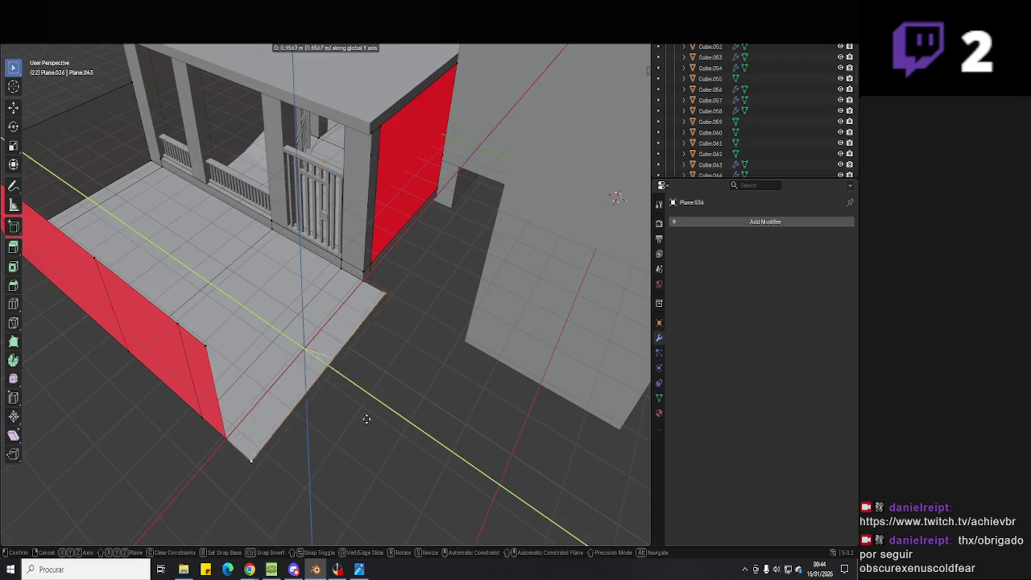
pyautogui.click(426, 441)
pyautogui.press('e')
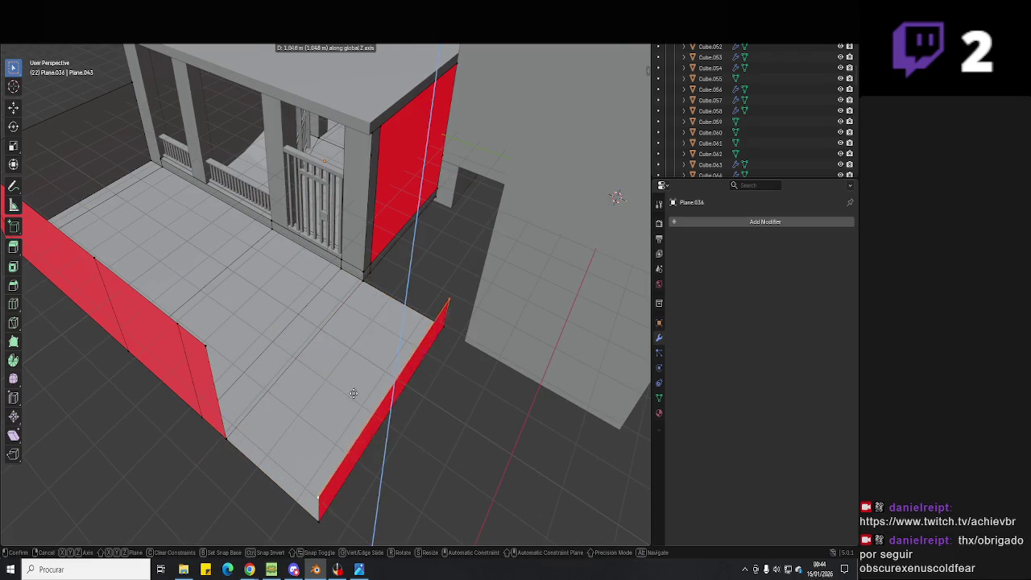
pyautogui.click(211, 351)
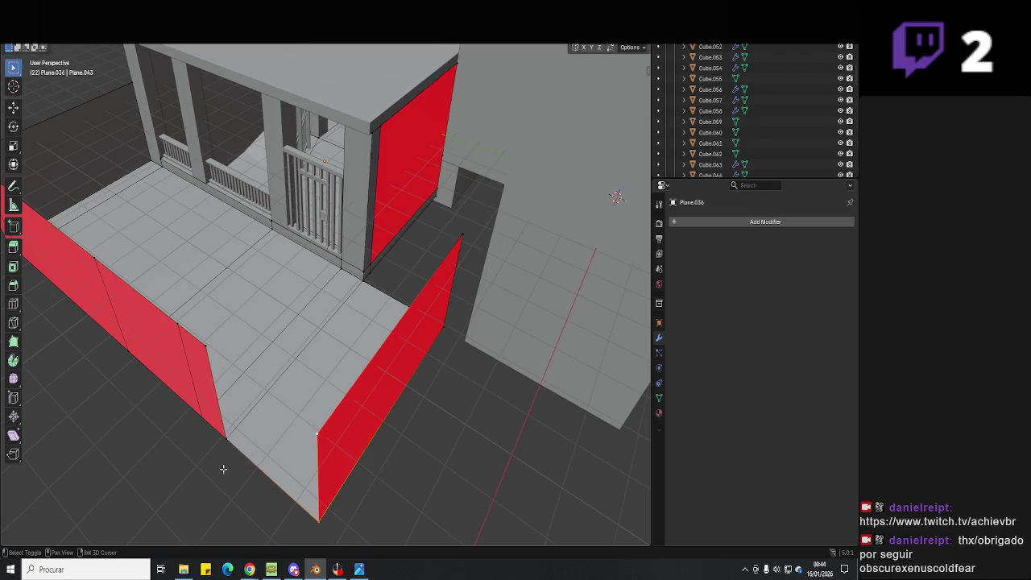
pyautogui.press('f')
# - Slide the corner wall panel's face into place and return to Object Mode
pyautogui.moveTo(422, 357)
pyautogui.mouseDown(button='middle')
pyautogui.moveTo(437, 424)
pyautogui.moveTo(379, 403)
pyautogui.mouseUp(button='middle')
pyautogui.press('g')
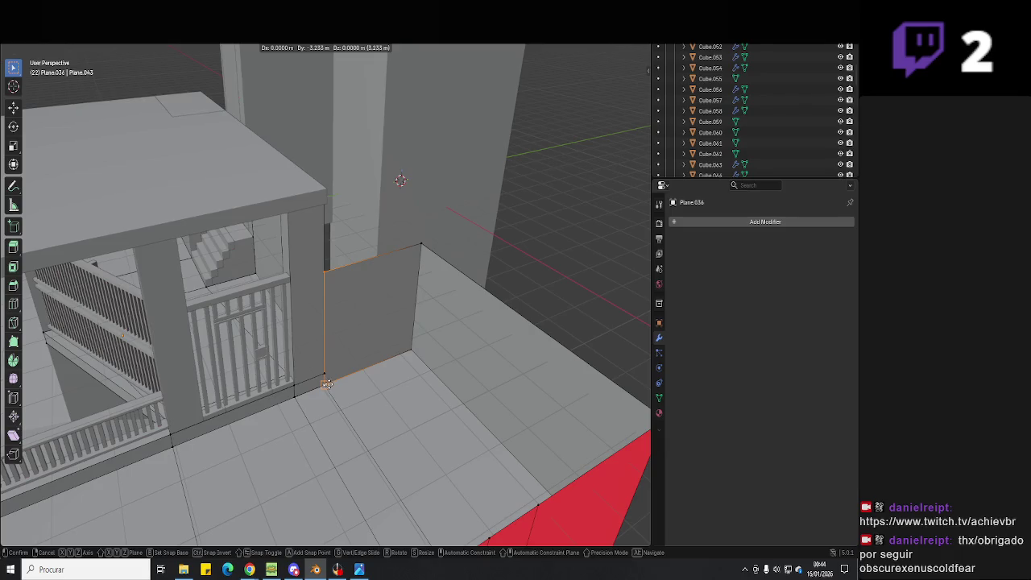
pyautogui.press('Tab')
pyautogui.moveTo(378, 379)
pyautogui.mouseDown(button='middle')
pyautogui.moveTo(442, 341)
pyautogui.moveTo(490, 345)
pyautogui.moveTo(529, 411)
pyautogui.moveTo(553, 419)
pyautogui.moveTo(479, 376)
pyautogui.moveTo(324, 361)
pyautogui.moveTo(509, 316)
pyautogui.mouseUp(button='middle')
# - Inspect the red front wall, return to Object Mode, and save Hello Neighbour 3D.blend
pyautogui.press('Tab')
pyautogui.moveTo(100, 46); pyautogui.dragTo(424, 309, button='middle')
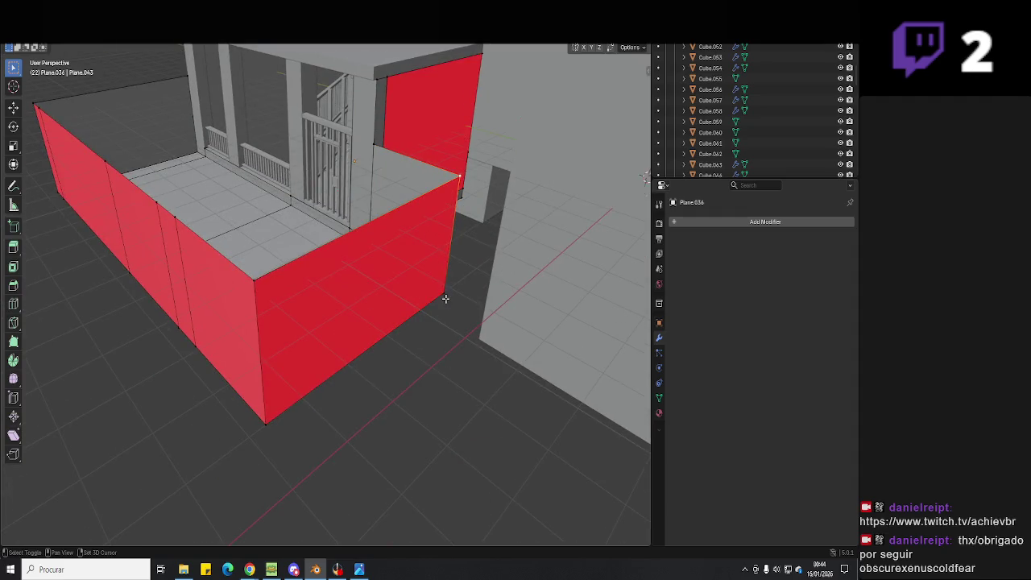
pyautogui.click(302, 287)
pyautogui.moveTo(302, 287)
pyautogui.mouseDown(button='middle')
pyautogui.moveTo(438, 323)
pyautogui.moveTo(280, 287)
pyautogui.moveTo(318, 308)
pyautogui.moveTo(391, 293)
pyautogui.moveTo(347, 553)
pyautogui.mouseUp(button='middle')
pyautogui.press('Tab')
pyautogui.hotkey('ctrl', 's')
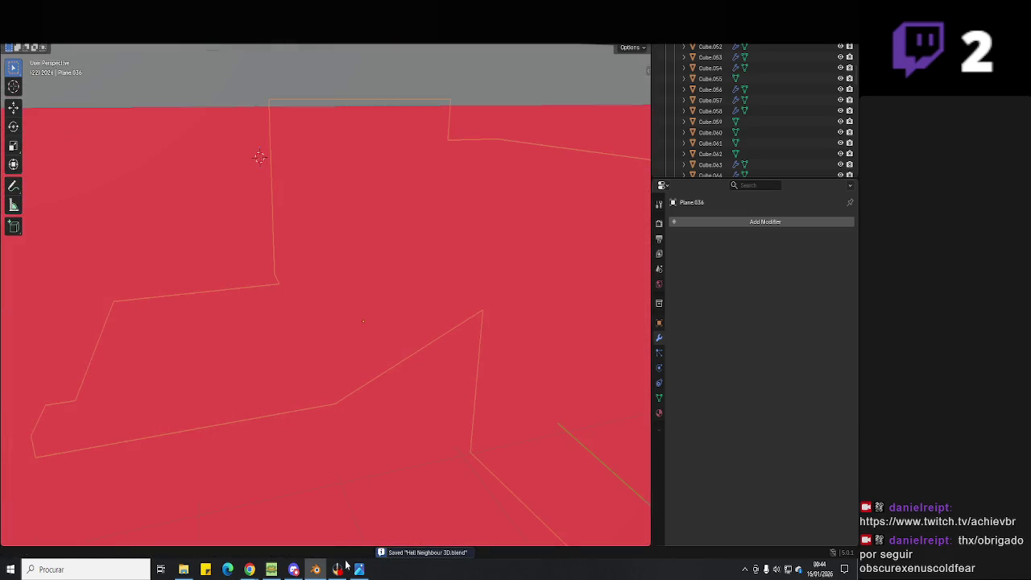
pyautogui.click(338, 570)
pyautogui.click(337, 570)
# - Zoom out to view the stairs and grey fence, then save the project
pyautogui.moveTo(294, 351); pyautogui.dragTo(374, 323, button='middle')
pyautogui.scroll(-3, 374, 322)
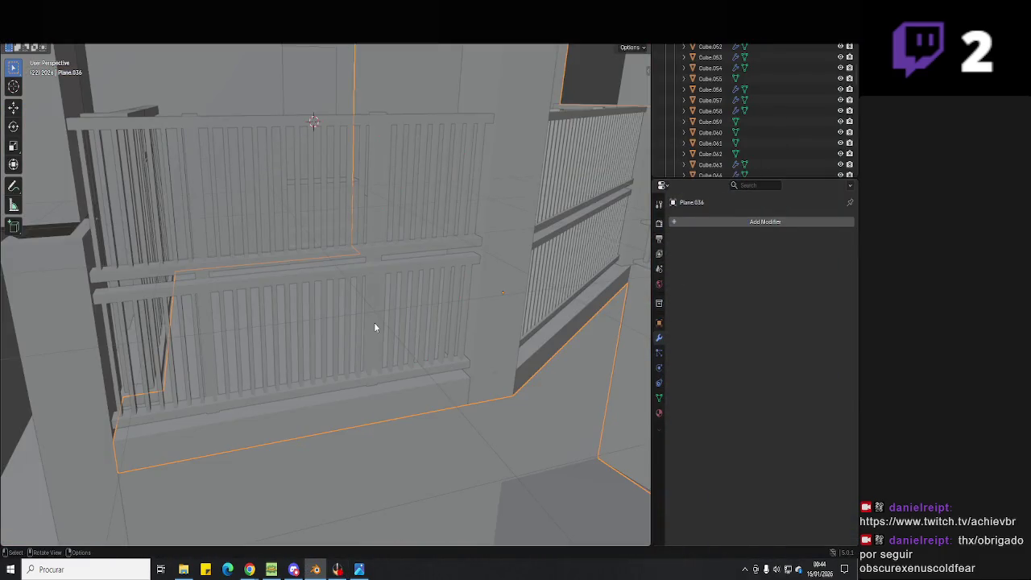
pyautogui.scroll(-3, 374, 326)
pyautogui.scroll(-3, 378, 332)
pyautogui.moveTo(396, 363)
pyautogui.mouseDown(button='middle')
pyautogui.moveTo(409, 412)
pyautogui.moveTo(358, 380)
pyautogui.moveTo(422, 387)
pyautogui.moveTo(440, 402)
pyautogui.mouseUp(button='middle')
pyautogui.hotkey('ctrl', 's')
# - Select the floor plane in front of the building, frame the view on it, and save
pyautogui.click(530, 343)
pyautogui.press('Tab')
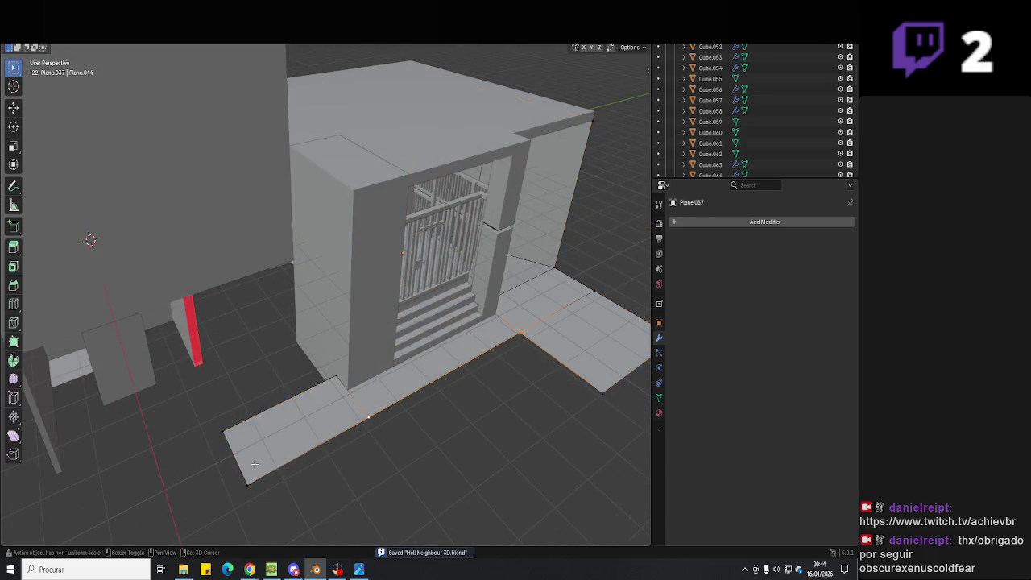
pyautogui.press('Tab')
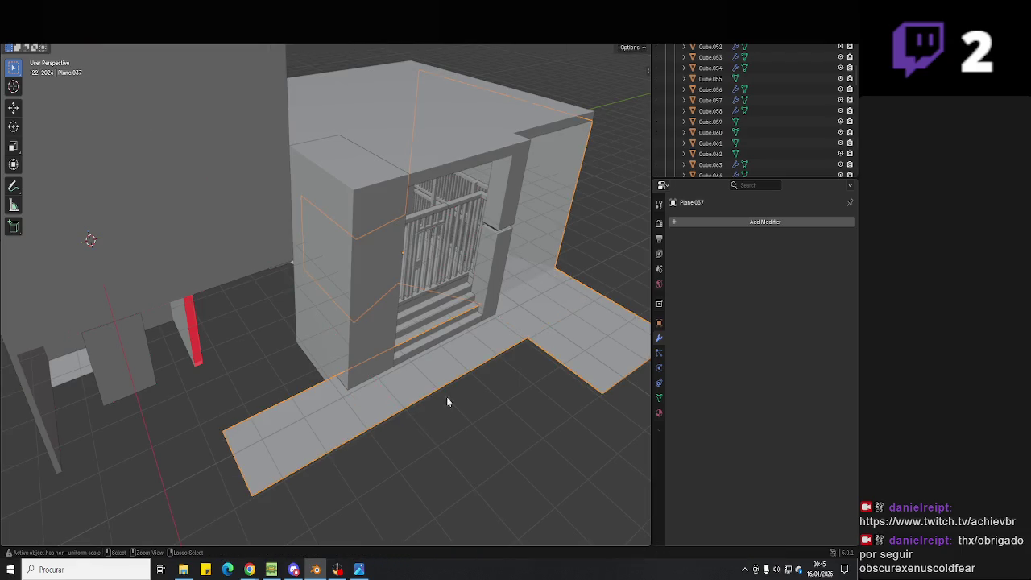
pyautogui.press('KP_Decimal')
pyautogui.moveTo(395, 390)
pyautogui.mouseDown(button='middle')
pyautogui.moveTo(375, 364)
pyautogui.moveTo(491, 459)
pyautogui.moveTo(456, 364)
pyautogui.moveTo(382, 422)
pyautogui.moveTo(384, 432)
pyautogui.moveTo(416, 406)
pyautogui.moveTo(297, 373)
pyautogui.moveTo(375, 331)
pyautogui.moveTo(444, 401)
pyautogui.moveTo(426, 399)
pyautogui.moveTo(507, 362)
pyautogui.moveTo(413, 361)
pyautogui.moveTo(331, 309)
pyautogui.moveTo(321, 348)
pyautogui.moveTo(351, 370)
pyautogui.moveTo(412, 372)
pyautogui.moveTo(440, 359)
pyautogui.moveTo(361, 364)
pyautogui.moveTo(391, 347)
pyautogui.moveTo(216, 341)
pyautogui.moveTo(259, 323)
pyautogui.moveTo(166, 338)
pyautogui.moveTo(249, 306)
pyautogui.moveTo(261, 343)
pyautogui.moveTo(354, 338)
pyautogui.mouseUp(button='middle')
pyautogui.hotkey('ctrl', 's')
# - Rotate the gate door around the Z axis to close it, then save
pyautogui.scroll(5, 357, 338)
pyautogui.scroll(3, 442, 438)
pyautogui.scroll(3, 435, 438)
pyautogui.scroll(3, 435, 438)
pyautogui.scroll(3, 434, 448)
pyautogui.scroll(-3, 430, 392)
pyautogui.click(321, 348)
pyautogui.press('r')
pyautogui.press('z')
pyautogui.click(321, 348)
pyautogui.hotkey('ctrl', 's')
# - Zoom in on the pillar and select the small cube beside it
pyautogui.scroll(5, 395, 350)
pyautogui.scroll(4, 348, 321)
pyautogui.scroll(4, 361, 364)
pyautogui.scroll(-2, 354, 364)
pyautogui.click(357, 340)
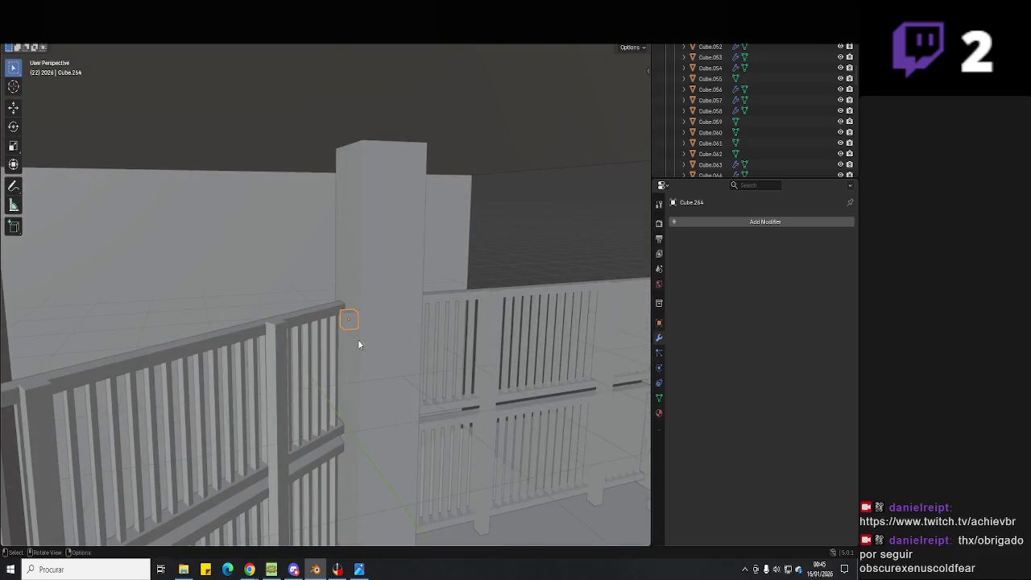
# - Delete the old small cube and add a new, scaled-down cube
pyautogui.press('Delete')
pyautogui.hotkey('shift', 'a')
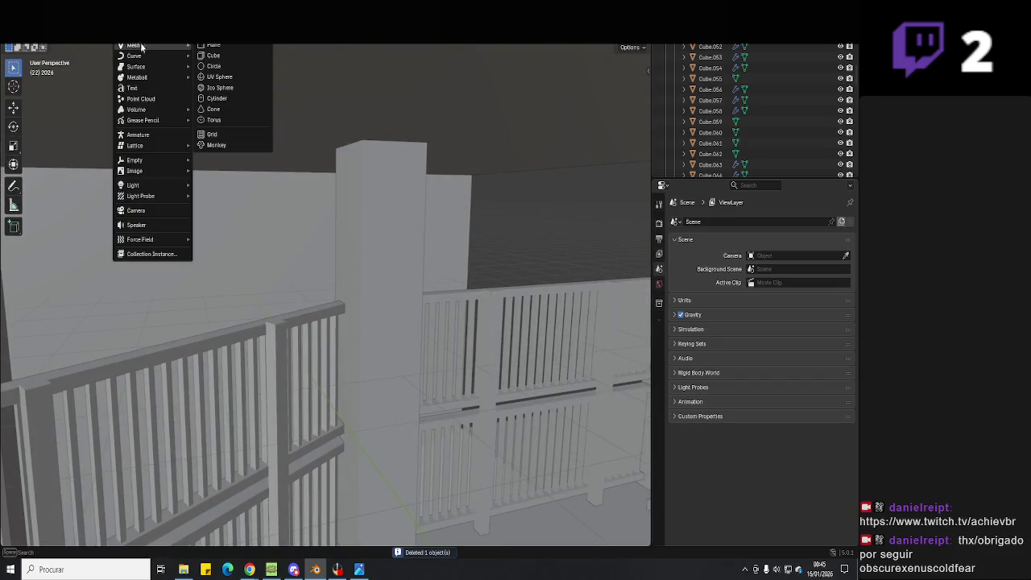
pyautogui.click(213, 55)
pyautogui.press('s')
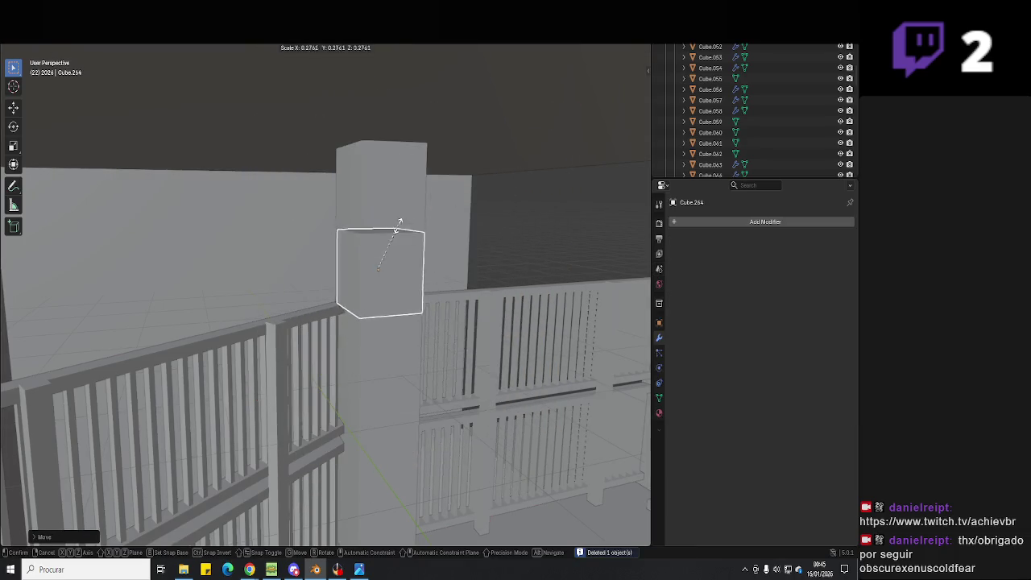
pyautogui.click(381, 195)
pyautogui.moveTo(382, 195)
pyautogui.mouseDown(button='middle')
pyautogui.moveTo(379, 231)
pyautogui.moveTo(320, 260)
pyautogui.moveTo(377, 265)
pyautogui.mouseUp(button='middle')
# - Move the new cube along X against the pillar and isolate it in Local View
pyautogui.press('g')
pyautogui.press('x')
pyautogui.click(396, 253)
pyautogui.press('y')
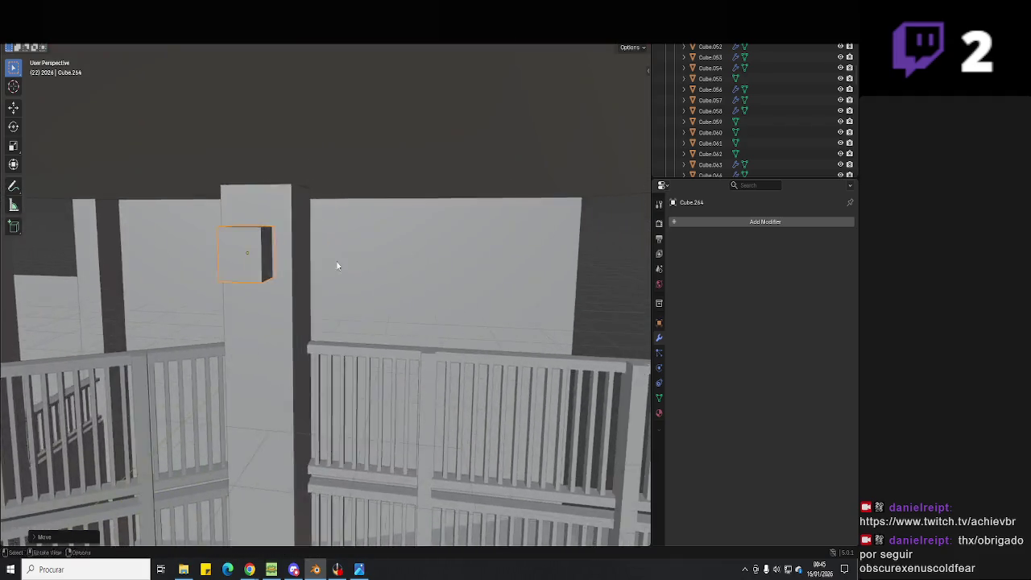
pyautogui.press('x')
pyautogui.click(375, 257)
pyautogui.press('g')
pyautogui.press('x')
pyautogui.click(369, 238)
pyautogui.press('KP_Divide')
pyautogui.scroll(8, 366, 245)
pyautogui.scroll(-8, 366, 246)
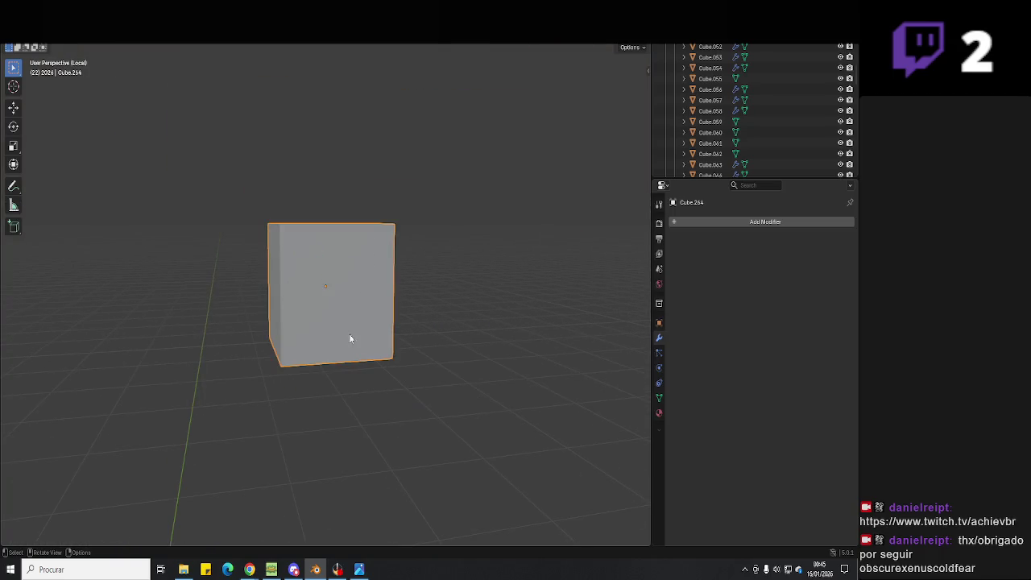
pyautogui.moveTo(250, 569)
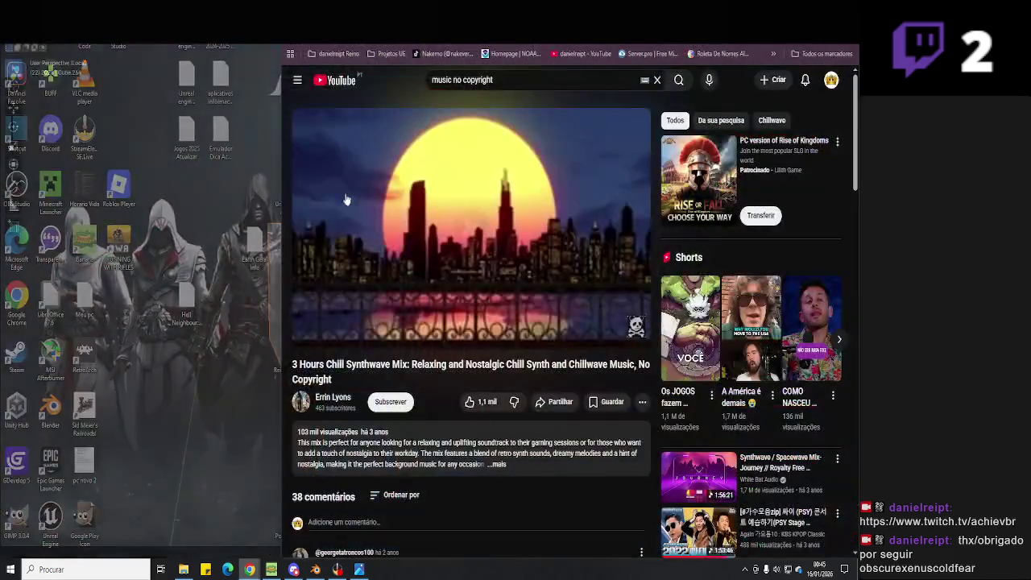
# - Run a Google image search for 'luzes predio' in a new Chrome tab
pyautogui.click(302, 524)
pyautogui.hotkey('ctrl', 't')
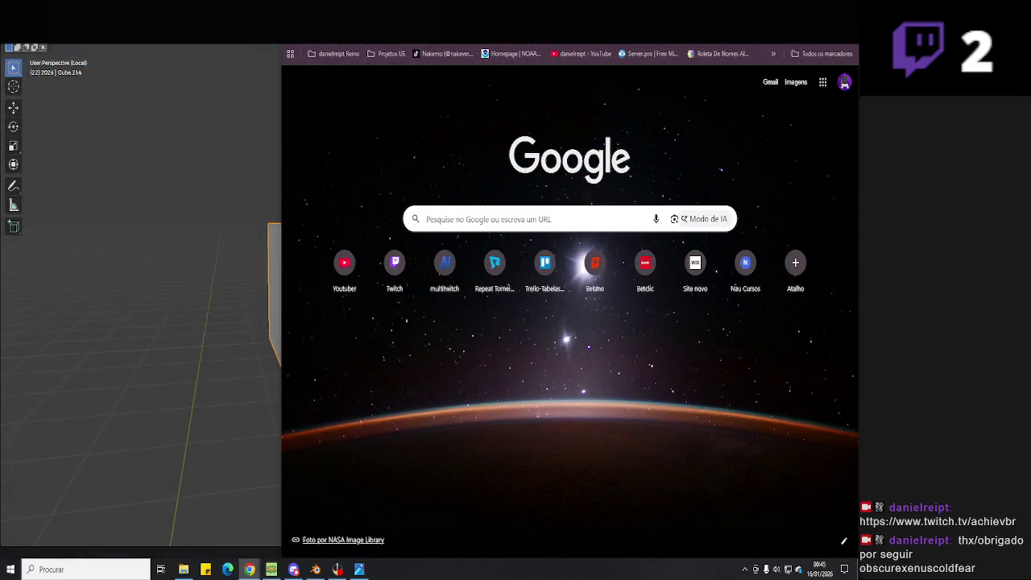
pyautogui.write('luzes')
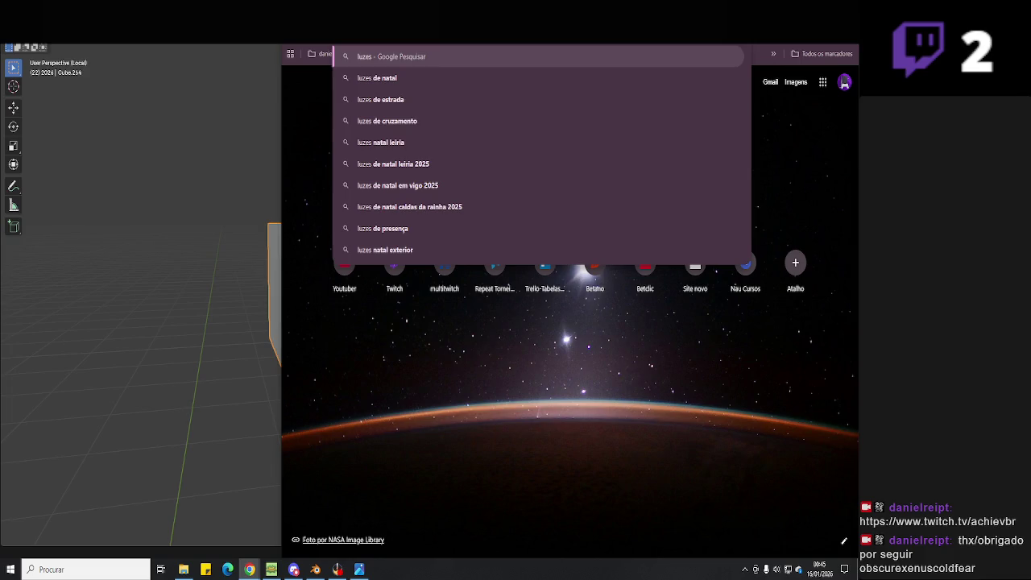
pyautogui.write(' predio')
pyautogui.press('Return')
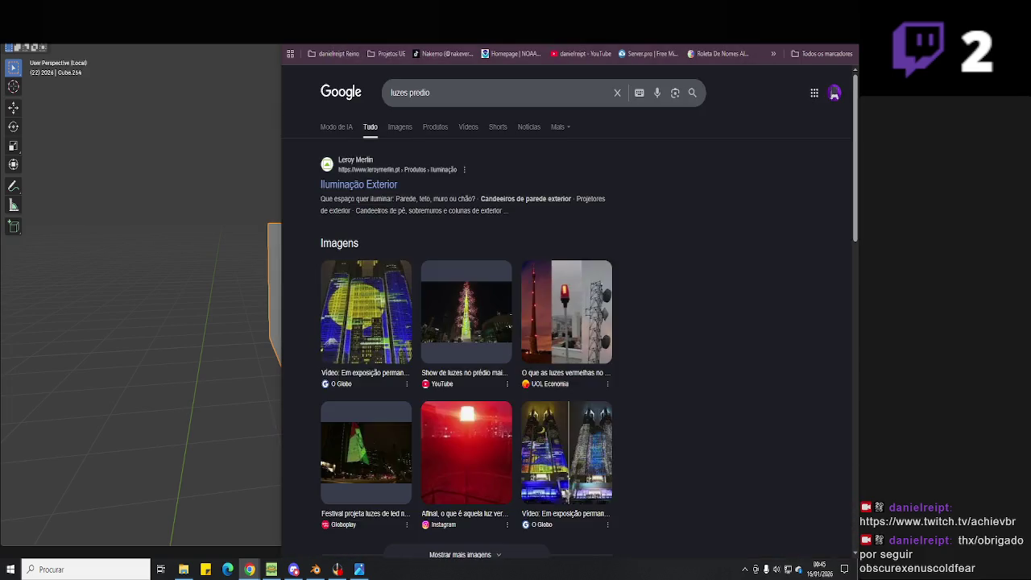
pyautogui.click(402, 138)
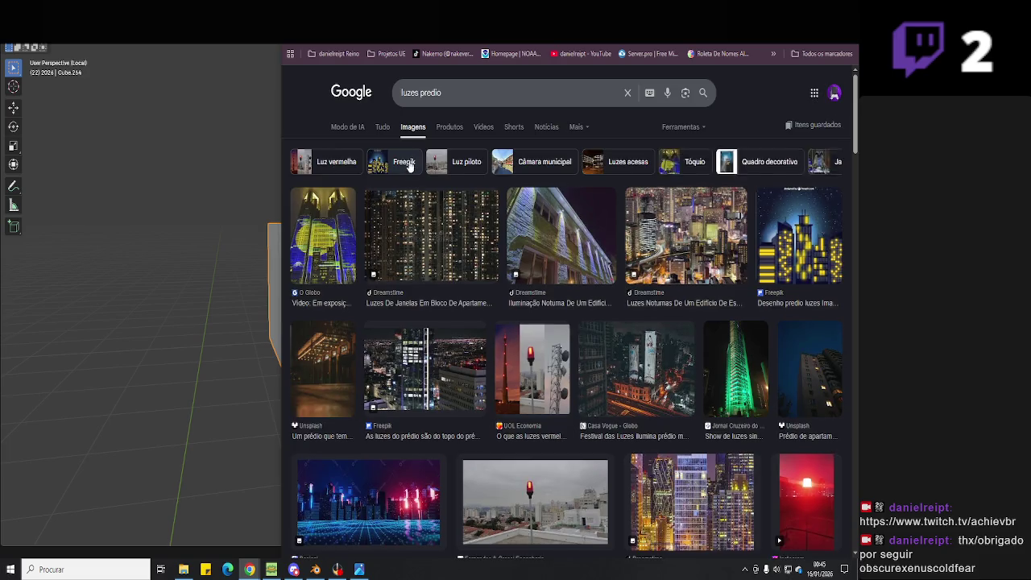
pyautogui.scroll(-2, 410, 164)
pyautogui.scroll(-3, 404, 179)
pyautogui.scroll(5, 404, 179)
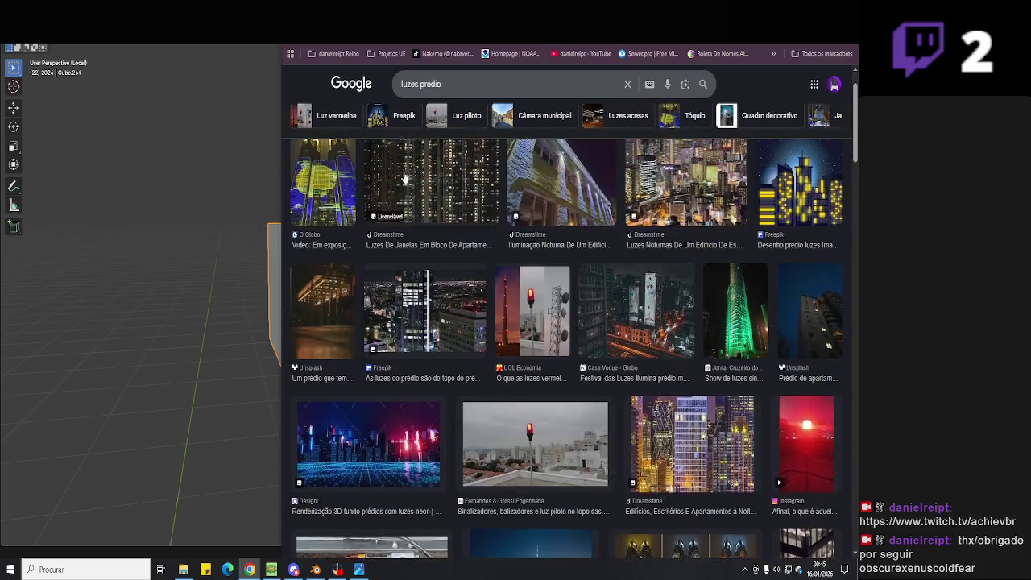
pyautogui.scroll(3, 435, 129)
# - Refine the search to 'luzes predio porta' and browse the results
pyautogui.click(461, 87)
pyautogui.write('porta')
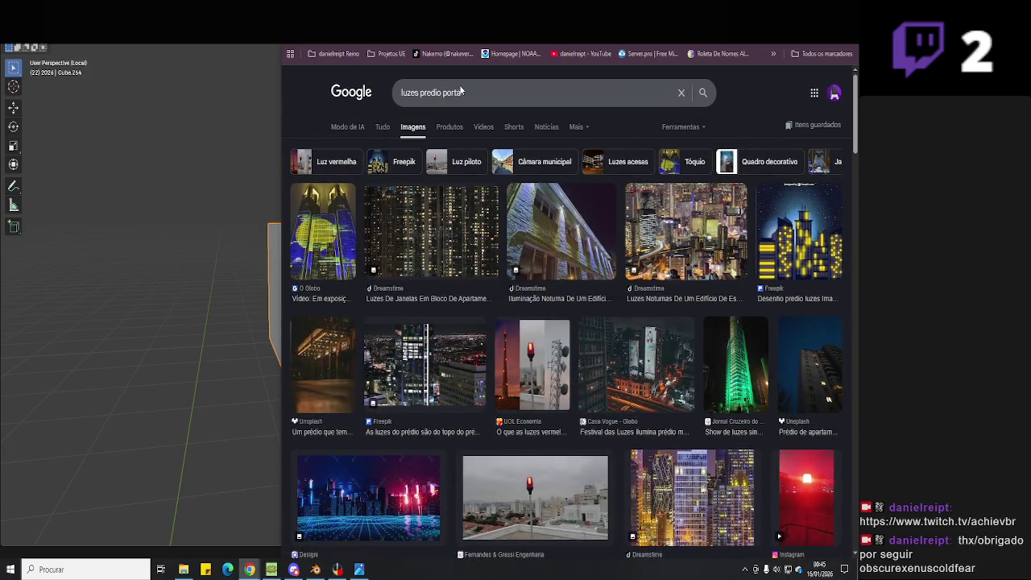
pyautogui.press('Return')
pyautogui.scroll(-1, 476, 337)
pyautogui.scroll(-2, 449, 355)
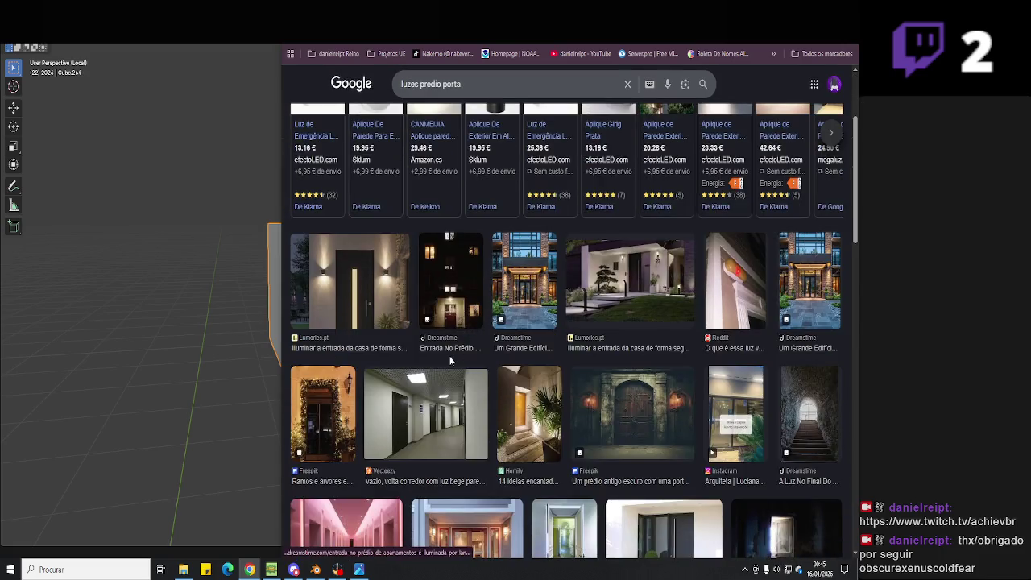
pyautogui.scroll(-1, 449, 355)
pyautogui.scroll(-2, 450, 362)
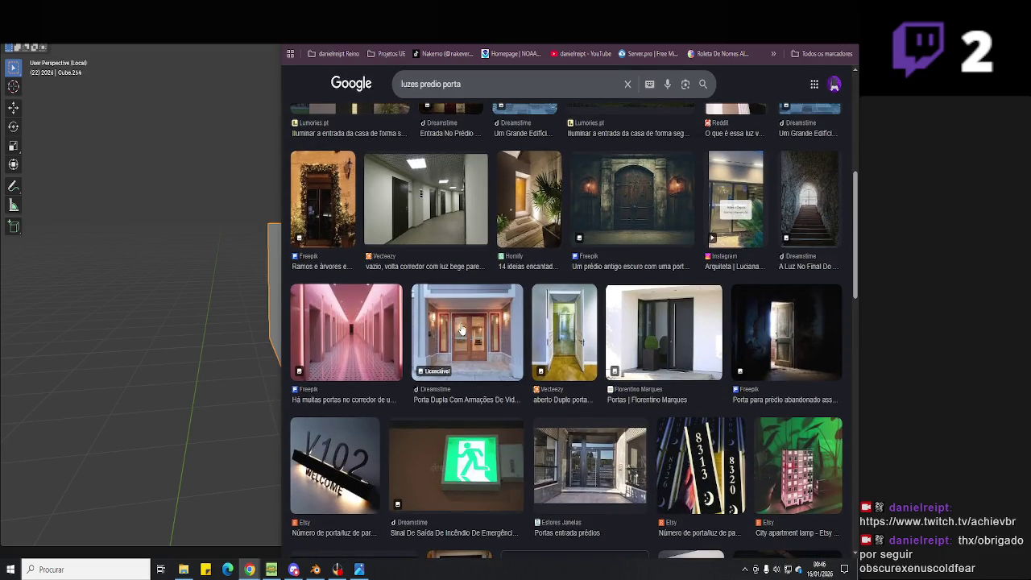
pyautogui.scroll(6, 462, 322)
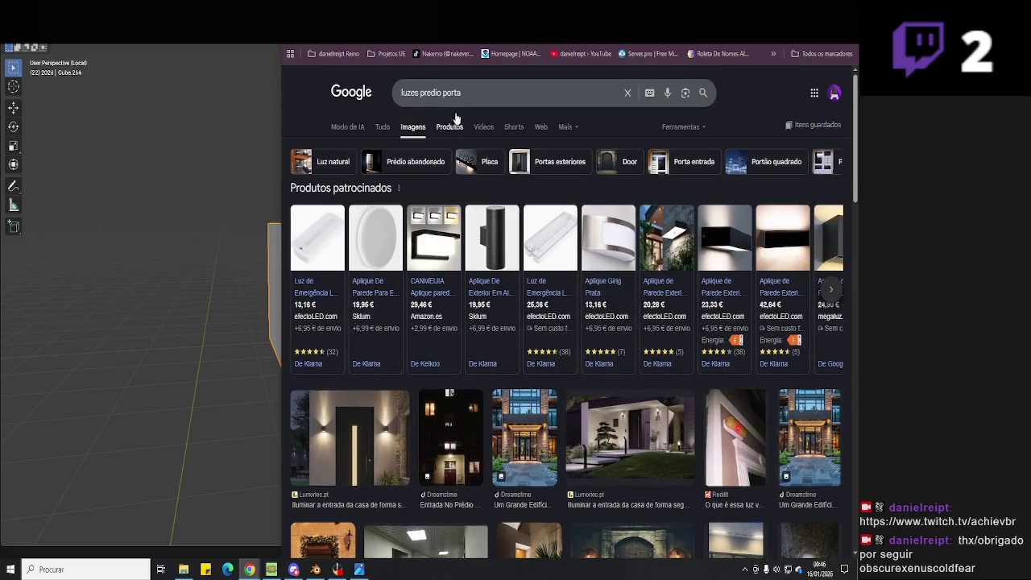
# - Search for 'luzes holofote' and open the LED floodlight image preview
pyautogui.tripleClick(463, 94)
pyautogui.write('luzes')
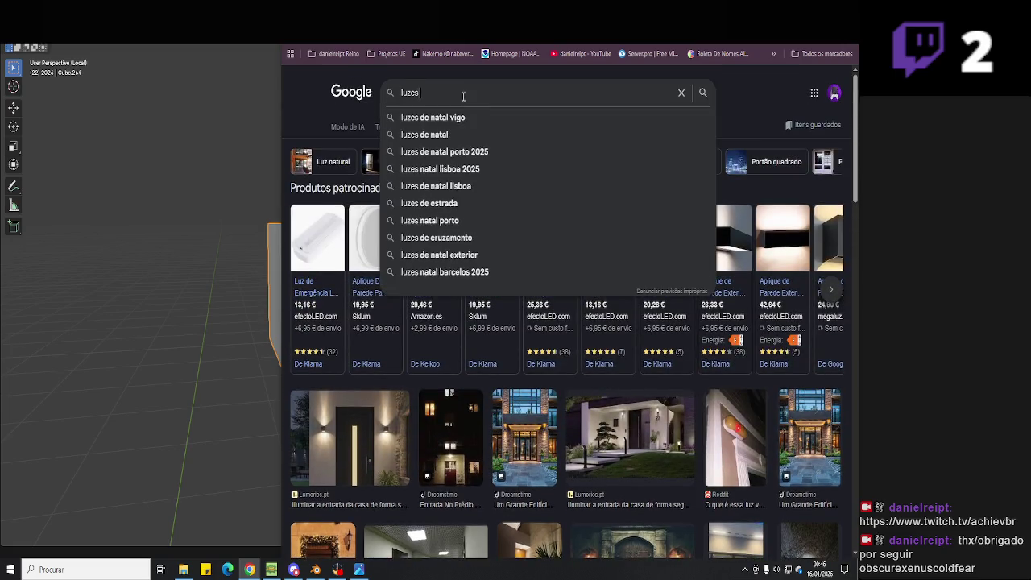
pyautogui.write(' hgol')
pyautogui.press('BackSpace')
pyautogui.press('BackSpace')
pyautogui.write('olog')
pyautogui.press('BackSpace')
pyautogui.press('Down')
pyautogui.press('Return')
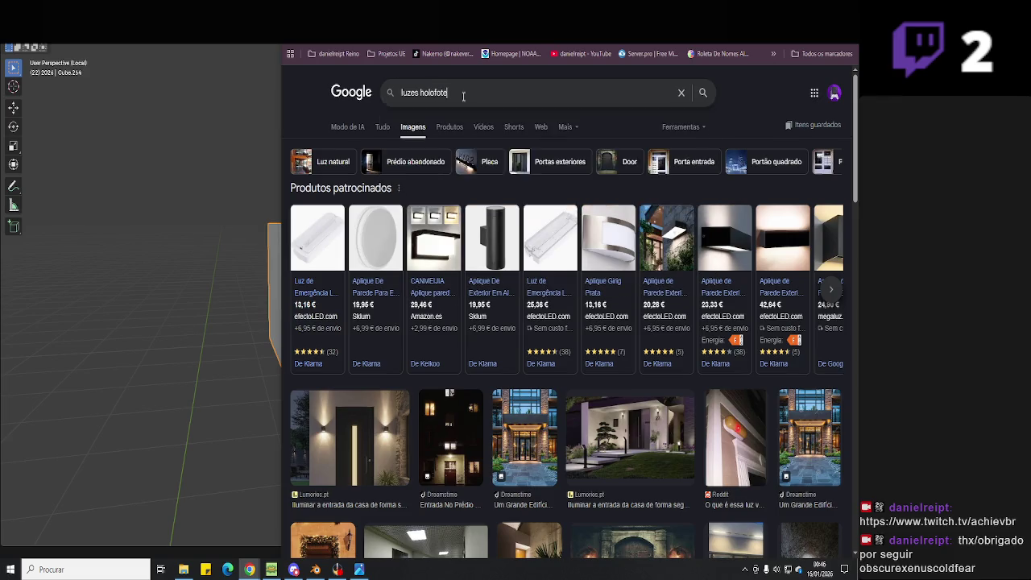
pyautogui.scroll(-3, 479, 313)
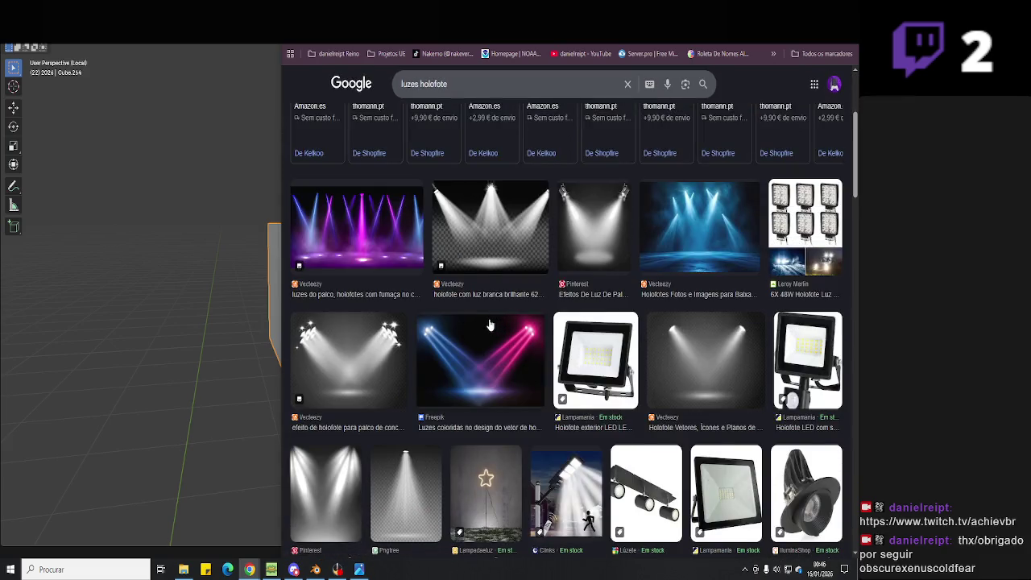
pyautogui.scroll(-2, 489, 324)
pyautogui.click(585, 193)
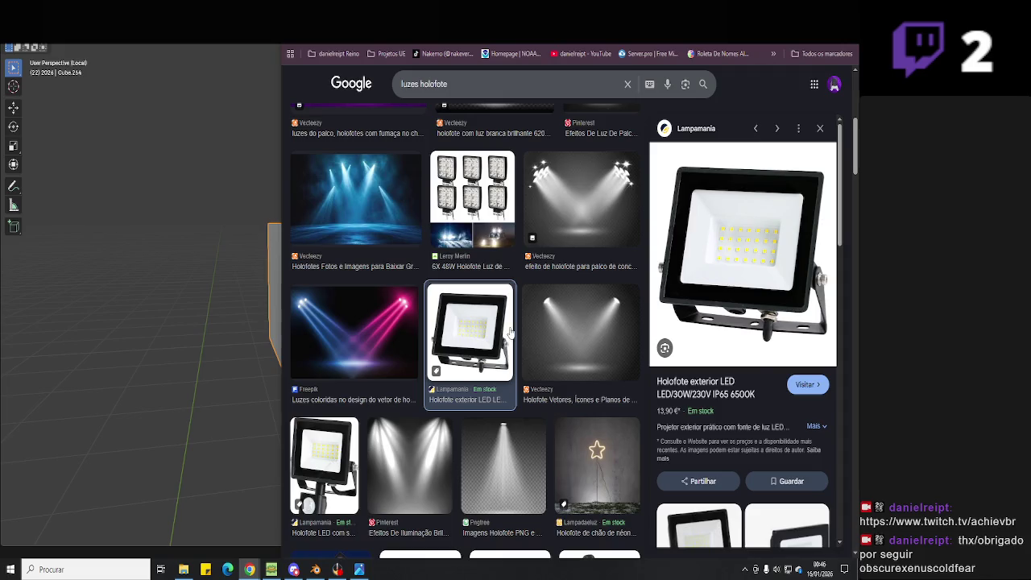
# - Back in Blender, orbit around the isolated cube and reframe the view
pyautogui.hotkey('alt', 'Tab')
pyautogui.moveTo(356, 300)
pyautogui.mouseDown(button='middle')
pyautogui.moveTo(387, 313)
pyautogui.moveTo(283, 300)
pyautogui.moveTo(370, 288)
pyautogui.moveTo(375, 330)
pyautogui.moveTo(483, 303)
pyautogui.mouseUp(button='middle')
pyautogui.press('KP_Divide')
pyautogui.press('KP_Divide')
# - Squash the cube along Y into a thin floodlight slab
pyautogui.hotkey('alt', 'Tab')
pyautogui.hotkey('alt', 'Tab')
pyautogui.press('s')
pyautogui.press('y')
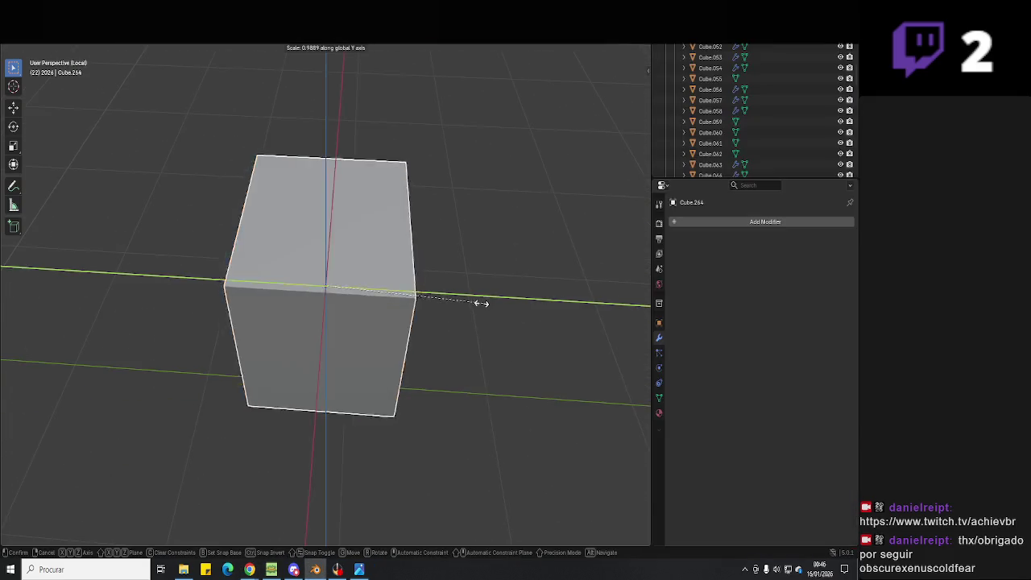
pyautogui.click(346, 289)
# - Shrink the slab's front face inside a rim and extrude it inward
pyautogui.press('Tab')
pyautogui.moveTo(345, 288); pyautogui.dragTo(389, 266, button='middle')
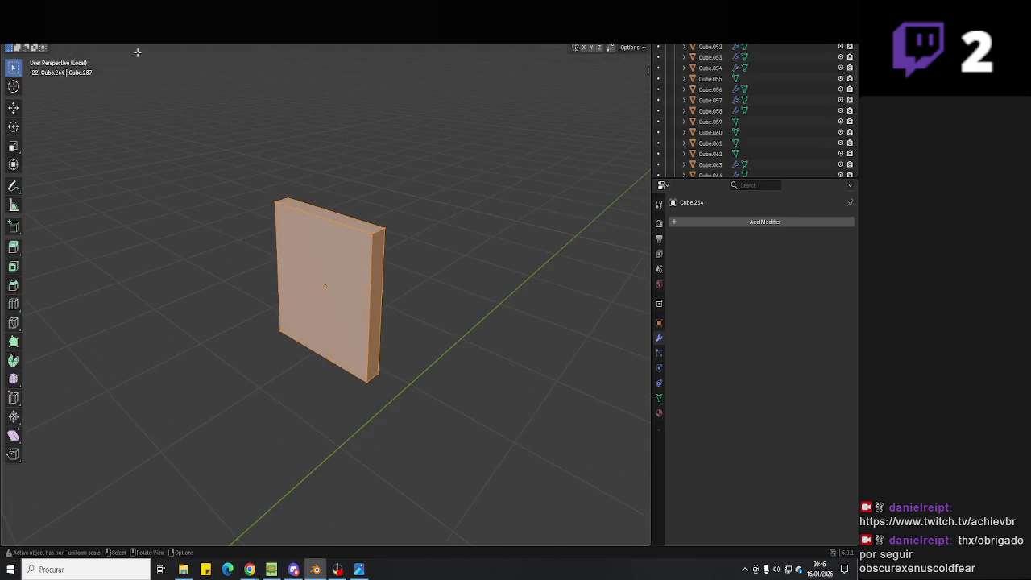
pyautogui.click(326, 286)
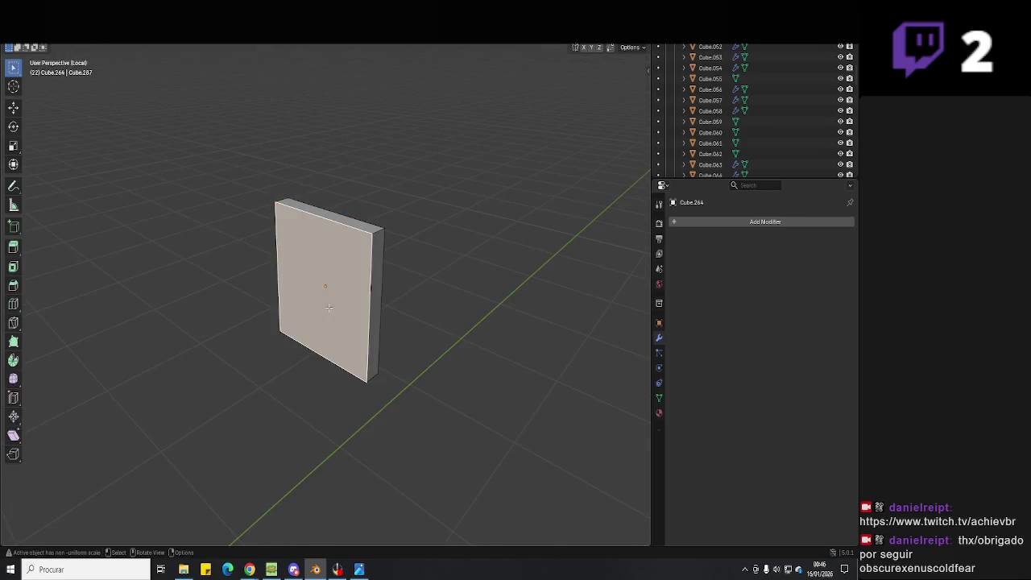
pyautogui.press('s')
pyautogui.click(405, 319)
pyautogui.press('e')
pyautogui.click(414, 317)
# - Scale the inner face down and extrude it again into a recessed frame
pyautogui.hotkey('alt', 'Tab')
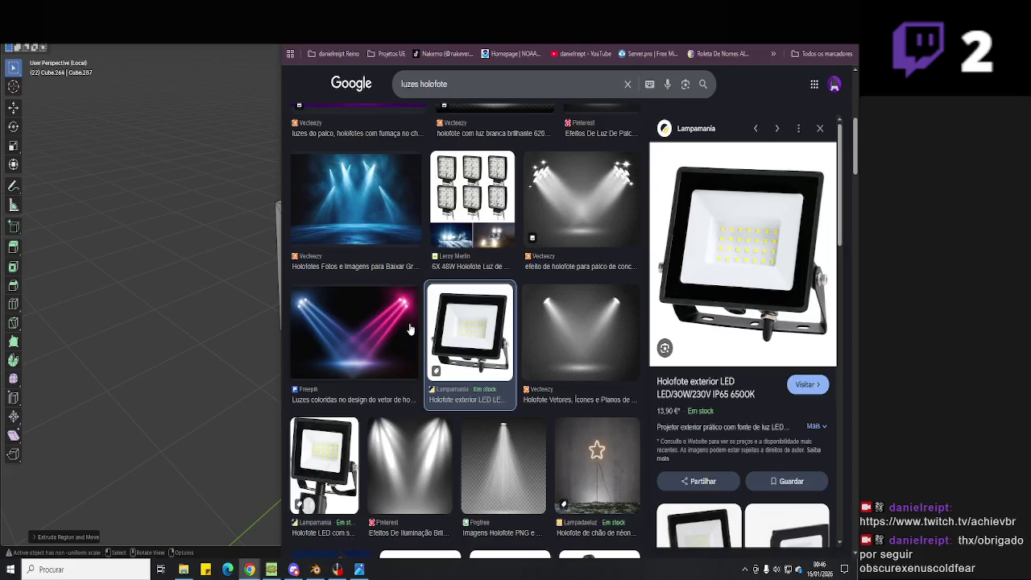
pyautogui.hotkey('alt', 'Tab')
pyautogui.moveTo(430, 315); pyautogui.dragTo(474, 301, button='middle')
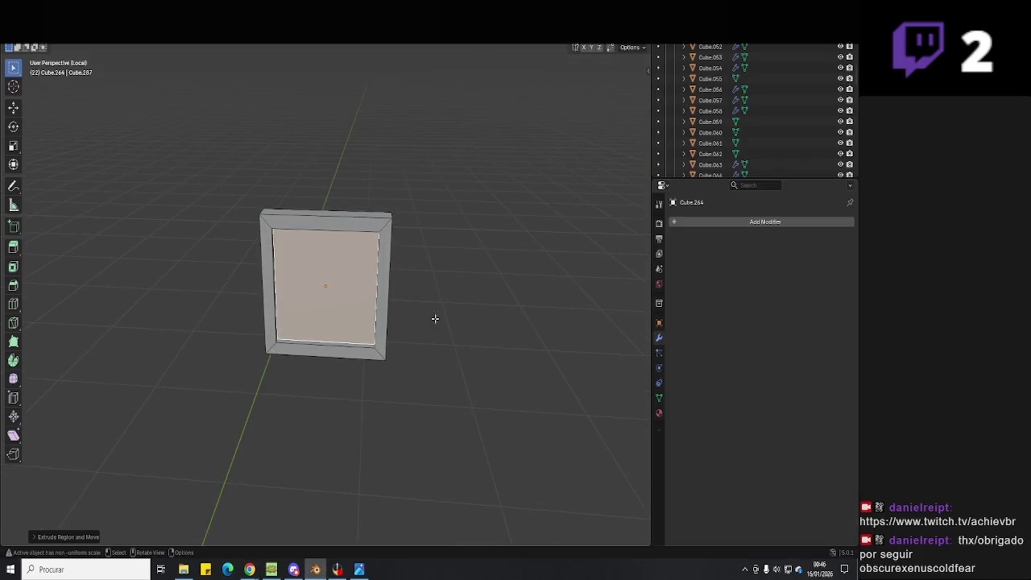
pyautogui.press('s')
pyautogui.click(414, 317)
pyautogui.press('e')
pyautogui.moveTo(413, 316)
pyautogui.mouseDown(button='middle')
pyautogui.moveTo(368, 307)
pyautogui.moveTo(461, 287)
pyautogui.moveTo(468, 296)
pyautogui.moveTo(430, 301)
pyautogui.mouseUp(button='middle')
pyautogui.click(359, 309)
pyautogui.press('Tab')
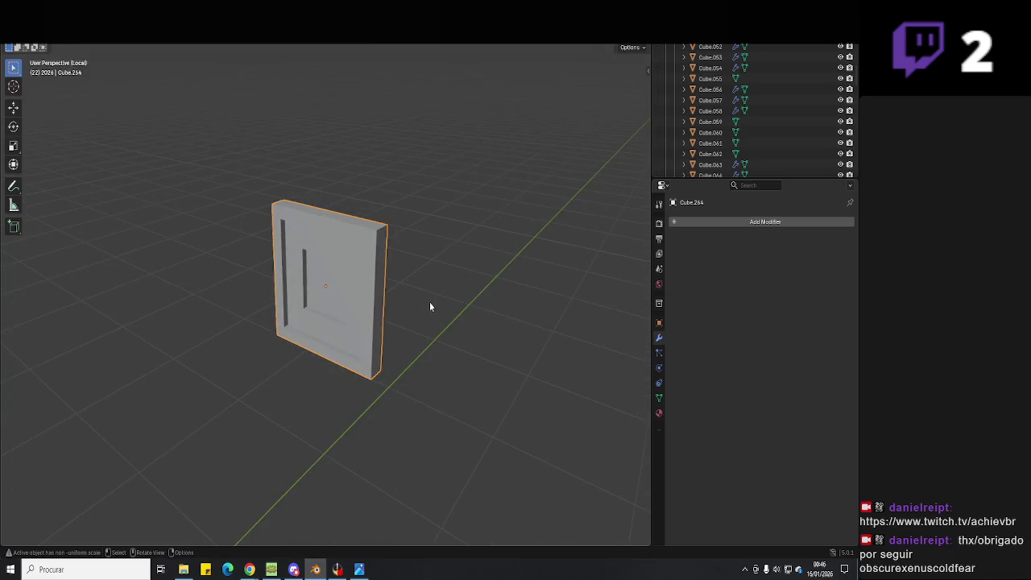
# - Widen the inner face along X after checking the floodlight reference
pyautogui.press('Tab')
pyautogui.hotkey('alt', 'Tab')
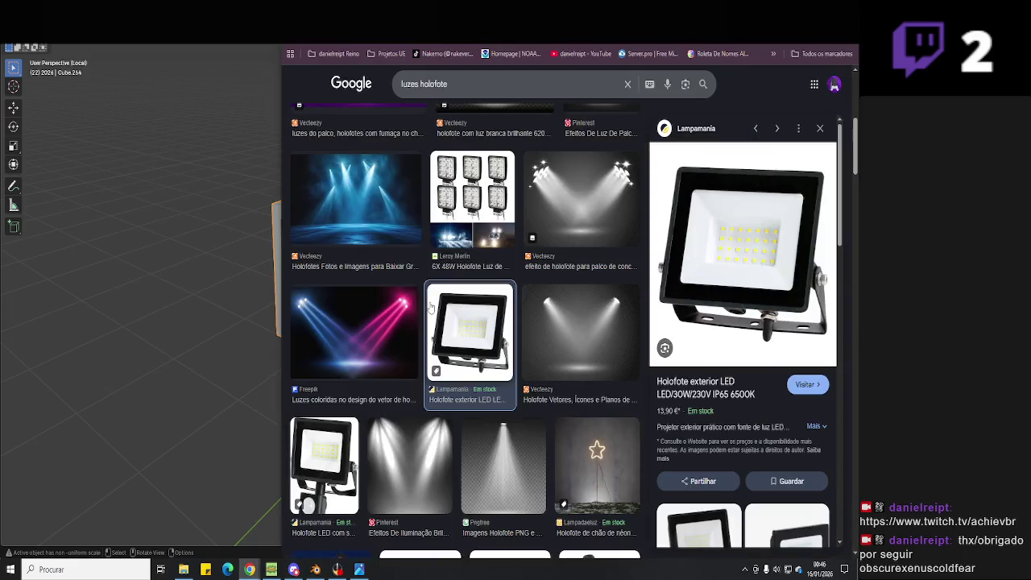
pyautogui.hotkey('alt', 'Tab')
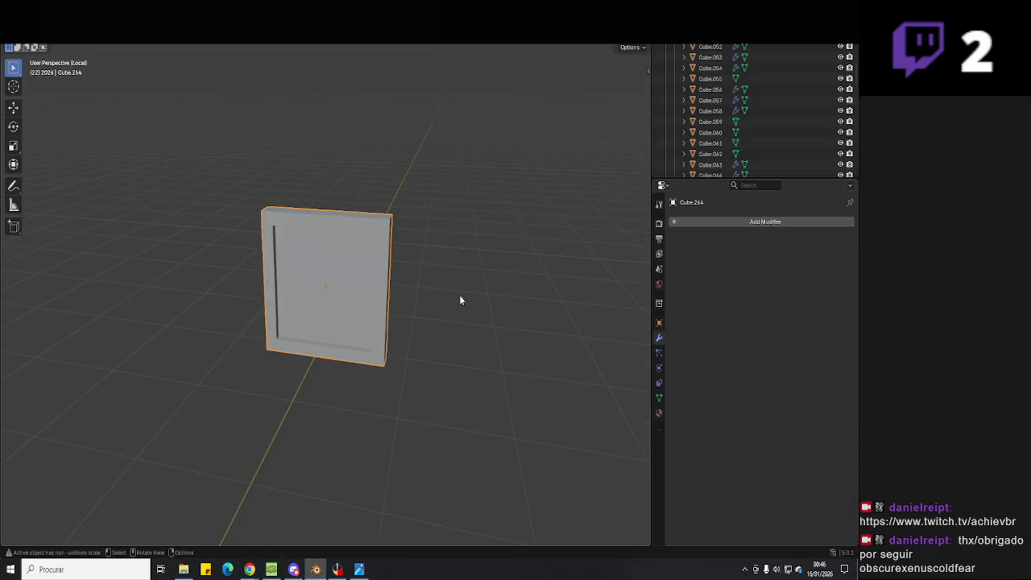
pyautogui.press('Tab')
pyautogui.press('s')
pyautogui.press('x')
pyautogui.click(470, 310)
pyautogui.moveTo(469, 310)
pyautogui.mouseDown(button='middle')
pyautogui.moveTo(431, 329)
pyautogui.moveTo(340, 306)
pyautogui.mouseUp(button='middle')
pyautogui.press('s')
pyautogui.press('z')
pyautogui.press('Escape')
pyautogui.press('Tab')
pyautogui.press('Tab')
# - Resize and extrude the front face, then push it back along Y
pyautogui.press('s')
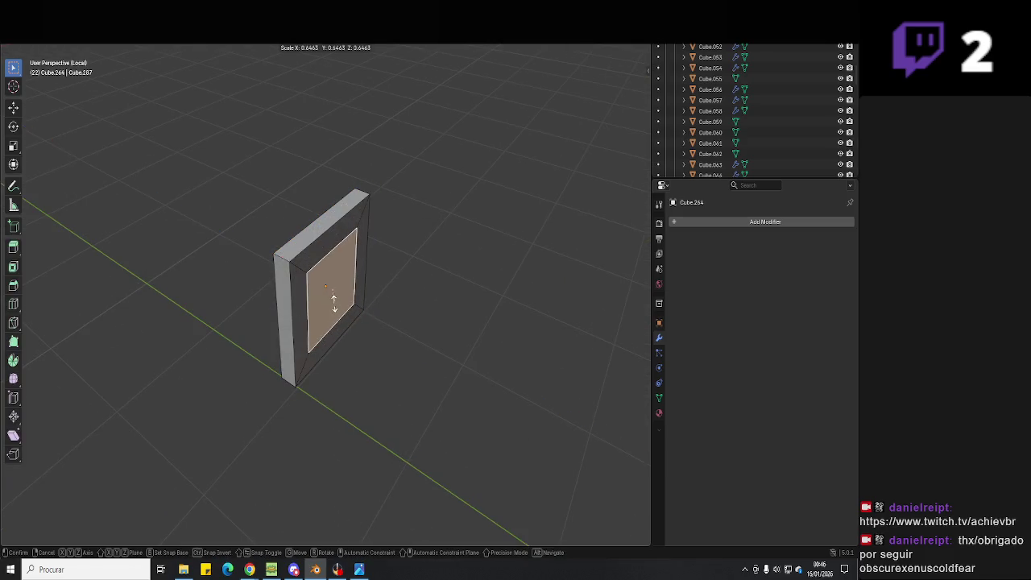
pyautogui.click(334, 300)
pyautogui.press('e')
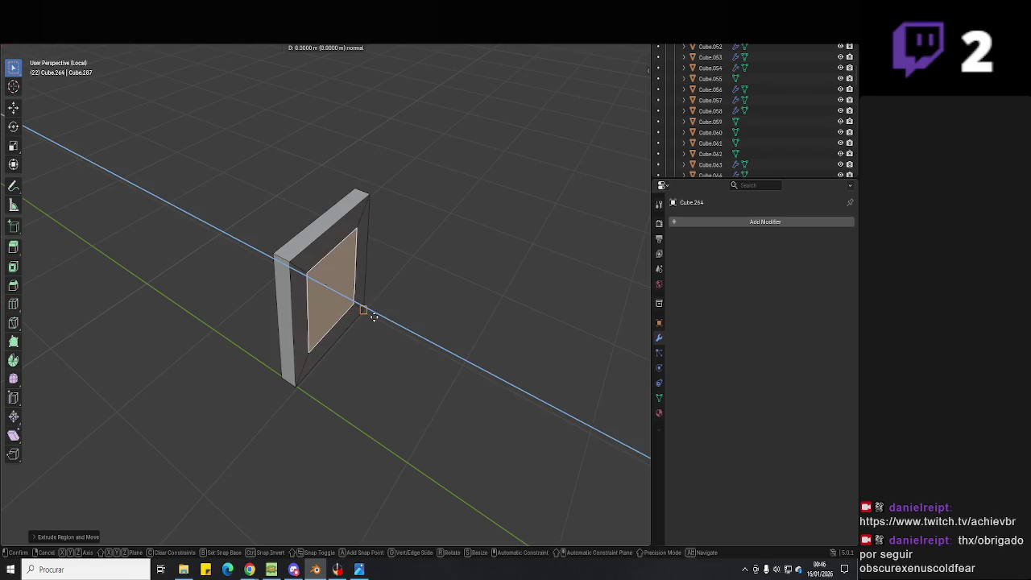
pyautogui.click(390, 316)
pyautogui.moveTo(390, 315)
pyautogui.mouseDown(button='middle')
pyautogui.moveTo(430, 295)
pyautogui.moveTo(463, 352)
pyautogui.moveTo(402, 318)
pyautogui.moveTo(488, 317)
pyautogui.moveTo(461, 336)
pyautogui.moveTo(502, 323)
pyautogui.moveTo(477, 335)
pyautogui.moveTo(367, 338)
pyautogui.mouseUp(button='middle')
pyautogui.press('g')
pyautogui.press('y')
pyautogui.click(449, 347)
# - Shrink and extrude the face once more to form the nested inner frame
pyautogui.press('s')
pyautogui.click(396, 317)
pyautogui.press('e')
pyautogui.click(495, 318)
pyautogui.press('Tab')
pyautogui.hotkey('alt', 'Tab')
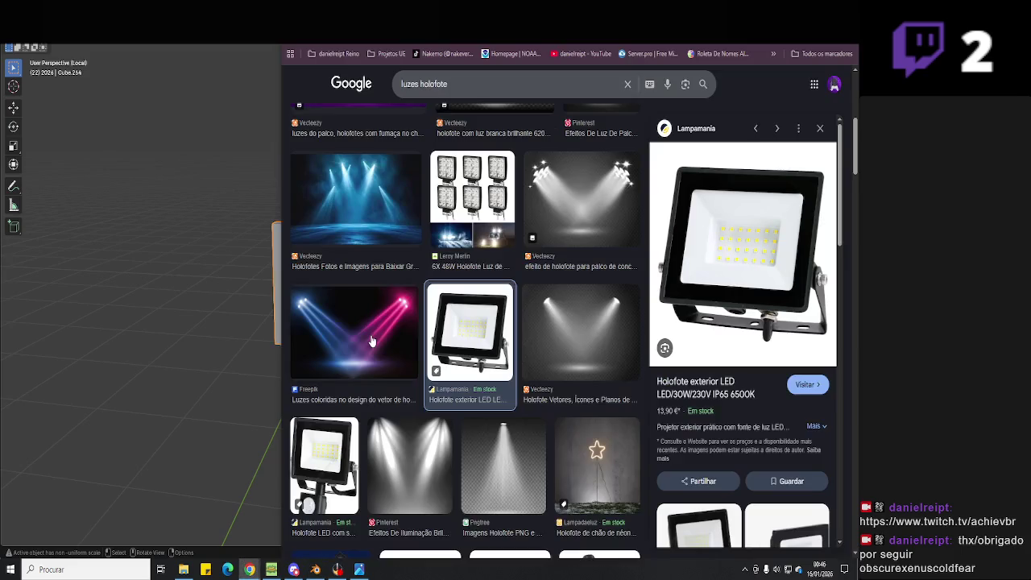
pyautogui.hotkey('alt', 'Tab')
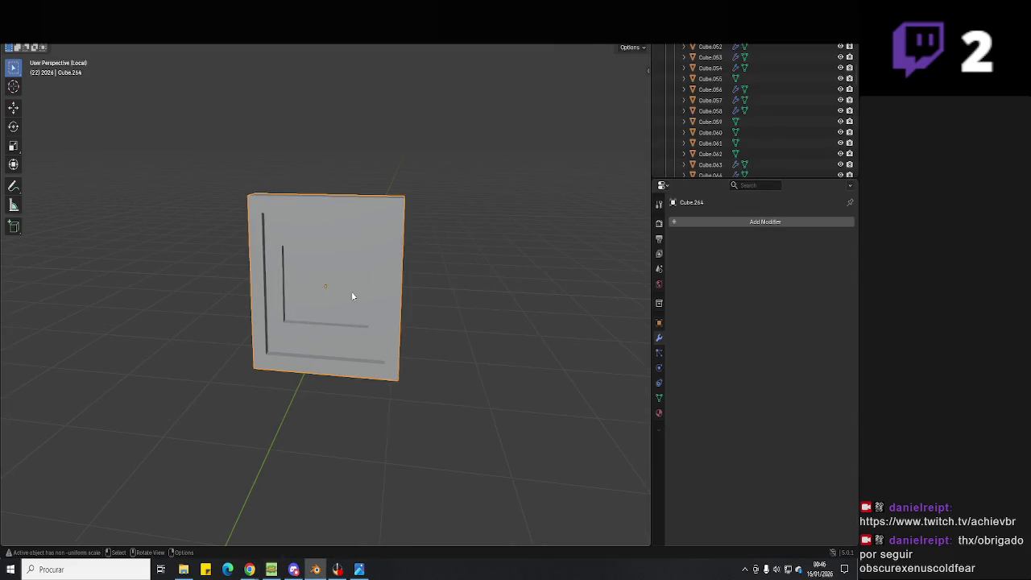
pyautogui.press('Tab')
pyautogui.click(331, 286)
# - Deepen the floodlight's inner recess with repeated inward extrusions
pyautogui.press('e')
pyautogui.moveTo(350, 311); pyautogui.dragTo(323, 310, button='middle')
pyautogui.press('e')
pyautogui.click(350, 304)
pyautogui.press('e')
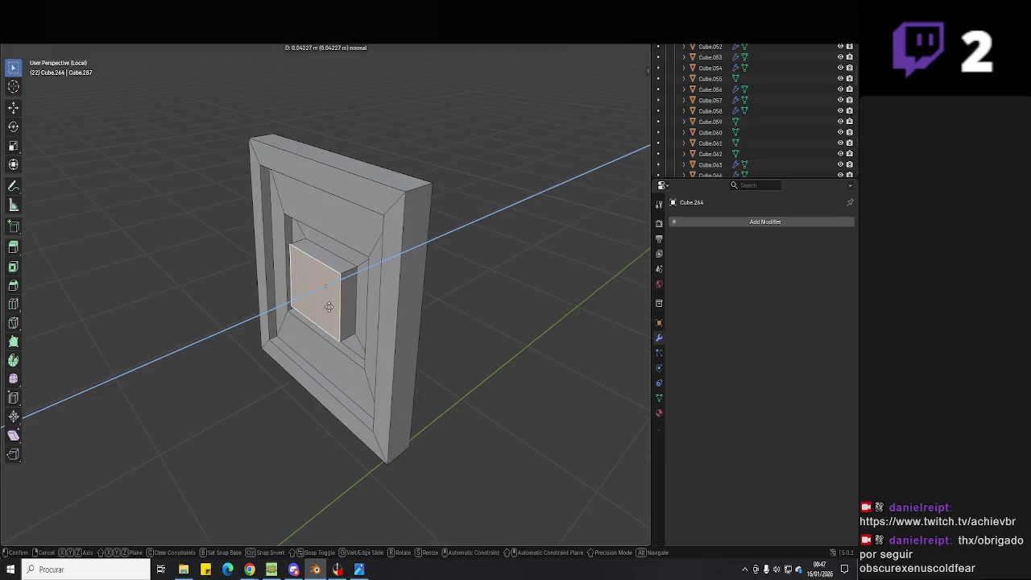
pyautogui.click(368, 320)
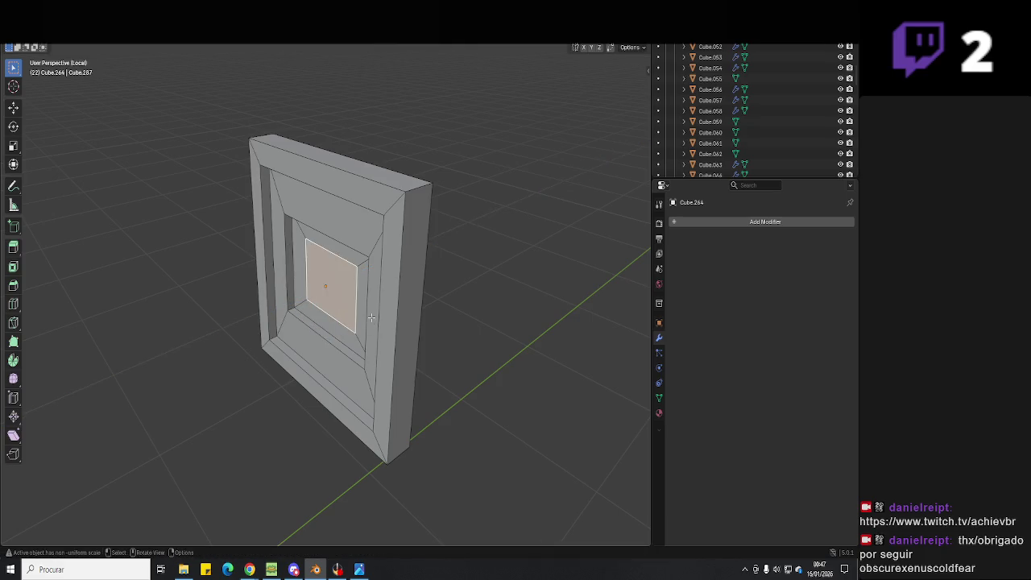
# - Extrude the inner face outward into a slightly larger block, then exit Local View
pyautogui.press('e')
pyautogui.press('s')
pyautogui.press('Tab')
pyautogui.moveTo(359, 331)
pyautogui.mouseDown(button='middle')
pyautogui.moveTo(232, 328)
pyautogui.moveTo(186, 304)
pyautogui.mouseUp(button='middle')
pyautogui.press('Tab')
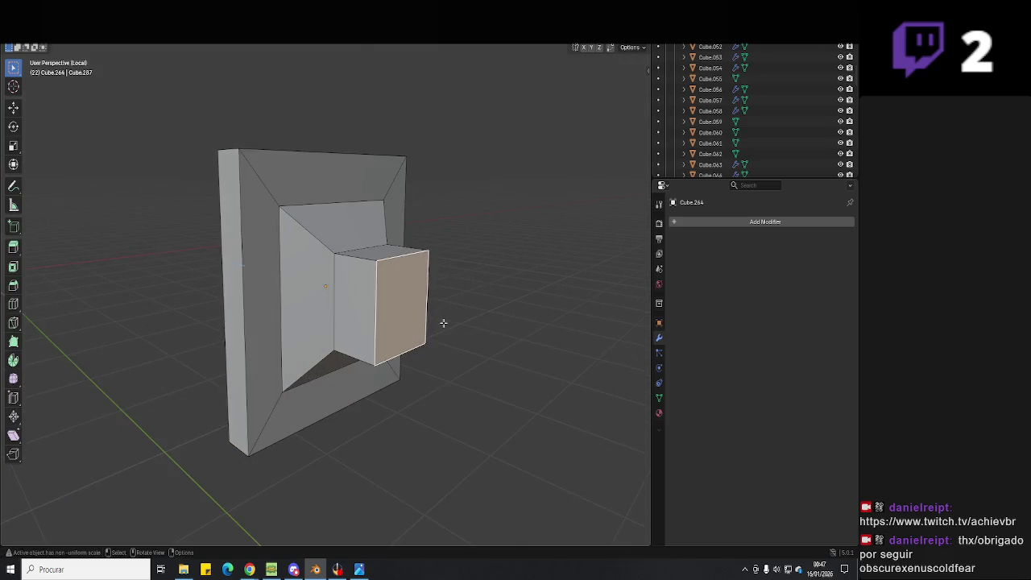
pyautogui.click(431, 317)
pyautogui.press('Tab')
pyautogui.press('KP_Divide')
pyautogui.moveTo(605, 99)
pyautogui.mouseDown(button='middle')
pyautogui.moveTo(363, 203)
pyautogui.moveTo(277, 202)
pyautogui.moveTo(403, 218)
pyautogui.moveTo(367, 242)
pyautogui.mouseUp(button='middle')
# - Move the floodlight along Y and rotate it to tilt toward the entrance
pyautogui.press('g')
pyautogui.press('y')
pyautogui.click(363, 135)
pyautogui.moveTo(364, 134); pyautogui.dragTo(375, 206, button='middle')
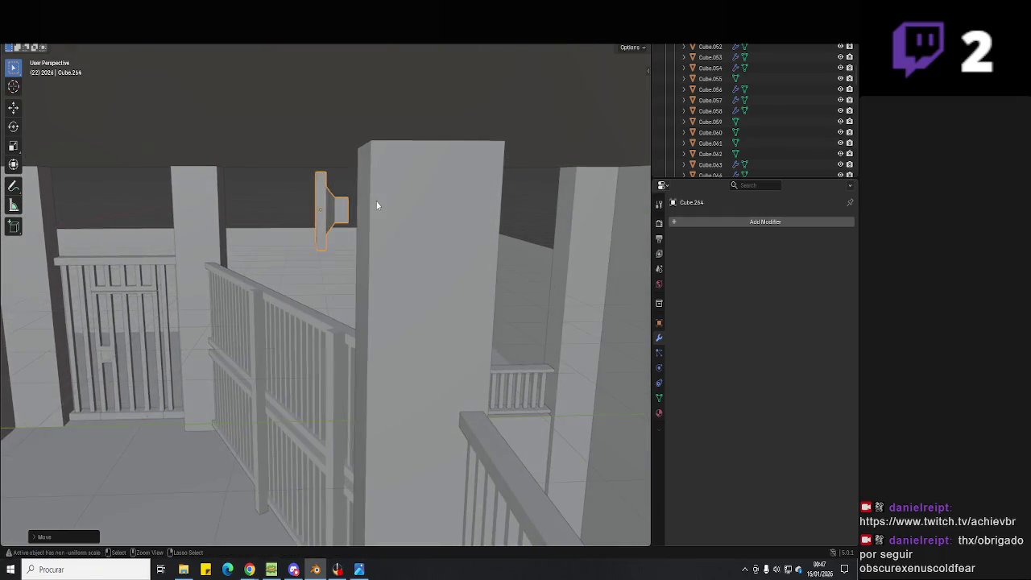
pyautogui.press('z')
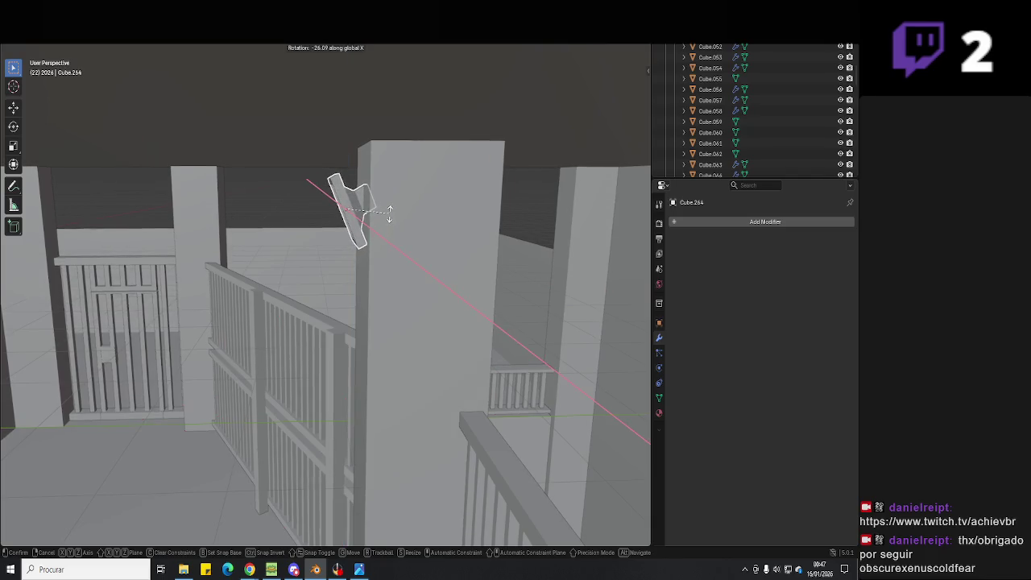
pyautogui.click(389, 211)
pyautogui.moveTo(389, 214)
pyautogui.mouseDown(button='middle')
pyautogui.moveTo(518, 211)
pyautogui.moveTo(525, 266)
pyautogui.moveTo(569, 267)
pyautogui.moveTo(575, 253)
pyautogui.moveTo(522, 290)
pyautogui.moveTo(367, 277)
pyautogui.mouseUp(button='middle')
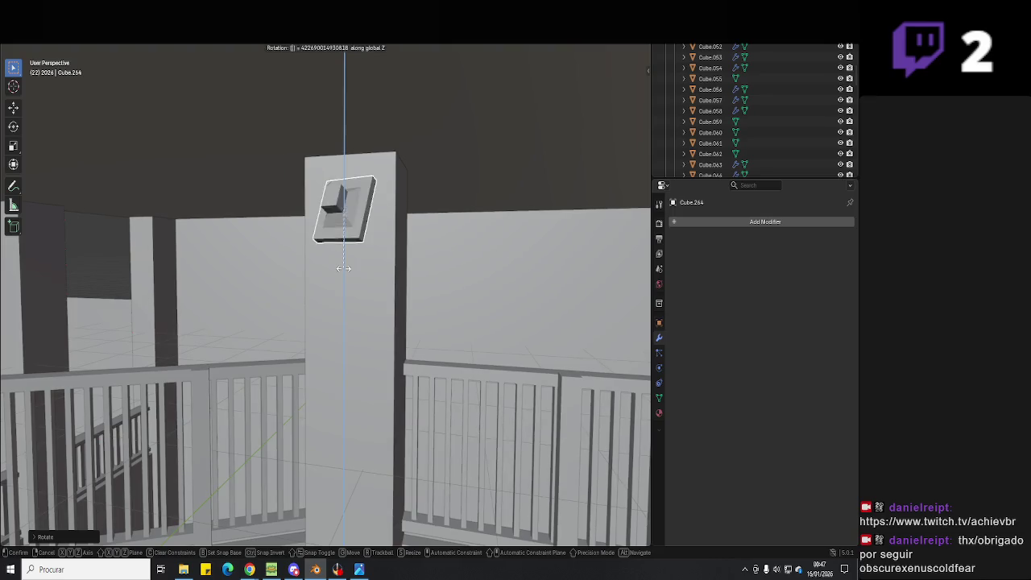
pyautogui.click(343, 269)
pyautogui.moveTo(343, 267)
pyautogui.mouseDown(button='middle')
pyautogui.moveTo(426, 256)
pyautogui.moveTo(435, 301)
pyautogui.moveTo(417, 281)
pyautogui.moveTo(353, 270)
pyautogui.moveTo(490, 311)
pyautogui.moveTo(541, 298)
pyautogui.moveTo(579, 324)
pyautogui.moveTo(478, 297)
pyautogui.moveTo(435, 315)
pyautogui.moveTo(398, 309)
pyautogui.moveTo(384, 292)
pyautogui.moveTo(433, 288)
pyautogui.mouseUp(button='middle')
# - Slide the floodlight along X onto the pillar, turn it about Z, and save
pyautogui.press('g')
pyautogui.press('x')
pyautogui.click(360, 271)
pyautogui.press('r')
pyautogui.press('z')
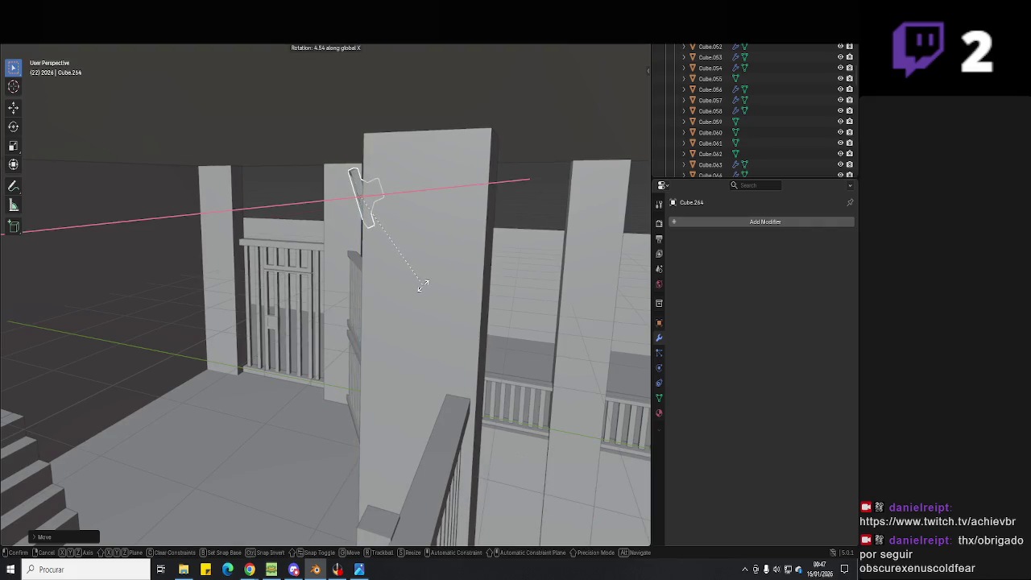
pyautogui.moveTo(371, 300)
pyautogui.mouseDown(button='middle')
pyautogui.moveTo(374, 285)
pyautogui.moveTo(414, 282)
pyautogui.moveTo(422, 301)
pyautogui.moveTo(381, 319)
pyautogui.moveTo(395, 211)
pyautogui.moveTo(379, 218)
pyautogui.moveTo(443, 283)
pyautogui.moveTo(414, 325)
pyautogui.moveTo(398, 292)
pyautogui.moveTo(380, 295)
pyautogui.moveTo(457, 301)
pyautogui.moveTo(320, 311)
pyautogui.moveTo(440, 274)
pyautogui.moveTo(425, 257)
pyautogui.mouseUp(button='middle')
pyautogui.hotkey('ctrl', 's')
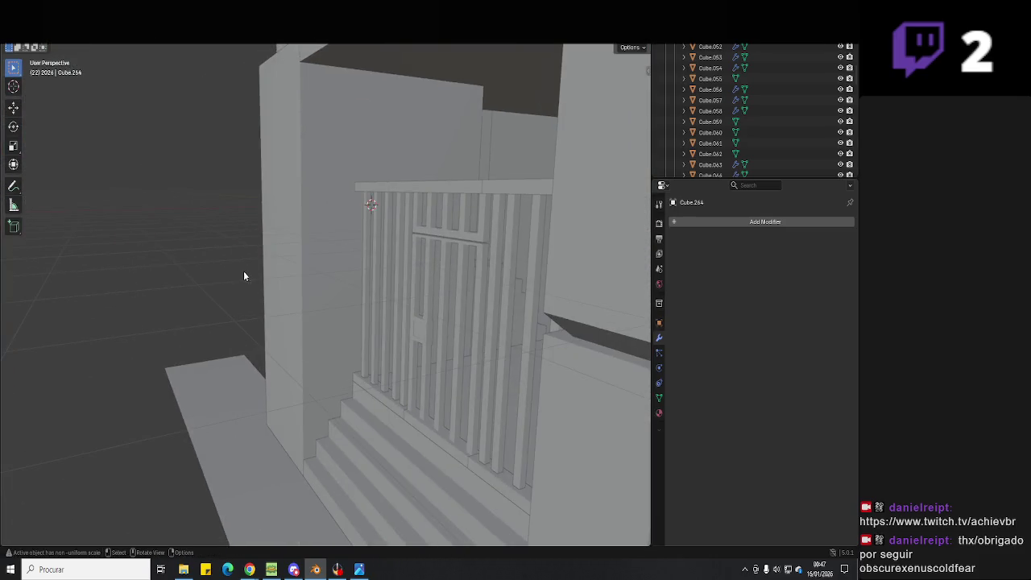
# - Add a cube near the railing, then delete it as unwanted
pyautogui.hotkey('shift', 'a')
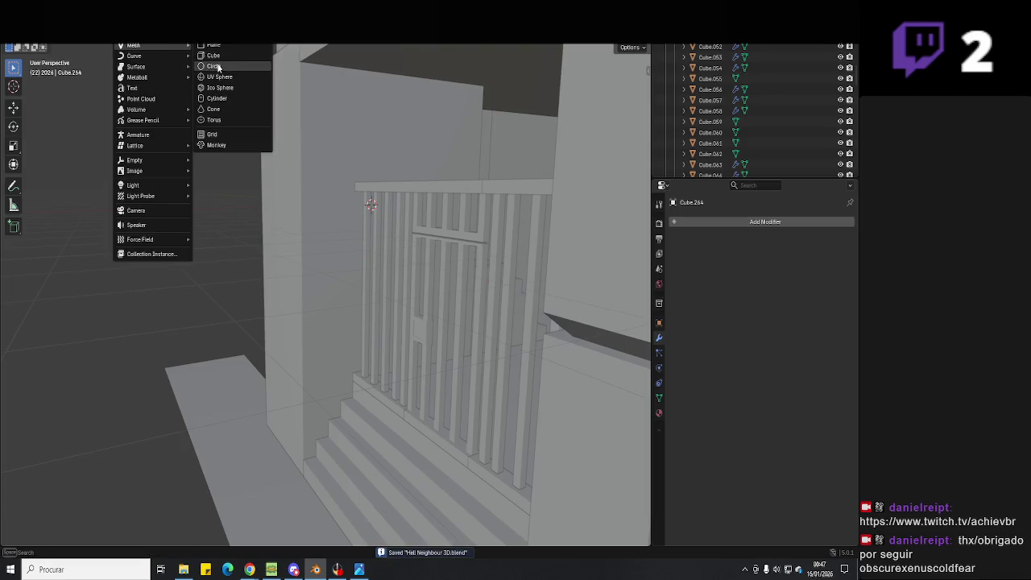
pyautogui.click(213, 54)
pyautogui.press('g')
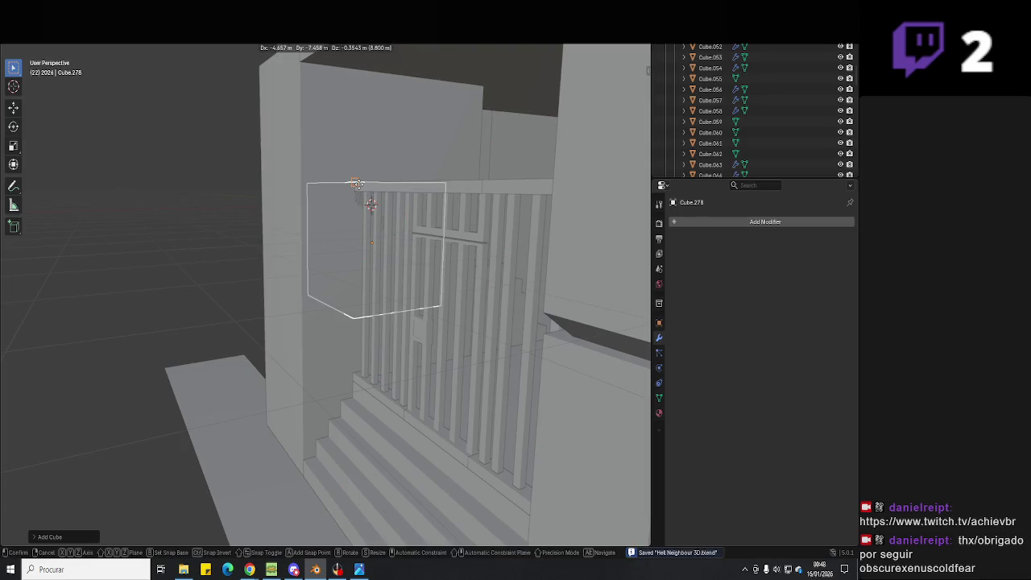
pyautogui.click(359, 183)
pyautogui.moveTo(359, 183); pyautogui.dragTo(330, 240, button='middle')
pyautogui.press('Delete')
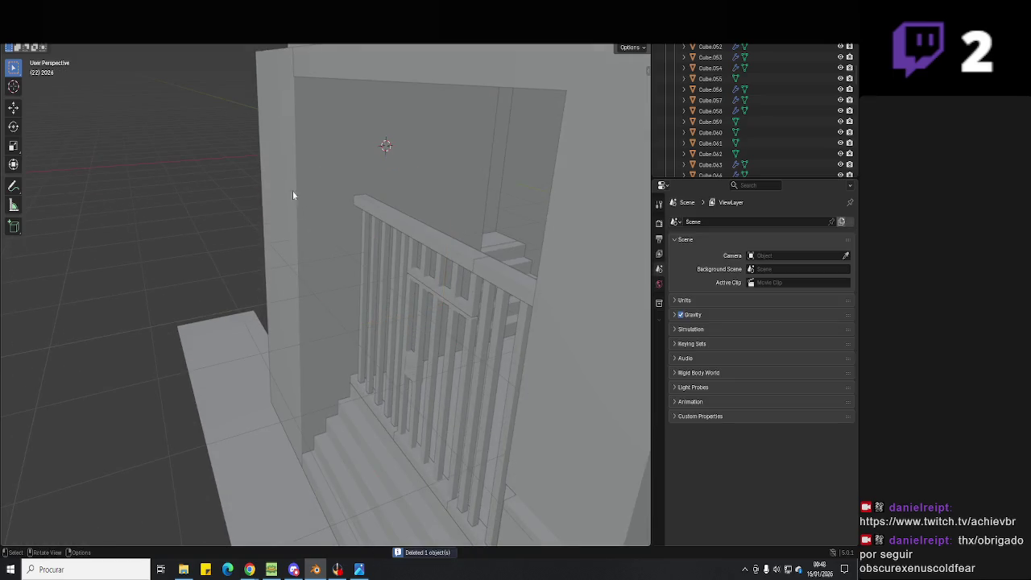
# - Add a plane, rotate it 90° upright and place it against the wall
pyautogui.hotkey('shift', 'a')
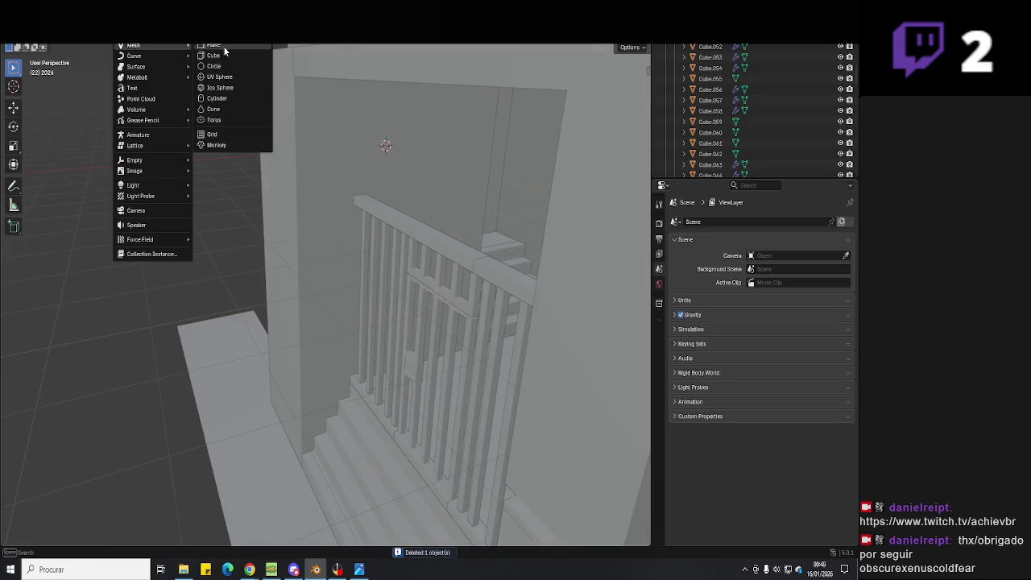
pyautogui.click(223, 46)
pyautogui.press('g')
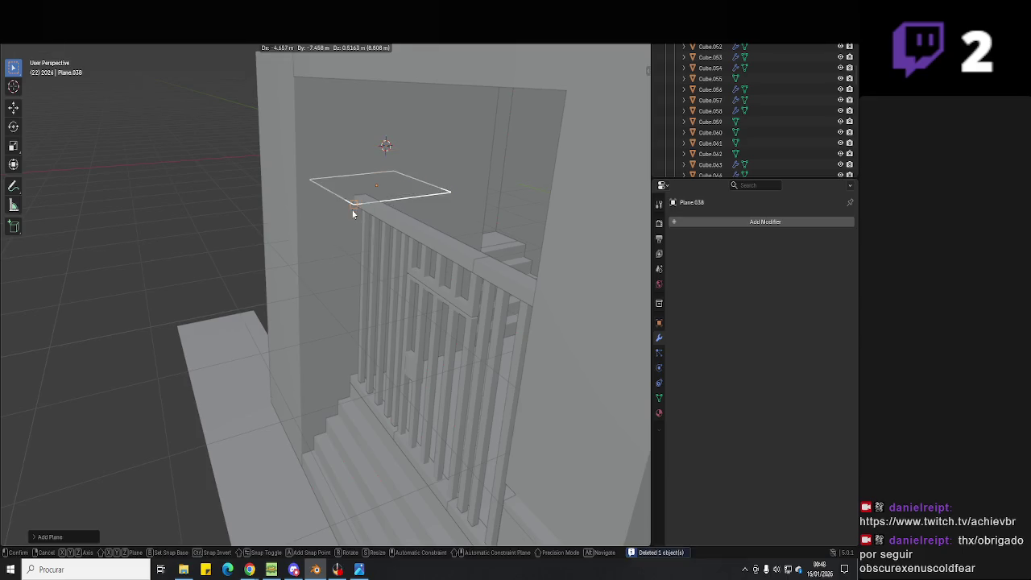
pyautogui.click(355, 209)
pyautogui.moveTo(354, 210); pyautogui.dragTo(413, 273, button='middle')
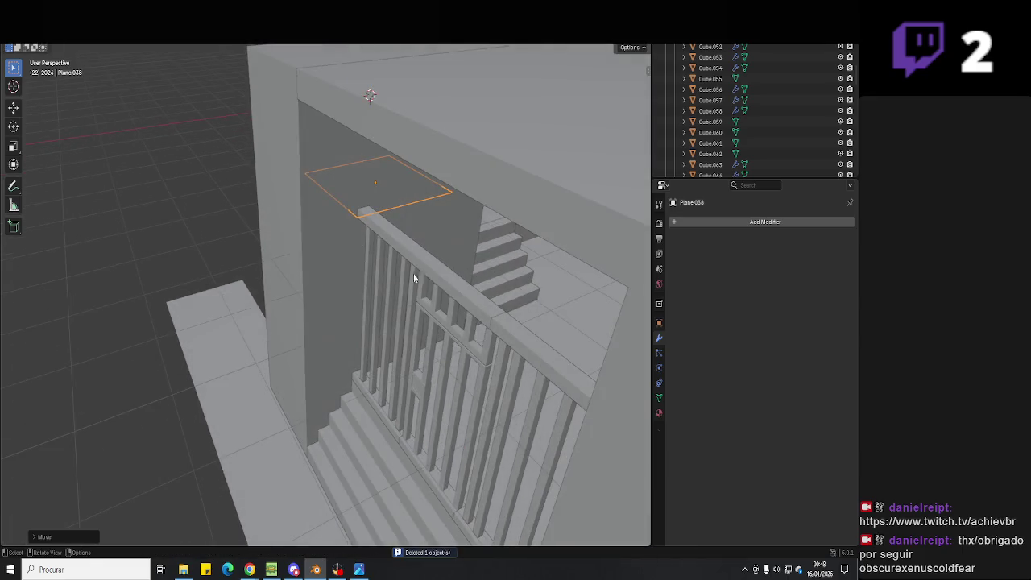
pyautogui.click(397, 210)
pyautogui.press('g')
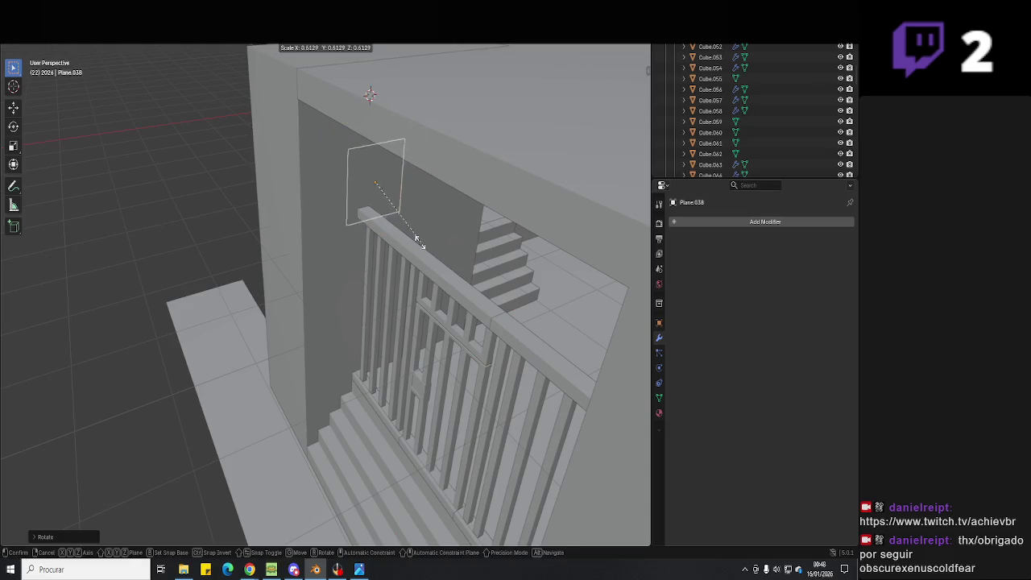
pyautogui.click(377, 323)
pyautogui.press('g')
pyautogui.moveTo(378, 323)
pyautogui.mouseDown(button='middle')
pyautogui.moveTo(422, 331)
pyautogui.moveTo(403, 335)
pyautogui.mouseUp(button='middle')
pyautogui.click(394, 335)
pyautogui.press('g')
pyautogui.press('x')
pyautogui.click(406, 336)
pyautogui.click(359, 569)
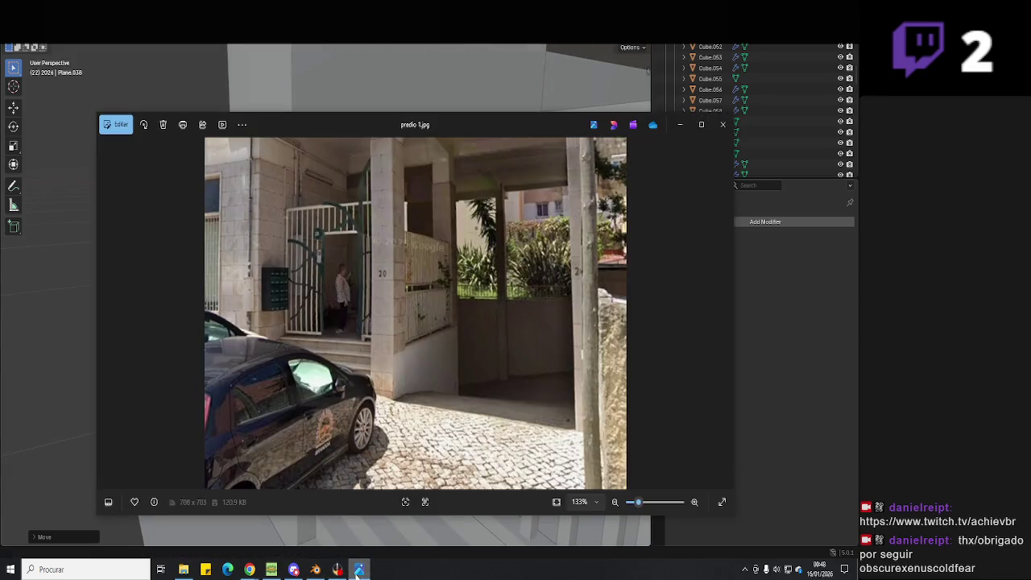
pyautogui.scroll(3, 283, 311)
pyautogui.scroll(2, 297, 330)
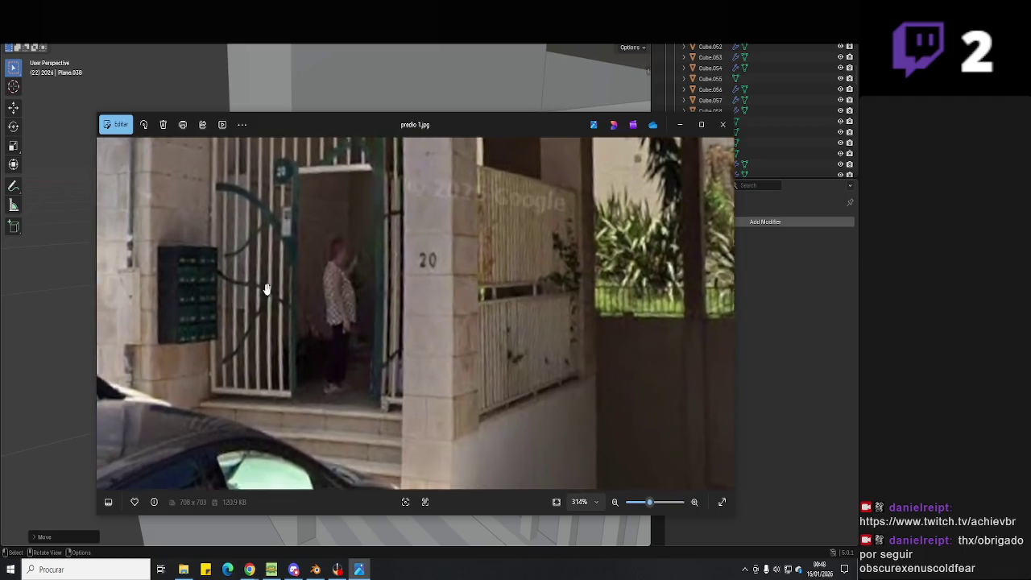
pyautogui.moveTo(297, 349); pyautogui.dragTo(282, 379)
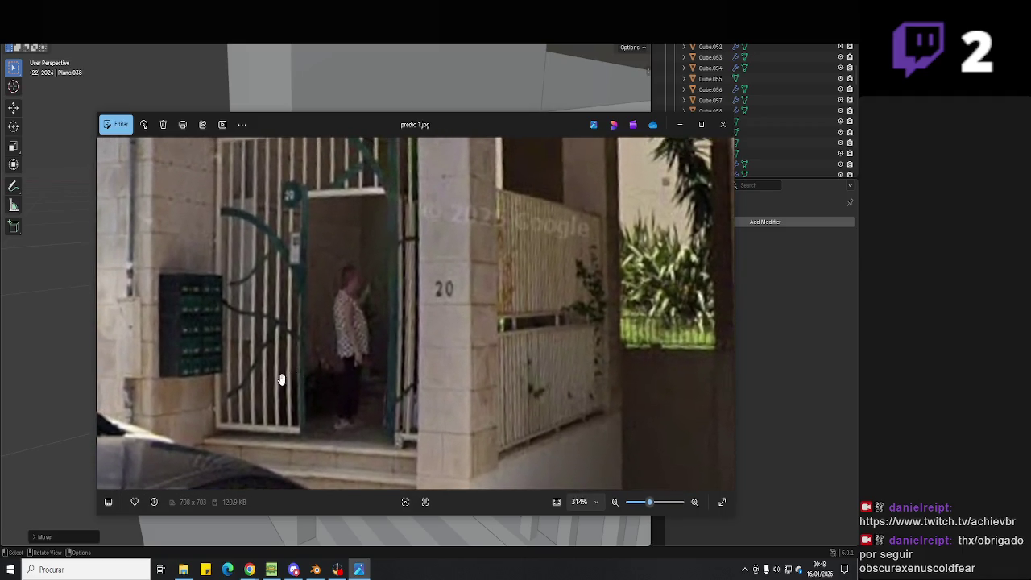
pyautogui.click(360, 574)
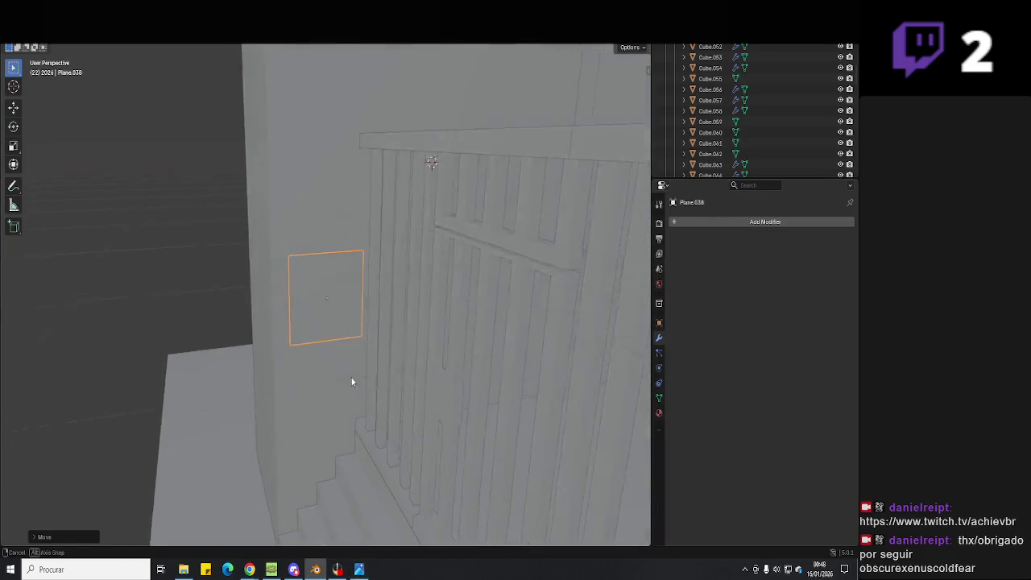
# - Move the wall plate along Z and stretch it taller along Z
pyautogui.click(360, 572)
pyautogui.click(361, 572)
pyautogui.press('g')
pyautogui.press('z')
pyautogui.click(339, 432)
pyautogui.press('s')
pyautogui.press('z')
pyautogui.click(318, 266)
# - Fine-tune the plate's vertical position on the wall beside the railing
pyautogui.moveTo(317, 267)
pyautogui.mouseDown(button='middle')
pyautogui.moveTo(340, 269)
pyautogui.moveTo(355, 257)
pyautogui.moveTo(380, 272)
pyautogui.moveTo(362, 282)
pyautogui.mouseUp(button='middle')
pyautogui.press('g')
pyautogui.press('z')
pyautogui.click(354, 256)
pyautogui.scroll(3, 341, 270)
pyautogui.scroll(-2, 341, 272)
pyautogui.press('g')
pyautogui.press('z')
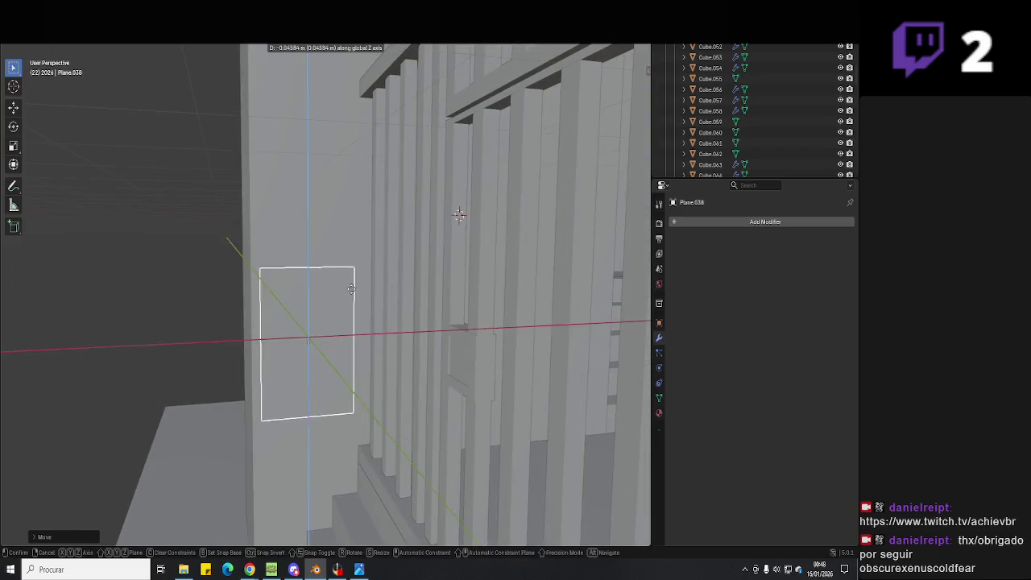
pyautogui.click(353, 299)
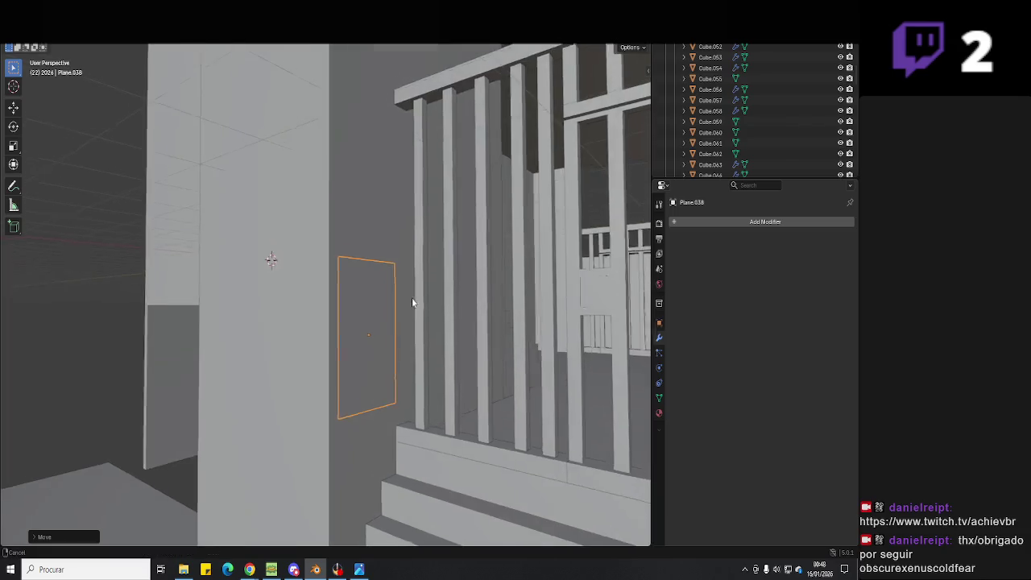